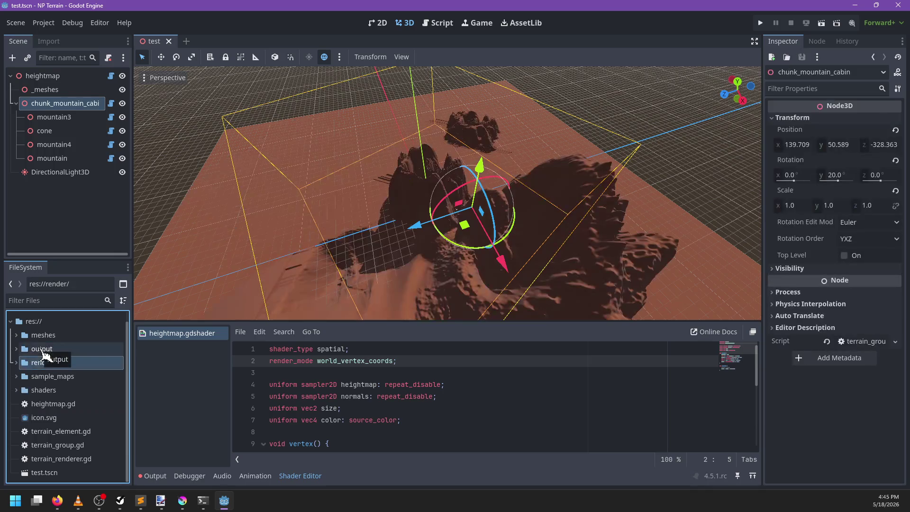
# Start duplicating heightmap.gdshader with 'inc' appended to its name, then dismiss the dialog
pyautogui.rightClick(61, 376)
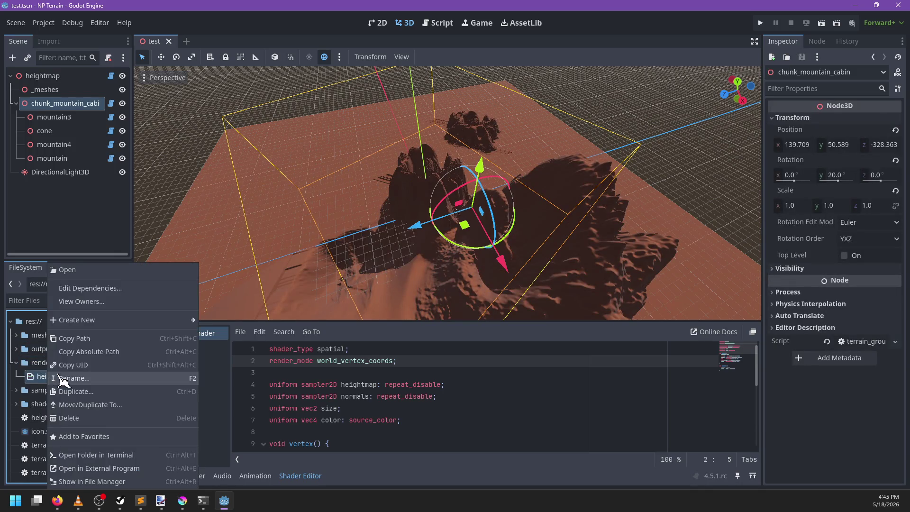
pyautogui.click(138, 365)
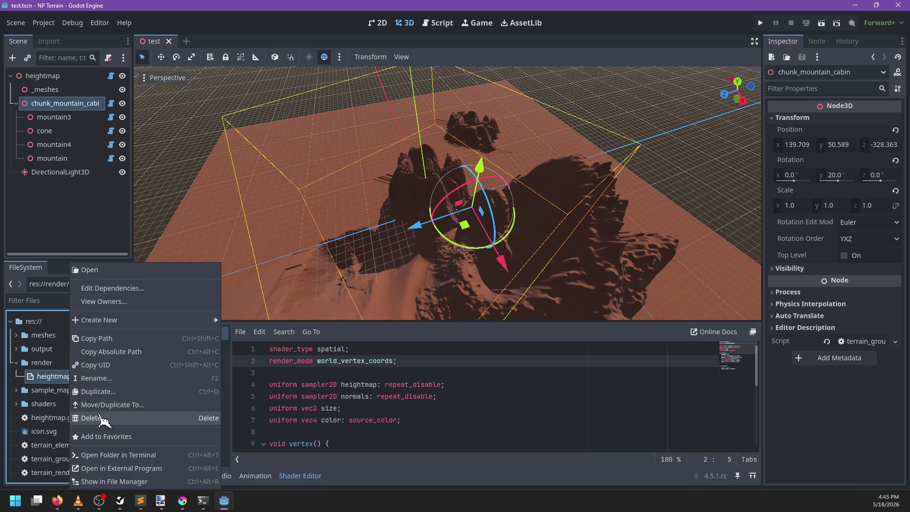
pyautogui.click(112, 394)
pyautogui.press('End')
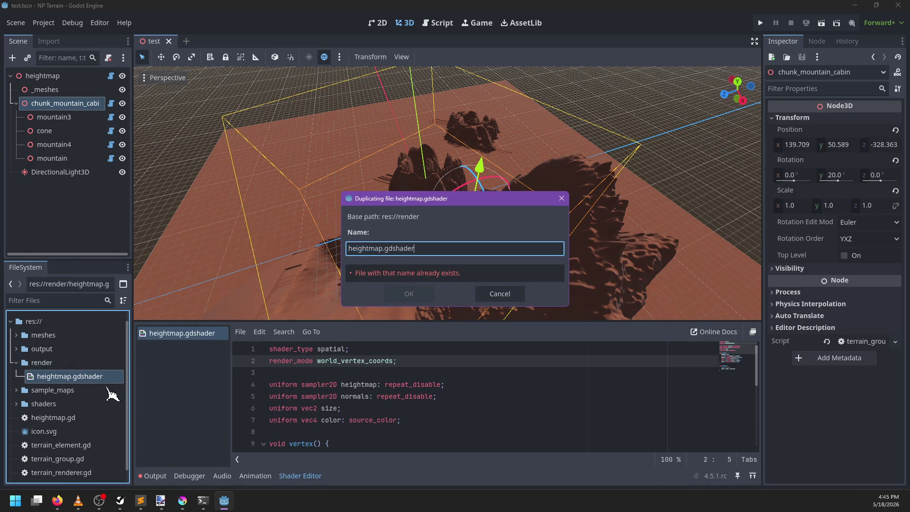
pyautogui.write('inc')
pyautogui.press('Return')
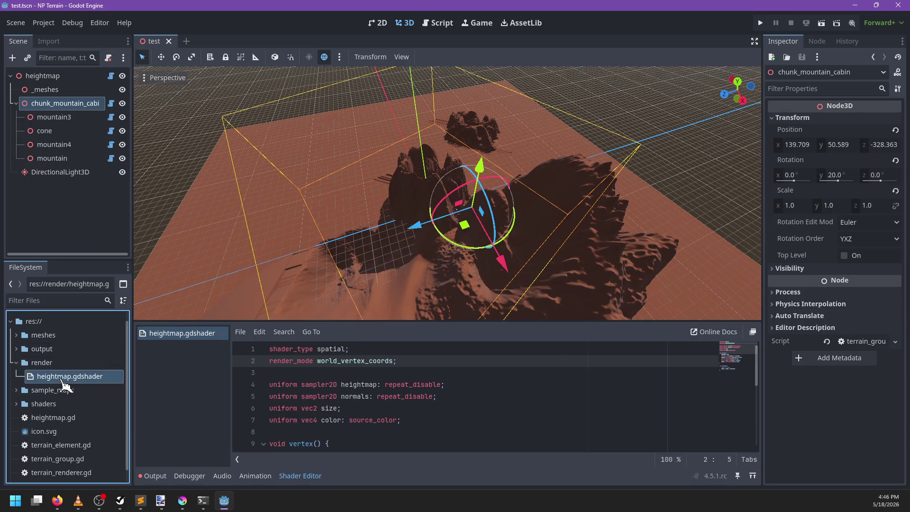
# Reveal heightmap.gdshader in the system file manager and select heightmap.gdshader.uid there
pyautogui.scroll(-1, 66, 384)
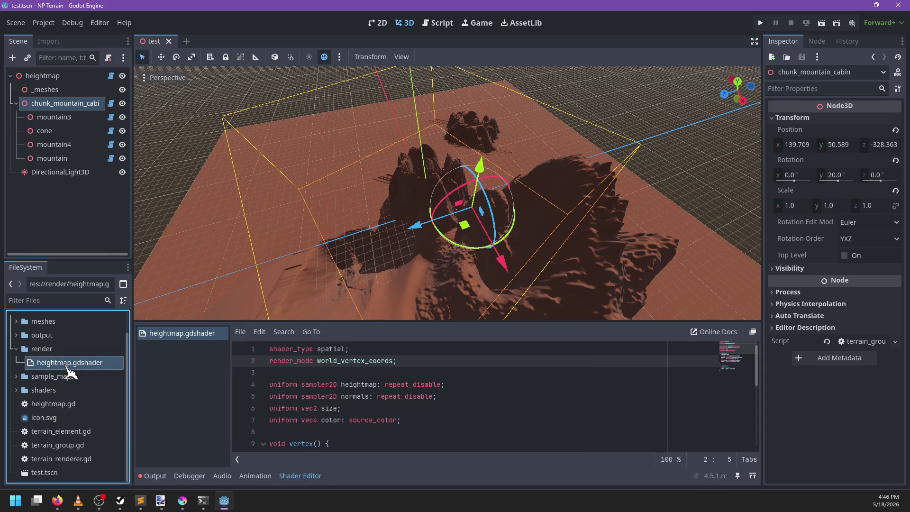
pyautogui.rightClick(68, 365)
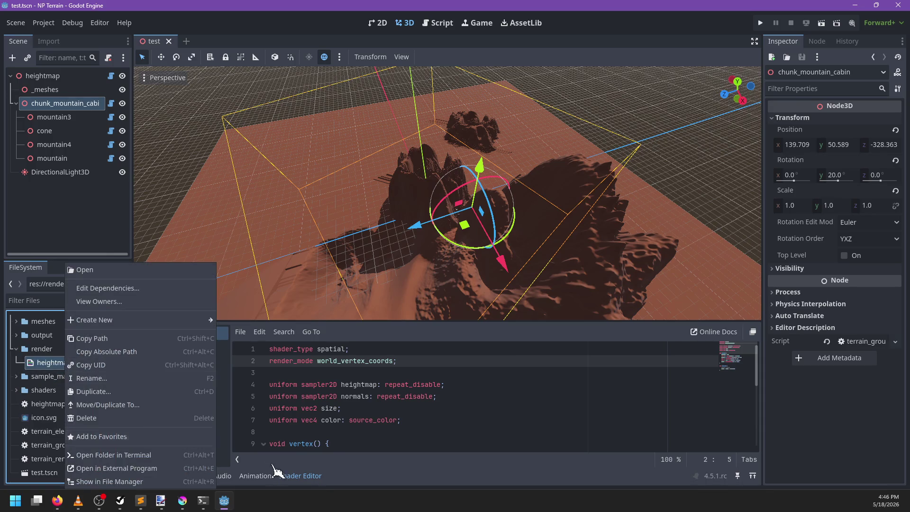
pyautogui.click(151, 476)
pyautogui.click(151, 476)
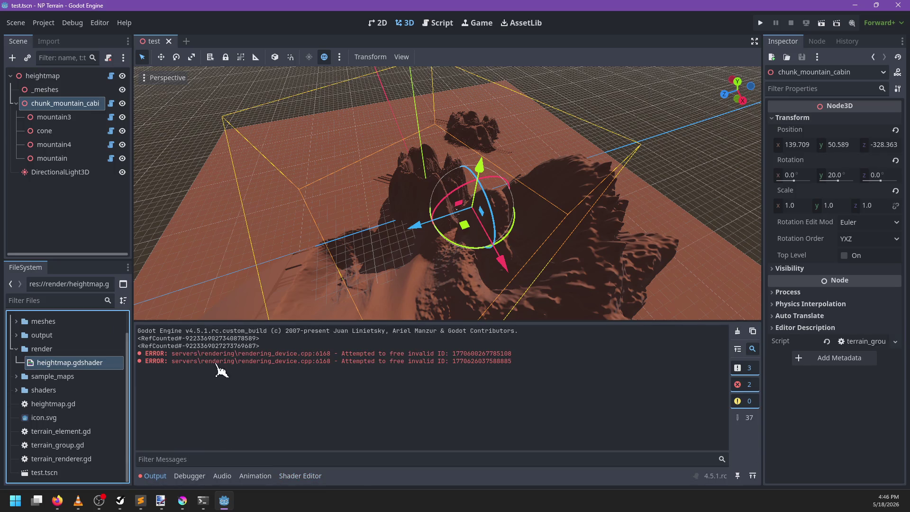
pyautogui.rightClick(47, 363)
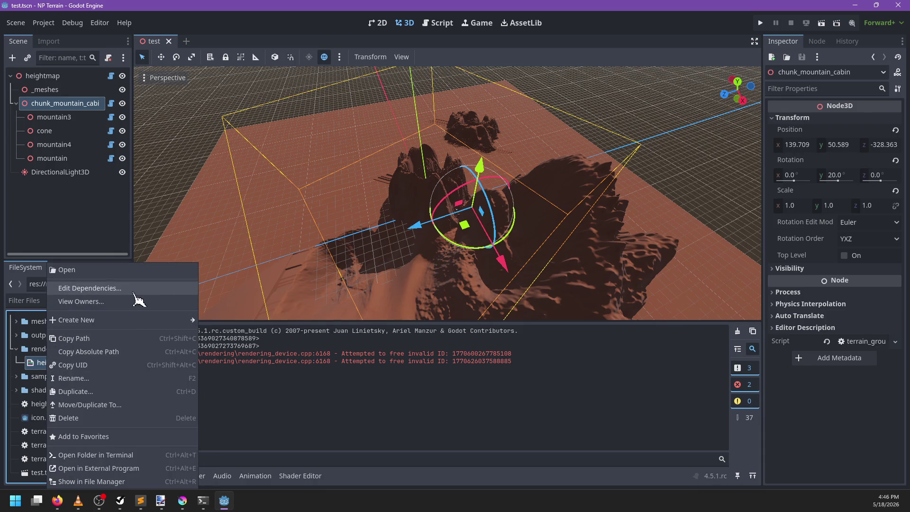
pyautogui.click(119, 481)
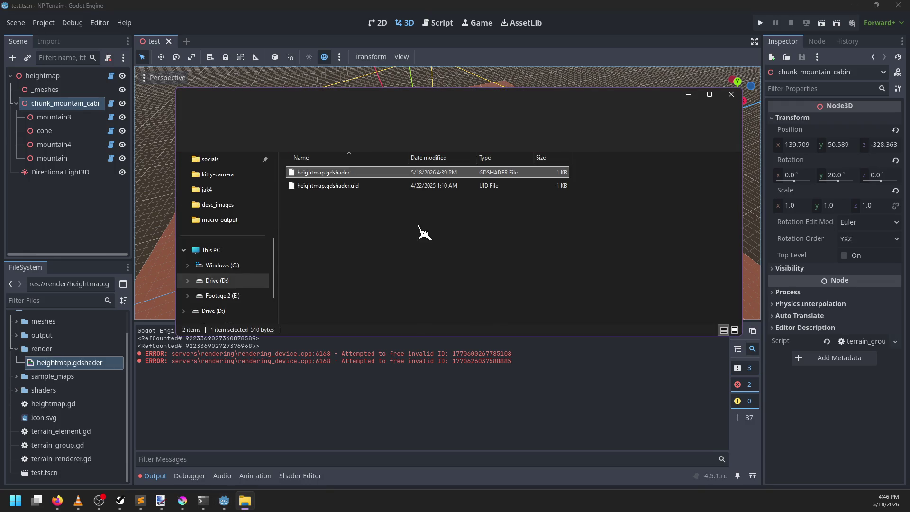
pyautogui.click(353, 186)
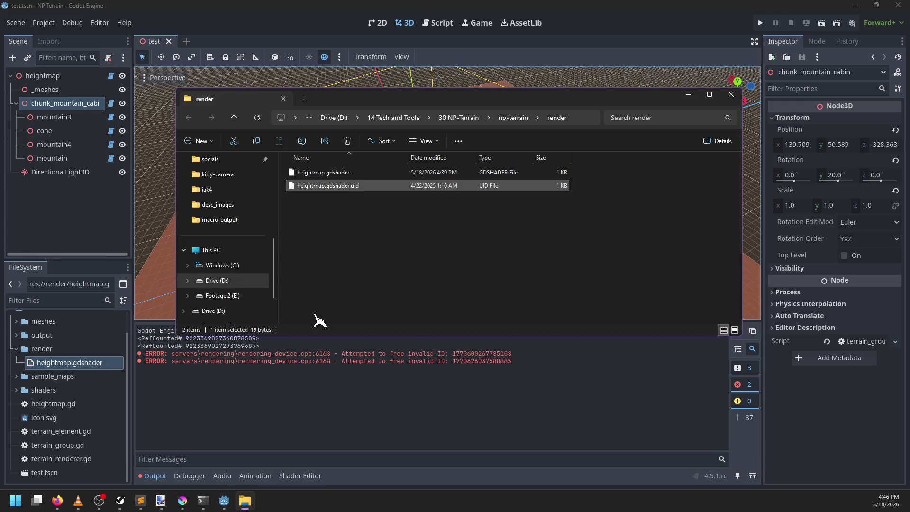
pyautogui.click(43, 357)
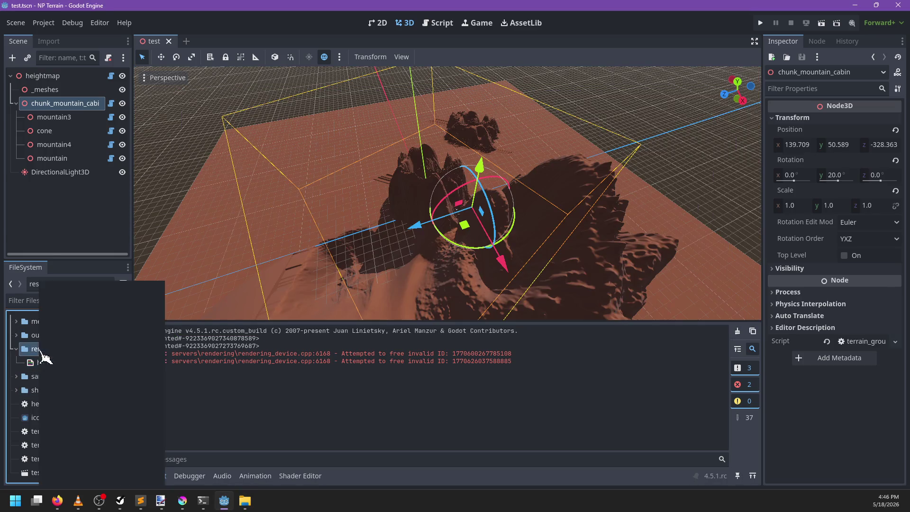
# Create a ShaderInclude resource named 'heighmap' in the render folder
pyautogui.rightClick(43, 351)
pyautogui.moveTo(122, 288)
pyautogui.click(201, 329)
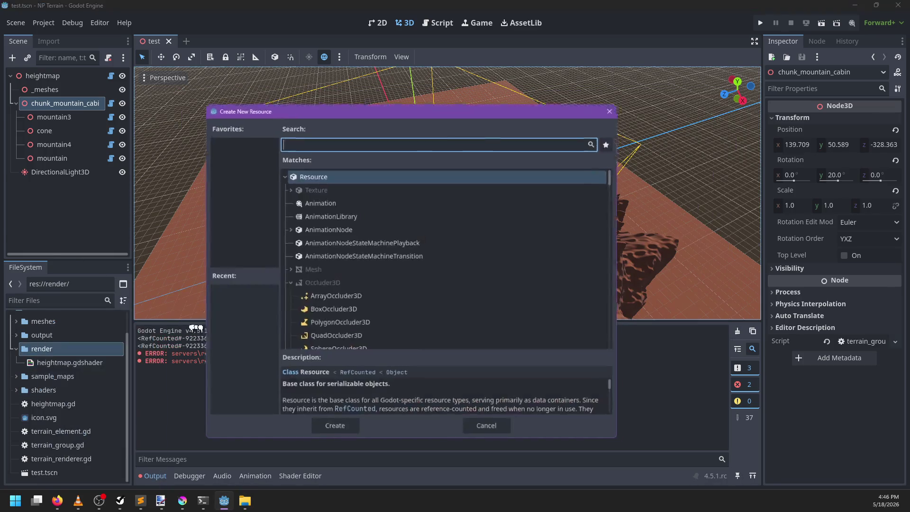
pyautogui.write('shader')
pyautogui.press('Down')
pyautogui.press('Down')
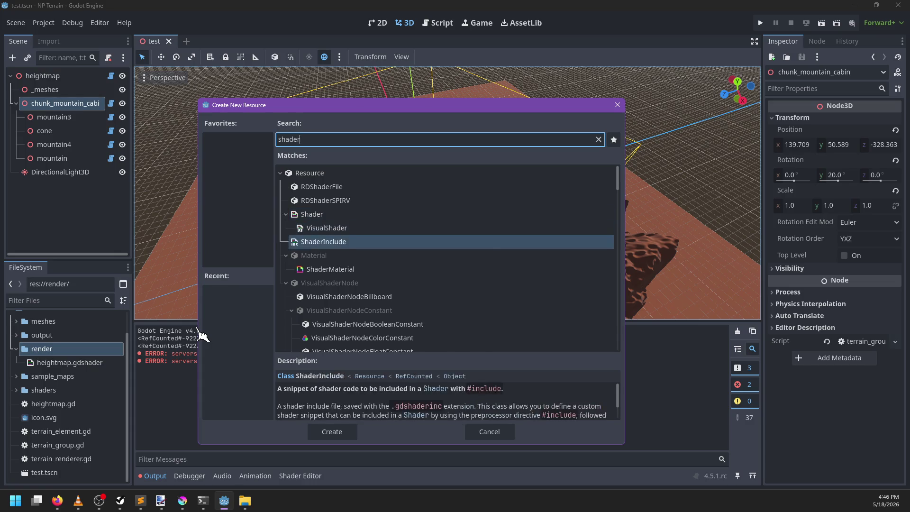
pyautogui.press('Return')
pyautogui.write('heighmap.gdshad')
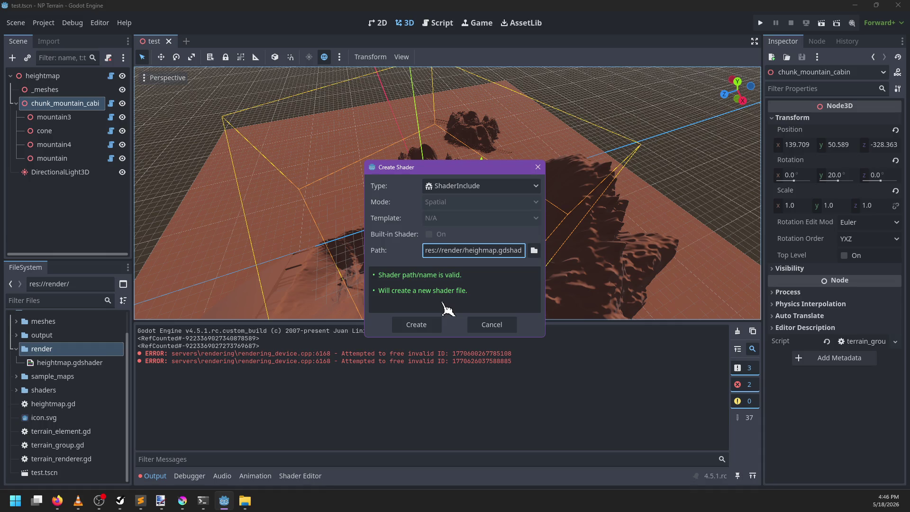
pyautogui.press('Return')
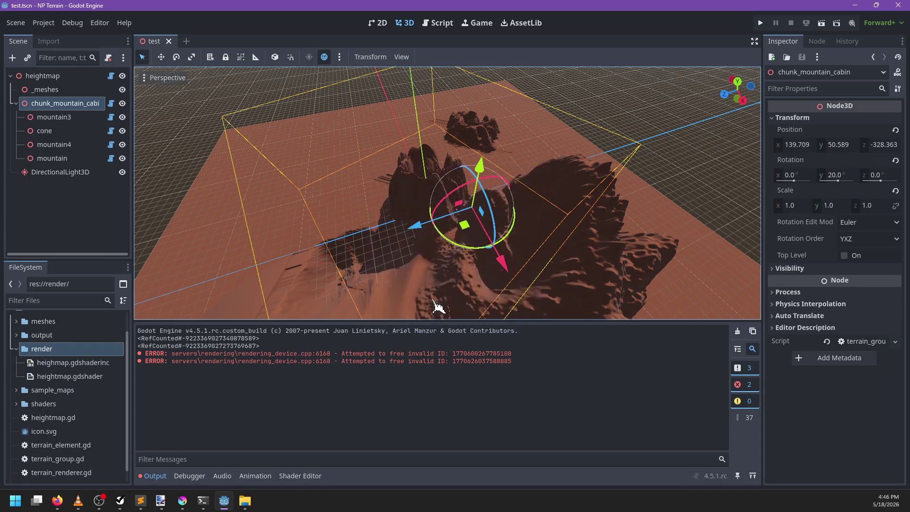
pyautogui.doubleClick(81, 376)
# Drag the panel divider up to enlarge the heightmap.gdshader code area
pyautogui.scroll(-2, 396, 377)
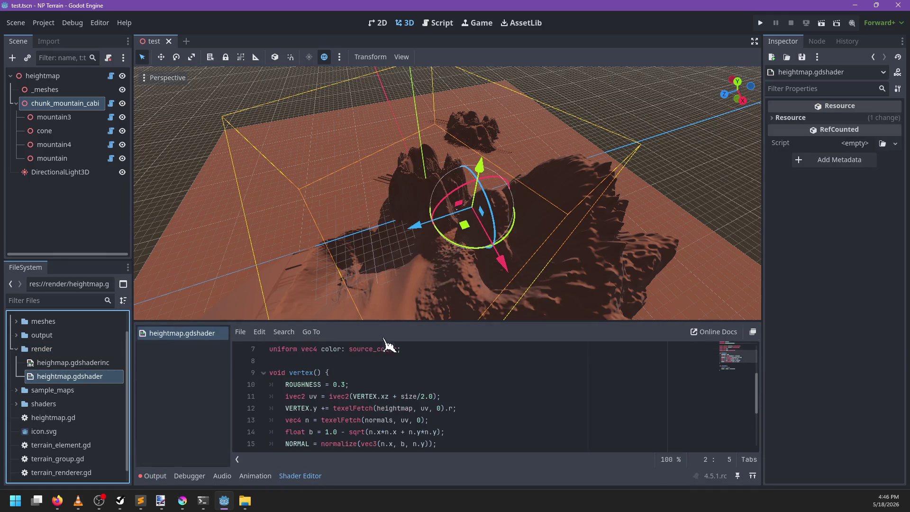
pyautogui.moveTo(393, 320); pyautogui.dragTo(395, 243)
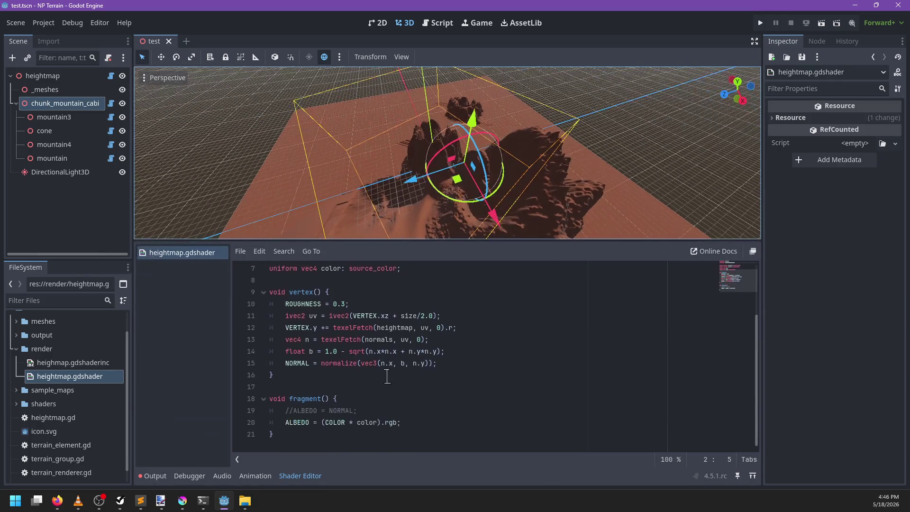
pyautogui.scroll(2, 386, 376)
pyautogui.scroll(-2, 392, 364)
pyautogui.scroll(2, 450, 351)
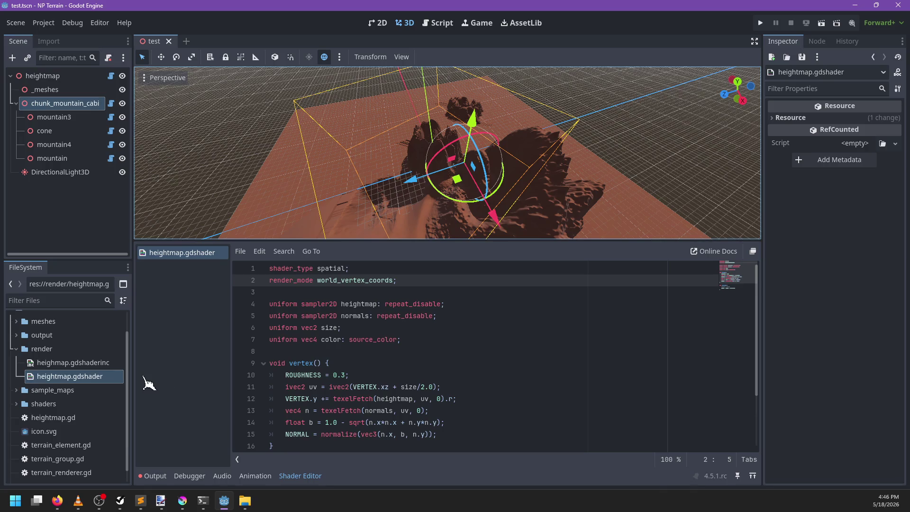
# Make #include "heighmap.gdshaderinc" the include file's first line and save it
pyautogui.click(77, 365)
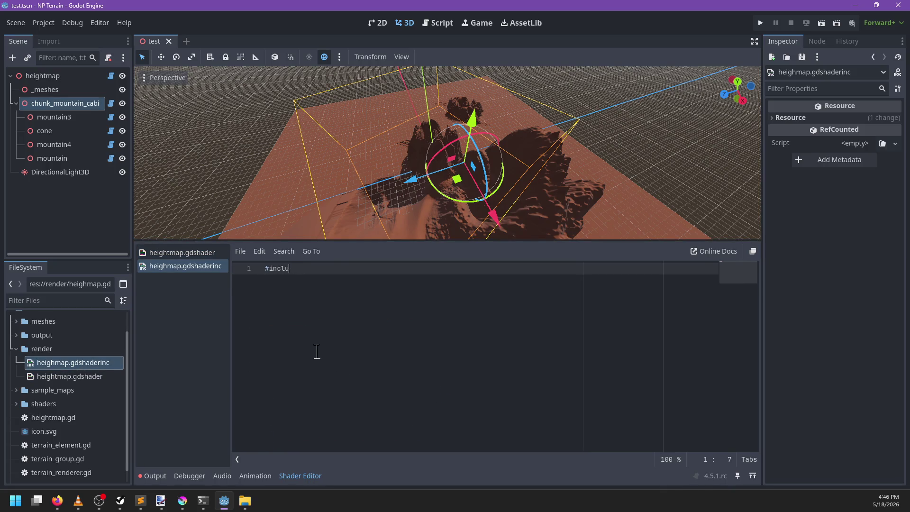
pyautogui.write('de "')
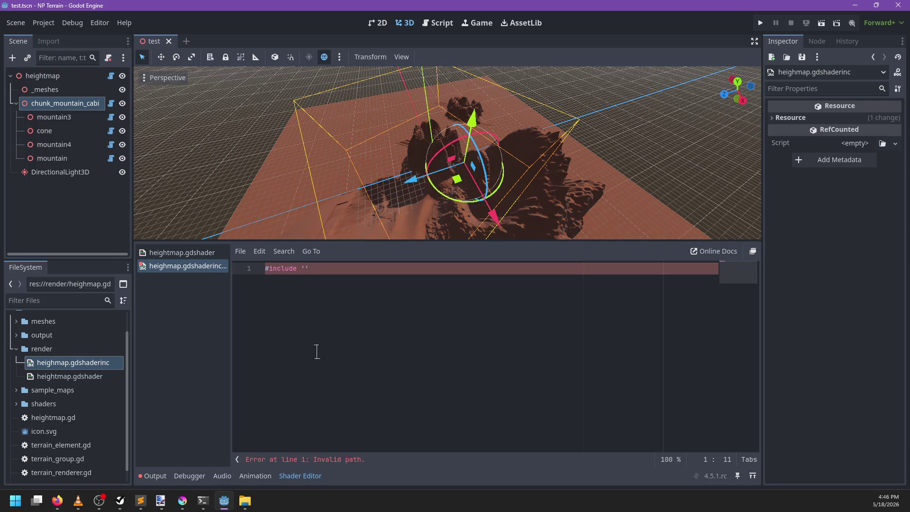
pyautogui.press('Return')
pyautogui.hotkey('ctrl', 's')
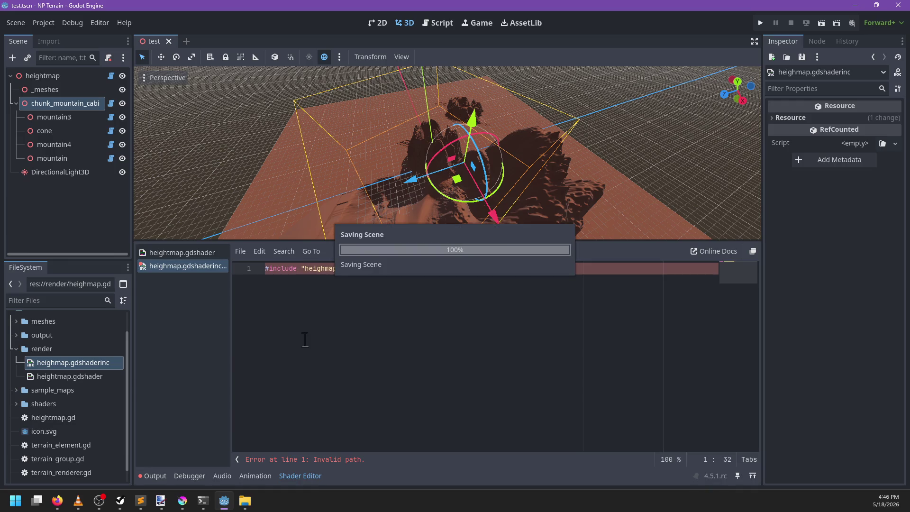
pyautogui.click(193, 255)
pyautogui.click(193, 268)
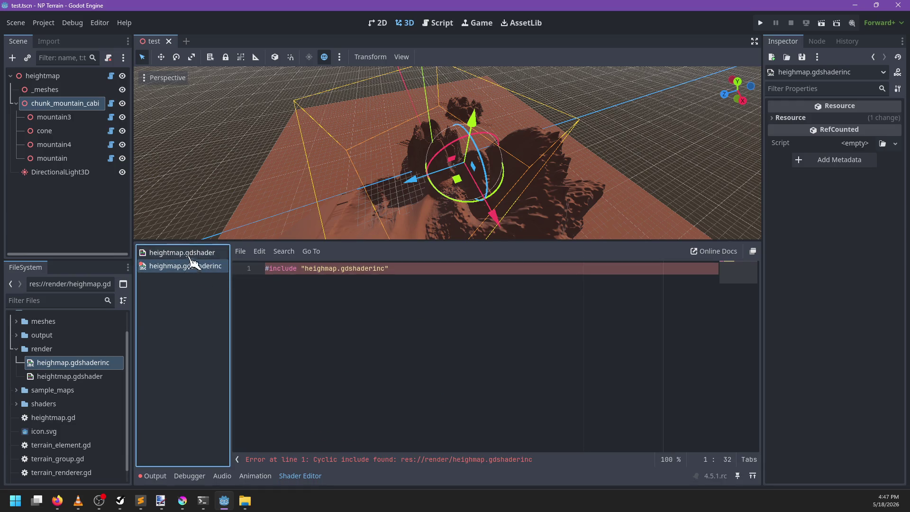
pyautogui.click(189, 253)
pyautogui.hotkey('ctrl', 'a')
# Move all of heightmap.gdshader's code into heighmap.gdshaderinc, replacing its include line
pyautogui.press('Escape')
pyautogui.click(365, 332)
pyautogui.hotkey('ctrl', 'a')
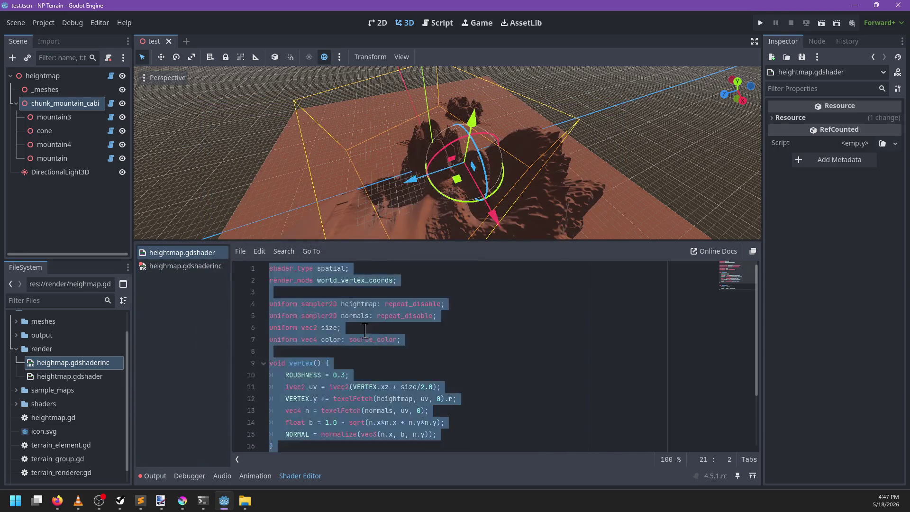
pyautogui.press('BackSpace')
pyautogui.click(182, 267)
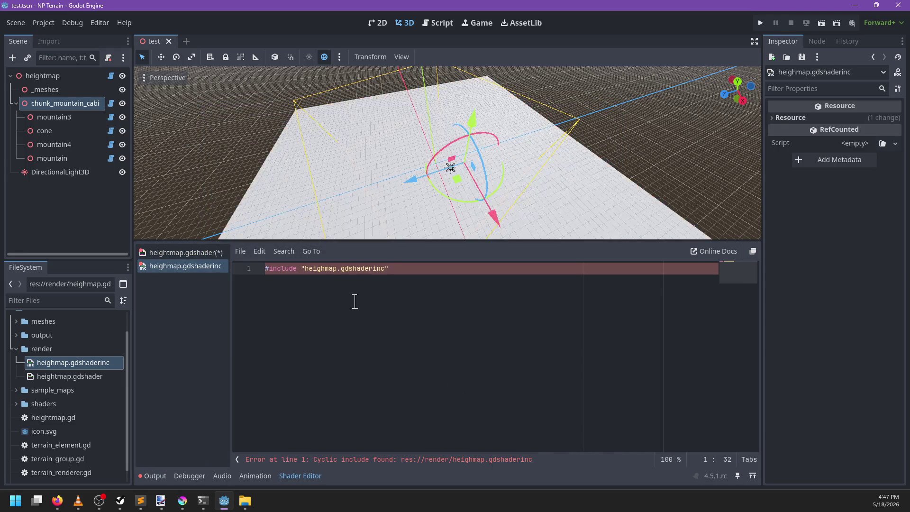
pyautogui.press('BackSpace')
pyautogui.press('BackSpace')
pyautogui.press('BackSpace')
pyautogui.hotkey('ctrl', 'v')
# Write #include "heighmap.gdshaderinc" into the emptied heightmap.gdshader and save both files
pyautogui.click(183, 253)
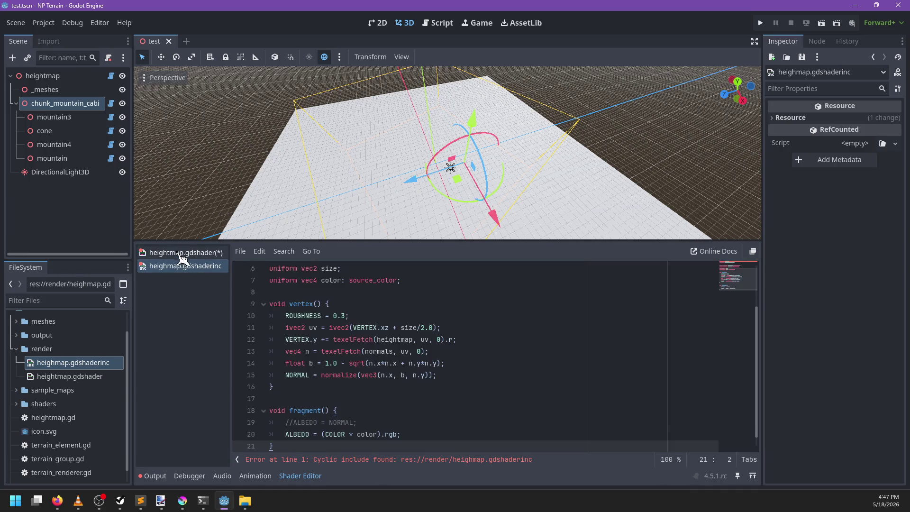
pyautogui.press('BackSpace')
pyautogui.write('clude "')
pyautogui.press('Return')
pyautogui.hotkey('ctrl', 's')
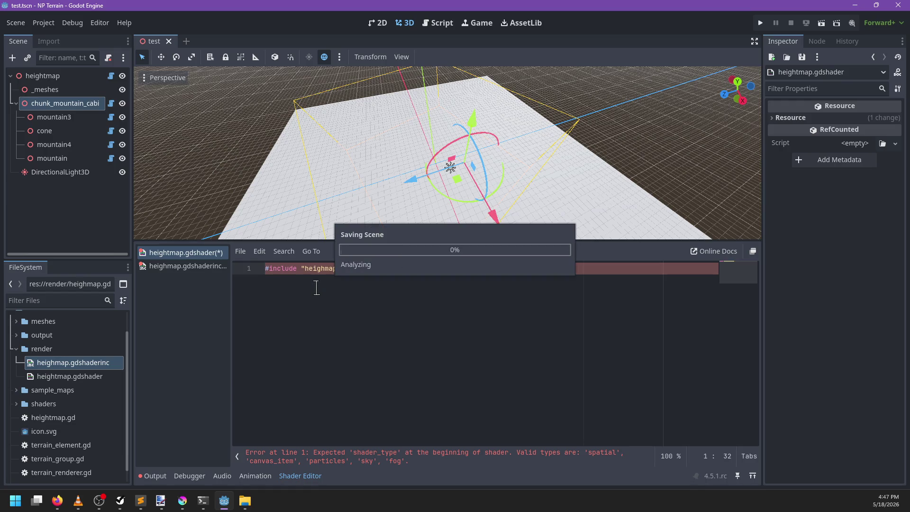
pyautogui.click(182, 266)
pyautogui.hotkey('ctrl', 's')
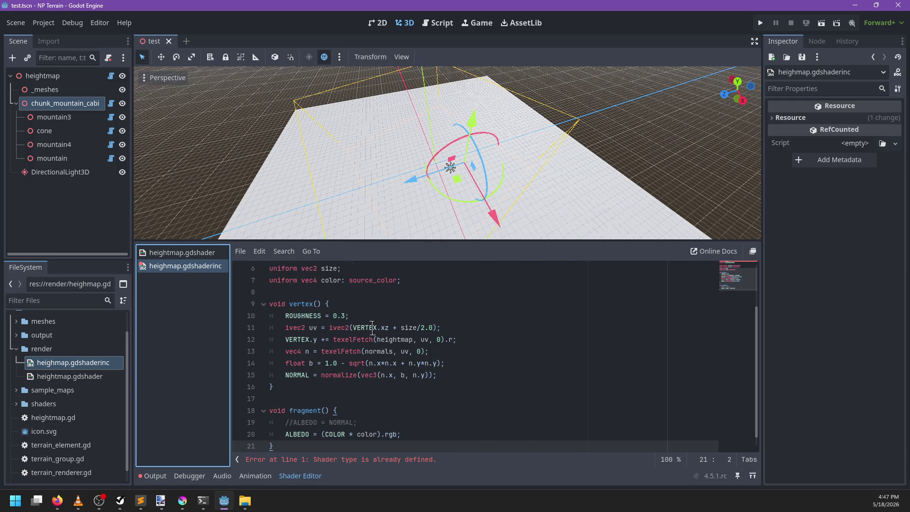
# Select the shader_type and render_mode lines at the top of the include file
pyautogui.scroll(2, 374, 391)
pyautogui.moveTo(360, 269); pyautogui.dragTo(237, 268)
pyautogui.press('BackSpace')
pyautogui.press('Delete')
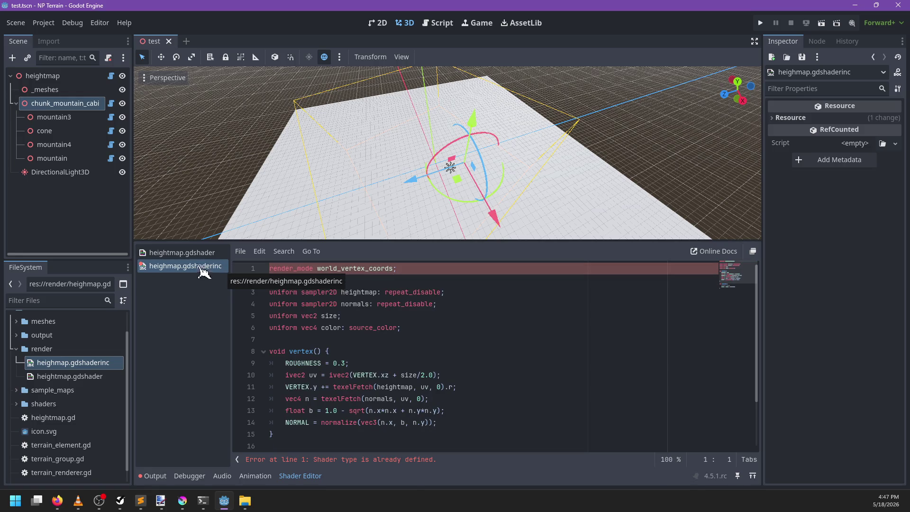
pyautogui.hotkey('ctrl', 'z')
pyautogui.click(416, 283)
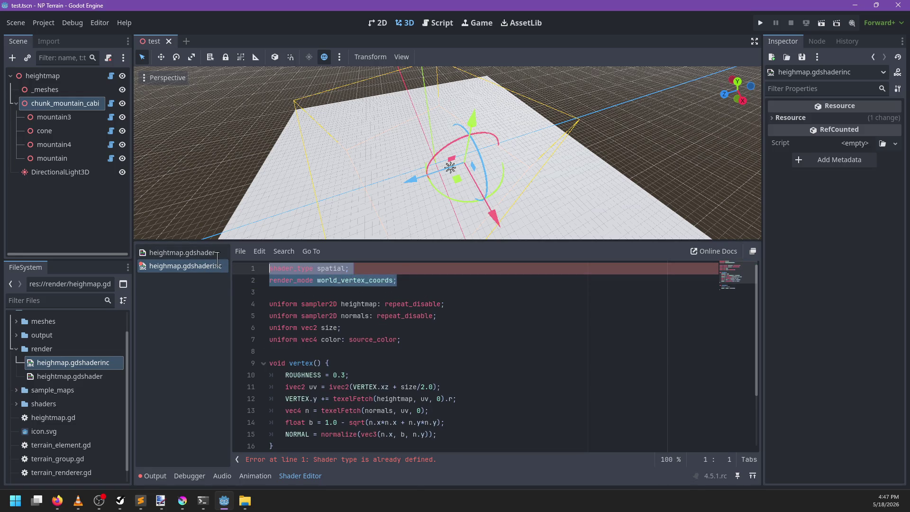
pyautogui.click(473, 305)
pyautogui.moveTo(443, 274); pyautogui.dragTo(269, 267)
pyautogui.hotkey('ctrl', 'c')
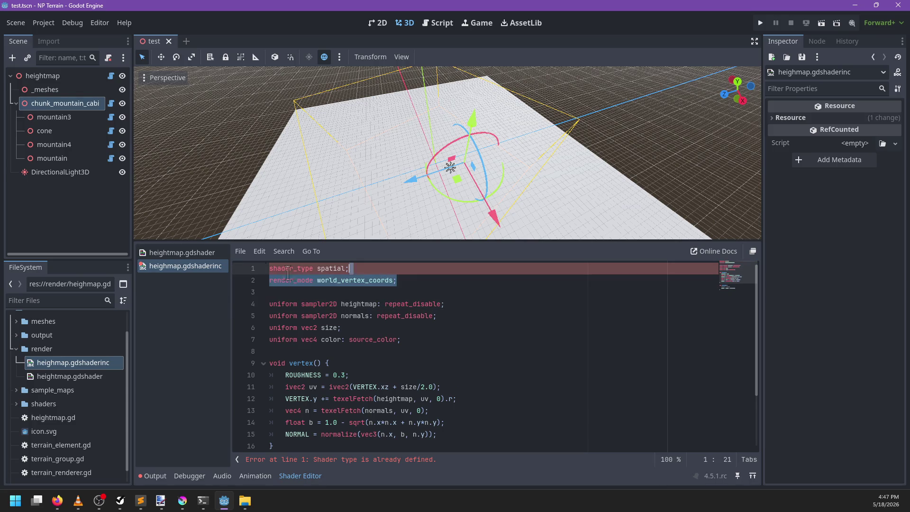
# Insert 'shader_type spatial;' and 'render_mode world_vertex_coords;' above the include, then save
pyautogui.click(201, 254)
pyautogui.click(270, 269)
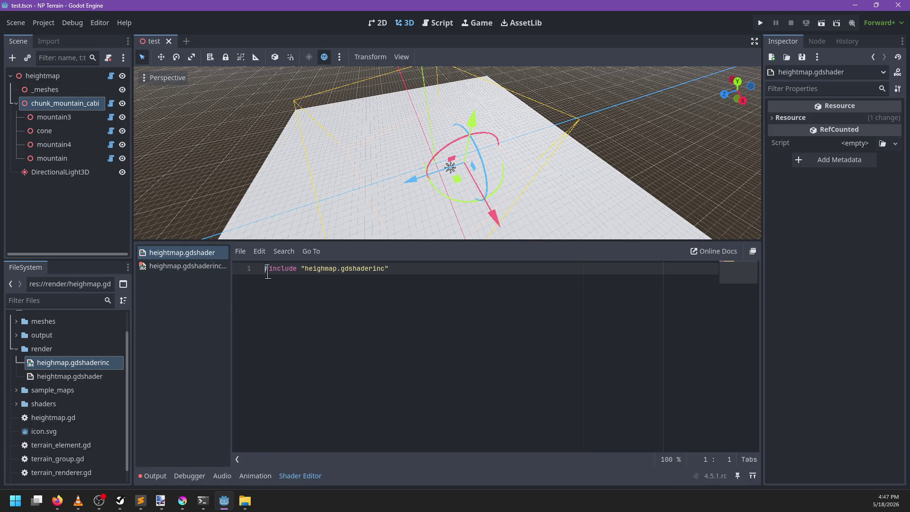
pyautogui.press('Return')
pyautogui.press('Up')
pyautogui.hotkey('ctrl', 'v')
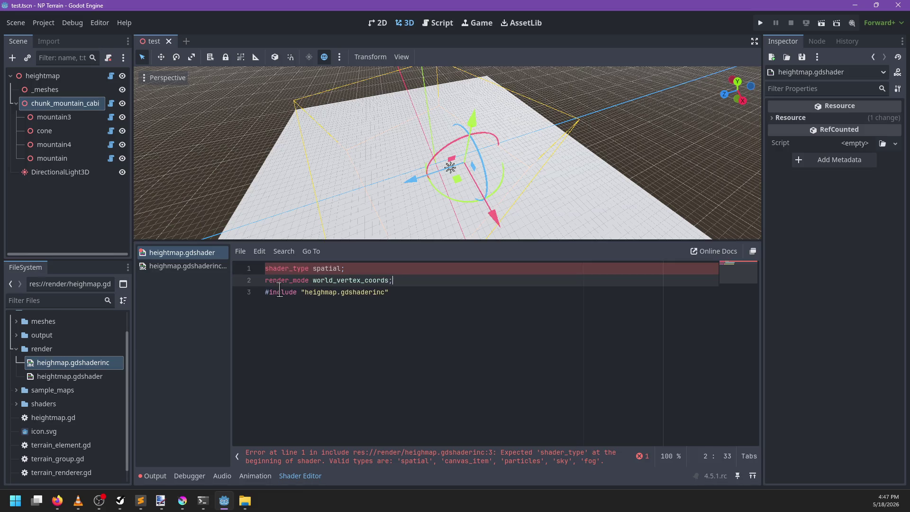
pyautogui.press('Return')
pyautogui.hotkey('ctrl', 's')
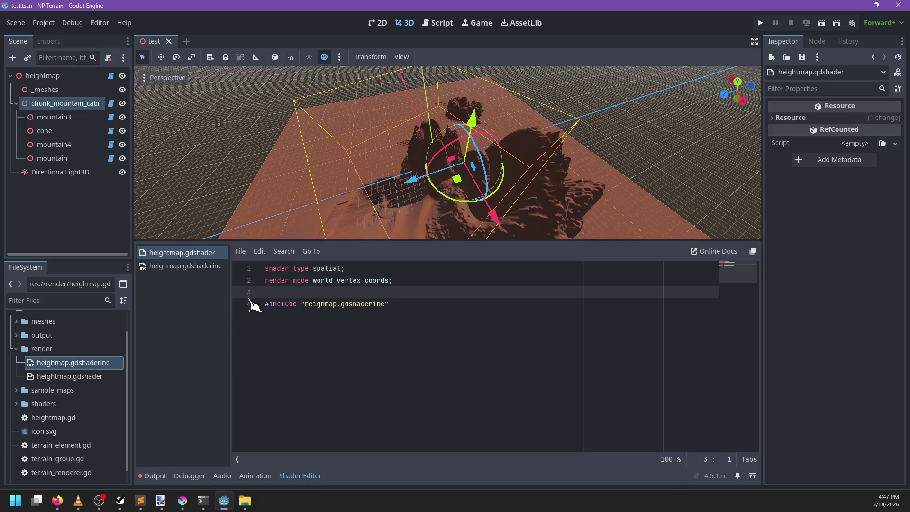
pyautogui.click(177, 281)
# Cut the fragment() function out of heighmap.gdshaderinc and save the include file
pyautogui.press('Down')
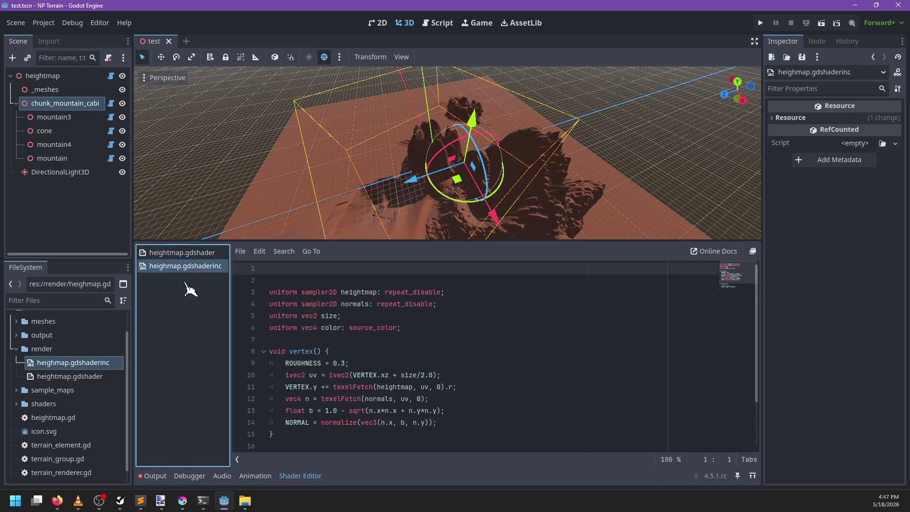
pyautogui.hotkey('alt', 'Tab')
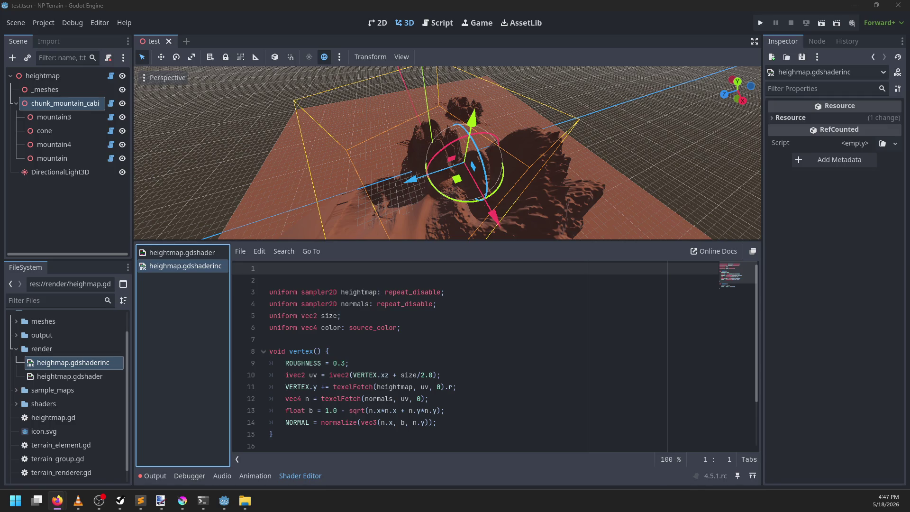
pyautogui.click(436, 375)
pyautogui.scroll(-2, 429, 365)
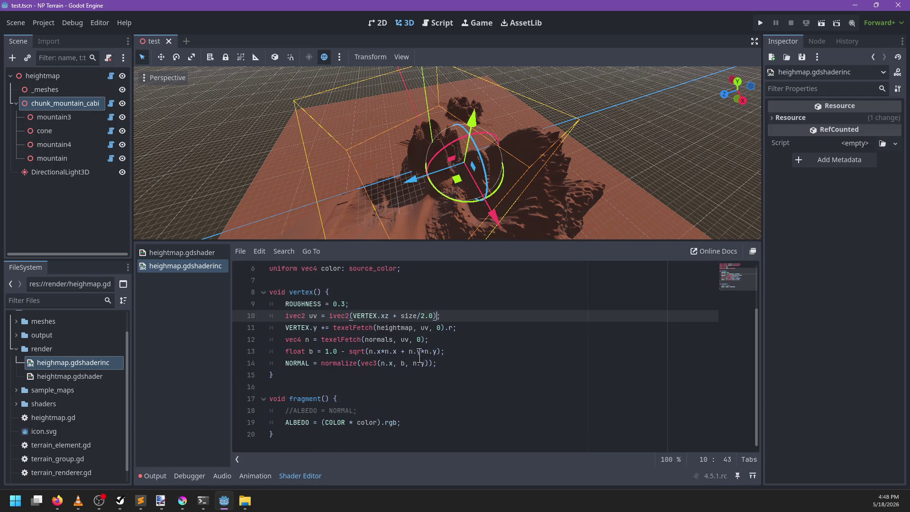
pyautogui.click(303, 437)
pyautogui.keyDown('shift'); pyautogui.click(310, 373); pyautogui.keyUp('shift')
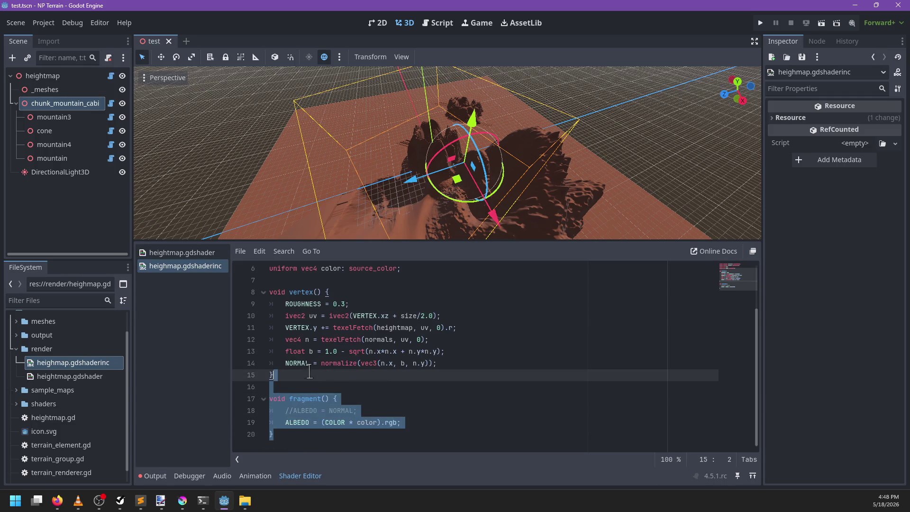
pyautogui.press('BackSpace')
pyautogui.hotkey('ctrl', 's')
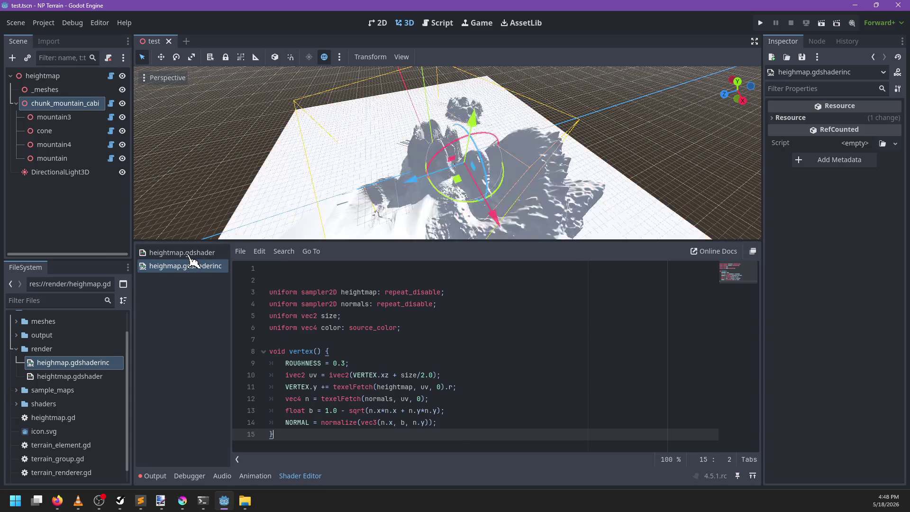
# Paste fragment() below the #include in heightmap.gdshader, trim blank lines, and save
pyautogui.click(190, 253)
pyautogui.click(303, 355)
pyautogui.press('Return')
pyautogui.write('void fragment() { \t//ALBEDO = NORMAL; \tALBEDO = (COLOR * color).rgb; }')
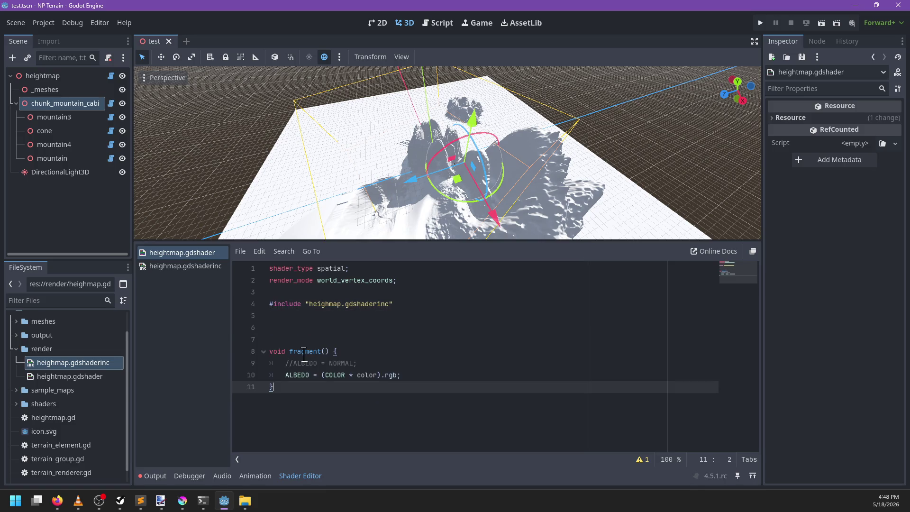
pyautogui.press('Up')
pyautogui.press('Up')
pyautogui.press('Up')
pyautogui.press('BackSpace')
pyautogui.press('BackSpace')
pyautogui.hotkey('ctrl', 's')
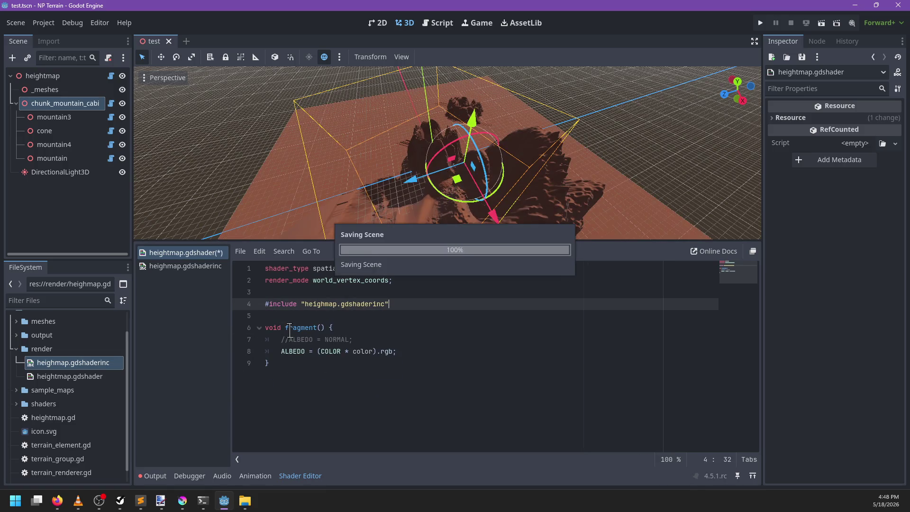
pyautogui.scroll(5, 405, 147)
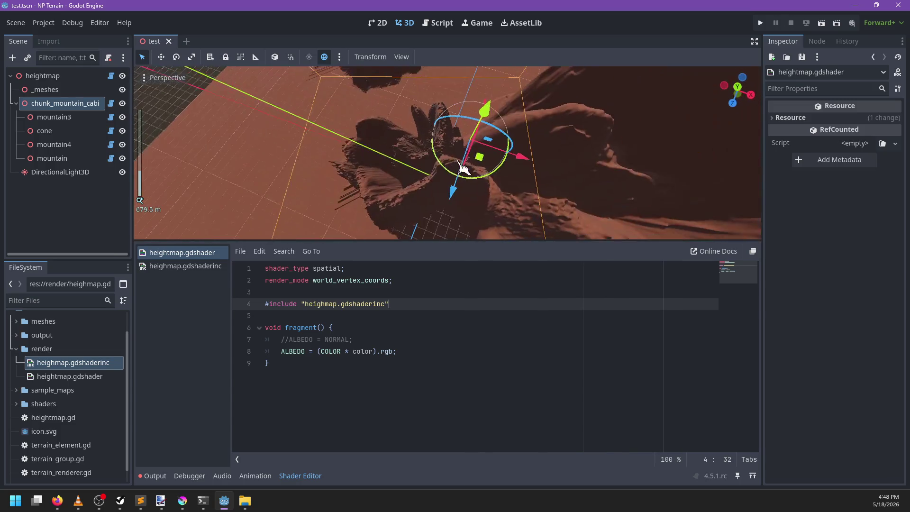
pyautogui.doubleClick(71, 79)
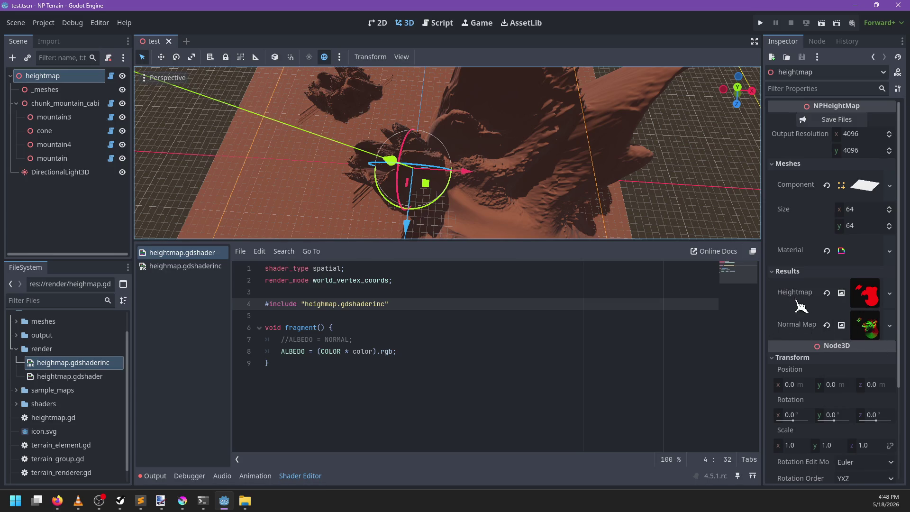
# Open heightmap.gd from the heightmap node's script icon and hide the shader editor
pyautogui.click(111, 76)
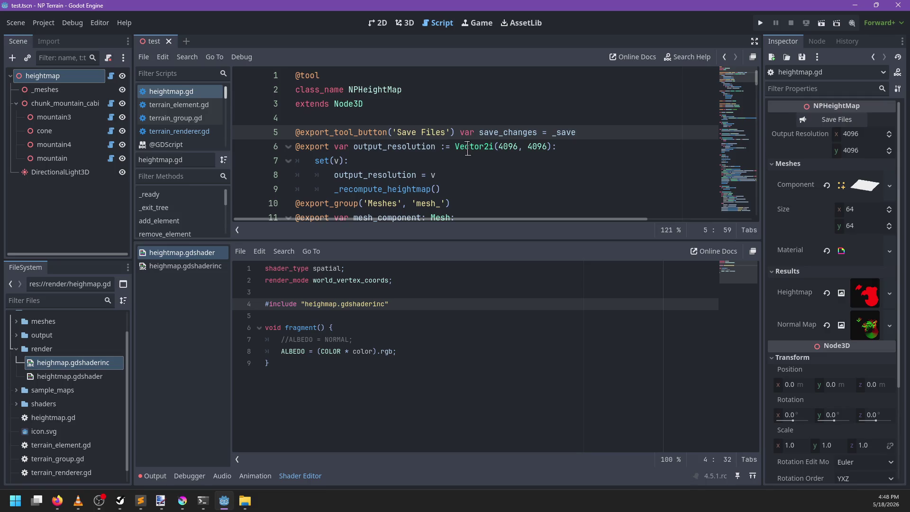
pyautogui.click(301, 475)
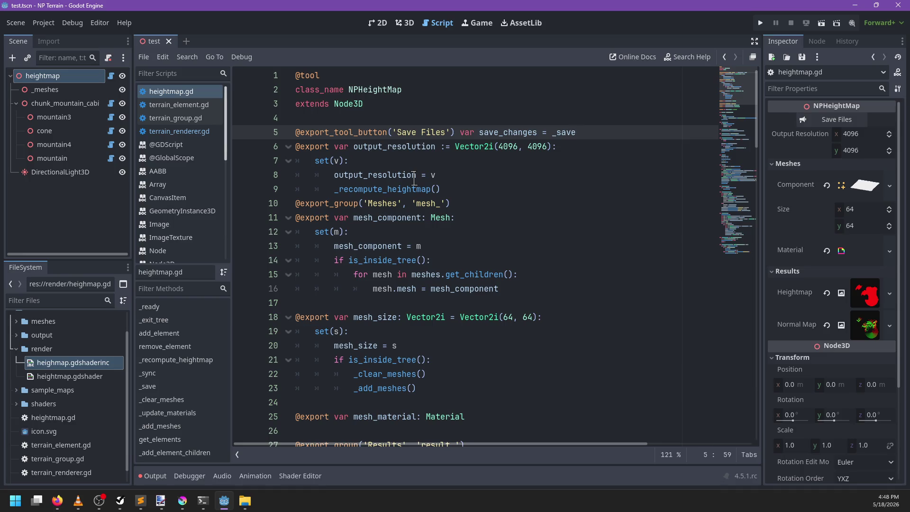
# Duplicate the result_normal_map export line as result_hole_map and save heightmap.gd
pyautogui.scroll(-5, 445, 294)
pyautogui.click(532, 256)
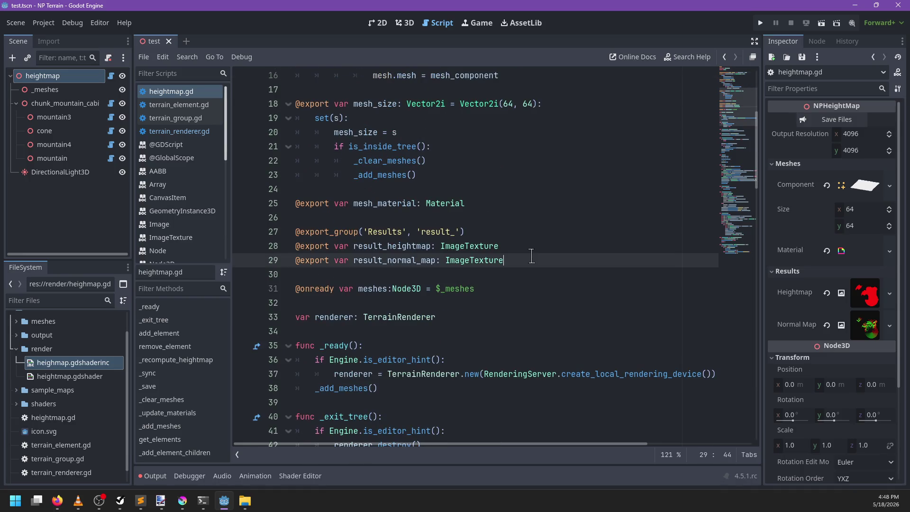
pyautogui.hotkey('ctrl', 'shift', 'd')
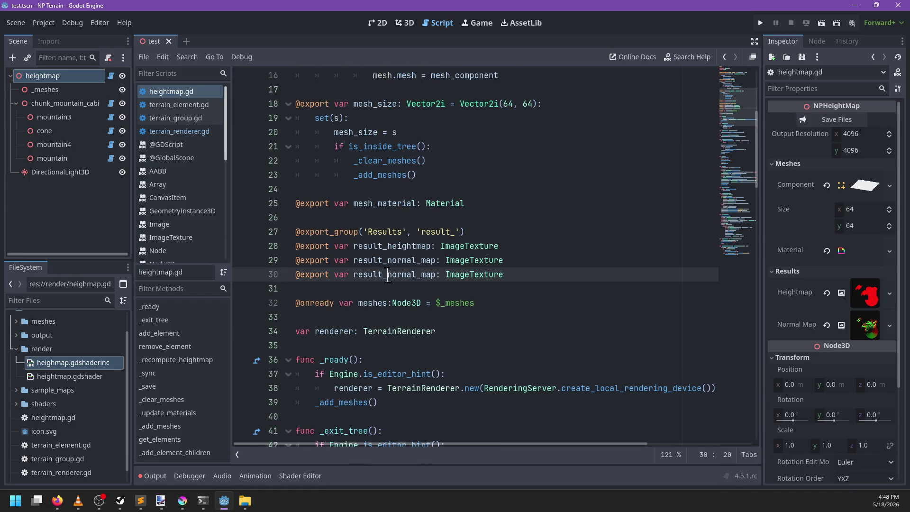
pyautogui.moveTo(387, 275); pyautogui.dragTo(437, 276)
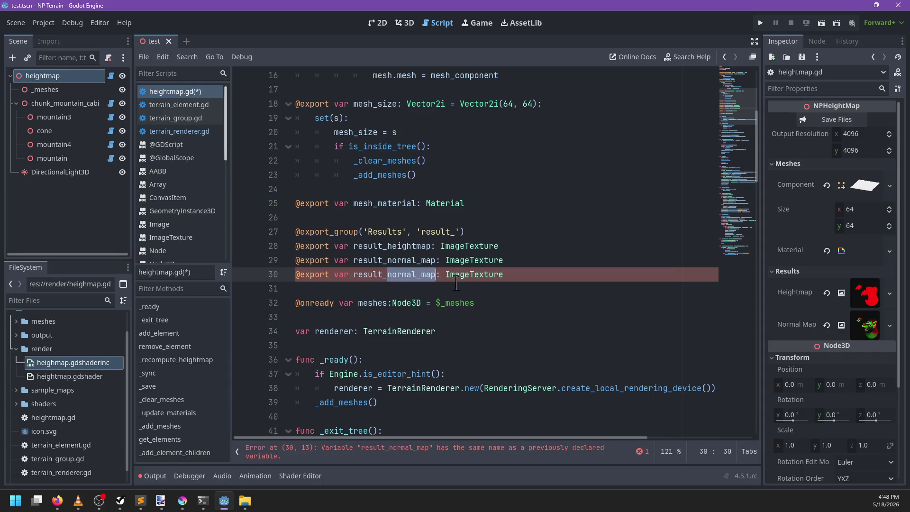
pyautogui.write('hole_map')
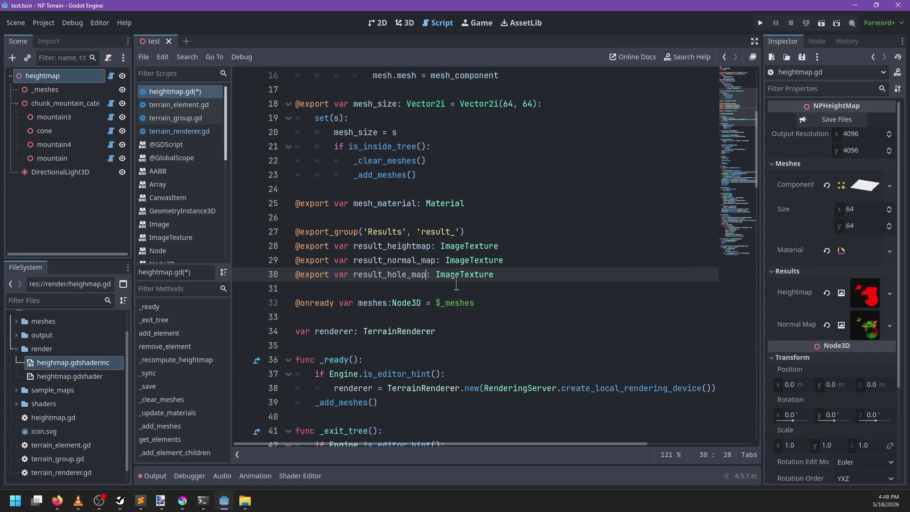
pyautogui.hotkey('ctrl', 's')
pyautogui.click(502, 260)
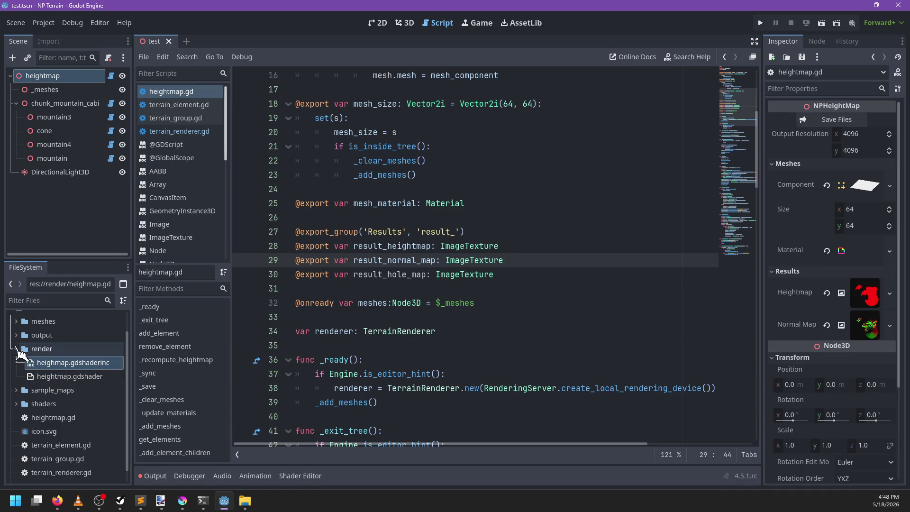
# Expand the output folder and delete height.res, confirming the removal
pyautogui.click(17, 349)
pyautogui.click(16, 349)
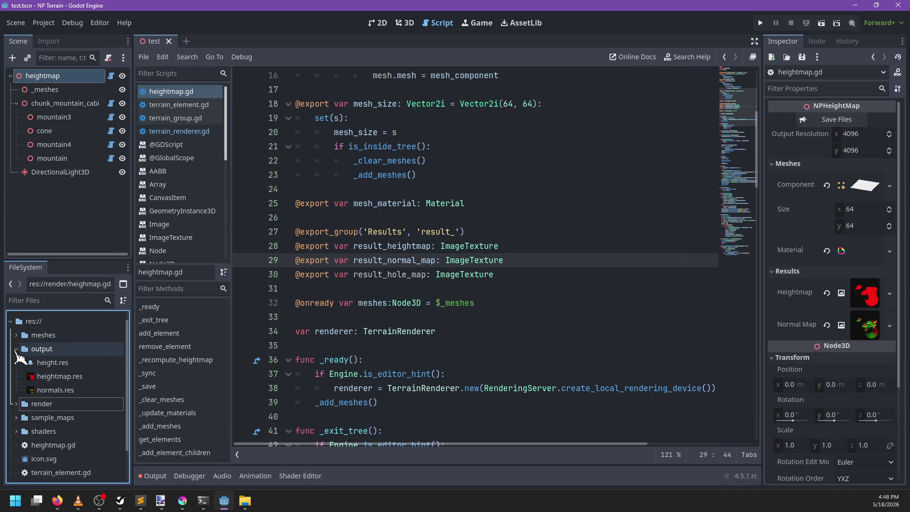
pyautogui.rightClick(62, 393)
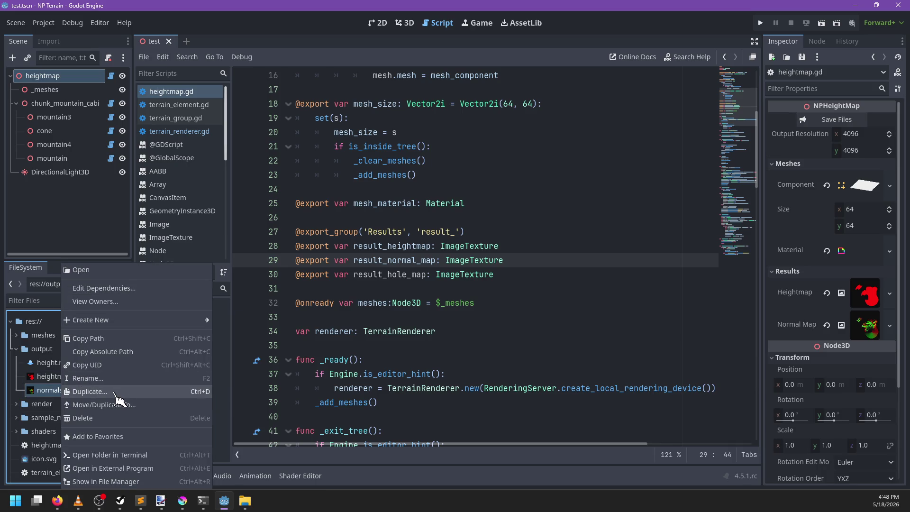
pyautogui.click(53, 382)
pyautogui.click(54, 382)
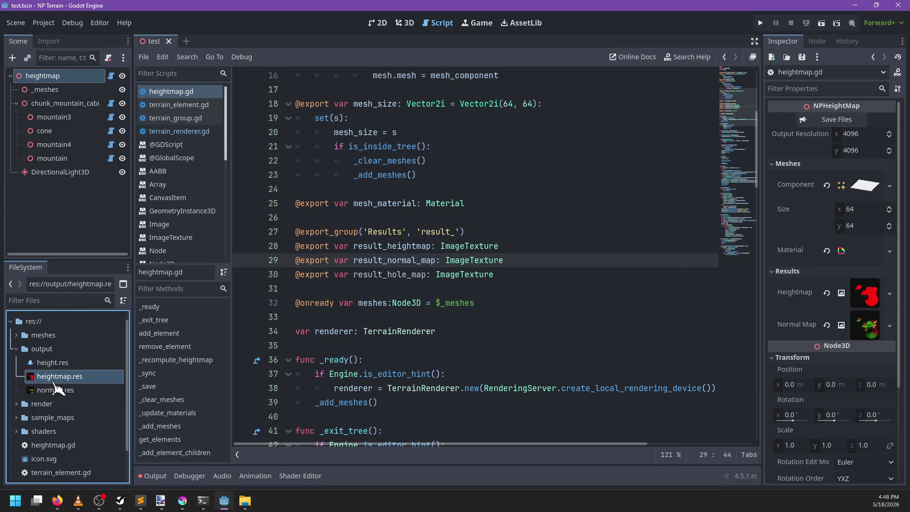
pyautogui.moveTo(54, 382)
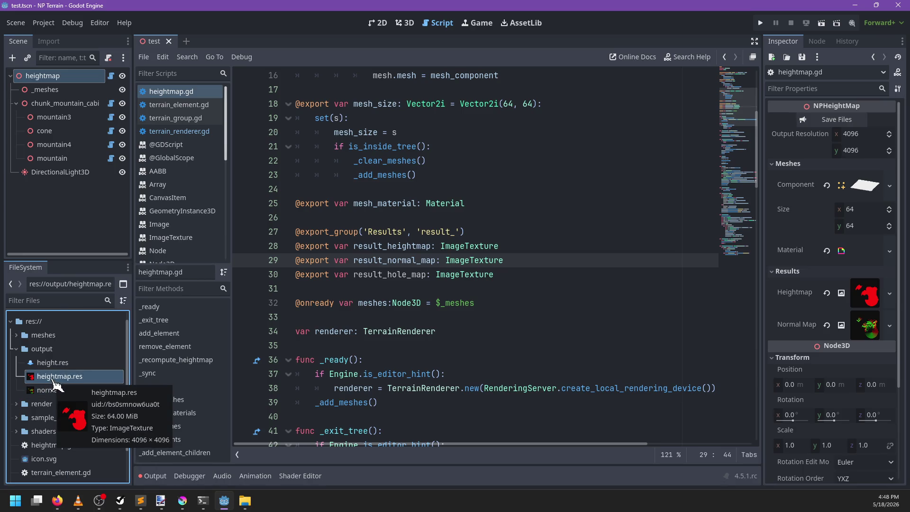
pyautogui.click(51, 367)
pyautogui.press('Delete')
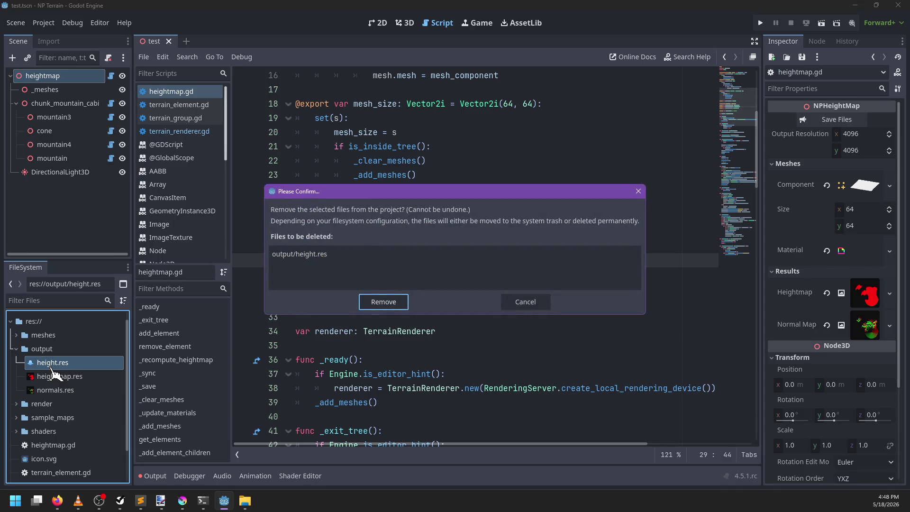
pyautogui.press('Return')
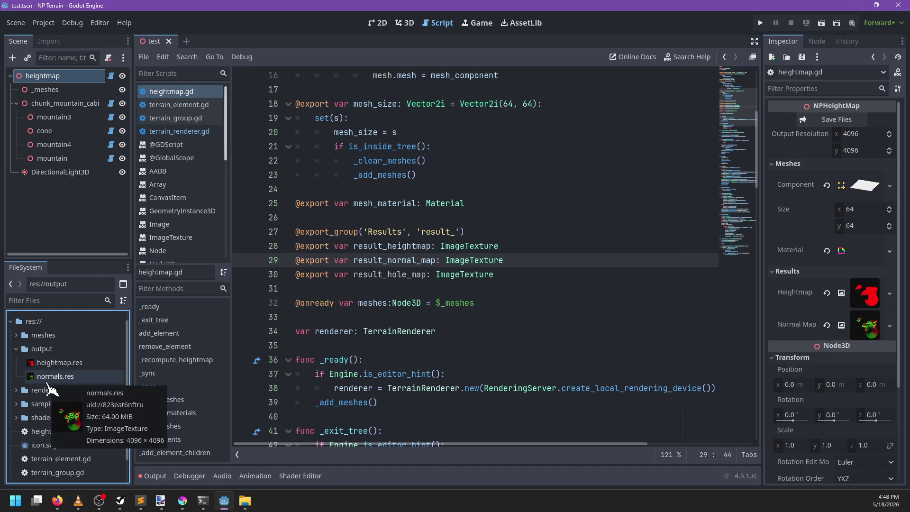
pyautogui.click(205, 501)
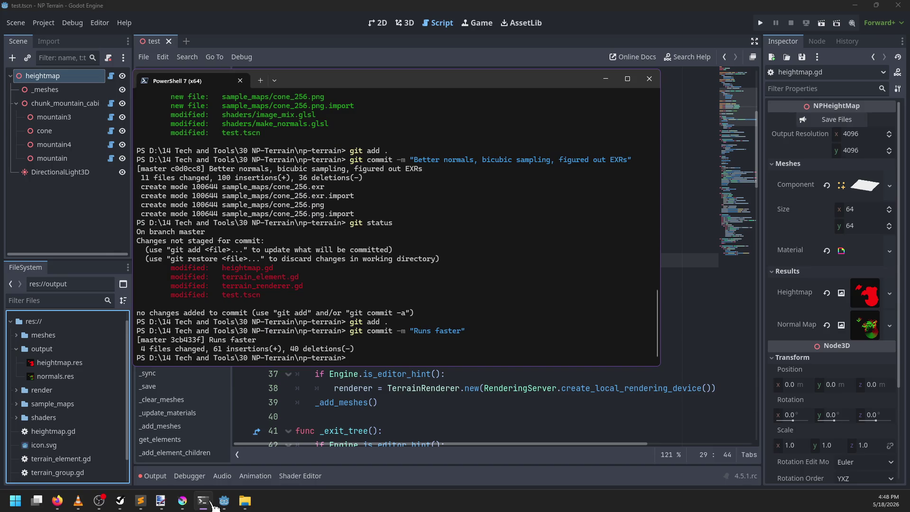
# Run git status, then add /output to .gitignore in Sublime Text and save
pyautogui.write('git status')
pyautogui.press('Return')
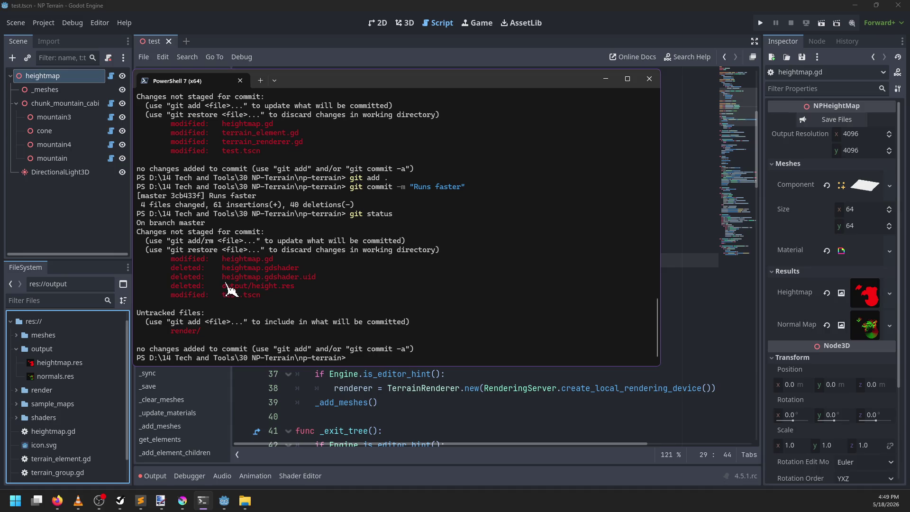
pyautogui.moveTo(141, 508)
pyautogui.moveTo(230, 504)
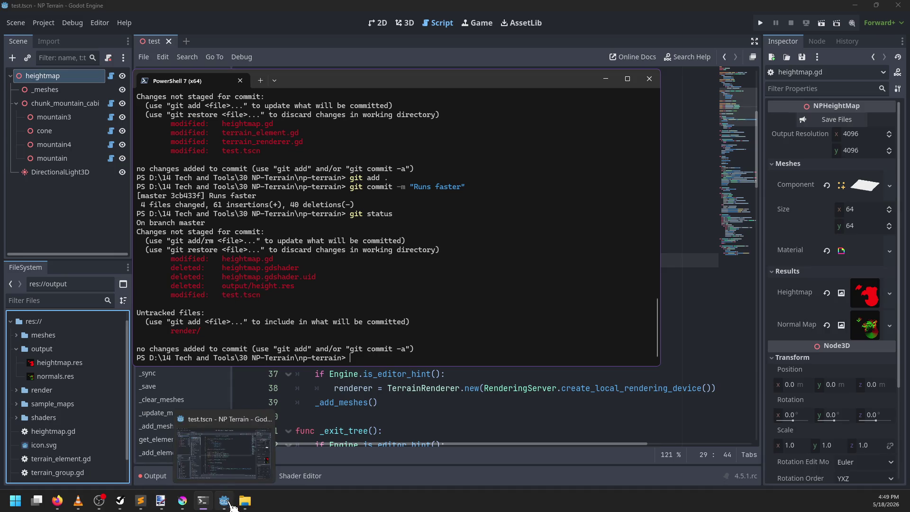
pyautogui.moveTo(192, 507)
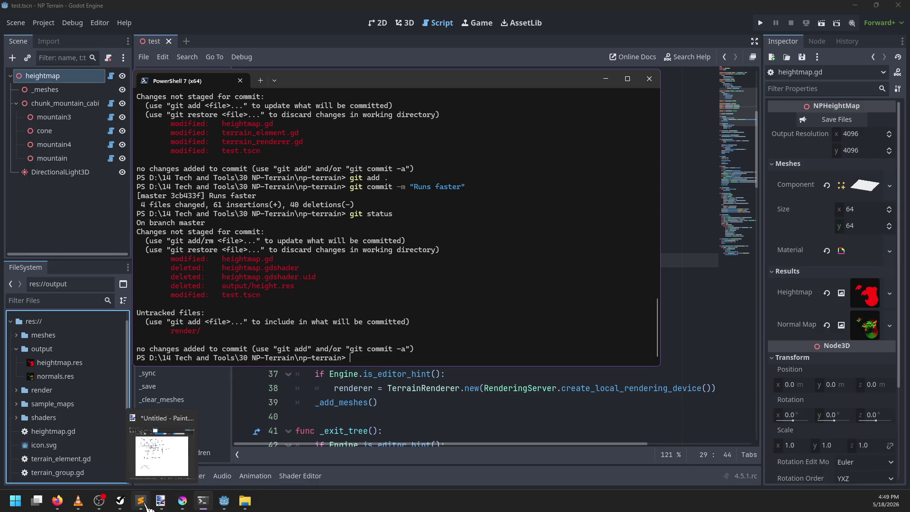
pyautogui.click(141, 500)
pyautogui.press('Return')
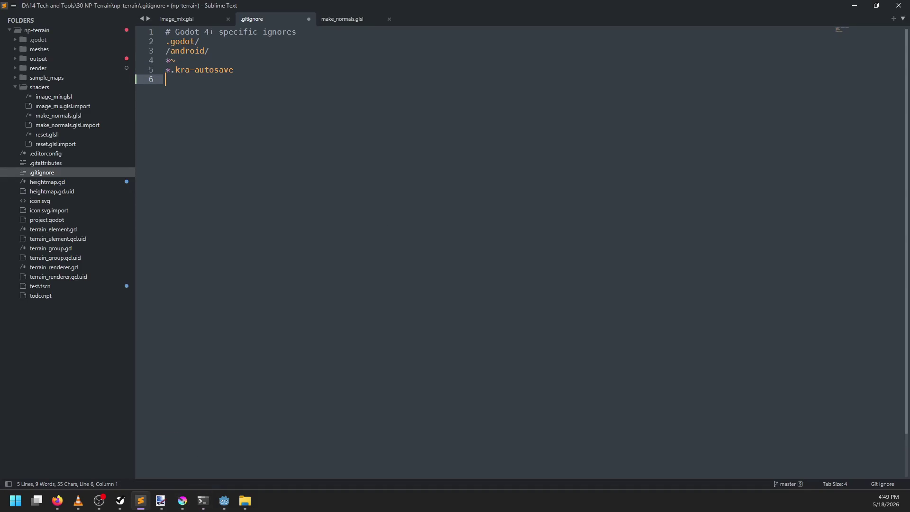
pyautogui.write('/output')
pyautogui.hotkey('ctrl', 's')
pyautogui.hotkey('alt', 'Tab')
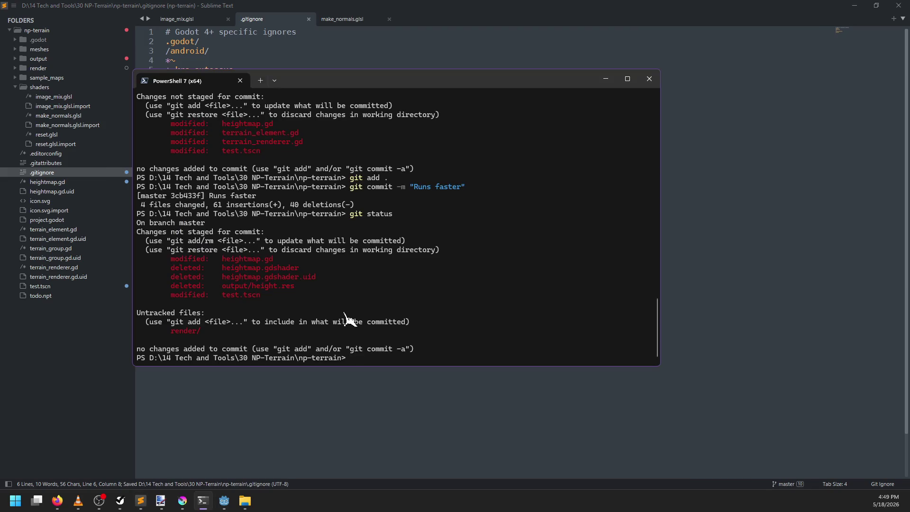
# Untrack the output folder with git rm -rf --cached output, then check git status
pyautogui.write('git status')
pyautogui.press('Return')
pyautogui.write('git re')
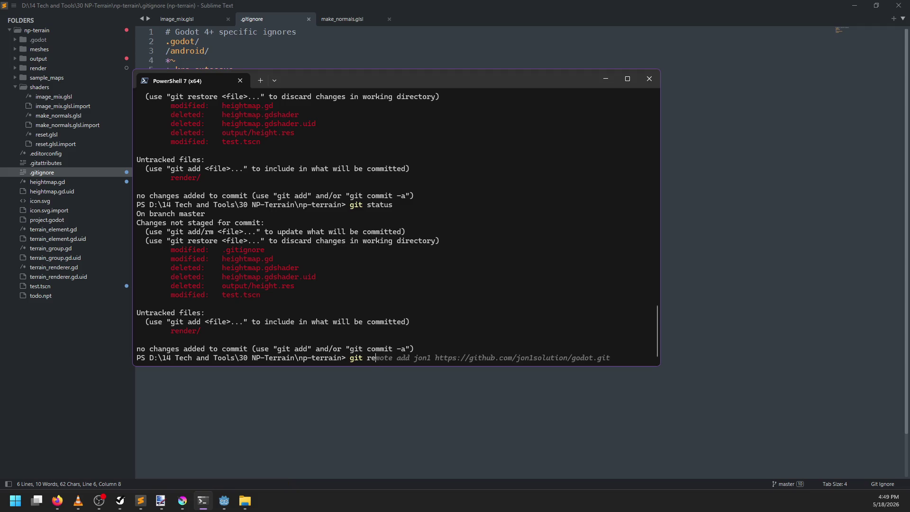
pyautogui.write('move --cached ou')
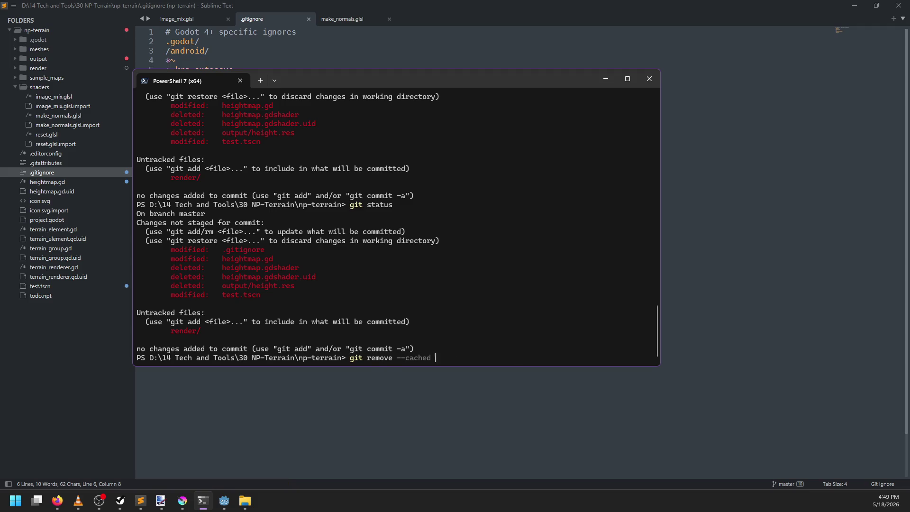
pyautogui.write('tput')
pyautogui.press('Return')
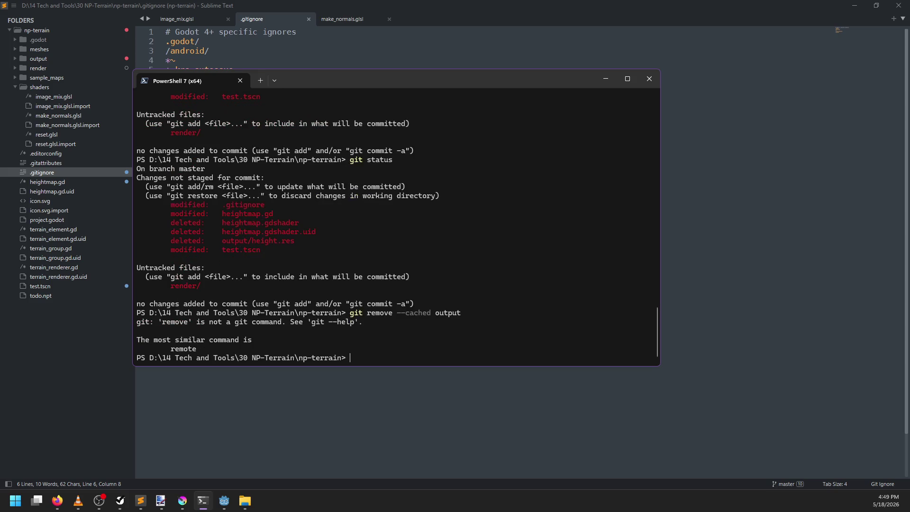
pyautogui.press('Up')
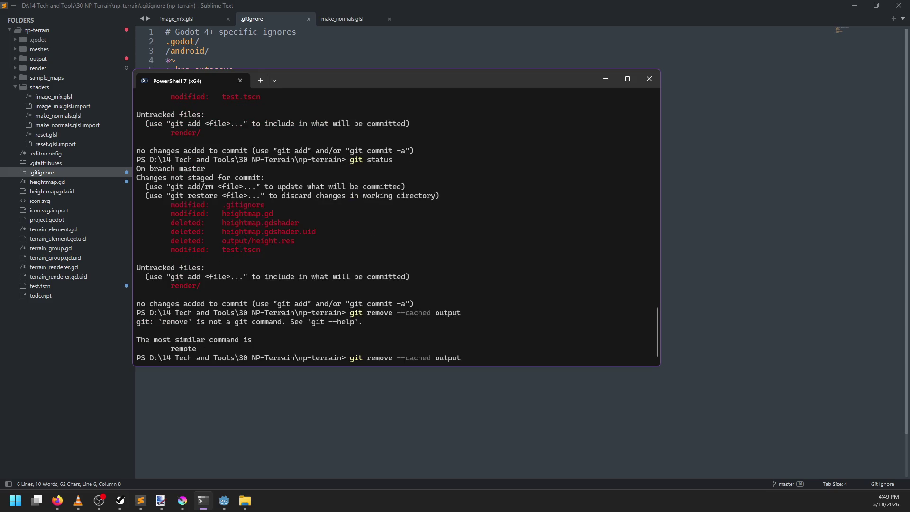
pyautogui.press('BackSpace')
pyautogui.press('BackSpace')
pyautogui.press('BackSpace')
pyautogui.write('m')
pyautogui.write(' --')
pyautogui.press('Return')
pyautogui.write('git')
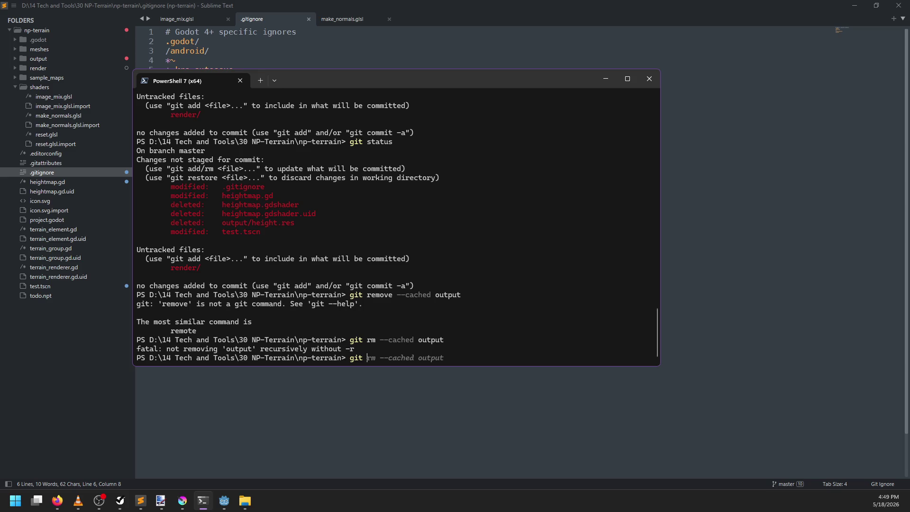
pyautogui.press('Right')
pyautogui.hotkey('ctrl', 'Left')
pyautogui.write('-rf')
pyautogui.press('Return')
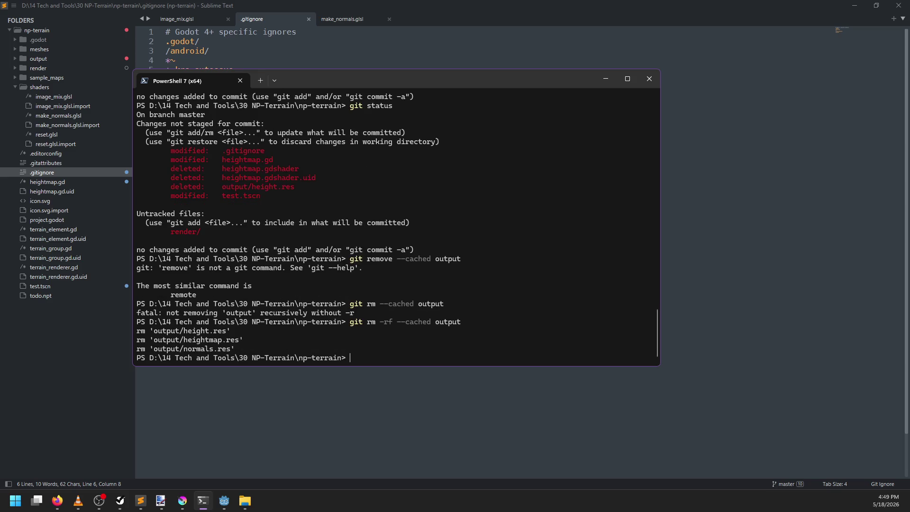
pyautogui.write('git status')
pyautogui.press('Return')
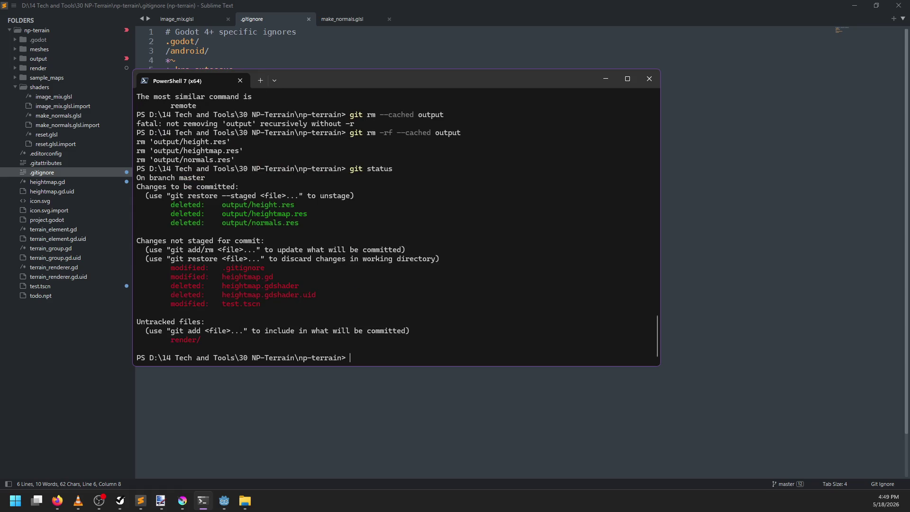
# Stage everything with git add . and commit with message "Preparing to render holes"
pyautogui.hotkey('alt', 'Tab')
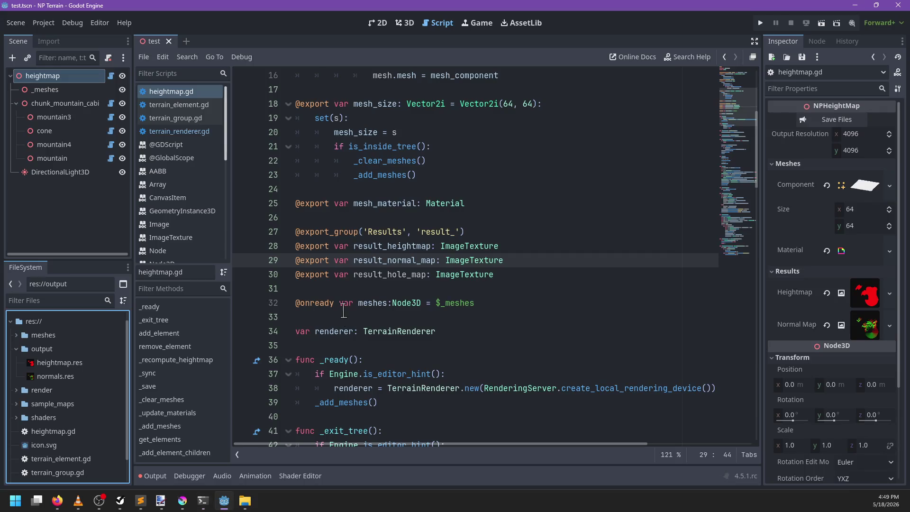
pyautogui.hotkey('alt', 'Tab')
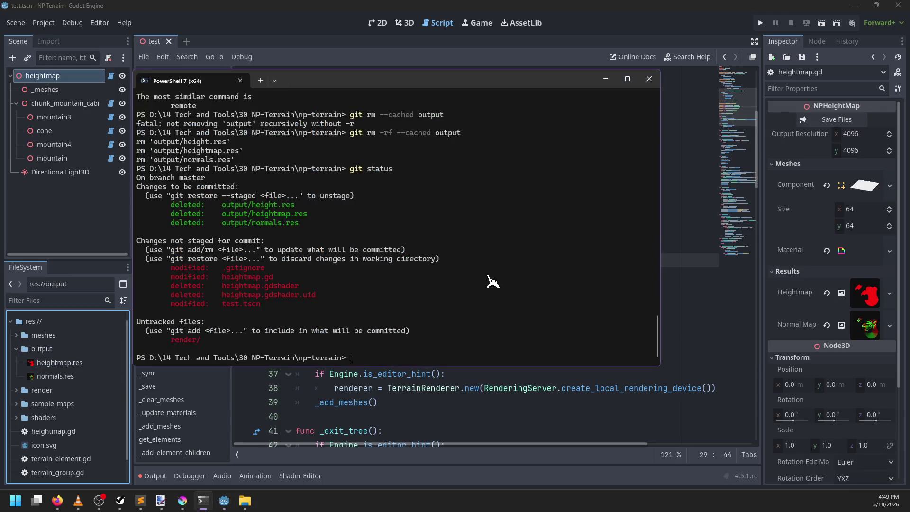
pyautogui.write('git a')
pyautogui.write('dd .')
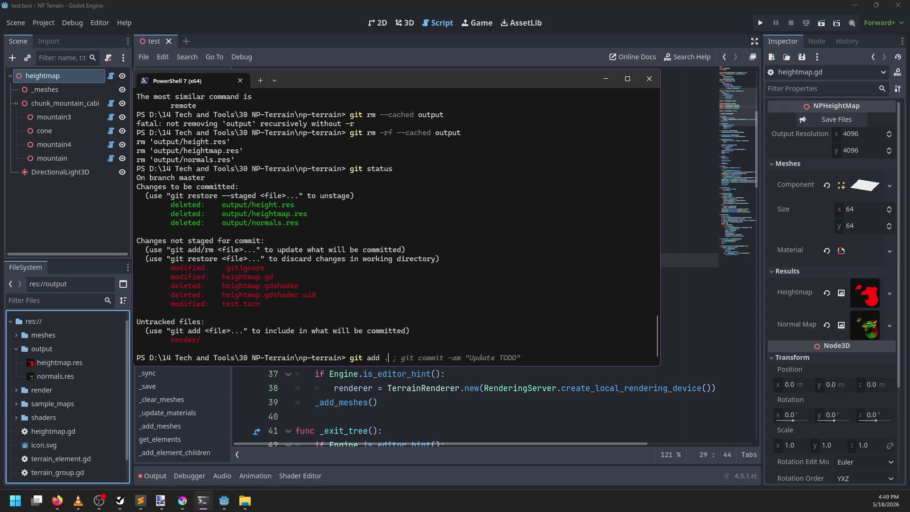
pyautogui.press('Return')
pyautogui.write('commit -m "Preparing to render holes"')
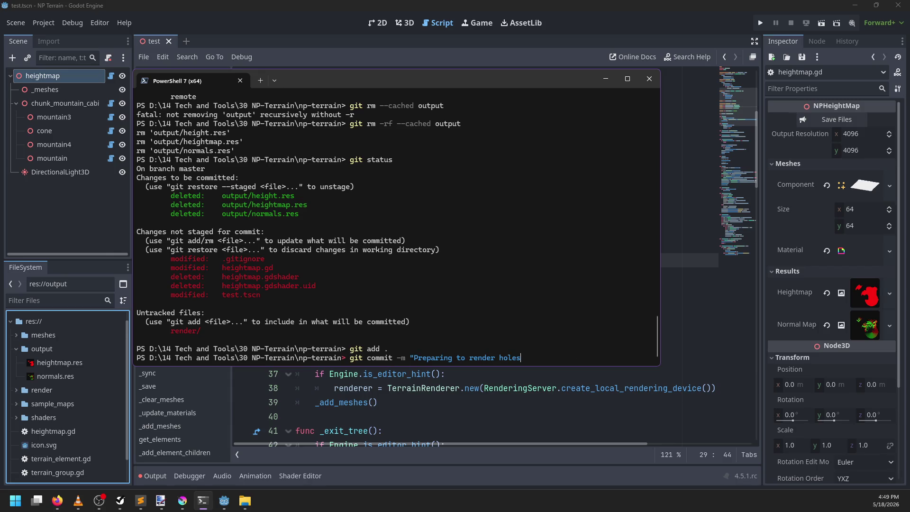
pyautogui.press('Return')
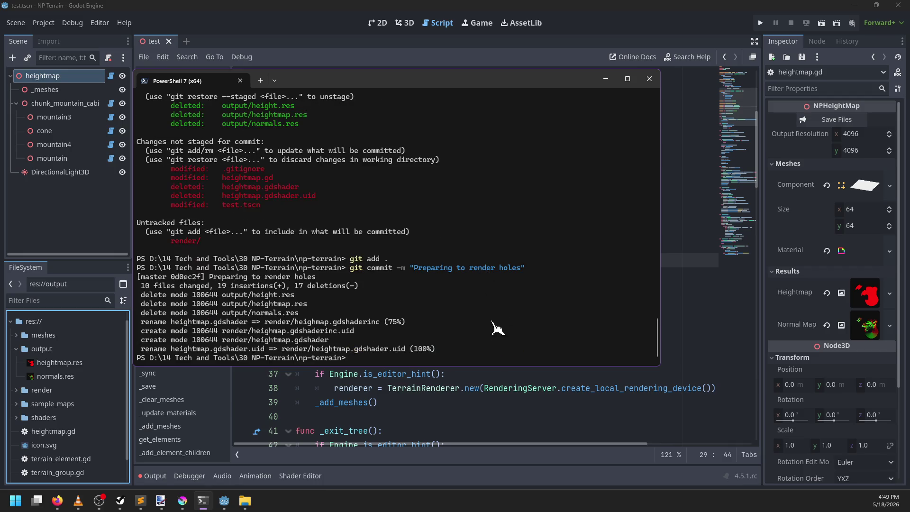
pyautogui.click(411, 402)
# View the terrain from above in 3D and open heightmap.gdshader from the render folder
pyautogui.click(406, 29)
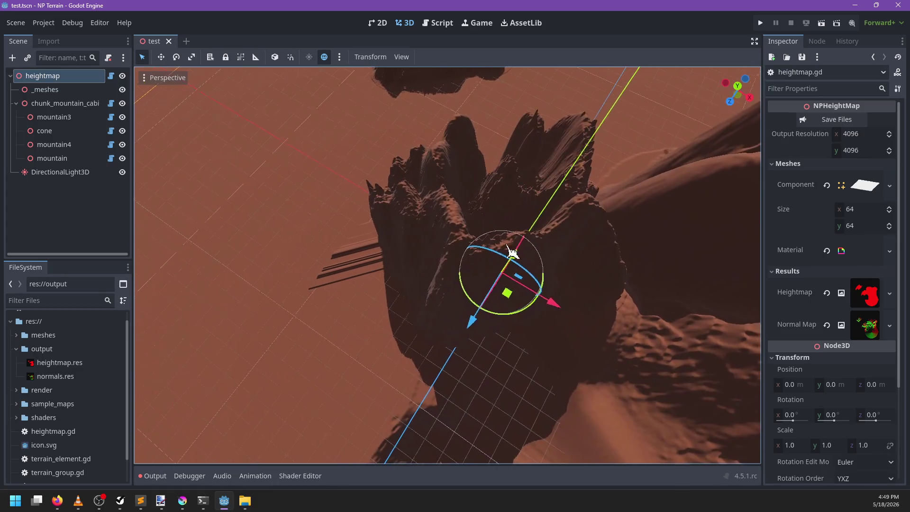
pyautogui.moveTo(512, 251)
pyautogui.mouseDown()
pyautogui.moveTo(416, 254)
pyautogui.moveTo(524, 258)
pyautogui.moveTo(400, 311)
pyautogui.mouseUp()
pyautogui.scroll(2, 434, 312)
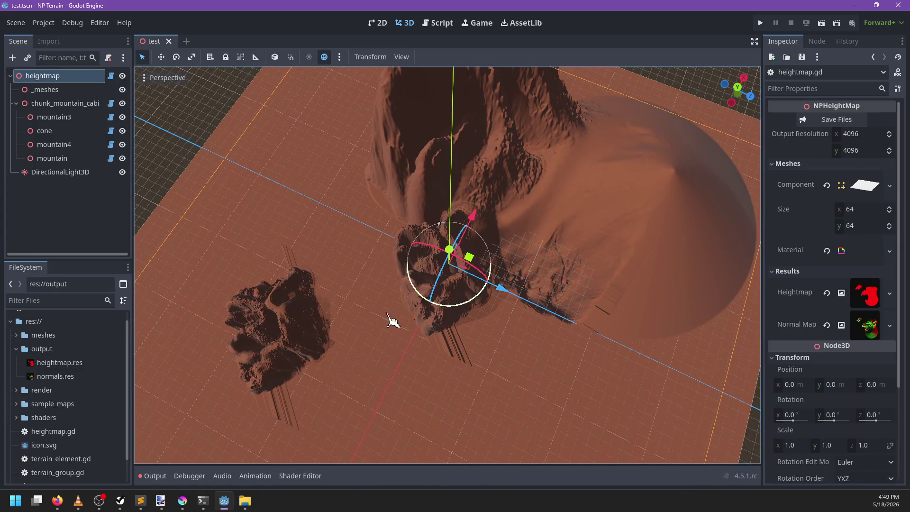
pyautogui.doubleClick(29, 392)
pyautogui.scroll(-1, 71, 379)
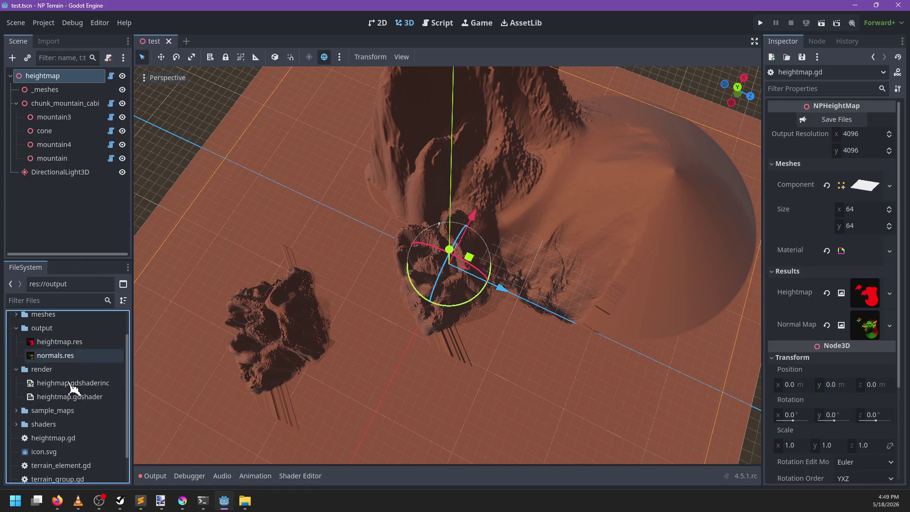
pyautogui.rightClick(46, 397)
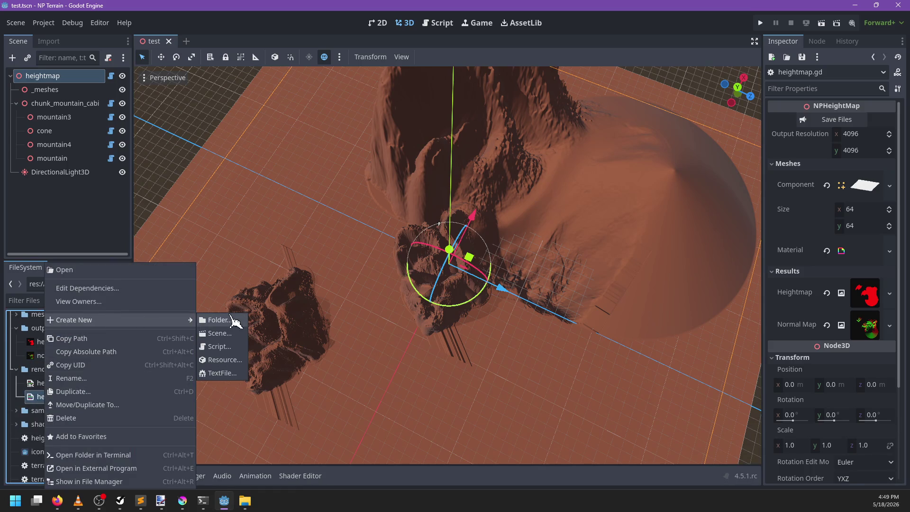
pyautogui.click(42, 401)
pyautogui.doubleClick(42, 401)
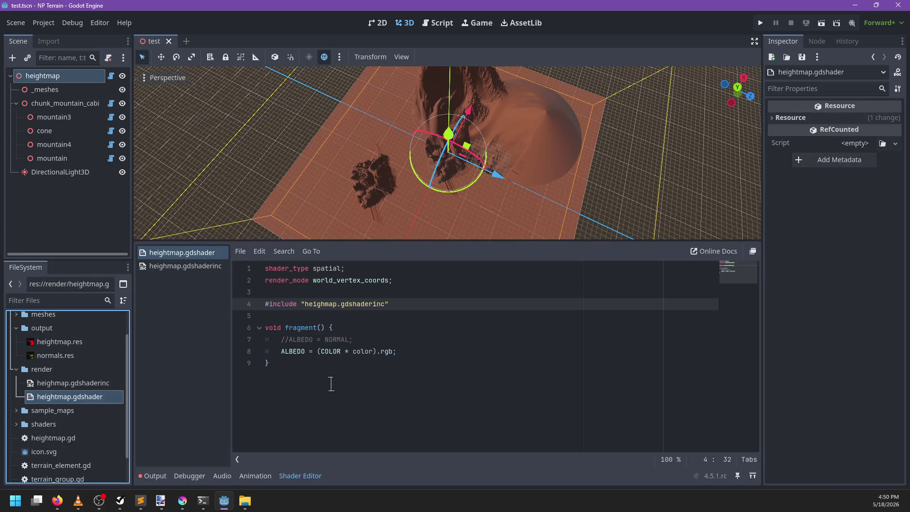
# Duplicate heightmap.gdshader as heightmap_holes.gdshader and open the copy in the shader editor
pyautogui.rightClick(89, 404)
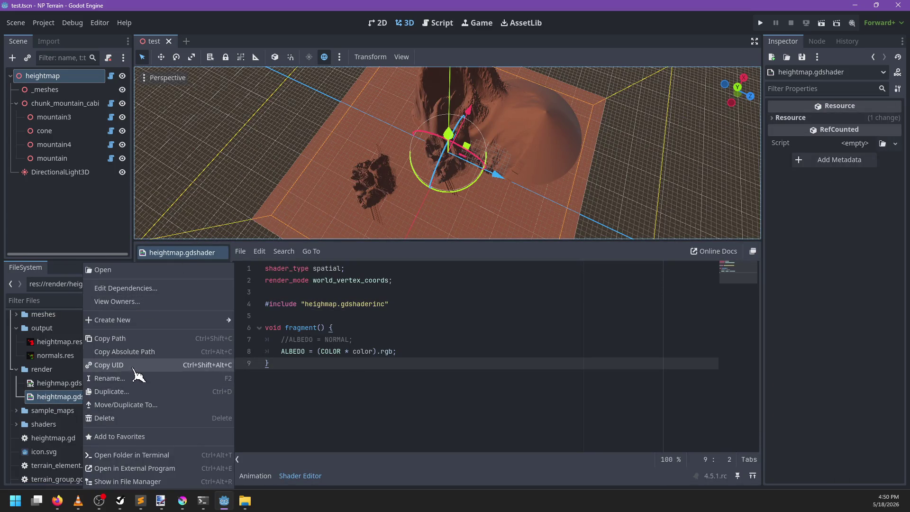
pyautogui.click(135, 400)
pyautogui.press('End')
pyautogui.write('_holes')
pyautogui.press('Return')
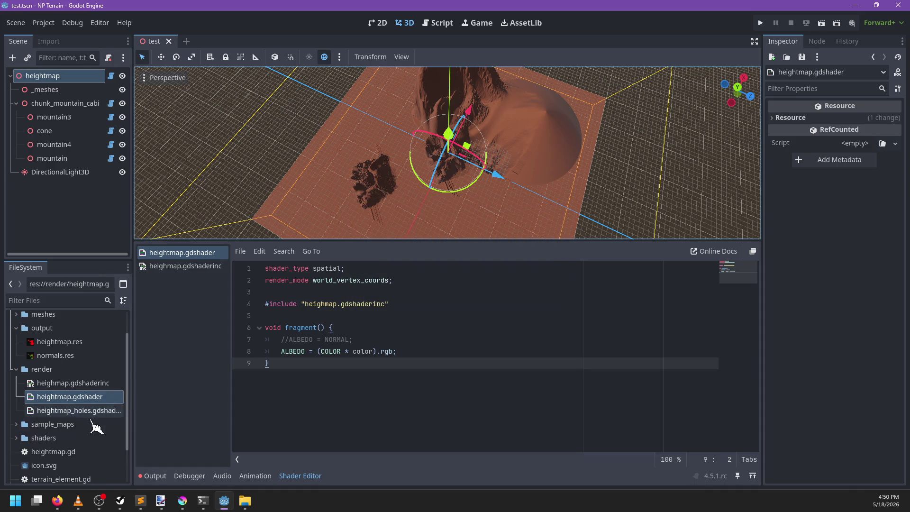
pyautogui.doubleClick(95, 411)
pyautogui.click(412, 339)
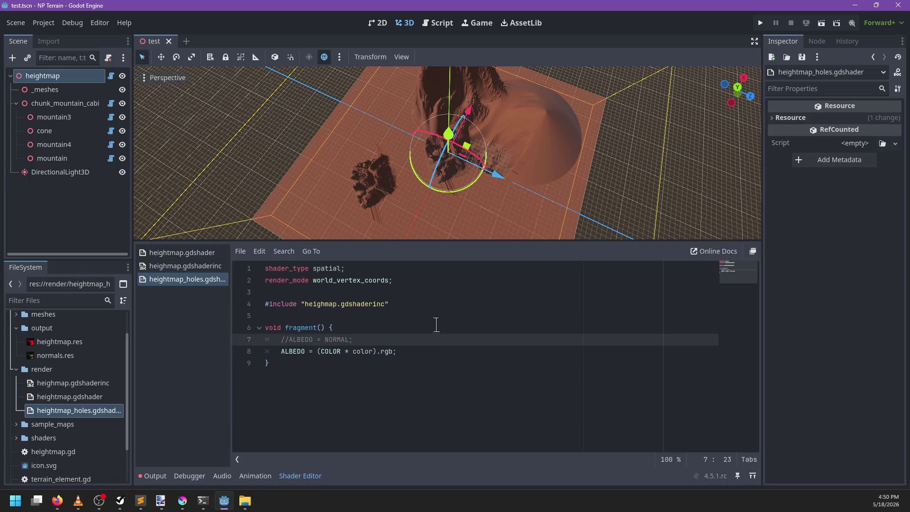
# Add a 'uniform sampler2D holes' line below render_mode in heightmap_holes.gdshader
pyautogui.click(424, 281)
pyautogui.click(424, 293)
pyautogui.press('Return')
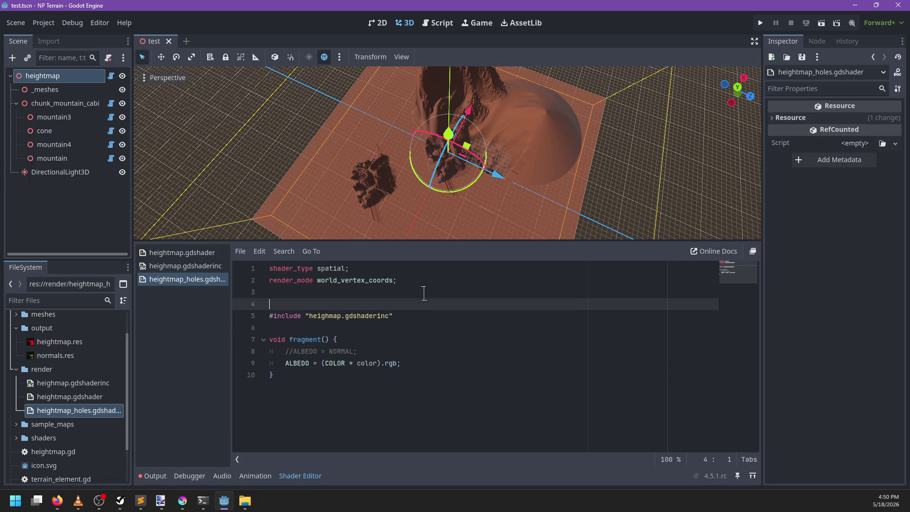
pyautogui.write('iform sampler3D')
pyautogui.press('BackSpace')
pyautogui.press('BackSpace')
pyautogui.write('2D hole')
pyautogui.press('Return')
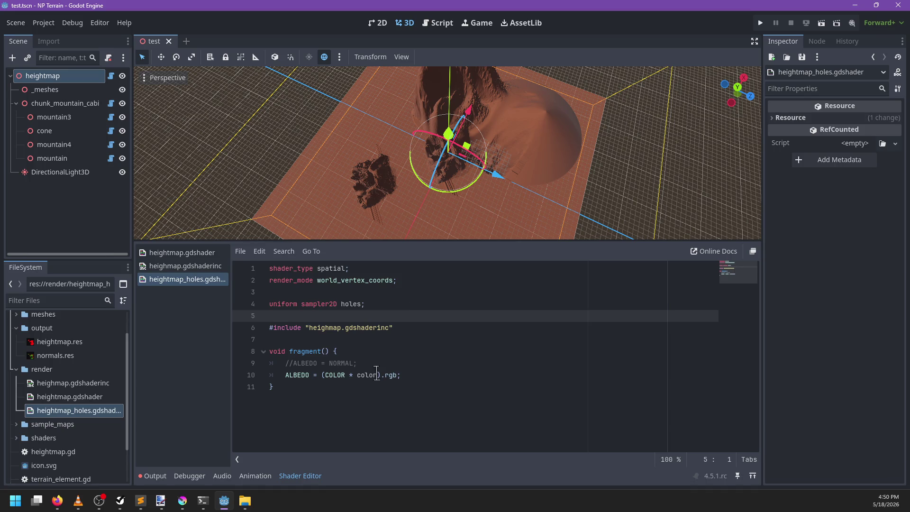
# Add an if block in fragment() that discards when texture(holes).r exceeds 0.2
pyautogui.click(388, 351)
pyautogui.press('Return')
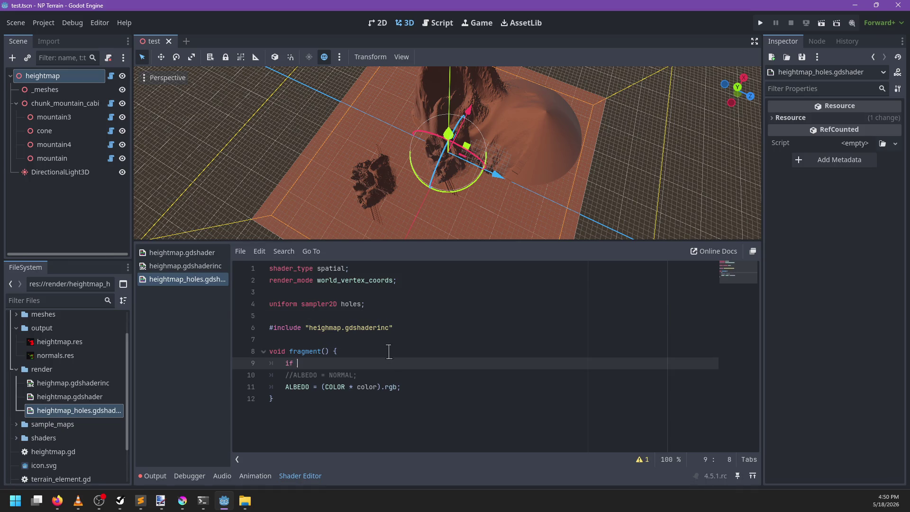
pyautogui.press('BackSpace')
pyautogui.press('BackSpace')
pyautogui.press('BackSpace')
pyautogui.write('xture(ho')
pyautogui.write('les)')
pyautogui.write(')')
pyautogui.write('.')
pyautogui.write('2')
pyautogui.write('{')
pyautogui.press('Return')
pyautogui.write('discard;')
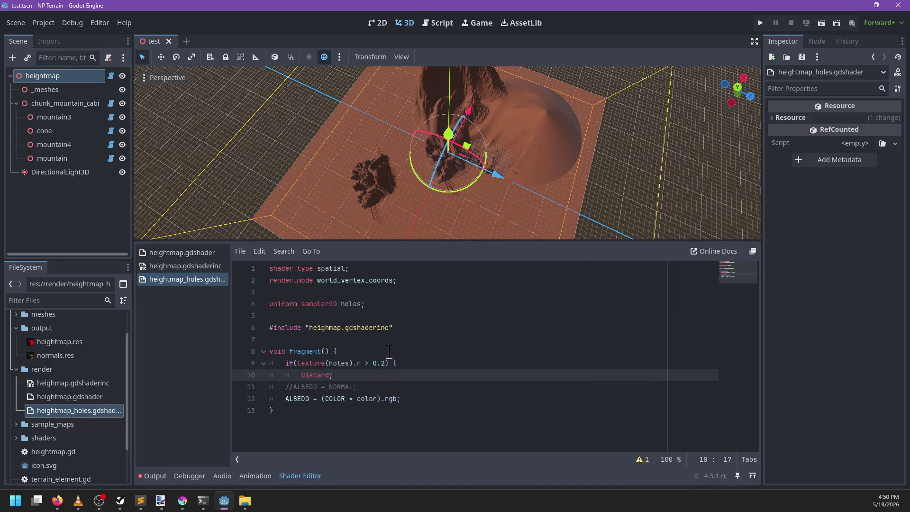
pyautogui.press('Return')
pyautogui.write('}')
pyautogui.press('BackSpace')
pyautogui.press('Up')
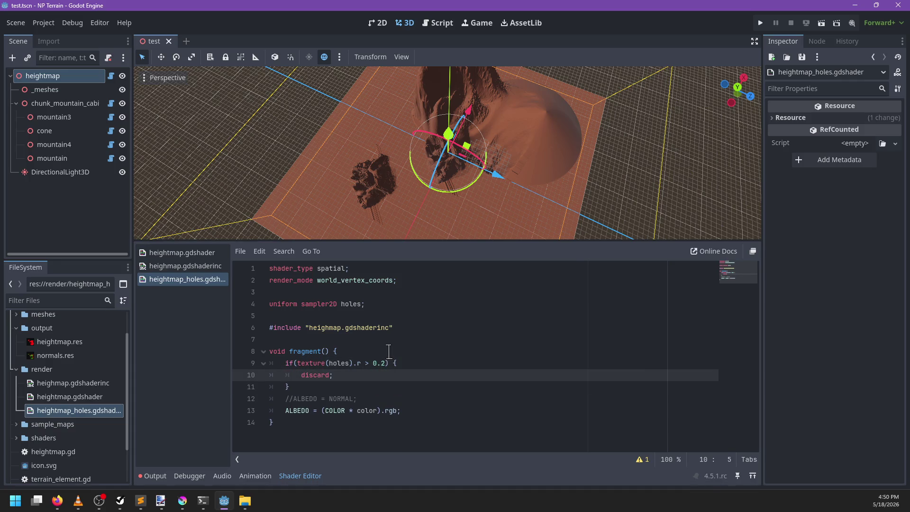
# Save, fix the texture() argument comma, and select VERTEX.xz + size/2.0 in heighmap.gdshaderinc
pyautogui.hotkey('ctrl', 's')
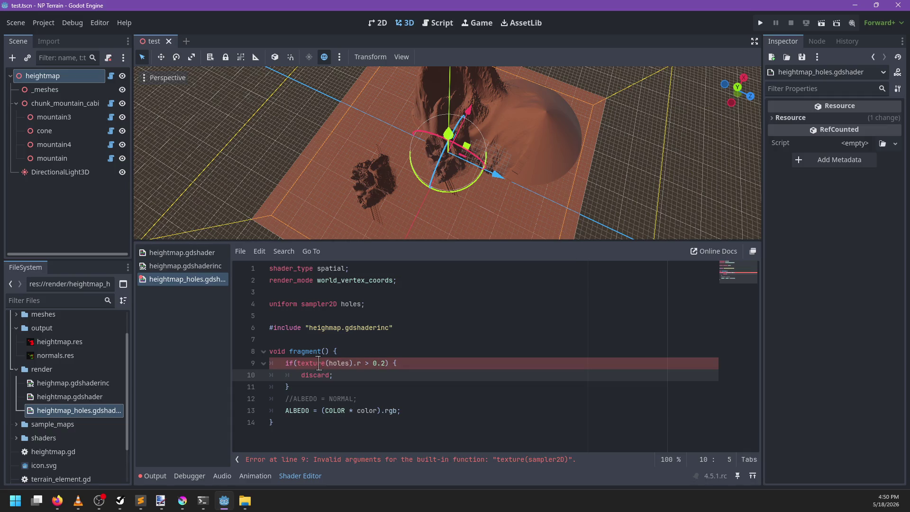
pyautogui.click(349, 363)
pyautogui.write(',')
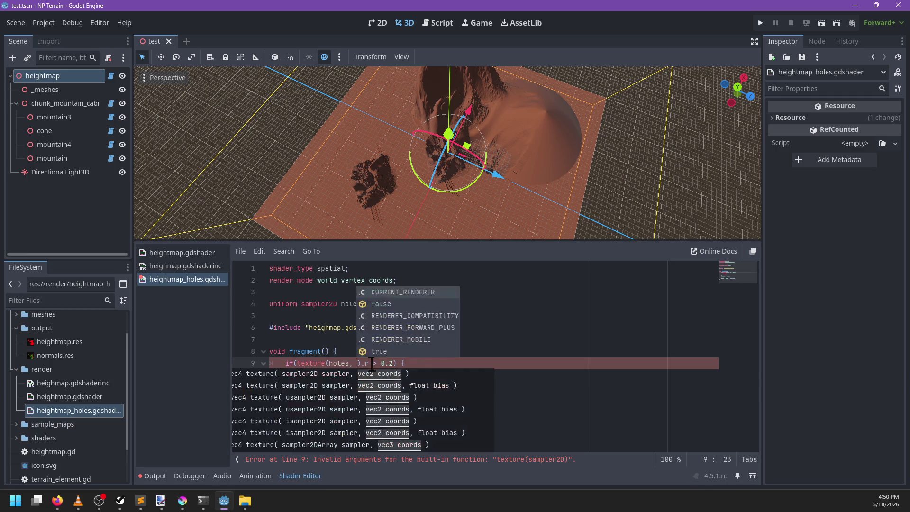
pyautogui.click(213, 267)
pyautogui.moveTo(353, 375); pyautogui.dragTo(433, 375)
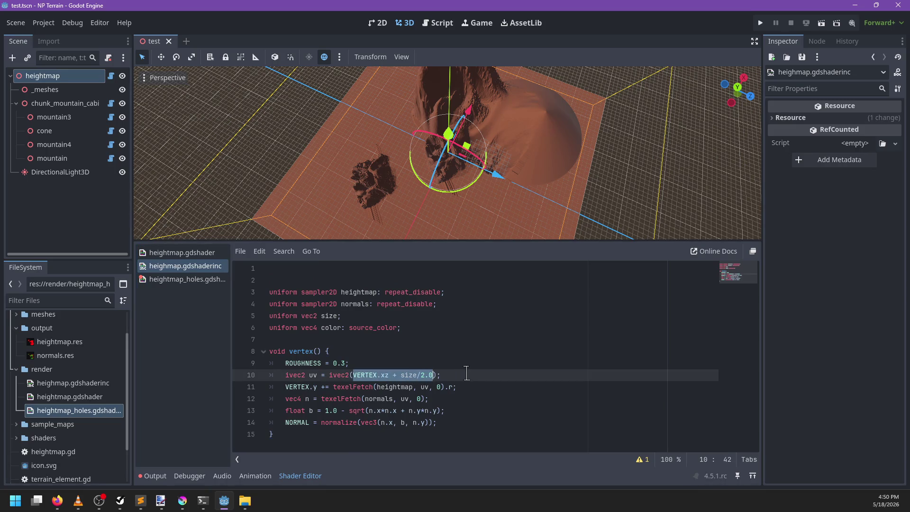
# Add a varying vec3 declaration above vertex() in heighmap.gdshaderinc
pyautogui.click(329, 375)
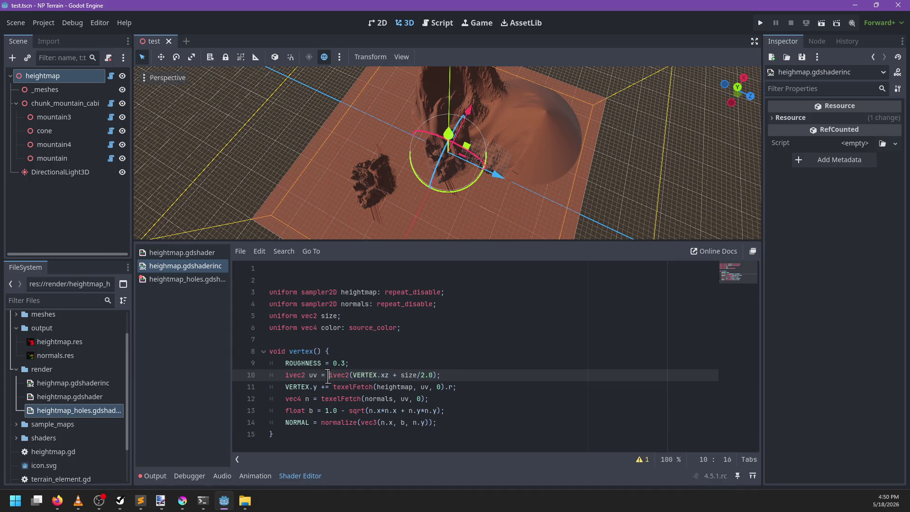
pyautogui.click(334, 336)
pyautogui.press('Return')
pyautogui.press('Up')
pyautogui.press('Return')
pyautogui.write('varying vec3')
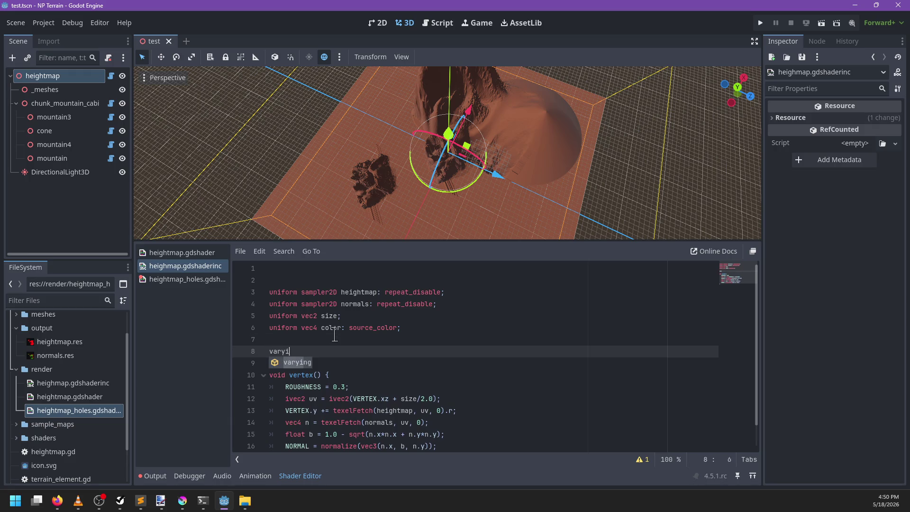
pyautogui.press('BackSpace')
pyautogui.press('BackSpace')
pyautogui.press('BackSpace')
pyautogui.write('vec3')
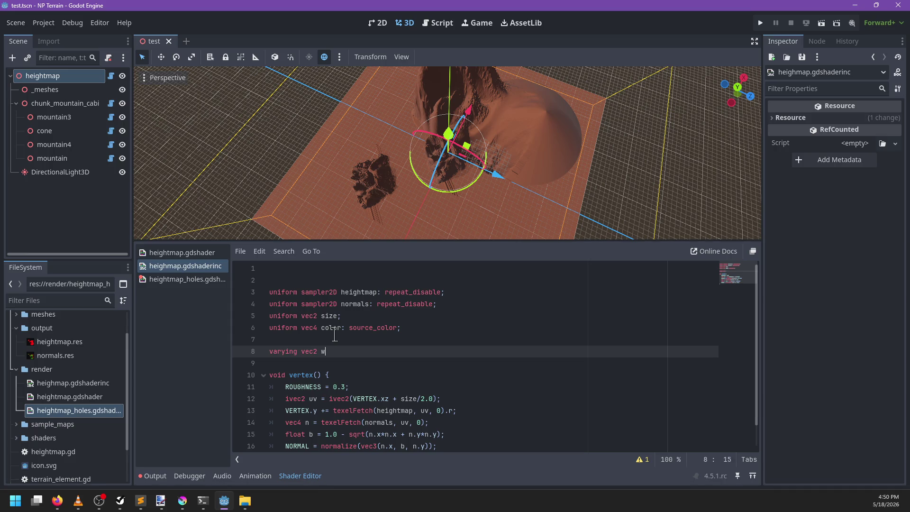
pyautogui.press('BackSpace')
pyautogui.press('BackSpace')
pyautogui.press('BackSpace')
# Replace the ivec2 uv on line 12 with terrain_uv
pyautogui.click(309, 399)
pyautogui.press('BackSpace')
pyautogui.press('BackSpace')
pyautogui.press('BackSpace')
pyautogui.write('terrain_')
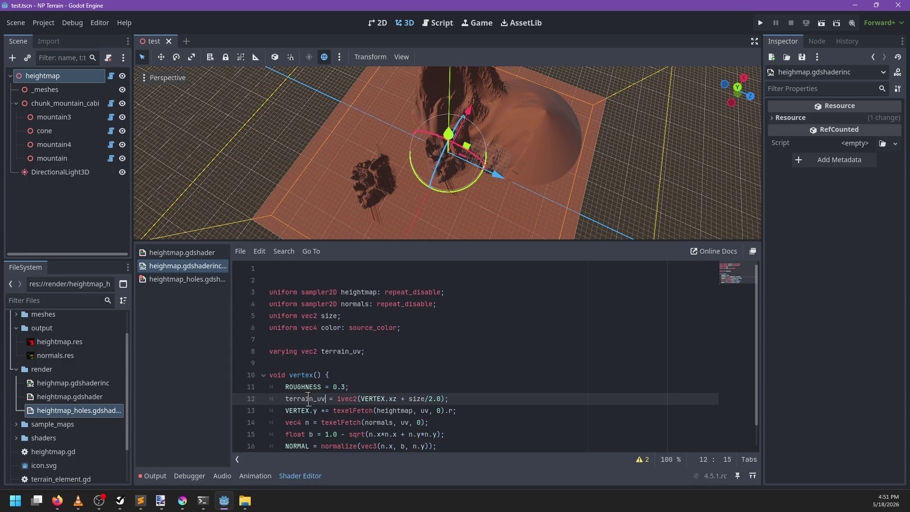
pyautogui.click(404, 363)
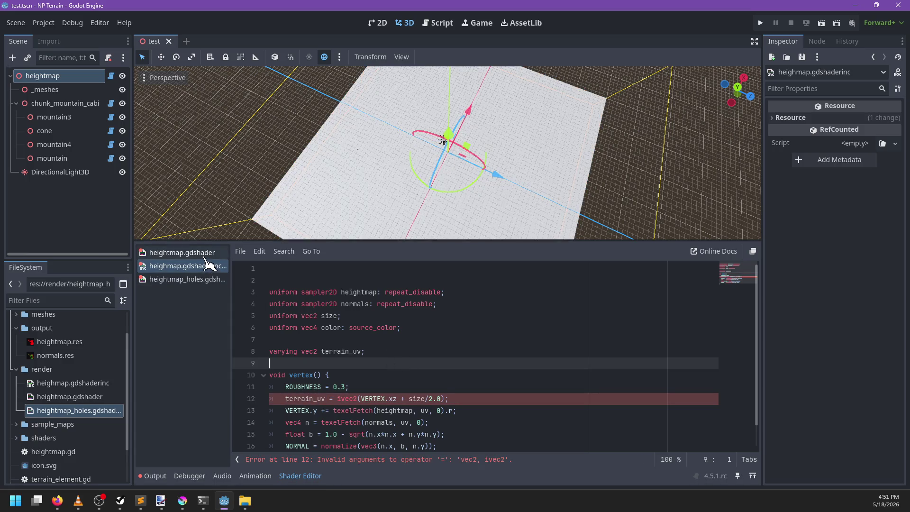
# Pass terrain_uv as the UV argument of texture() in heightmap_holes.gdshader
pyautogui.click(199, 280)
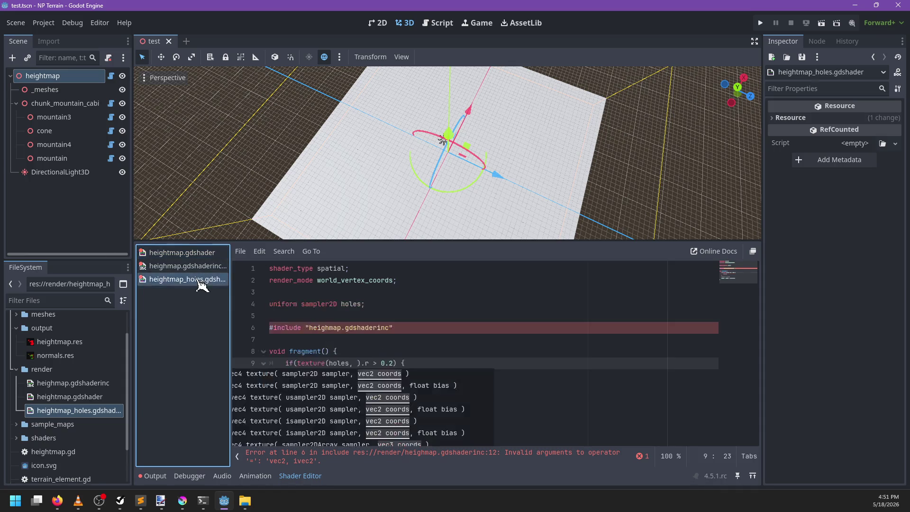
pyautogui.click(405, 326)
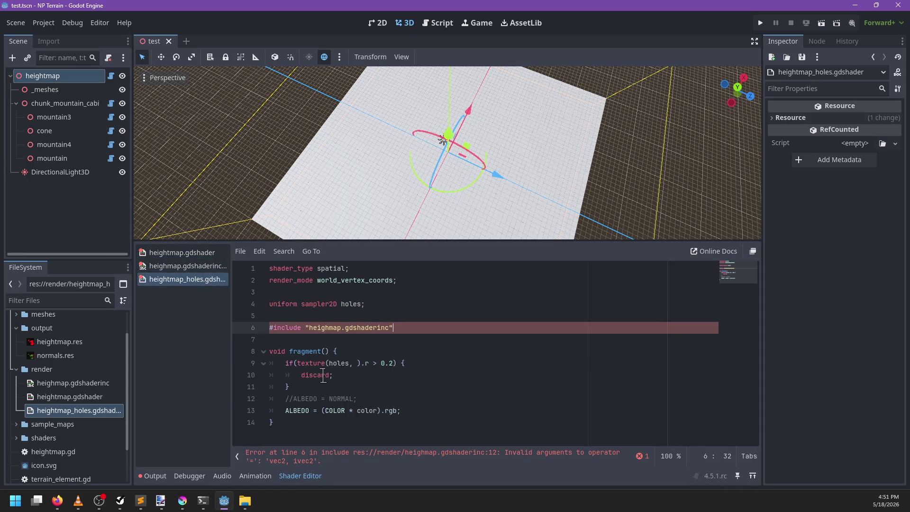
pyautogui.click(355, 363)
pyautogui.write('terrain_uv')
pyautogui.click(356, 375)
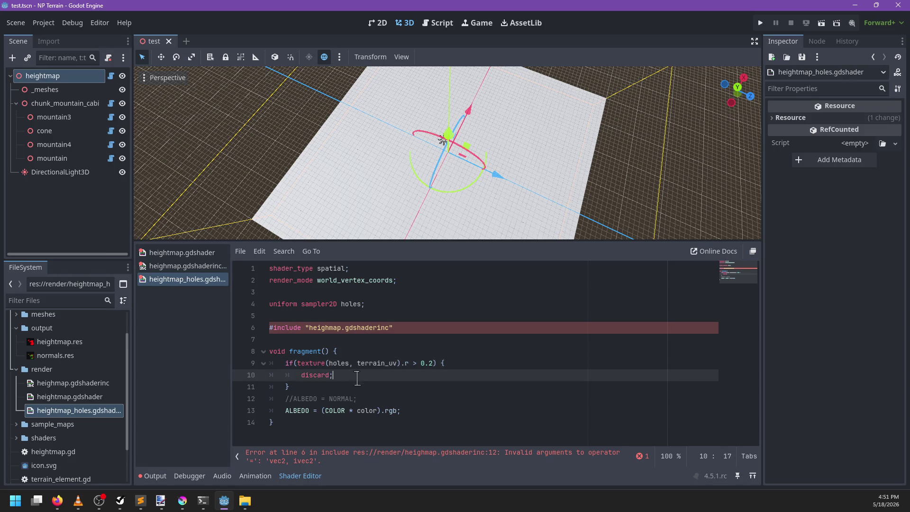
pyautogui.click(219, 266)
pyautogui.scroll(-1, 336, 367)
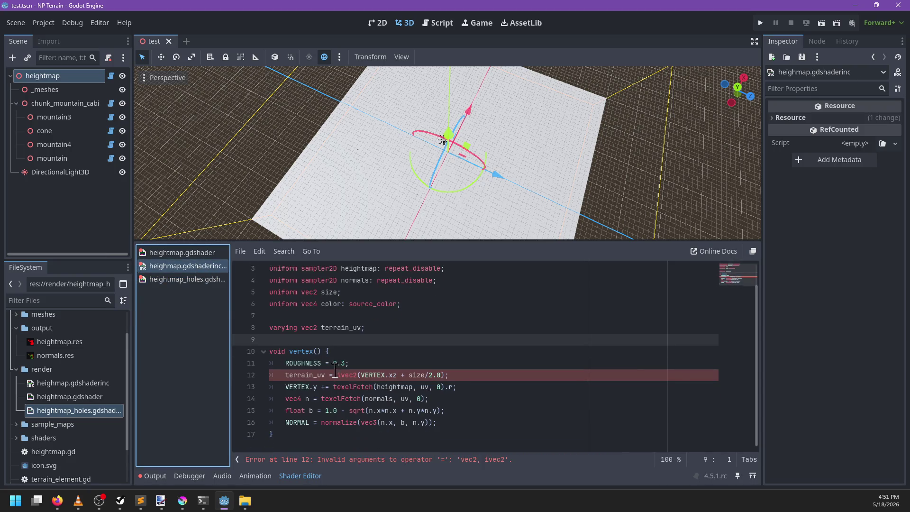
# Switch the vec2/ivec2 types on the terrain_uv assignment and varying declaration
pyautogui.click(286, 375)
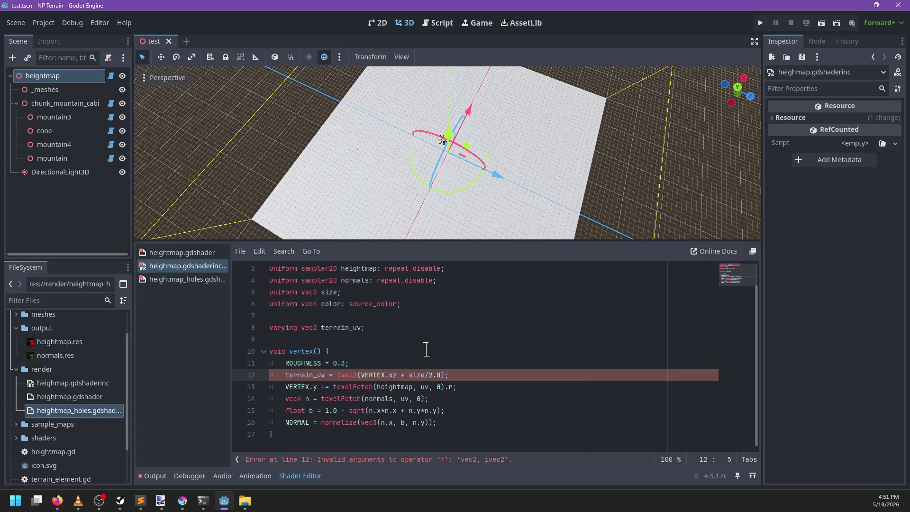
pyautogui.click(338, 374)
pyautogui.press('BackSpace')
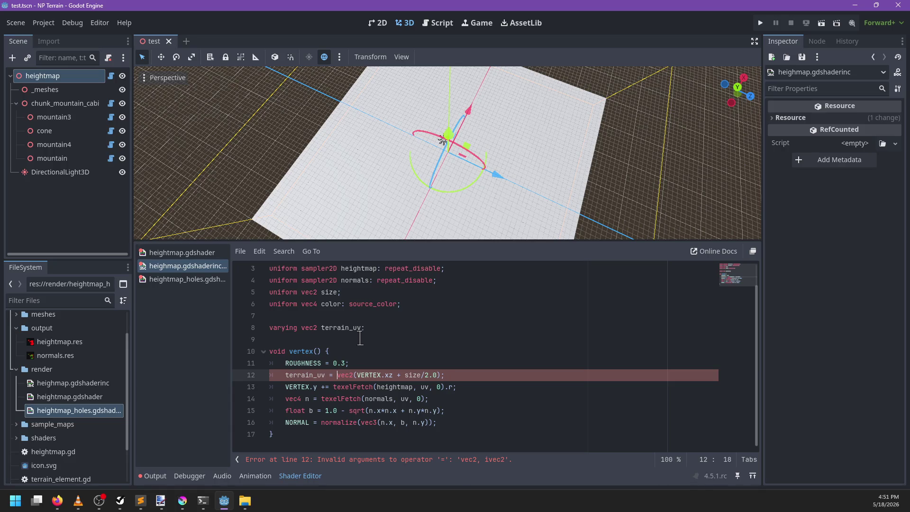
pyautogui.write('i')
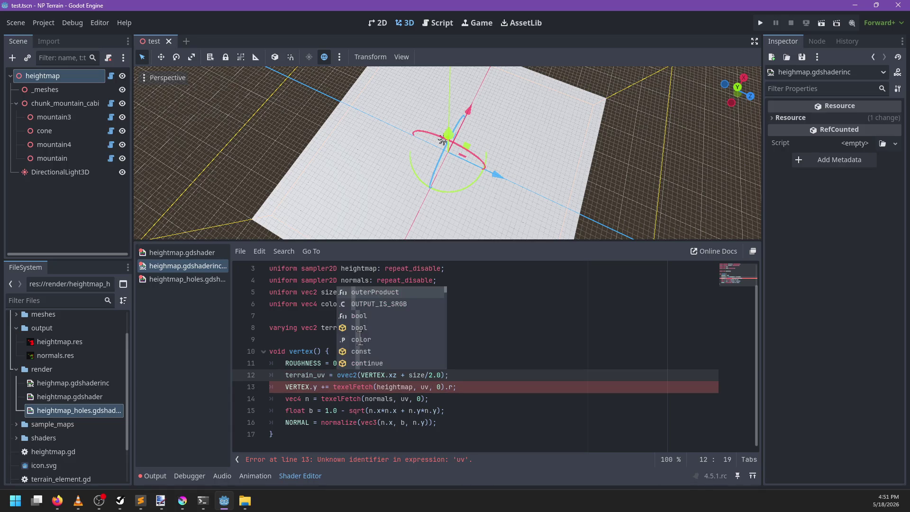
pyautogui.press('Escape')
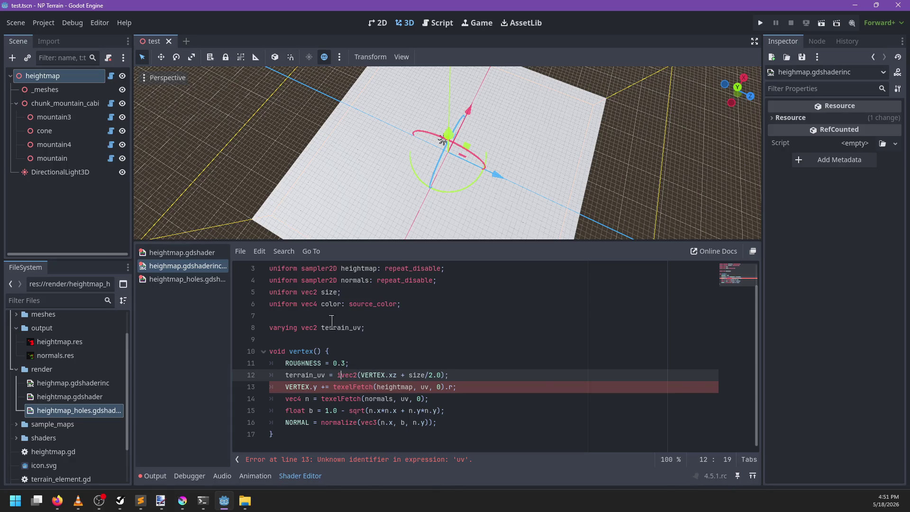
pyautogui.click(303, 328)
pyautogui.write('i')
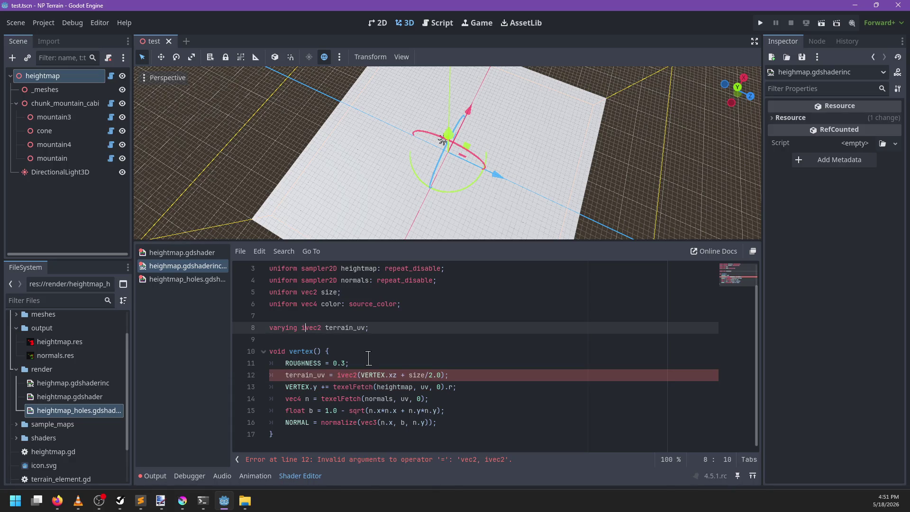
pyautogui.press('Escape')
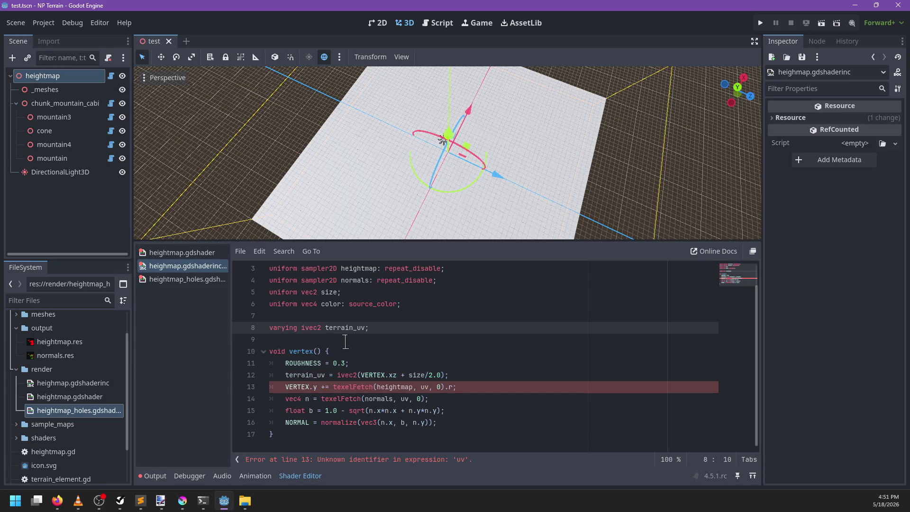
# Use terrain_uv in the heightmap and normals lookups on lines 13-14, then save
pyautogui.doubleClick(305, 375)
pyautogui.hotkey('ctrl', 'c')
pyautogui.doubleClick(424, 387)
pyautogui.hotkey('ctrl', 'v')
pyautogui.doubleClick(407, 398)
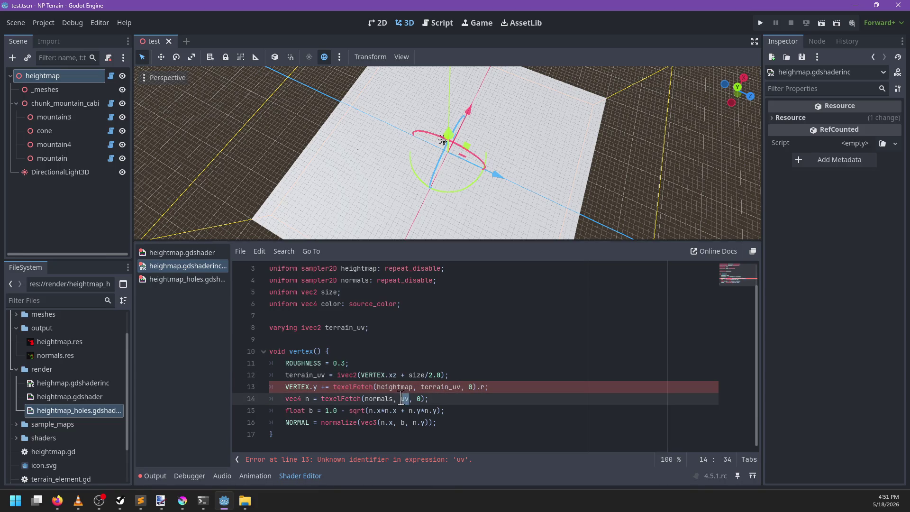
pyautogui.hotkey('ctrl', 'v')
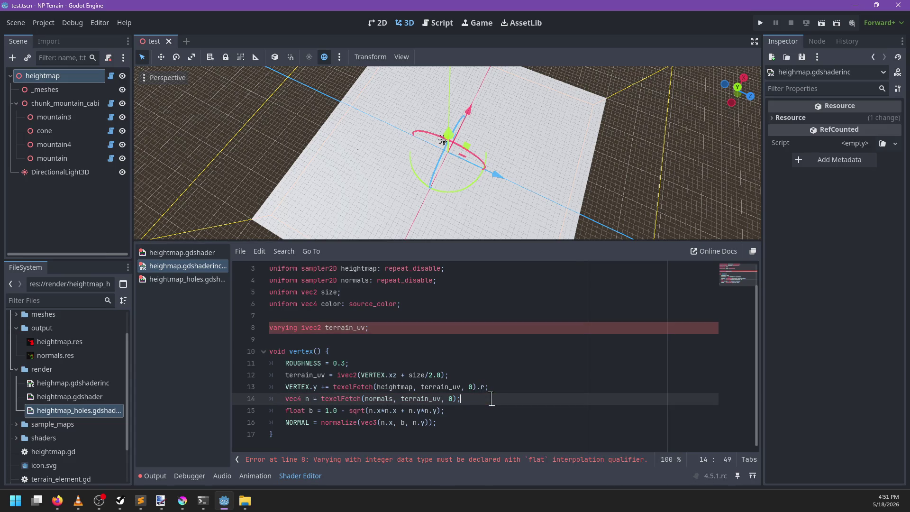
pyautogui.hotkey('ctrl', 's')
# Undo the terrain_uv edits to restore the local uv lookups and orbit the terrain
pyautogui.doubleClick(329, 292)
pyautogui.scroll(1, 453, 307)
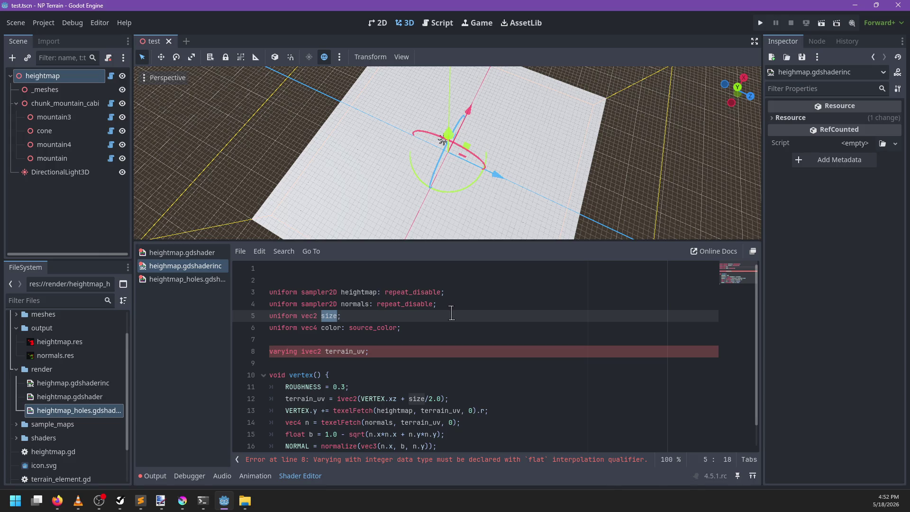
pyautogui.scroll(-1, 452, 313)
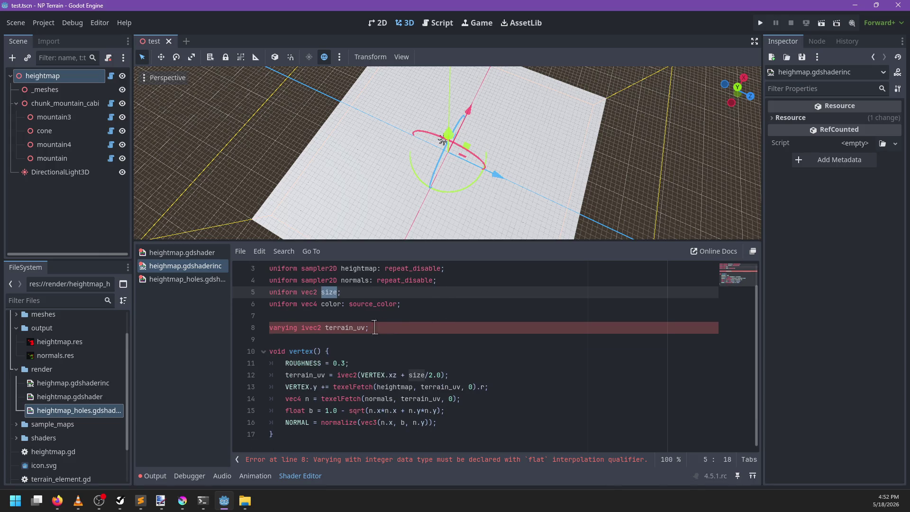
pyautogui.click(304, 328)
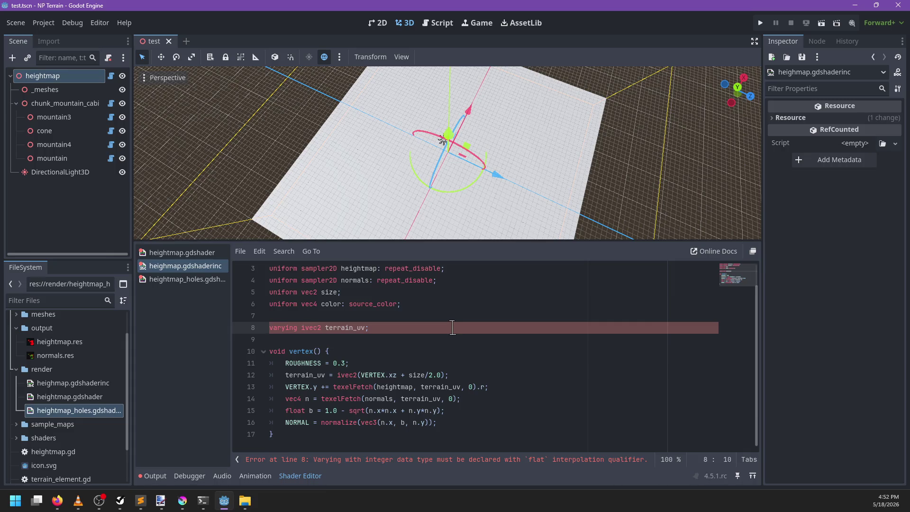
pyautogui.hotkey('ctrl', 'z')
pyautogui.hotkey('ctrl', 'z')
pyautogui.hotkey('ctrl', 'z')
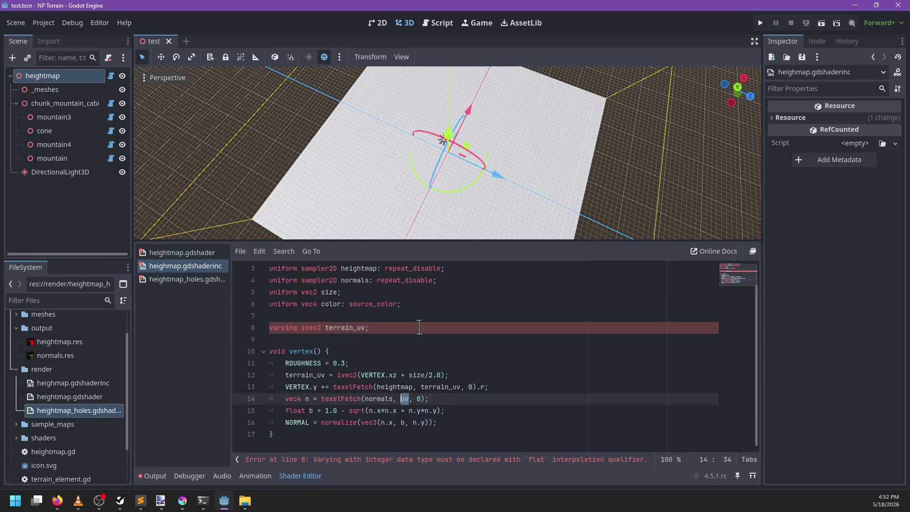
pyautogui.hotkey('ctrl', 'z')
pyautogui.hotkey('ctrl', 'z')
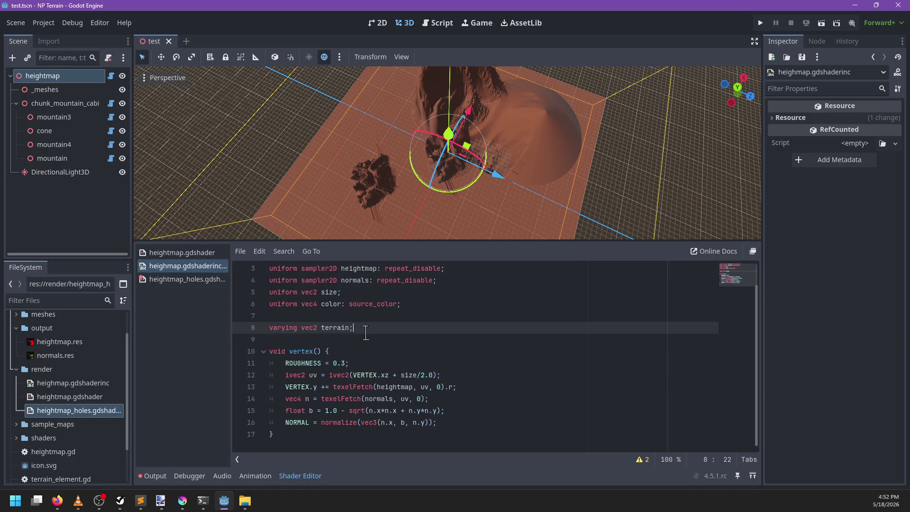
pyautogui.moveTo(460, 208)
pyautogui.mouseDown()
pyautogui.moveTo(455, 223)
pyautogui.moveTo(427, 223)
pyautogui.mouseUp()
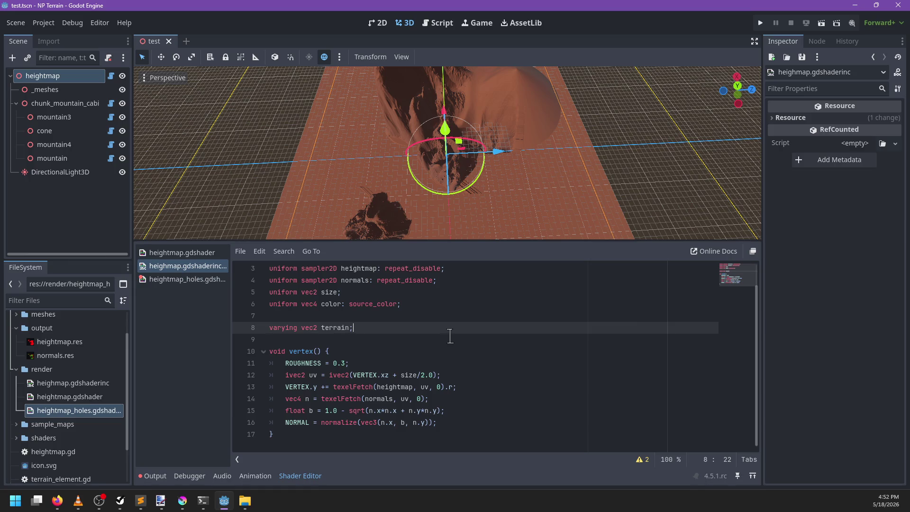
pyautogui.click(132, 471)
# Search the web for 'discard vertices shader' in Firefox
pyautogui.click(381, 67)
pyautogui.write('discard vertici')
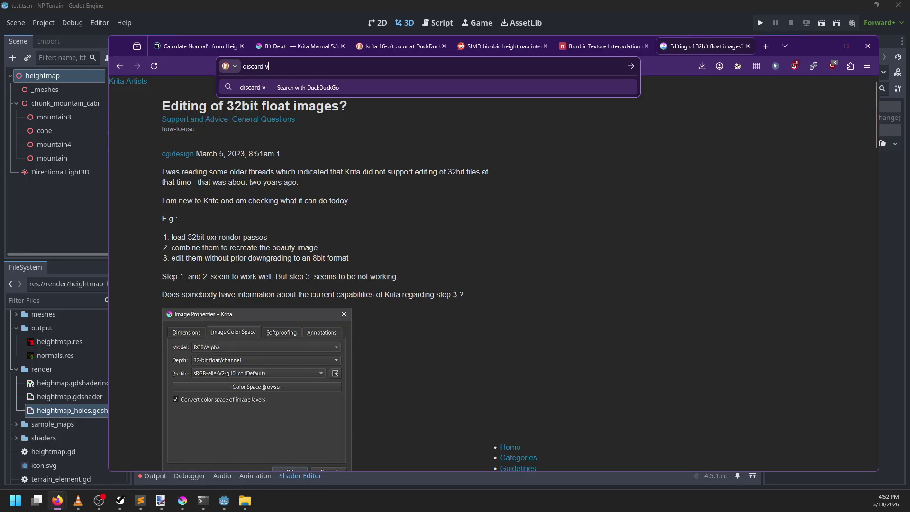
pyautogui.press('BackSpace')
pyautogui.write('es shader')
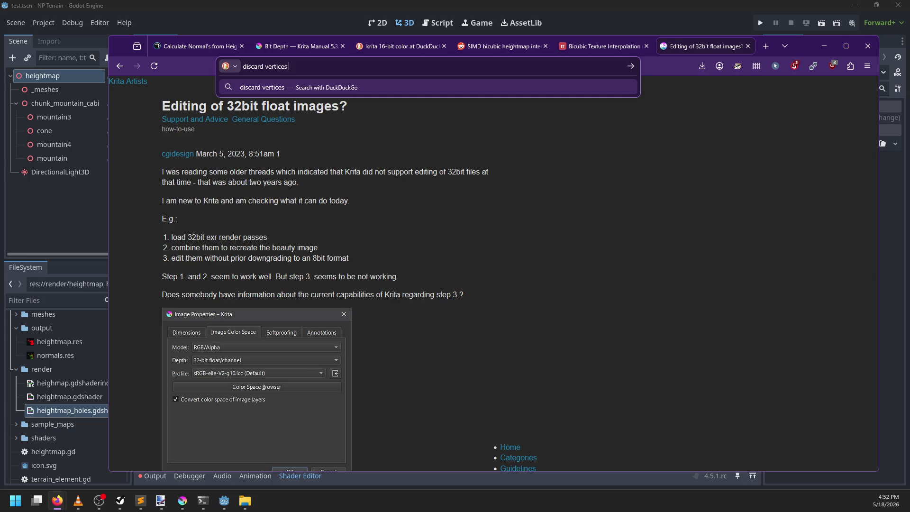
pyautogui.press('Return')
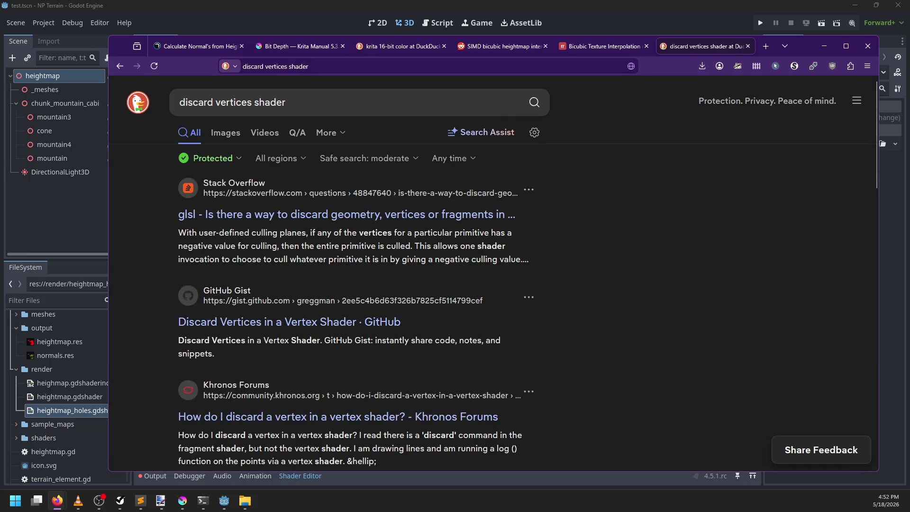
# Read the Stack Overflow answer, then open the Khronos forum thread on discarding vertices
pyautogui.click(368, 215)
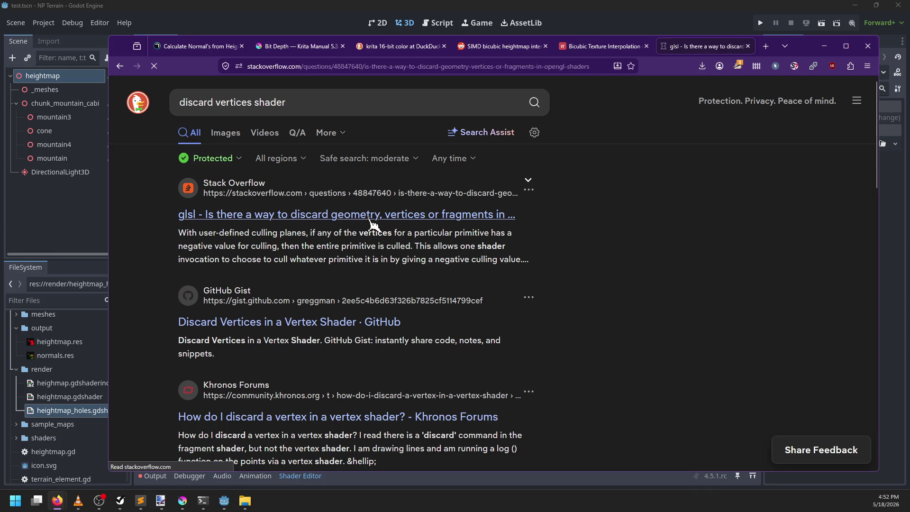
pyautogui.scroll(-7, 294, 284)
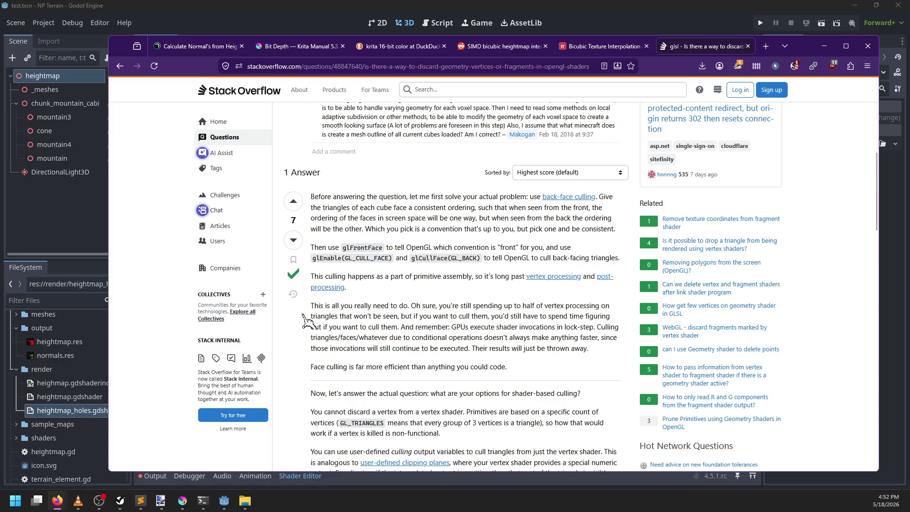
pyautogui.scroll(-12, 147, 301)
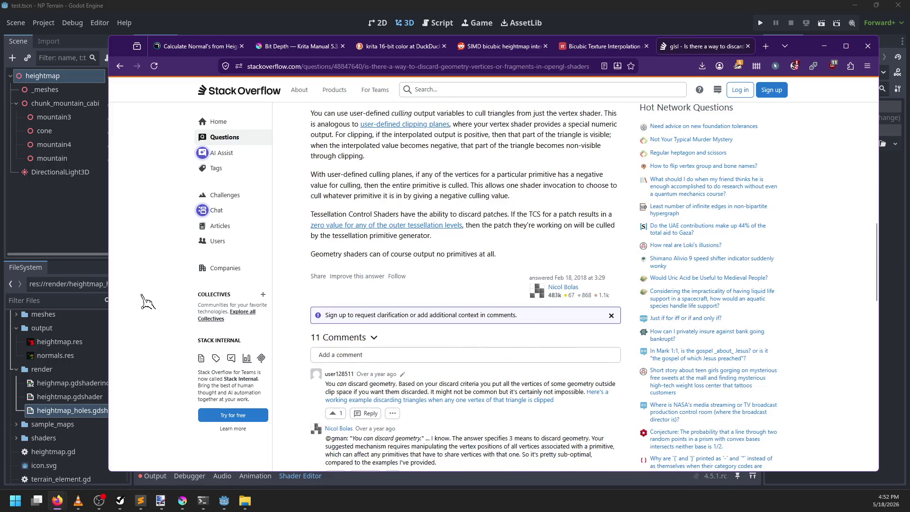
pyautogui.scroll(-5, 147, 301)
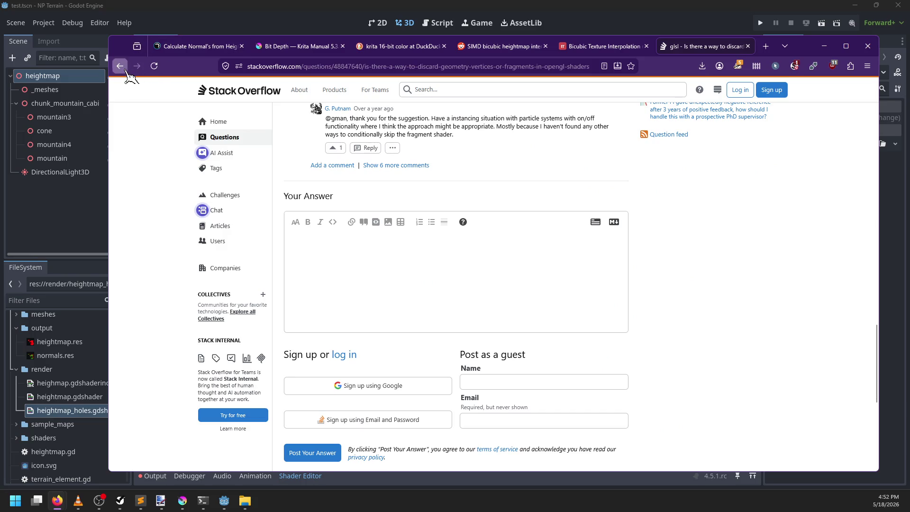
pyautogui.click(119, 66)
pyautogui.scroll(-3, 161, 326)
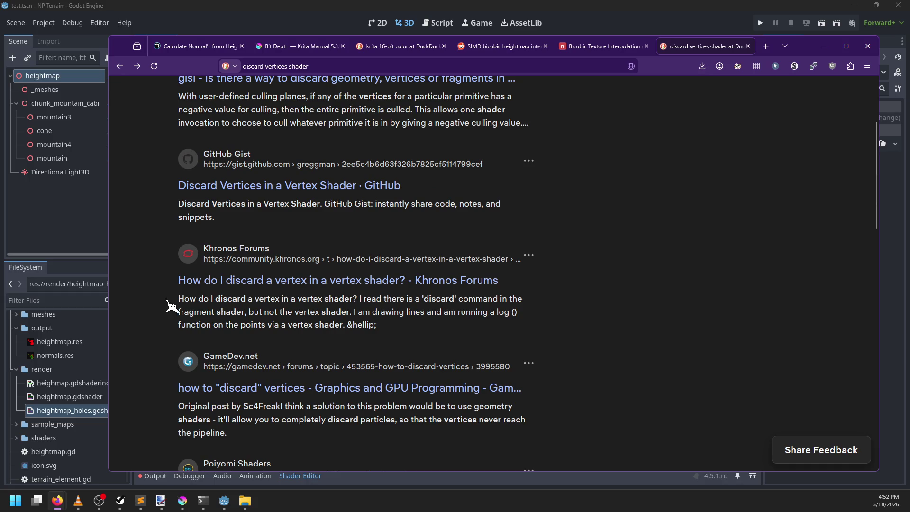
pyautogui.click(217, 282)
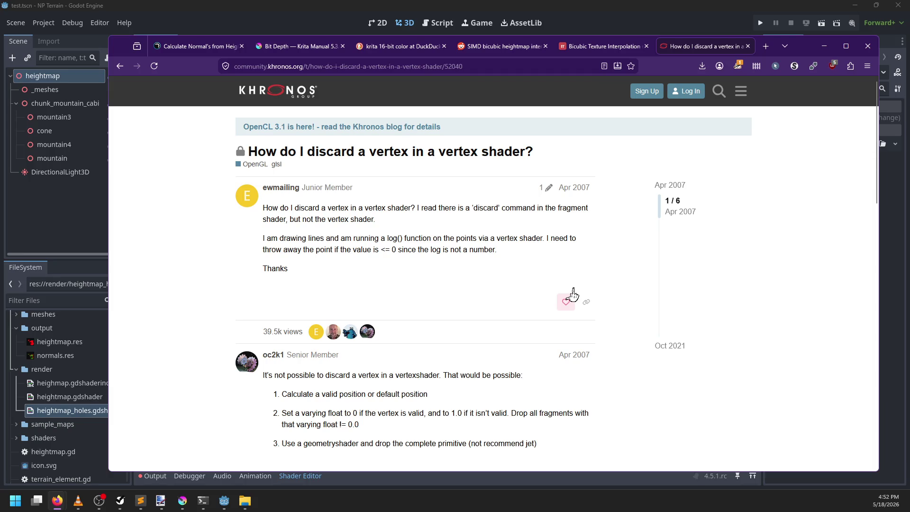
pyautogui.scroll(-2, 540, 300)
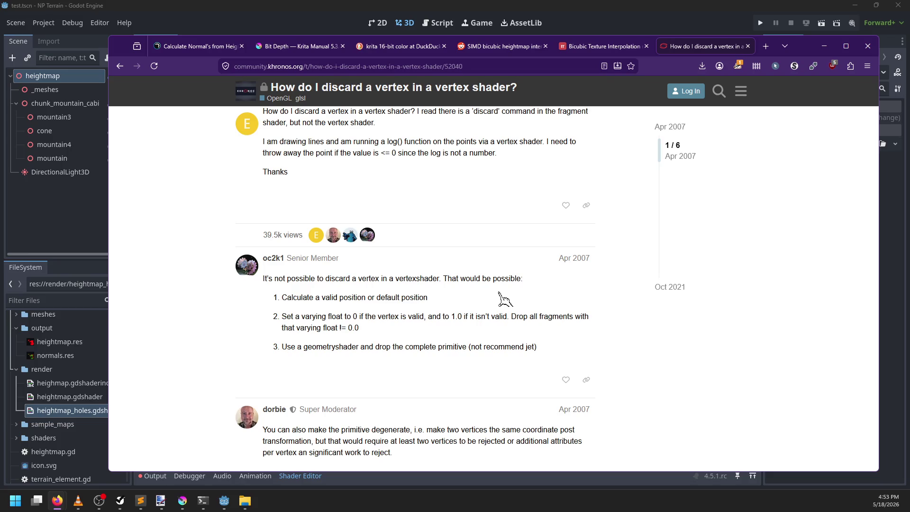
pyautogui.scroll(-1, 474, 297)
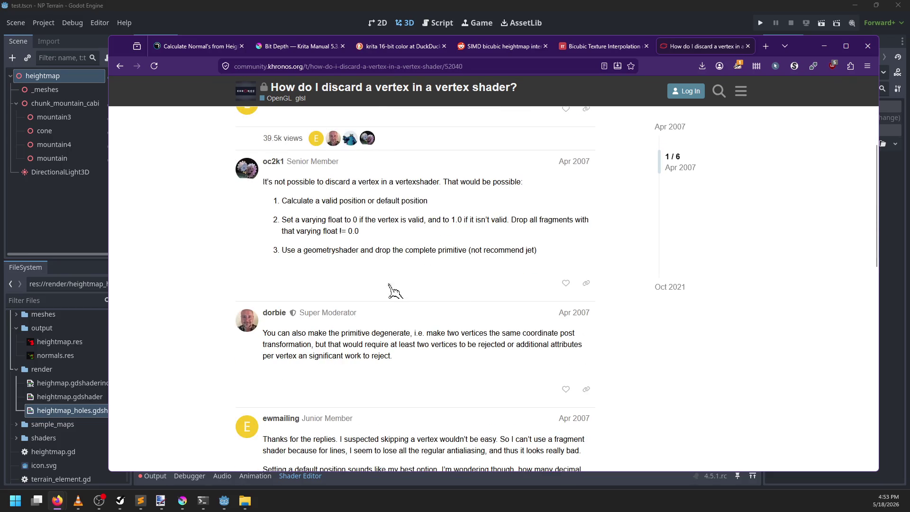
pyautogui.scroll(-2, 223, 252)
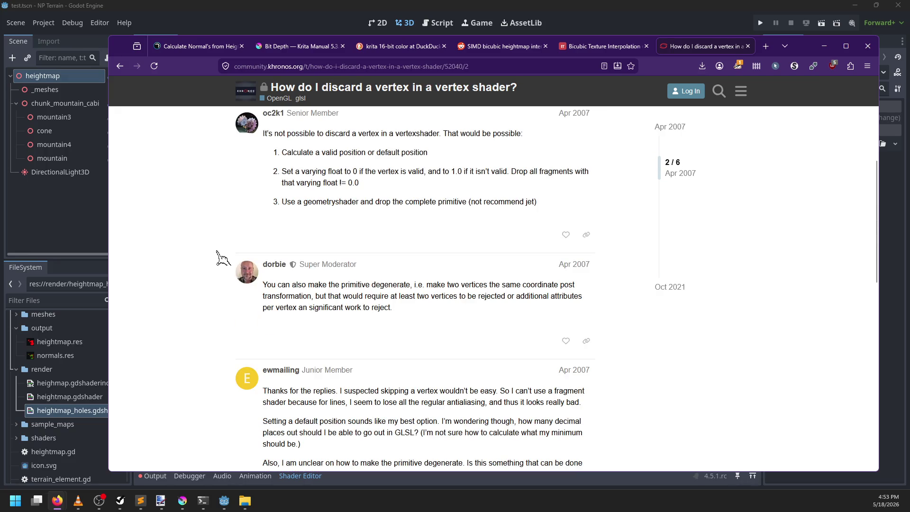
pyautogui.scroll(-3, 223, 258)
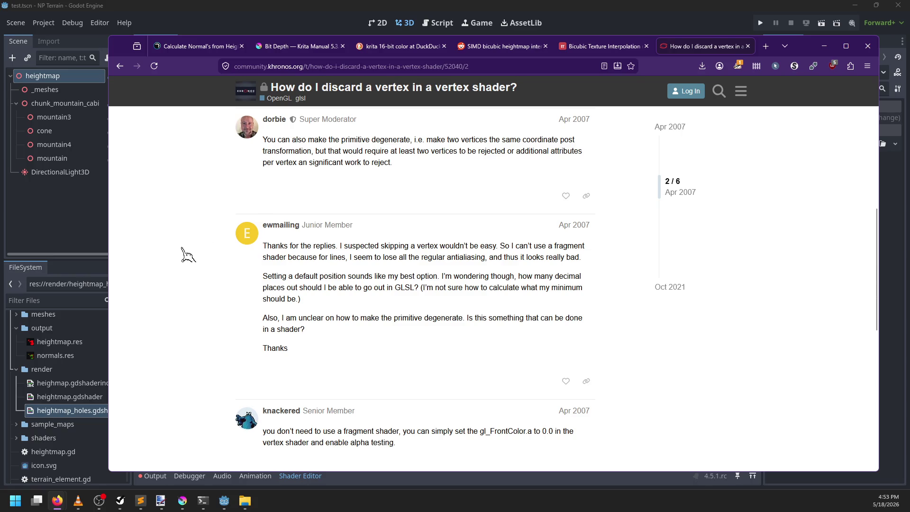
pyautogui.scroll(-1, 188, 254)
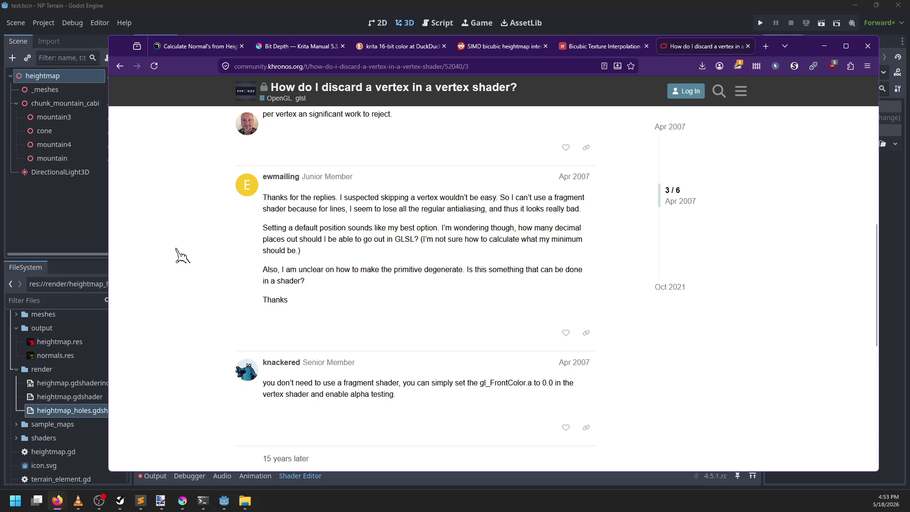
pyautogui.hotkey('alt', 'Tab')
# Change line 8 to 'varying vec2 terrain_uv;' in heighmap.gdshaderinc
pyautogui.click(349, 387)
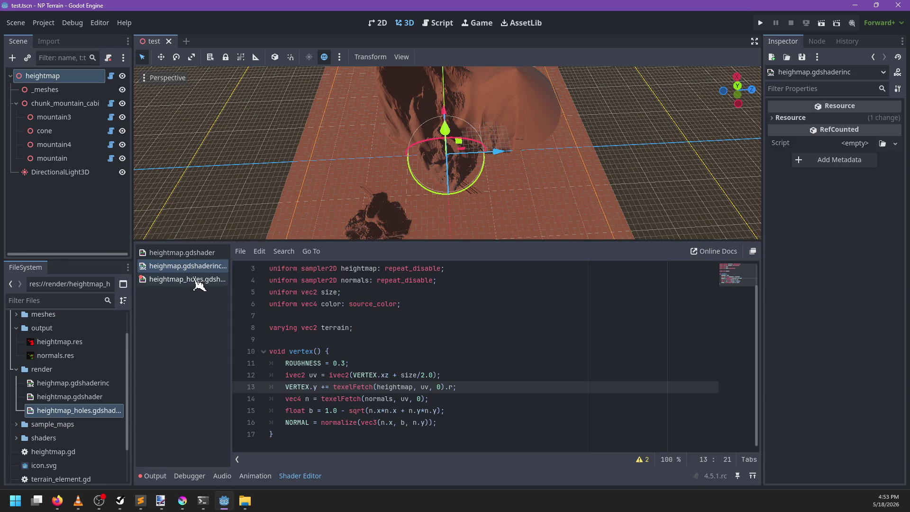
pyautogui.click(389, 327)
pyautogui.press('BackSpace')
pyautogui.press('BackSpace')
pyautogui.press('BackSpace')
pyautogui.write('vec2')
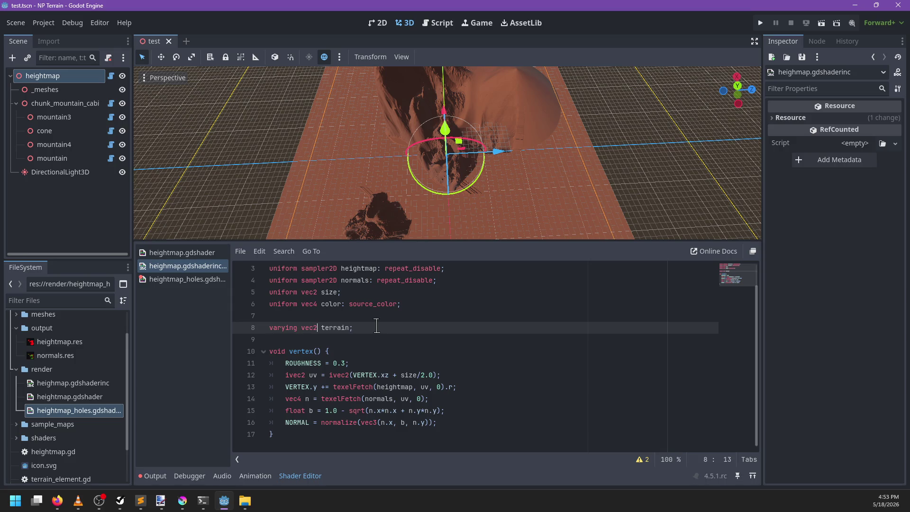
pyautogui.click(377, 327)
pyautogui.press('Left')
pyautogui.hotkey('ctrl', 'BackSpace')
pyautogui.write('uv')
pyautogui.write('terra')
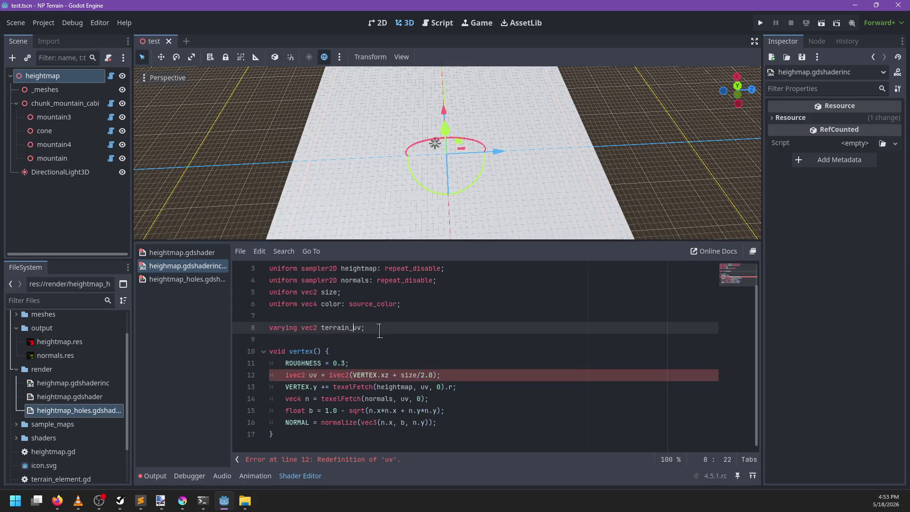
# Add 'terrain_uv = uv/textureSize(heightmap);' below line 12 in vertex()
pyautogui.press('Down')
pyautogui.press('Down')
pyautogui.press('Down')
pyautogui.press('End')
pyautogui.press('Return')
pyautogui.write('terrain_uv = ')
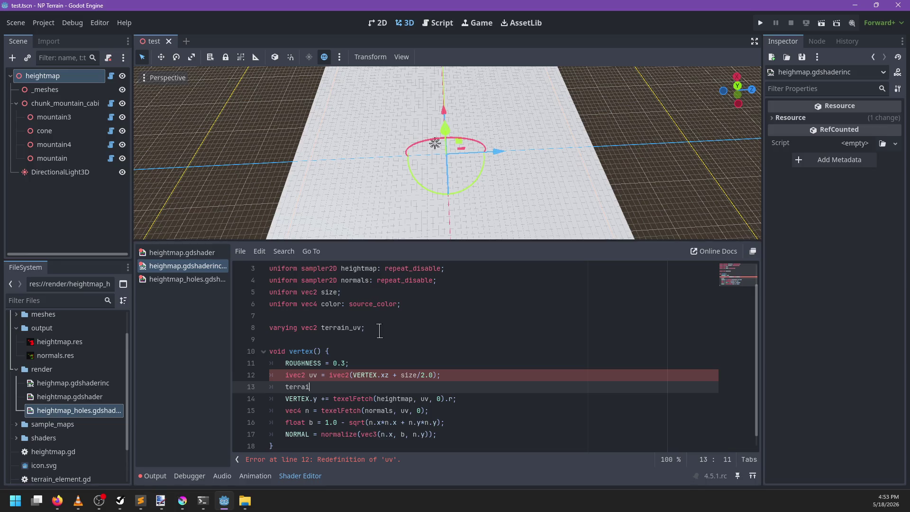
pyautogui.write('texture')
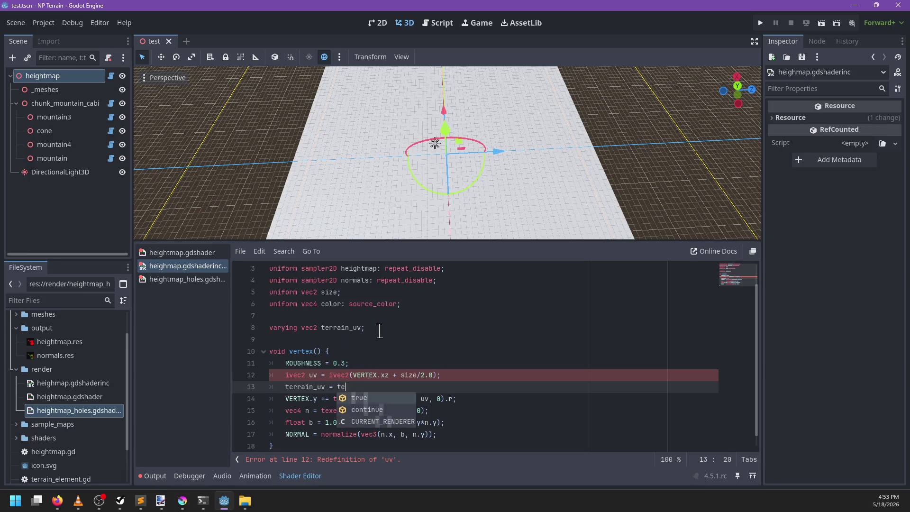
pyautogui.write('Size(')
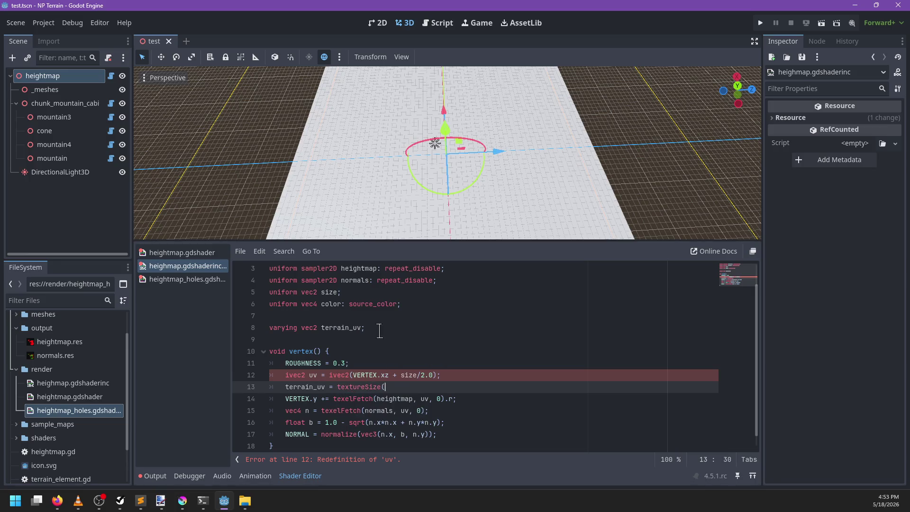
pyautogui.hotkey('ctrl', 'Left')
pyautogui.hotkey('ctrl', 'Left')
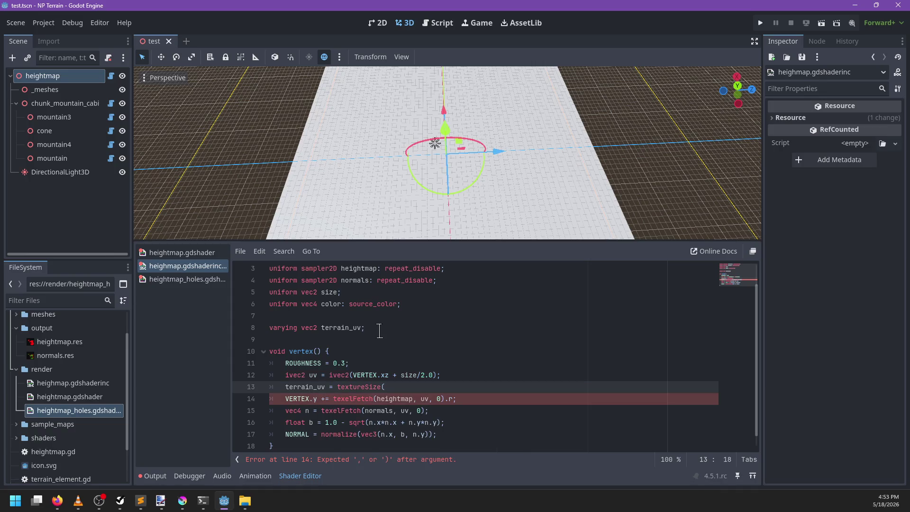
pyautogui.write('uv/')
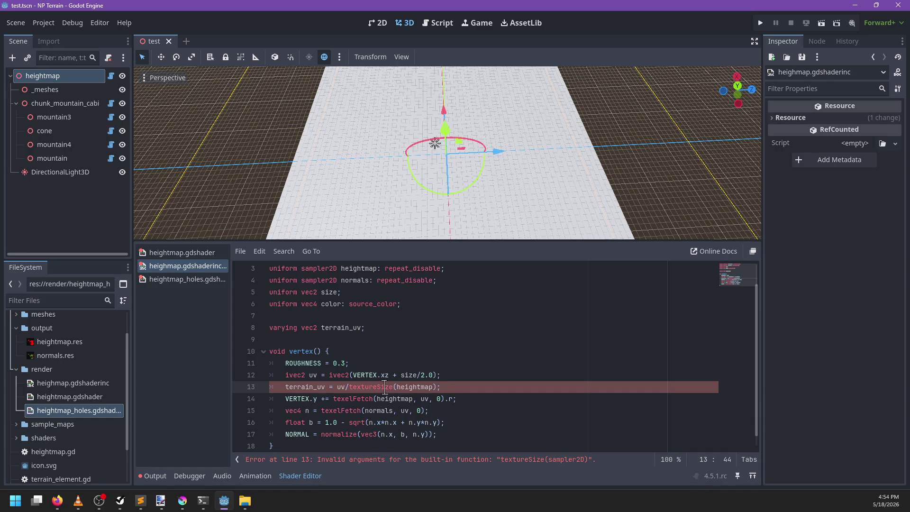
pyautogui.doubleClick(404, 387)
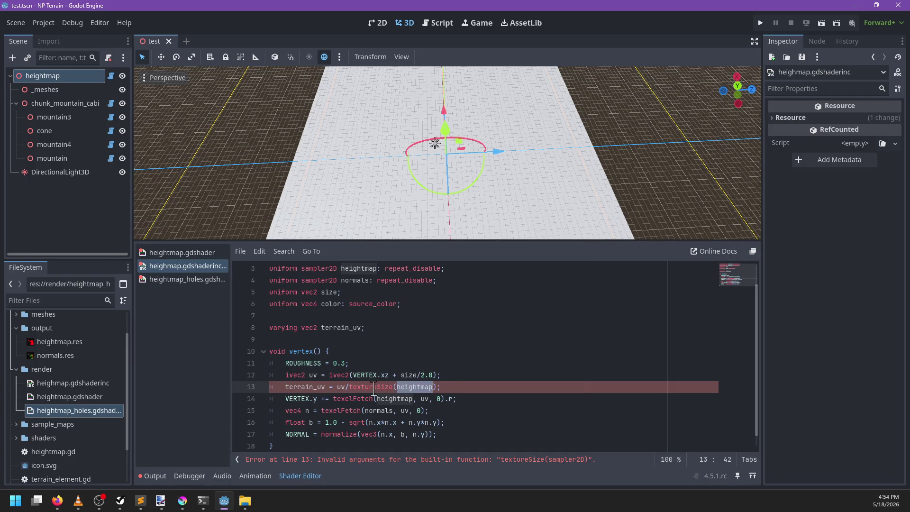
pyautogui.click(457, 375)
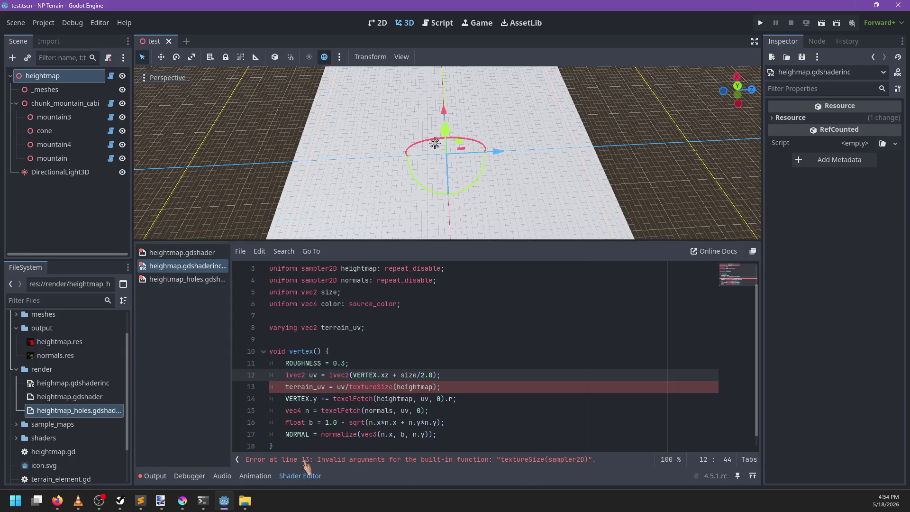
pyautogui.doubleClick(420, 386)
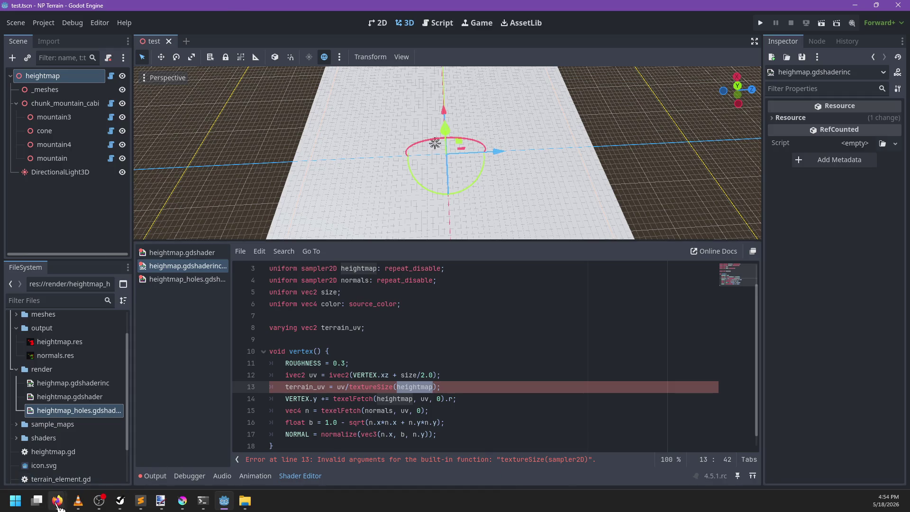
pyautogui.click(57, 500)
# Search 'glsl texturesize' and open the Khronos textureSize reference page
pyautogui.click(386, 61)
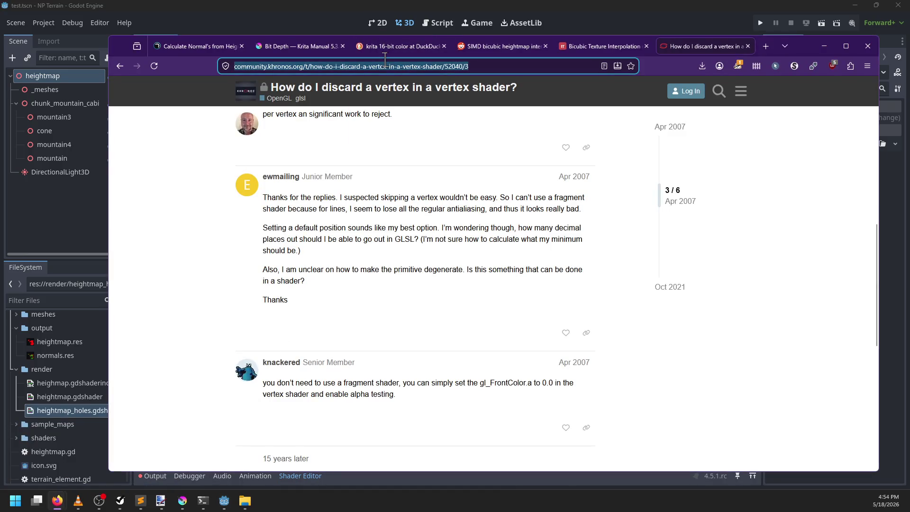
pyautogui.write('glsl texturesize')
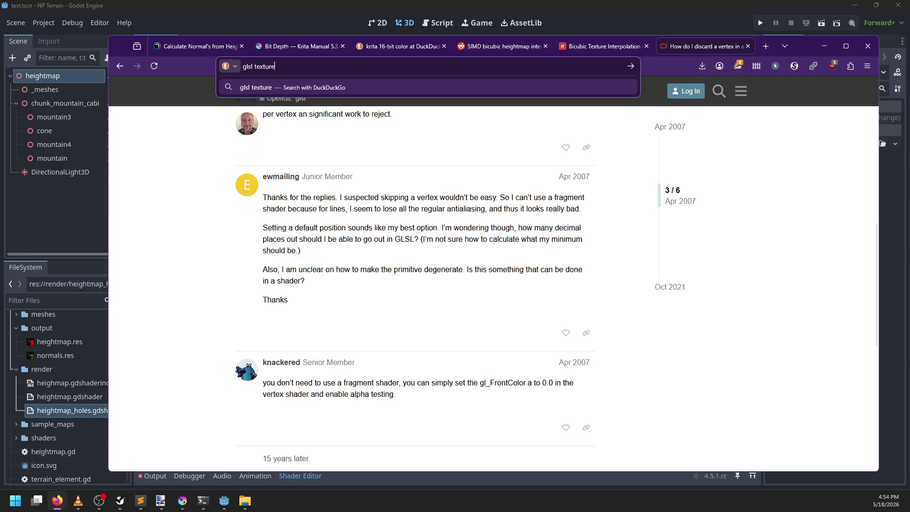
pyautogui.press('Return')
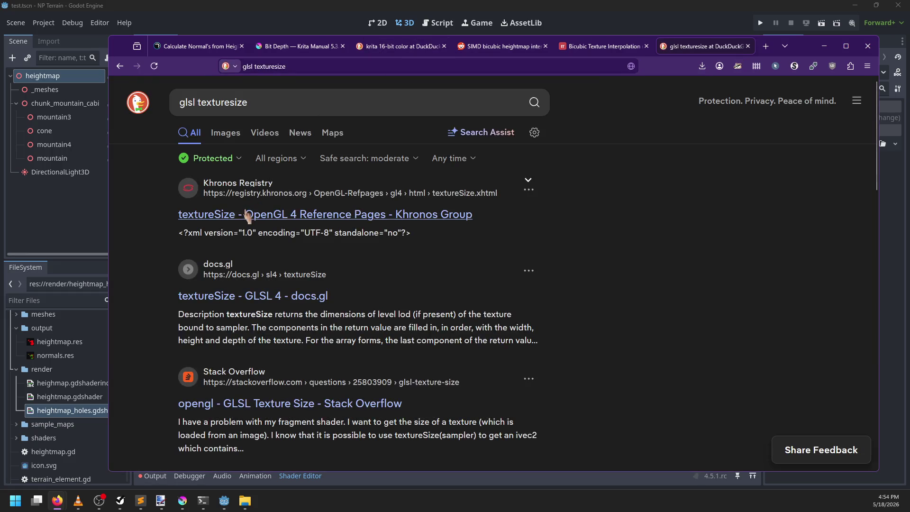
pyautogui.click(241, 216)
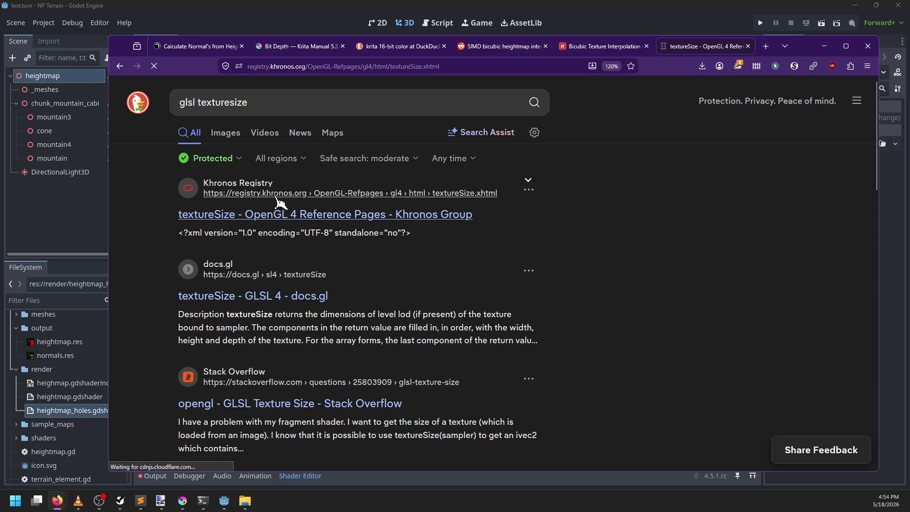
pyautogui.hotkey('alt', 'Tab')
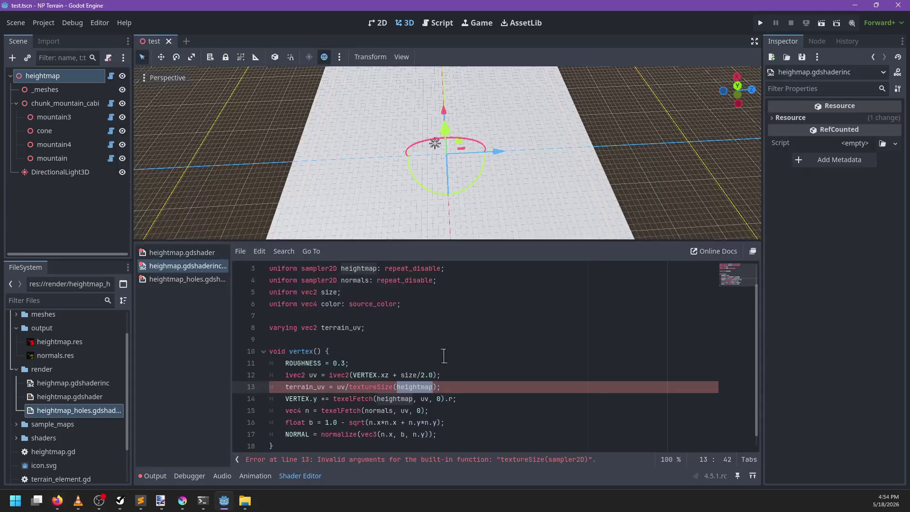
# Wrap the textureSize(heightmap) call on line 13 in a vec2 conversion
pyautogui.click(437, 387)
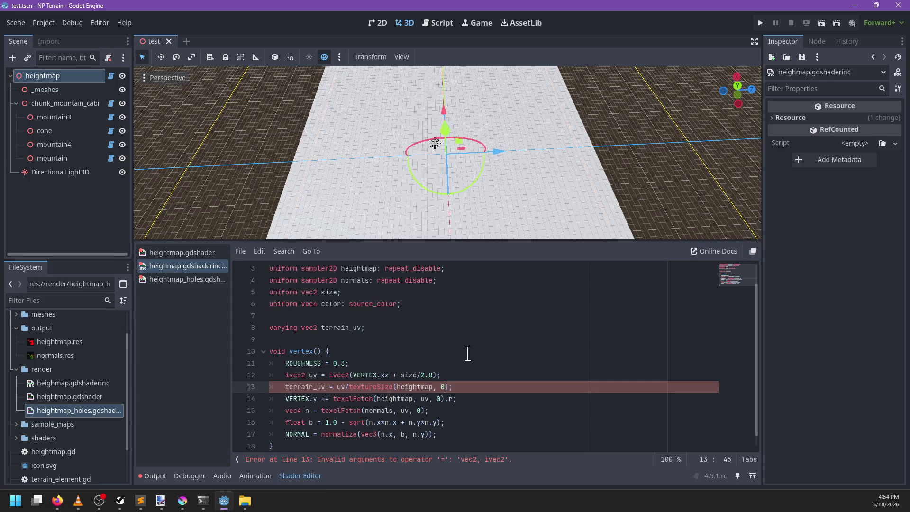
pyautogui.click(338, 387)
pyautogui.write('vec2(')
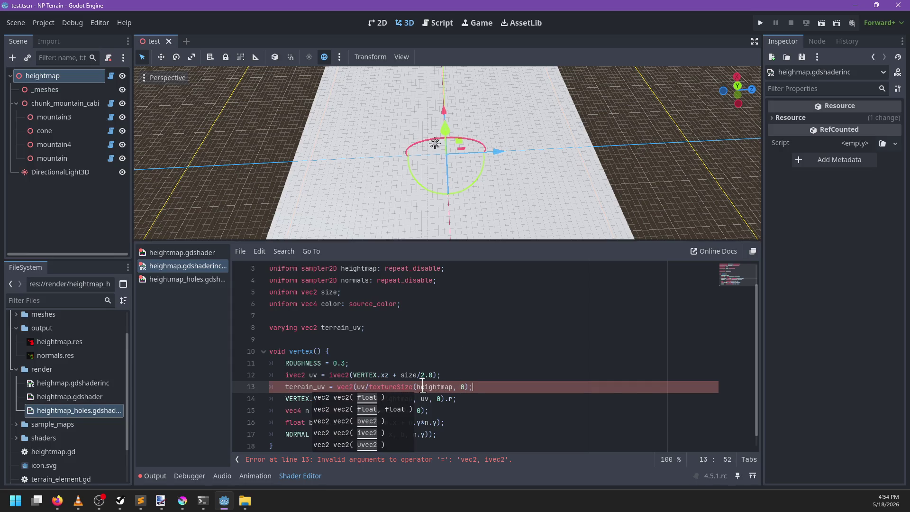
pyautogui.press('Left')
pyautogui.write(')')
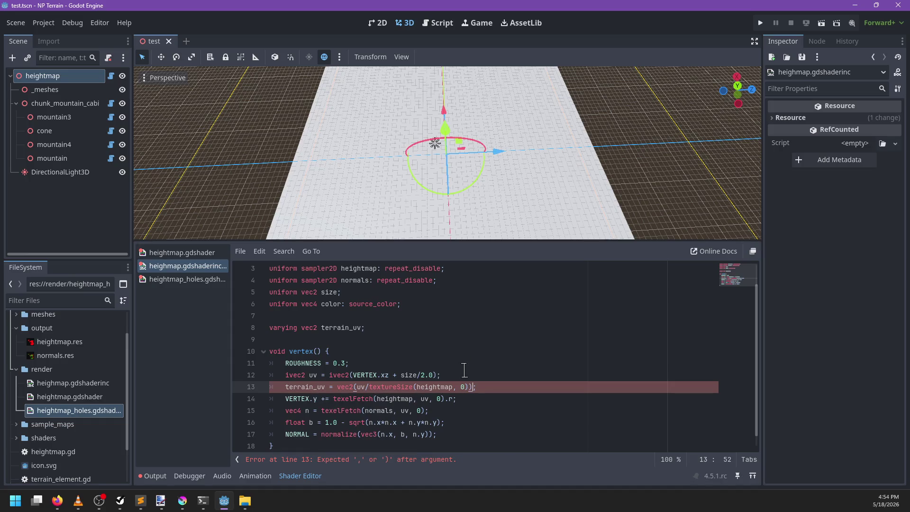
pyautogui.hotkey('shift', 'Left')
pyautogui.hotkey('shift', 'Left')
pyautogui.hotkey('shift', 'Left')
pyautogui.hotkey('ctrl', 'x')
pyautogui.press('Right')
pyautogui.press('Right')
pyautogui.press('Right')
pyautogui.hotkey('ctrl', 'v')
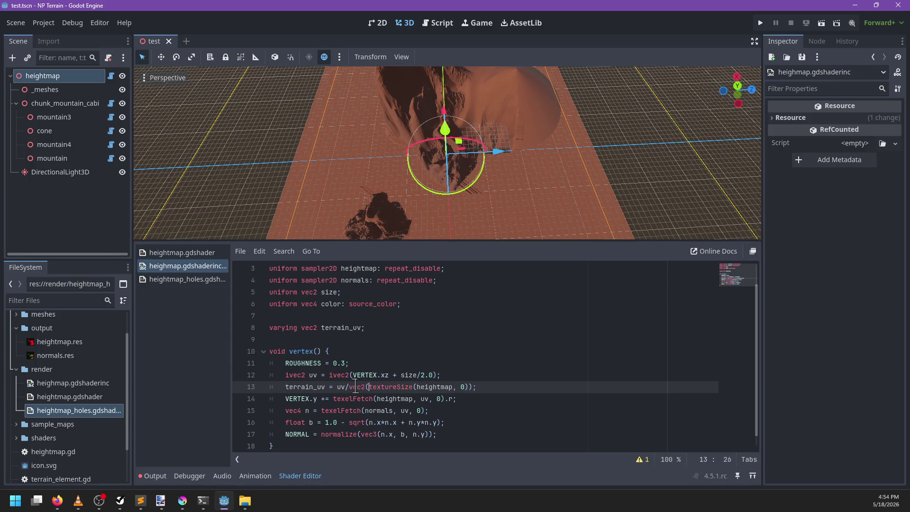
# Convert uv to vec2(uv) so line 13 compiles without error
pyautogui.click(337, 387)
pyautogui.write('vec2(')
pyautogui.press('Right')
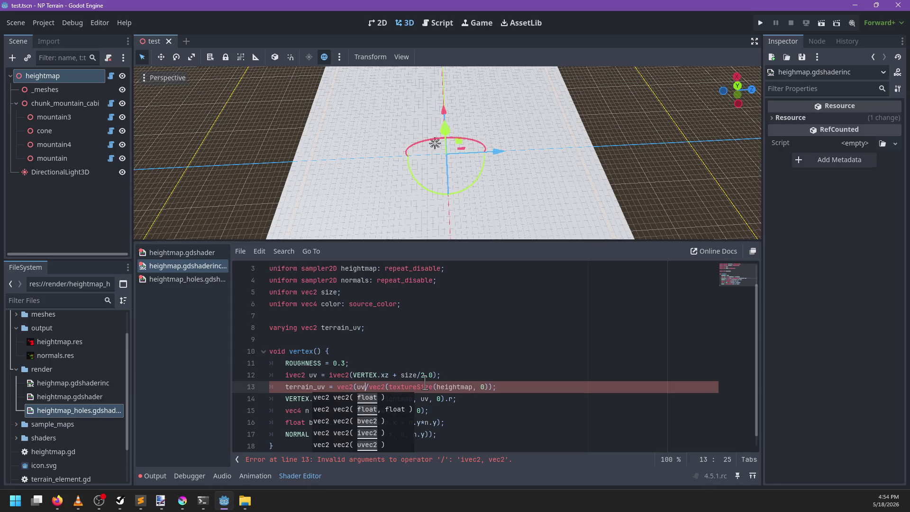
pyautogui.write(')')
pyautogui.click(461, 370)
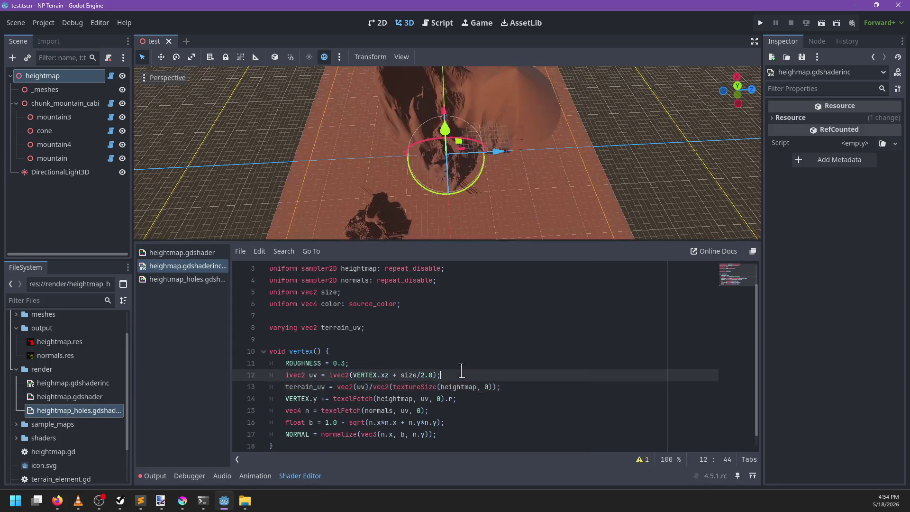
# Save and check the terrain_uv discard condition in heightmap_holes.gdshader
pyautogui.hotkey('ctrl', 's')
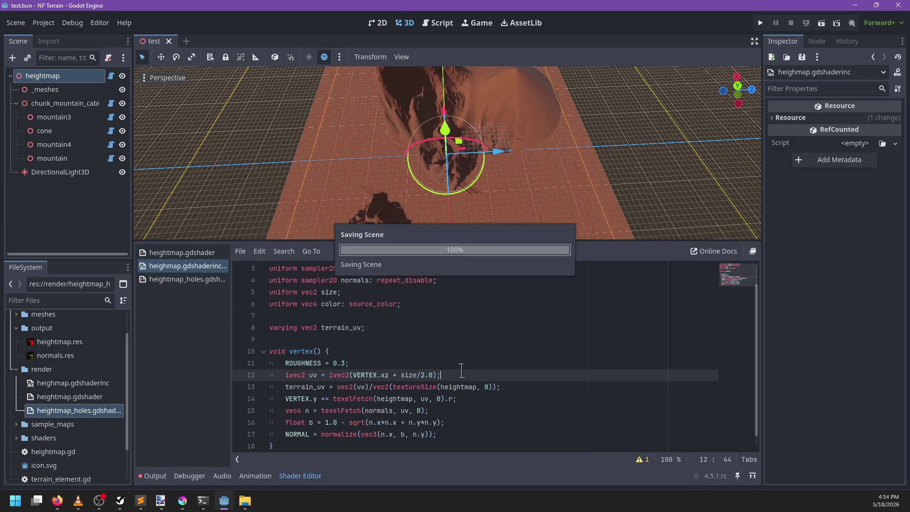
pyautogui.scroll(-5, 514, 183)
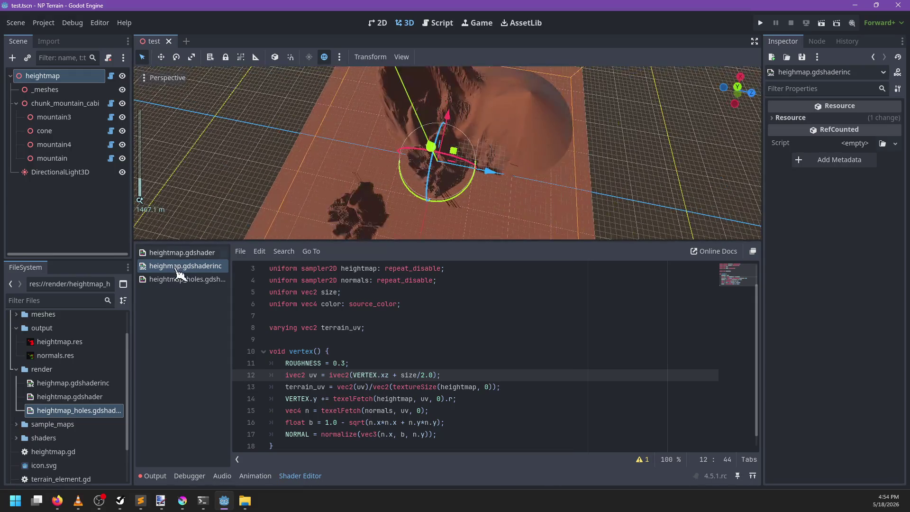
pyautogui.click(181, 280)
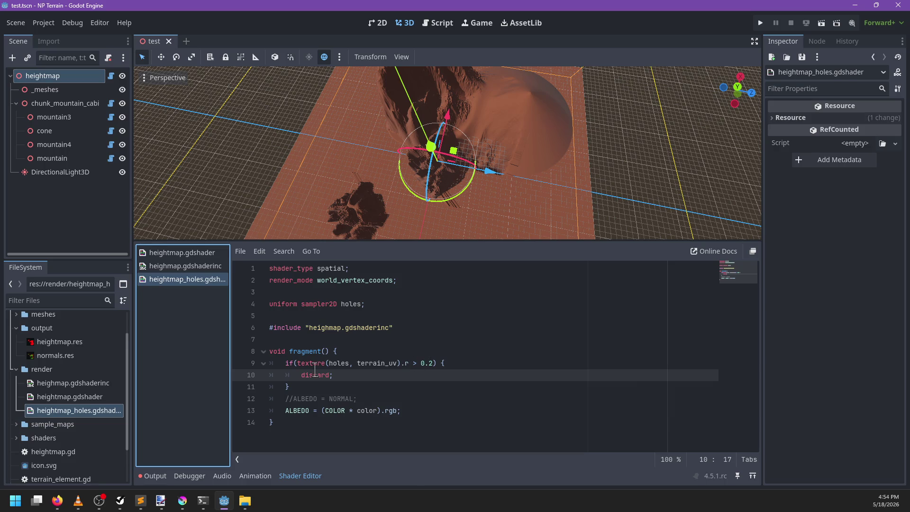
pyautogui.doubleClick(384, 363)
pyautogui.click(332, 386)
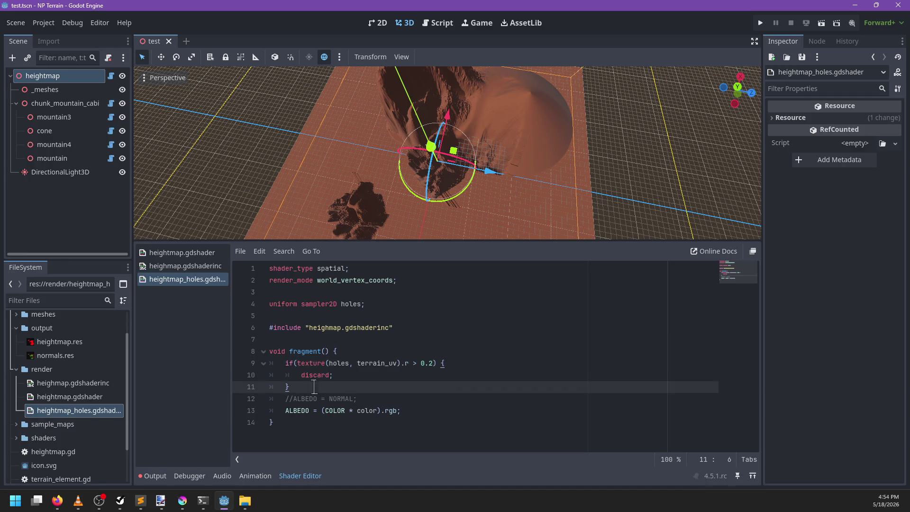
# Create a new 256×256 image in Paint.NET
pyautogui.click(164, 509)
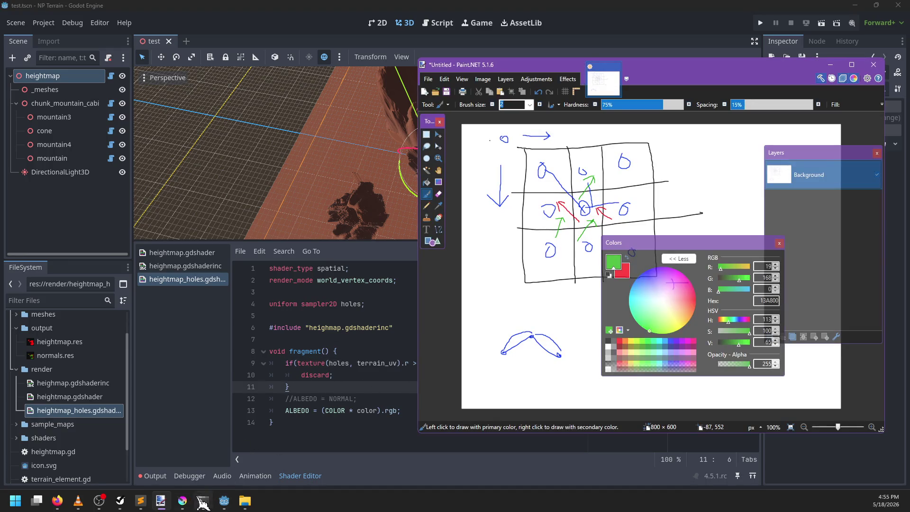
pyautogui.moveTo(142, 505)
pyautogui.click(372, 316)
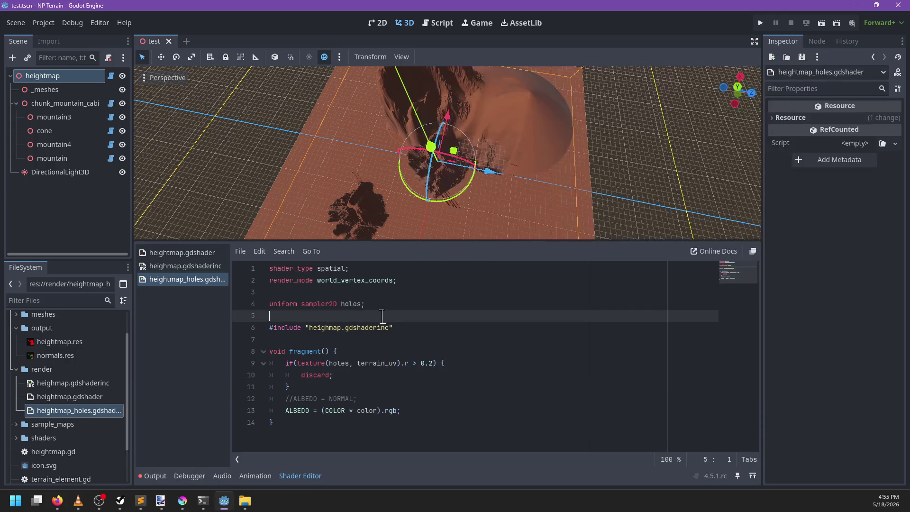
pyautogui.click(168, 506)
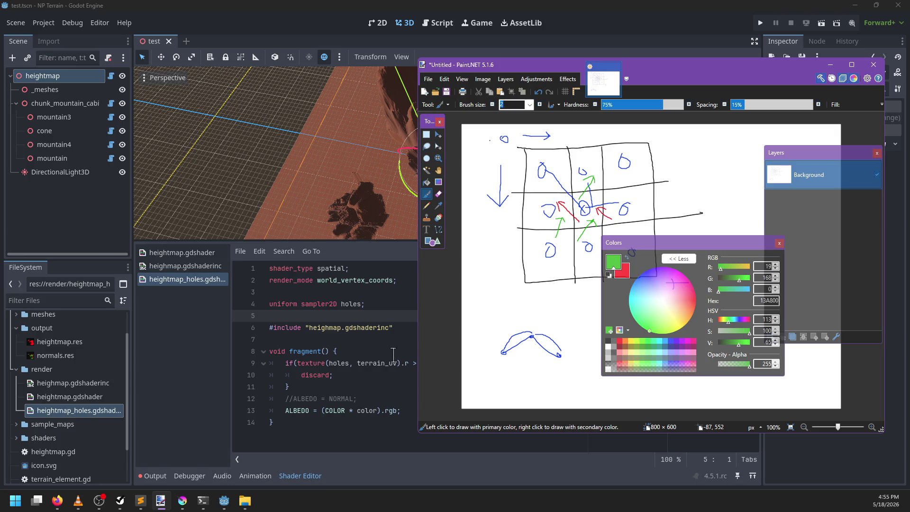
pyautogui.hotkey('ctrl', 'n')
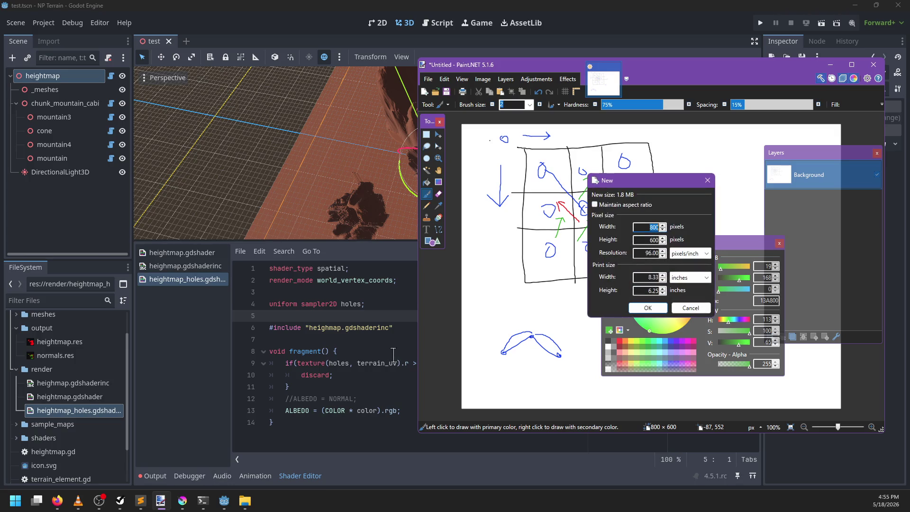
pyautogui.write('256')
pyautogui.press('Tab')
pyautogui.write('256')
pyautogui.press('Return')
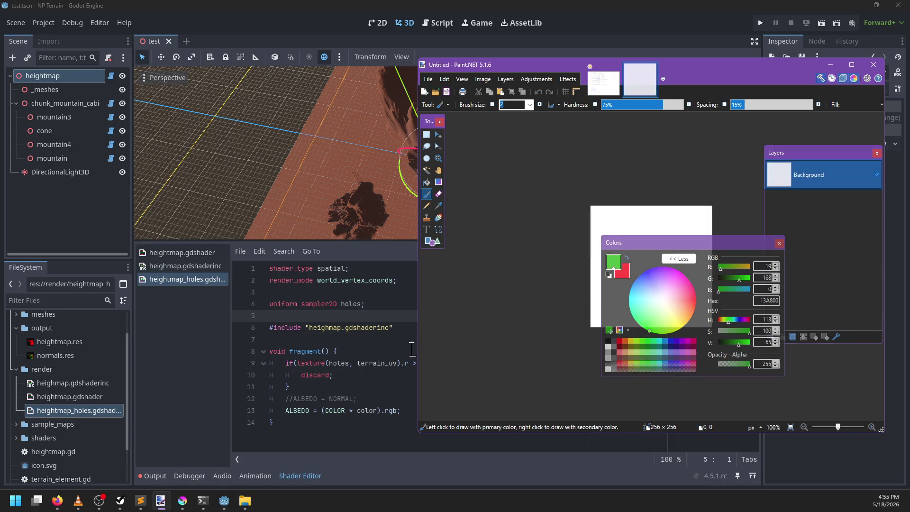
# Fill the canvas black and paint a filled white oval hole shape
pyautogui.click(609, 275)
pyautogui.moveTo(623, 242); pyautogui.dragTo(681, 265)
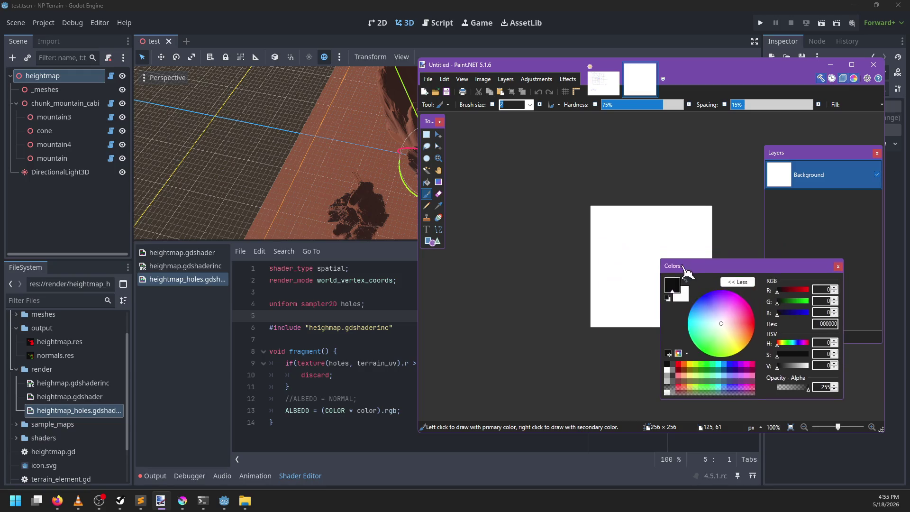
pyautogui.press('f')
pyautogui.click(626, 250)
pyautogui.press('b')
pyautogui.press('x')
pyautogui.moveTo(627, 233)
pyautogui.mouseDown()
pyautogui.moveTo(618, 260)
pyautogui.moveTo(635, 234)
pyautogui.mouseUp()
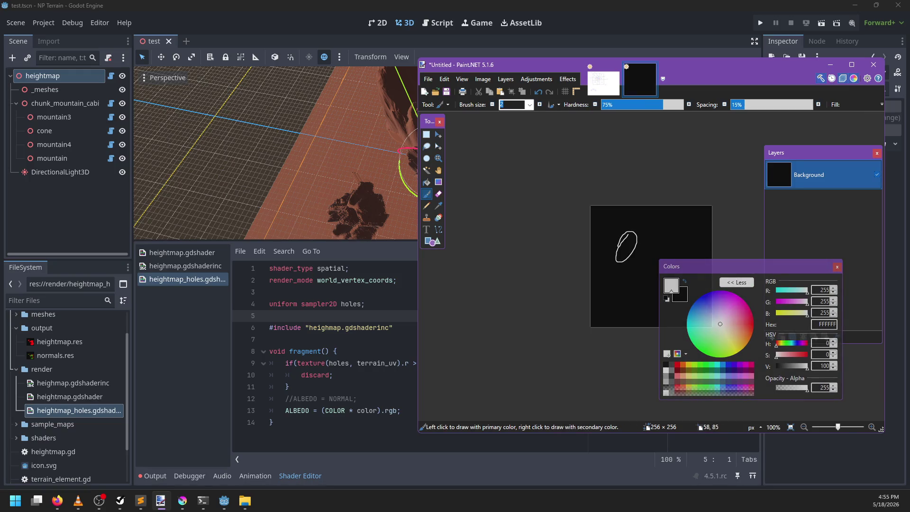
pyautogui.press('f')
pyautogui.click(636, 255)
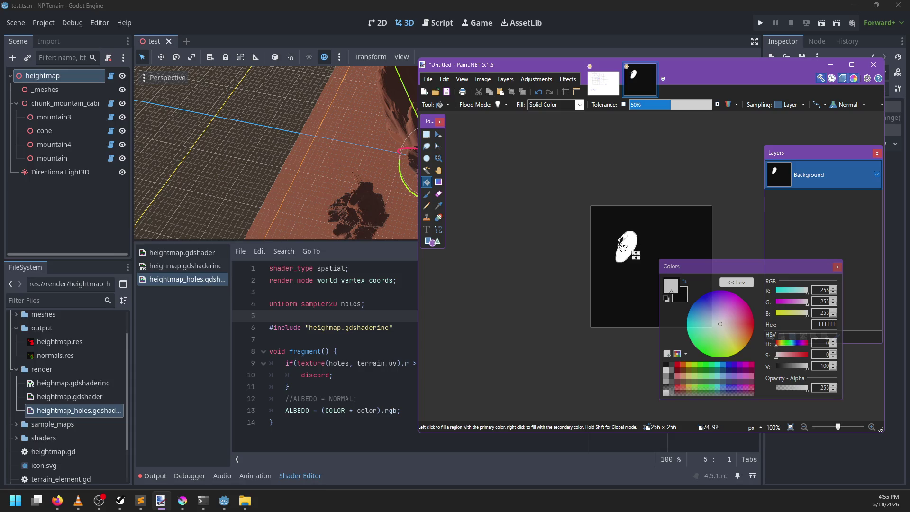
pyautogui.press('b')
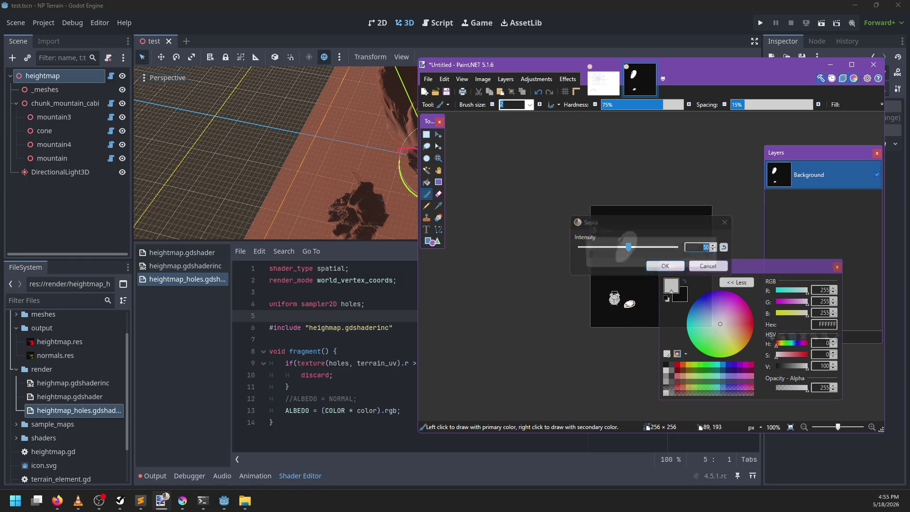
# Save the image as test_holes.png (PNG) in 30 NP-Terrain/np-terrain/sample_maps
pyautogui.hotkey('ctrl', 's')
pyautogui.write('test_holes.png')
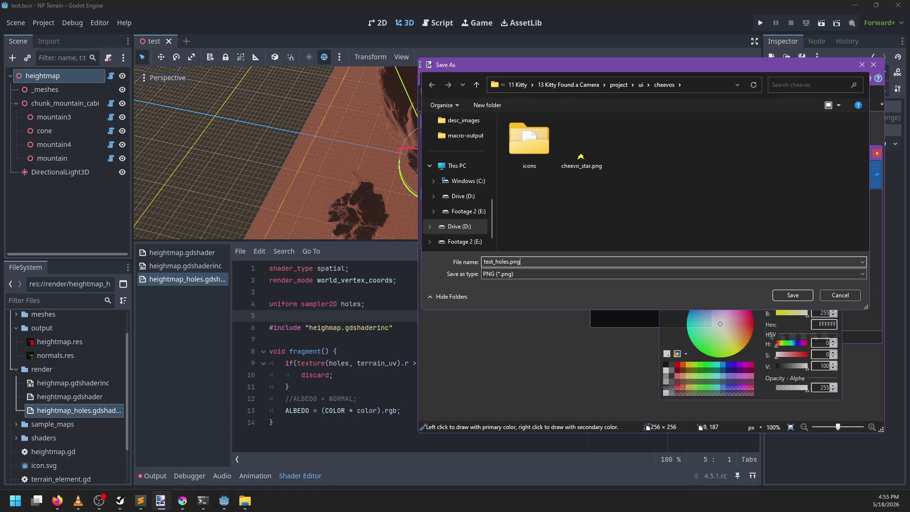
pyautogui.scroll(5, 467, 231)
pyautogui.scroll(-1, 467, 231)
pyautogui.click(462, 211)
pyautogui.scroll(-1, 540, 220)
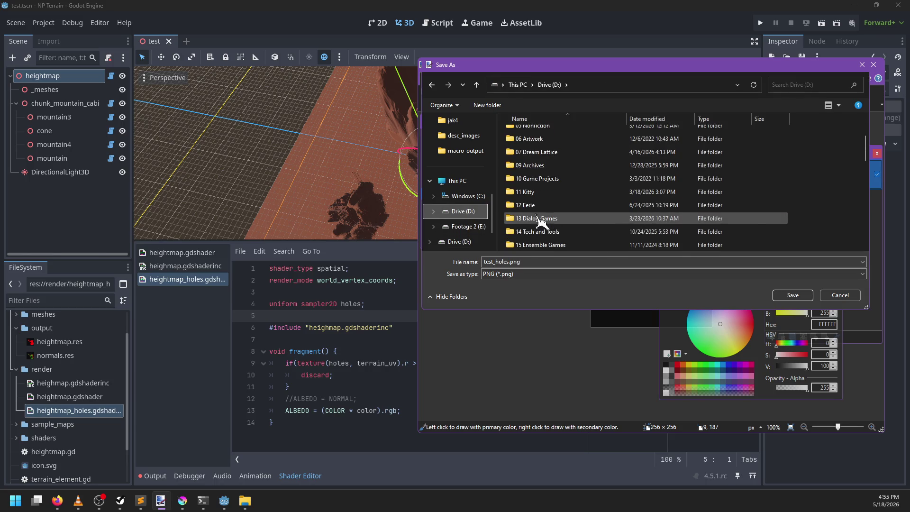
pyautogui.doubleClick(541, 232)
pyautogui.scroll(-4, 550, 228)
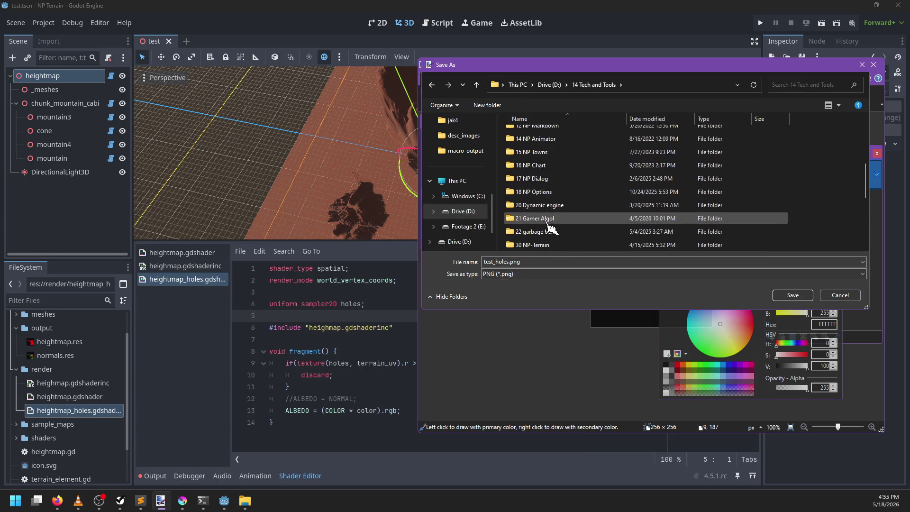
pyautogui.scroll(-1, 531, 228)
pyautogui.click(536, 206)
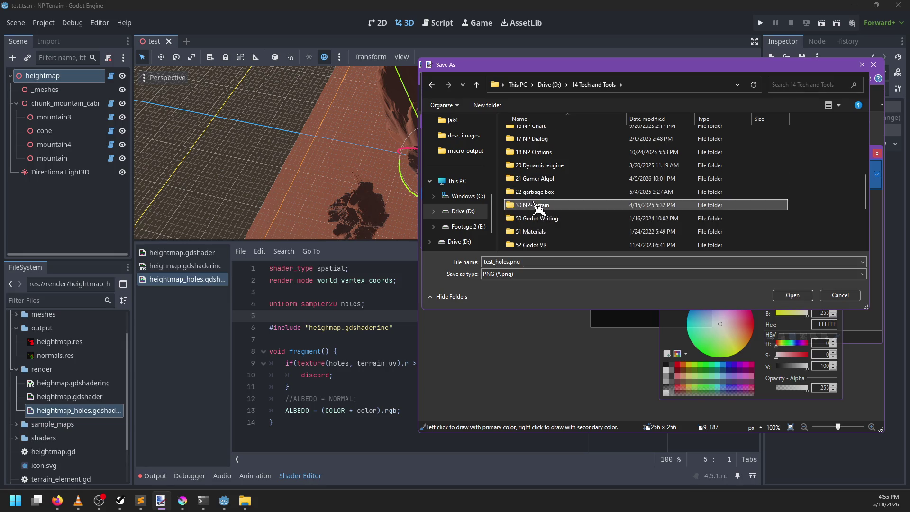
pyautogui.doubleClick(535, 205)
pyautogui.doubleClick(536, 136)
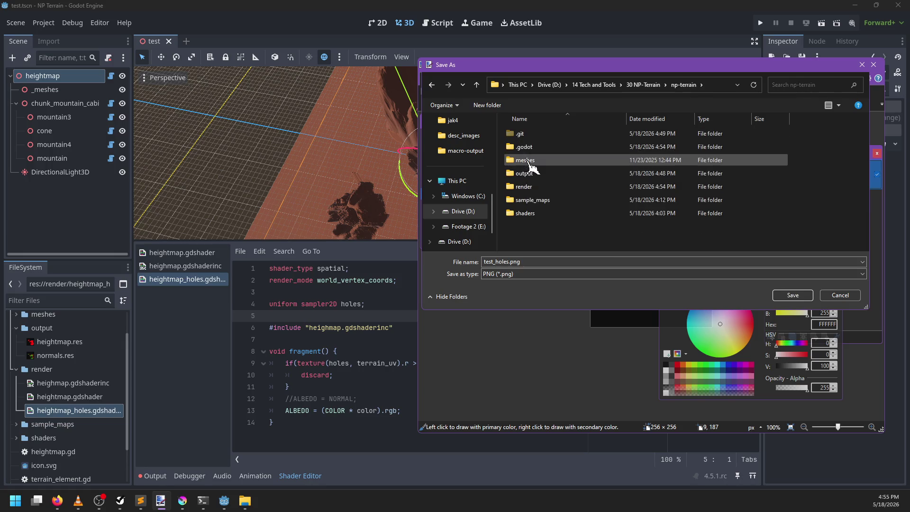
pyautogui.doubleClick(533, 200)
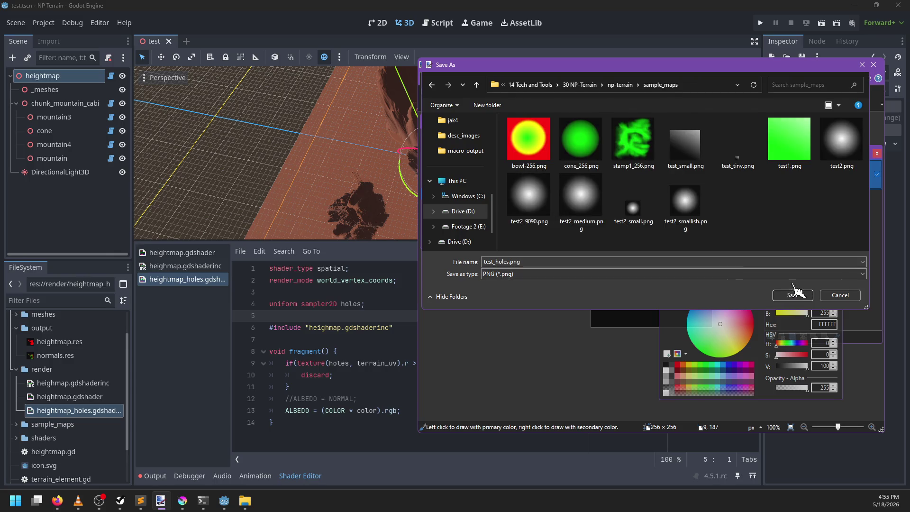
pyautogui.click(795, 290)
pyautogui.click(835, 393)
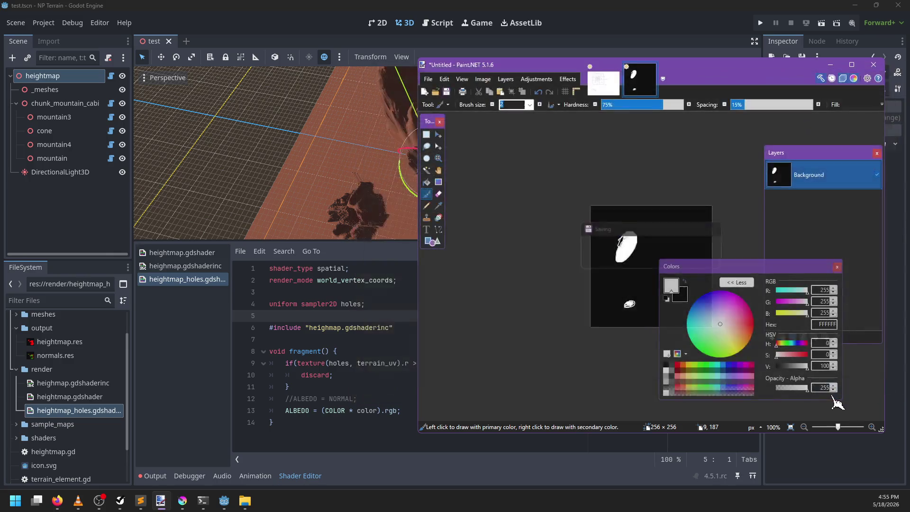
pyautogui.click(376, 122)
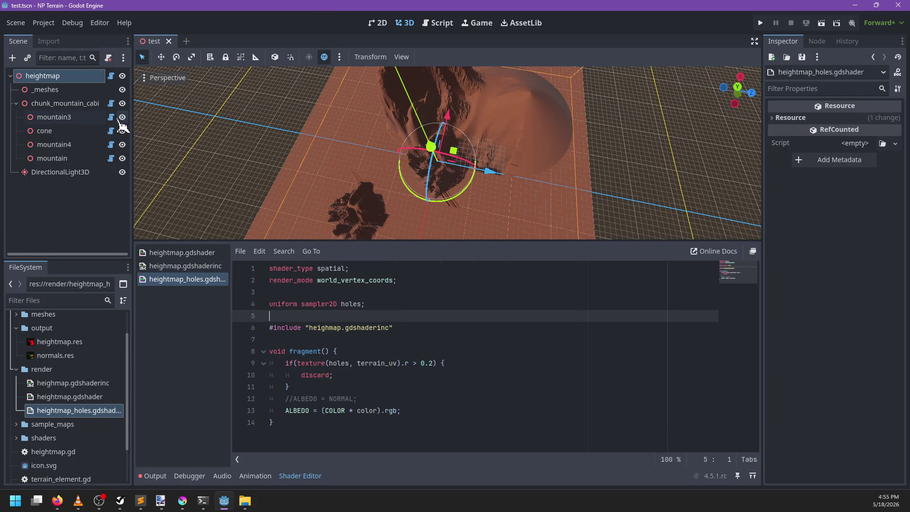
# Inspect the _meshes node's visibility properties, then select the heightmap terrain node
pyautogui.click(58, 93)
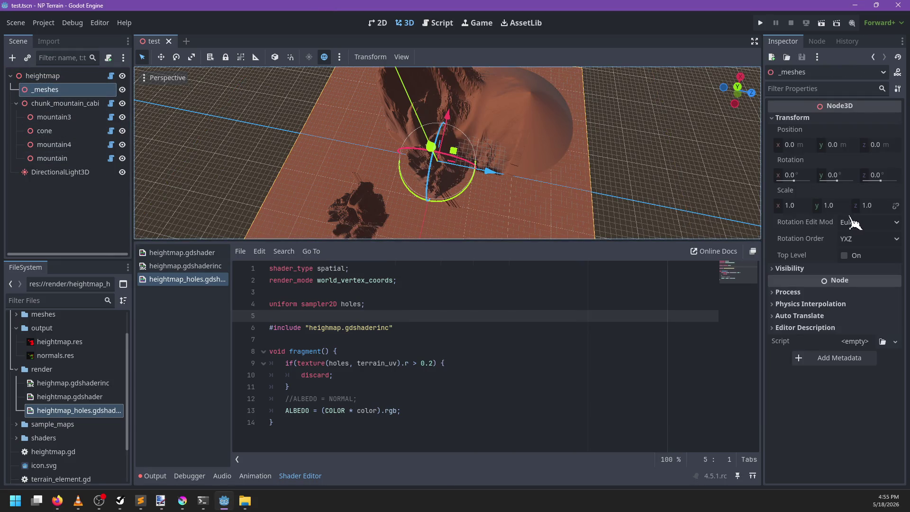
pyautogui.click(824, 268)
pyautogui.click(824, 268)
pyautogui.click(67, 76)
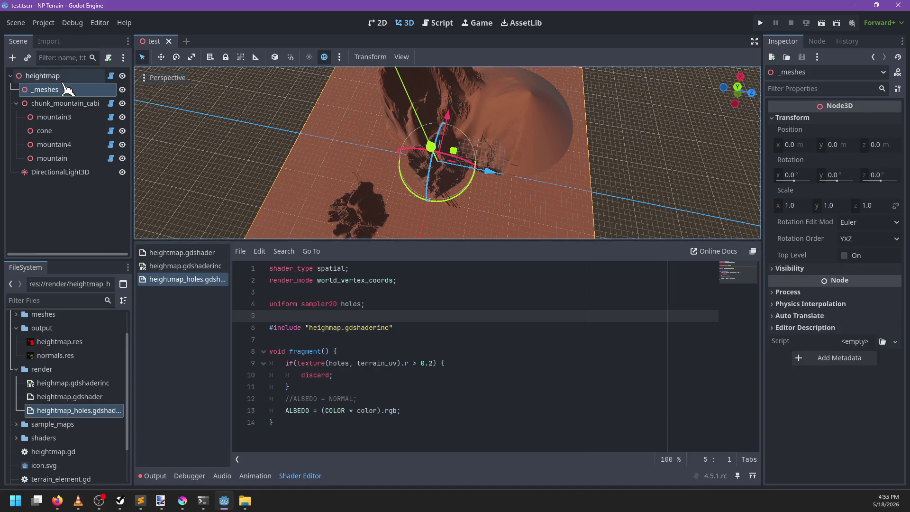
pyautogui.moveTo(766, 243); pyautogui.dragTo(686, 242)
pyautogui.scroll(-3, 742, 332)
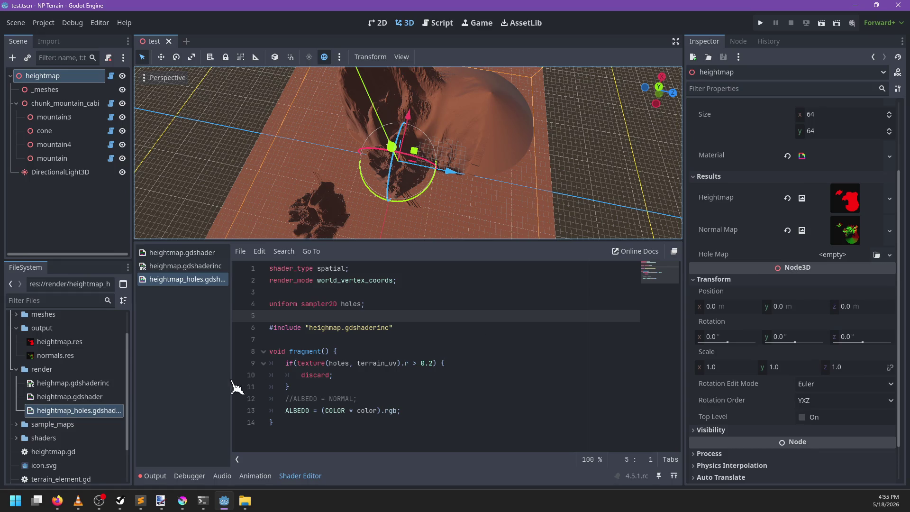
pyautogui.click(81, 298)
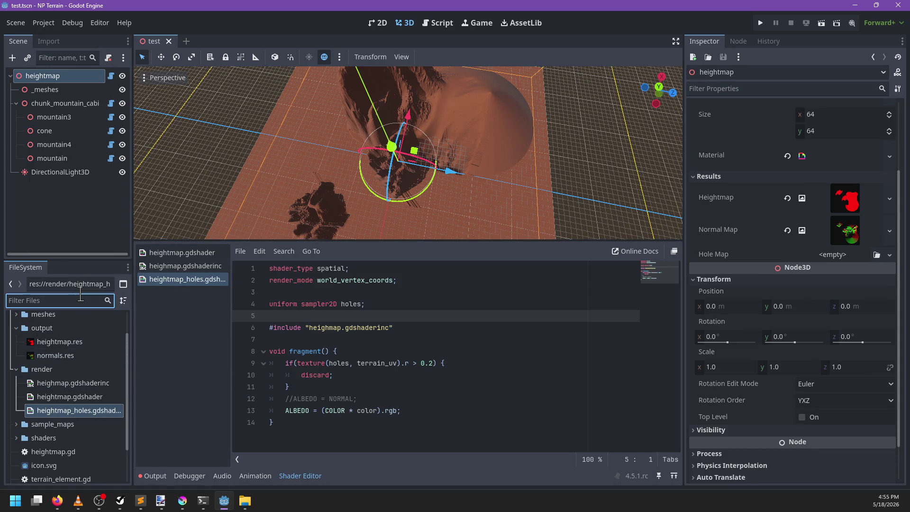
pyautogui.scroll(-2, 706, 391)
pyautogui.scroll(5, 715, 382)
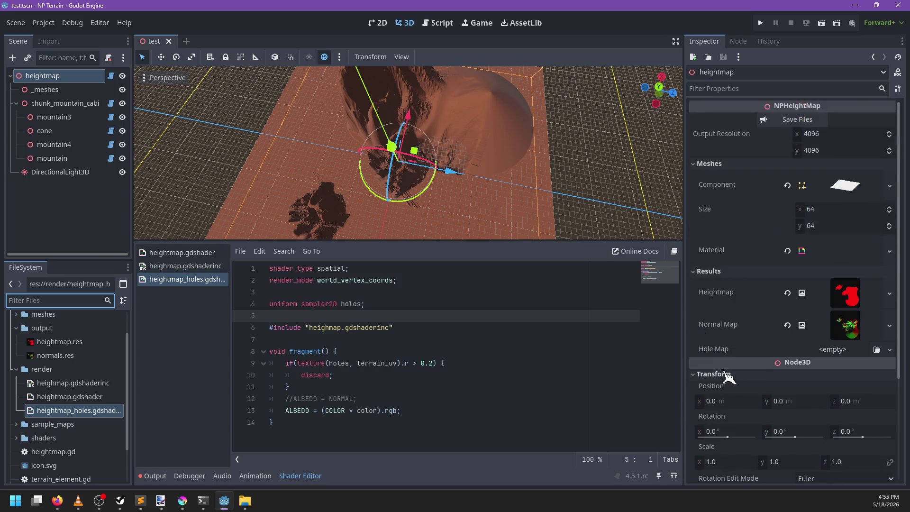
# In heightmap.gd, search for _meshes and jump to the _add_meshes function's mesh_material
pyautogui.click(110, 76)
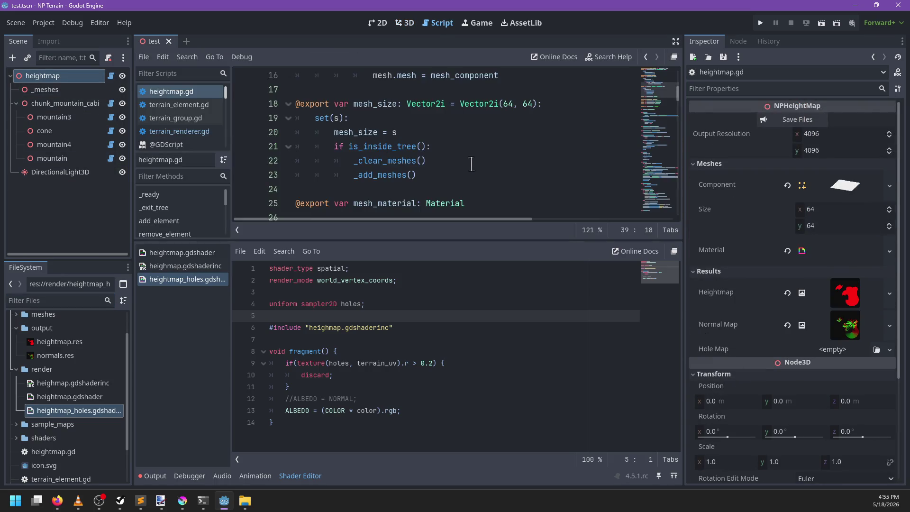
pyautogui.click(298, 476)
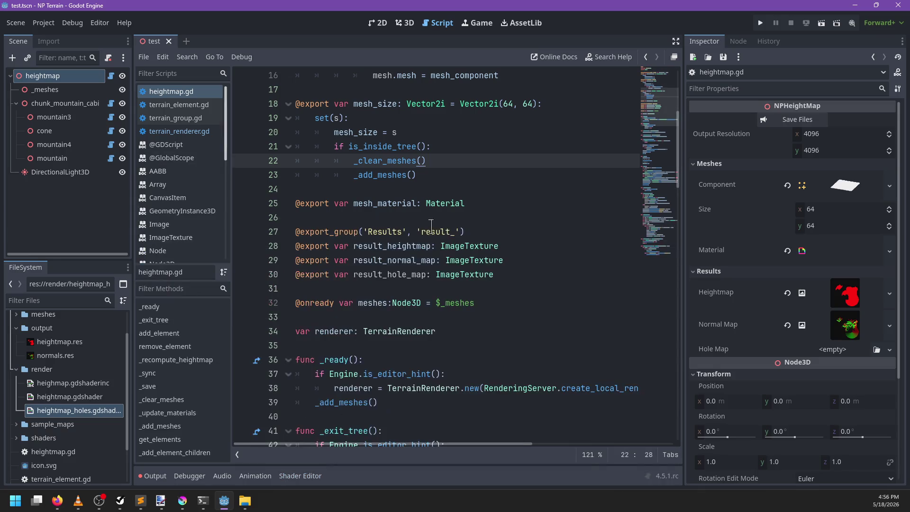
pyautogui.click(430, 217)
pyautogui.hotkey('ctrl', 'f')
pyautogui.write('_meshes')
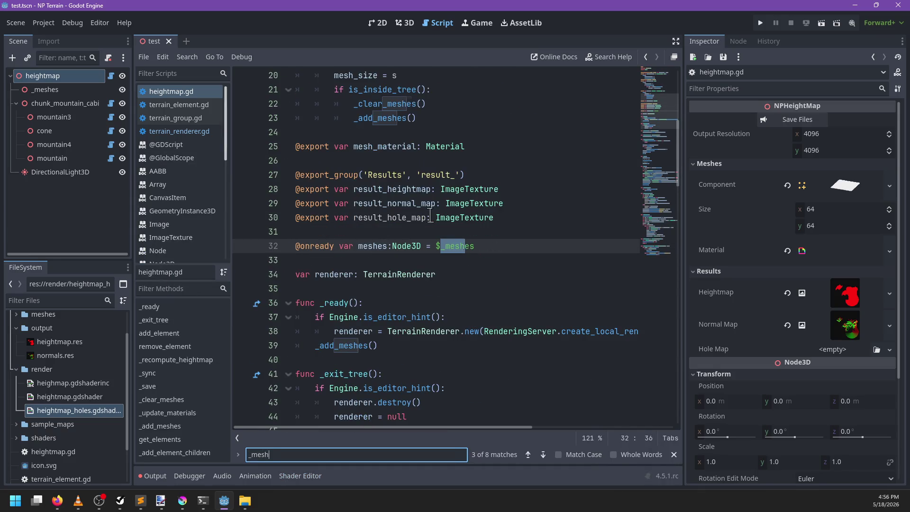
pyautogui.press('Escape')
pyautogui.scroll(-1, 386, 266)
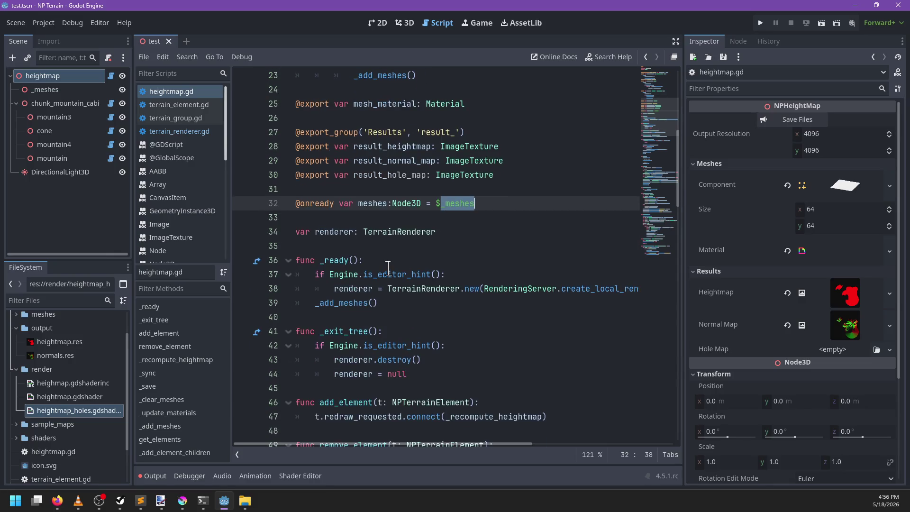
pyautogui.click(344, 306)
pyautogui.keyDown('ctrl'); pyautogui.click(344, 306); pyautogui.keyUp('ctrl')
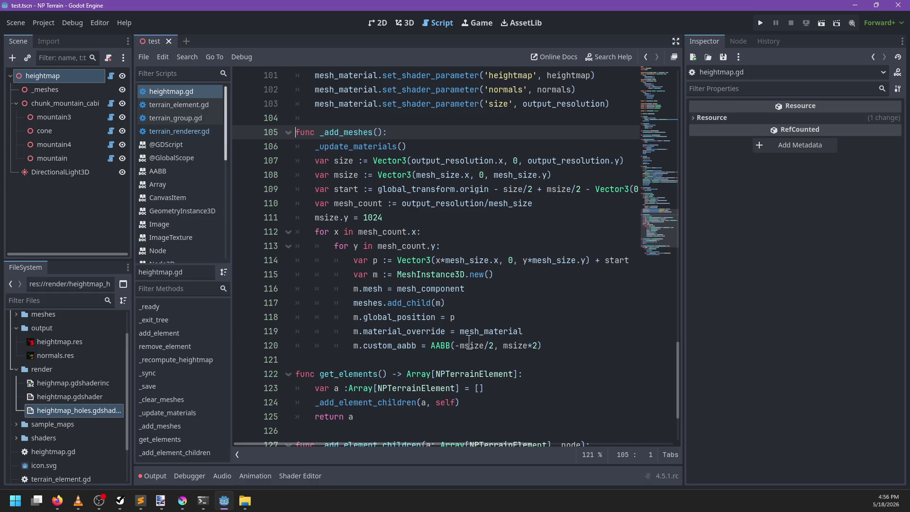
pyautogui.doubleClick(474, 331)
pyautogui.scroll(2, 446, 213)
pyautogui.scroll(1, 446, 213)
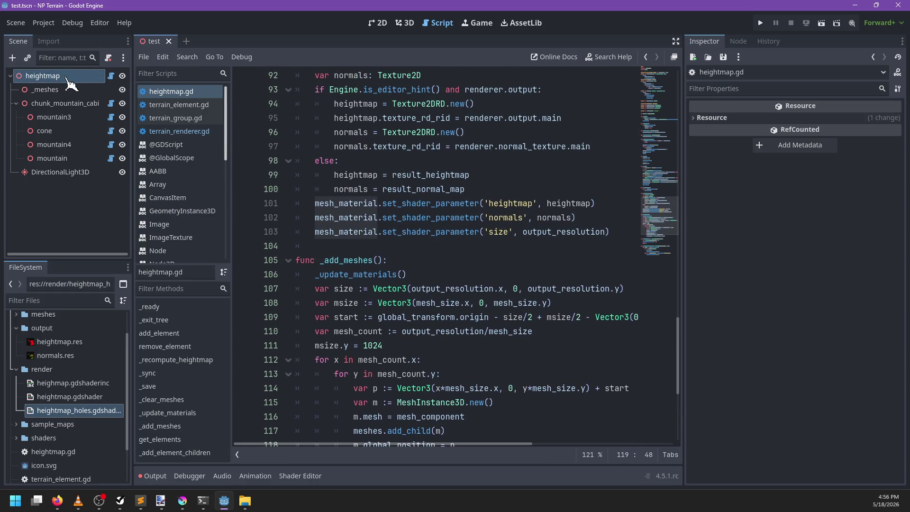
# Bring back the heightmap node's properties and expand its material settings
pyautogui.click(67, 78)
pyautogui.scroll(3, 390, 228)
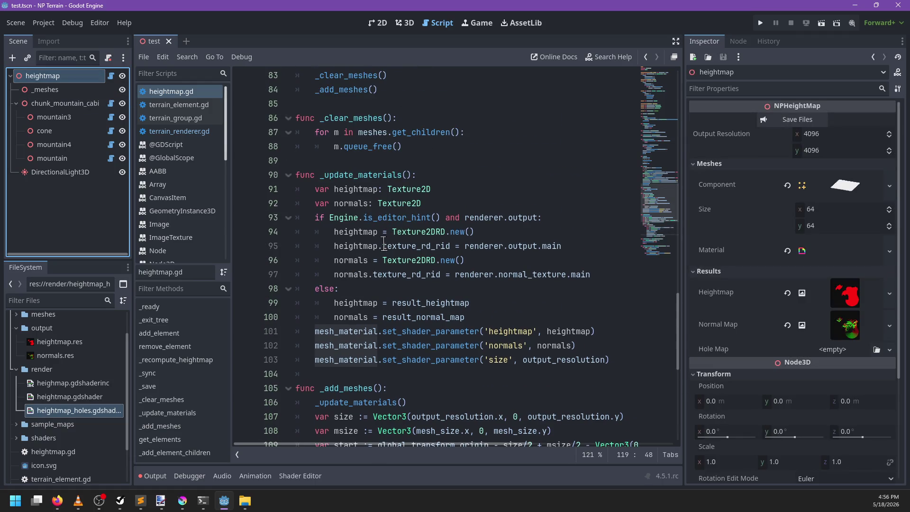
pyautogui.click(839, 251)
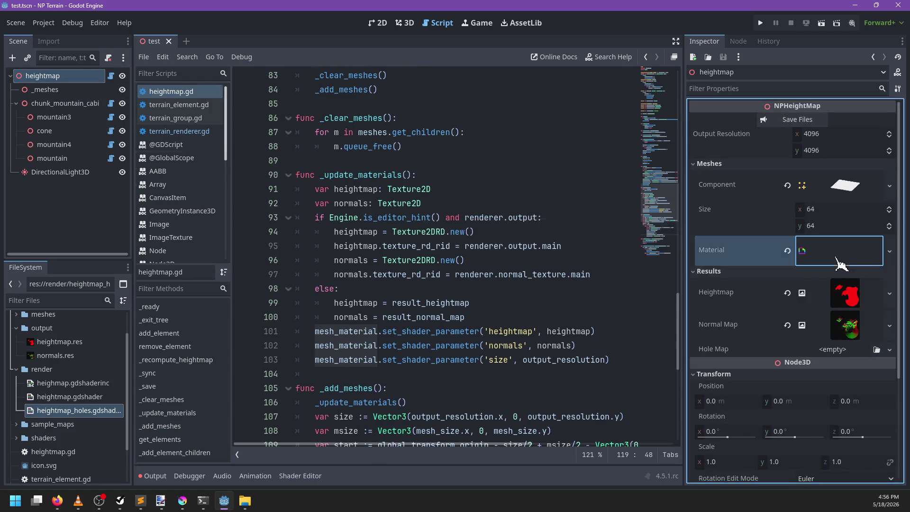
# Assign heightmap_holes.gdshader as the material's next pass with test_holes.png, and save the scene
pyautogui.scroll(-3, 772, 365)
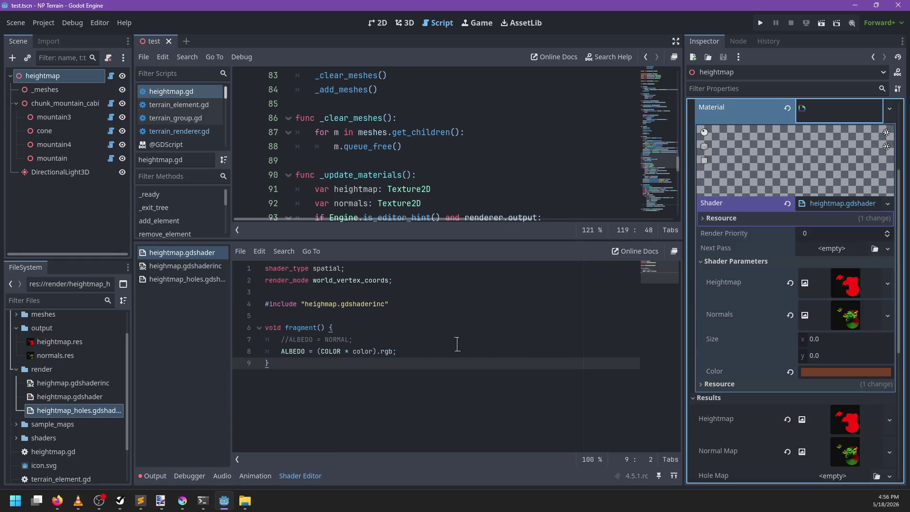
pyautogui.moveTo(70, 411); pyautogui.dragTo(797, 260)
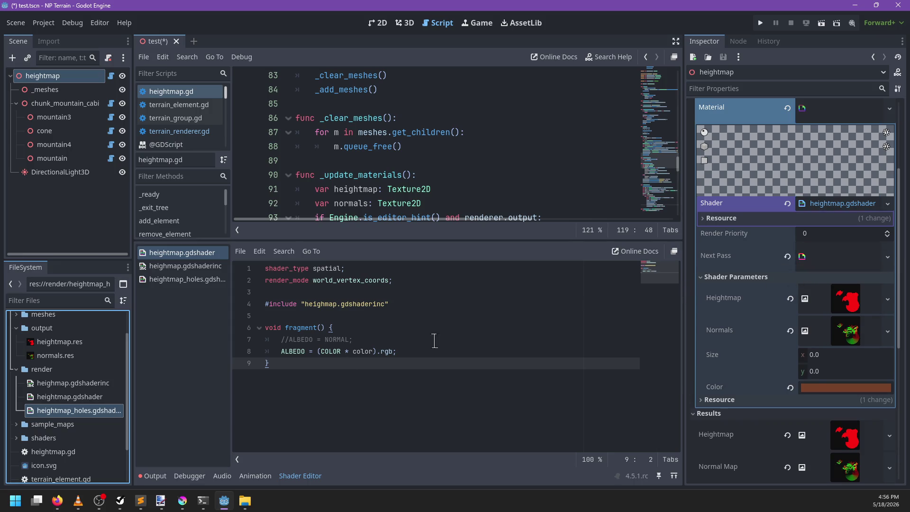
pyautogui.scroll(-2, 71, 384)
pyautogui.click(17, 375)
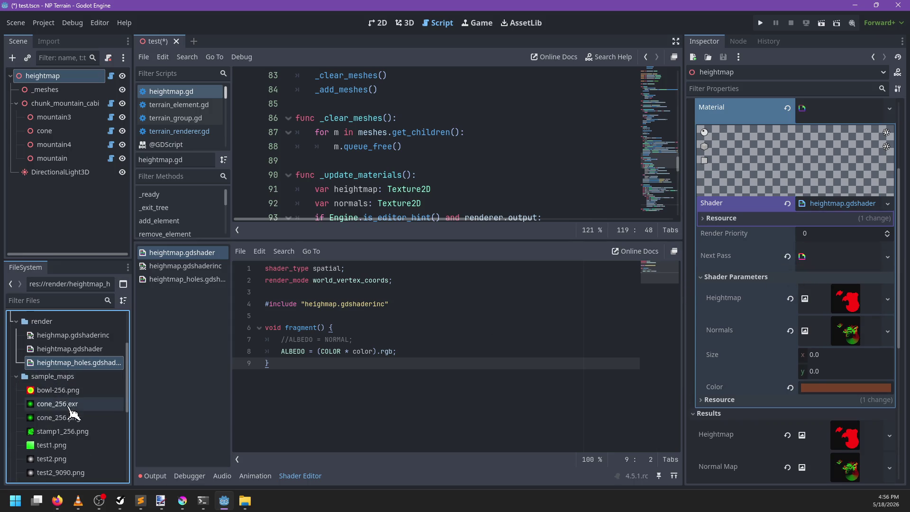
pyautogui.scroll(-2, 71, 410)
pyautogui.scroll(-3, 71, 412)
pyautogui.moveTo(59, 400)
pyautogui.mouseDown()
pyautogui.moveTo(868, 356)
pyautogui.moveTo(790, 372)
pyautogui.moveTo(793, 381)
pyautogui.mouseUp()
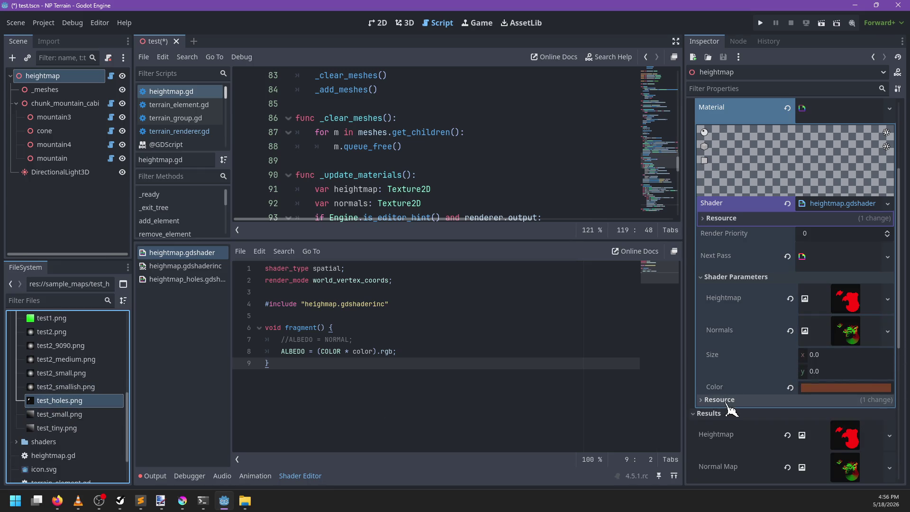
pyautogui.hotkey('ctrl', 's')
# Check the next pass shader's parameters, then clear the next pass material
pyautogui.click(853, 259)
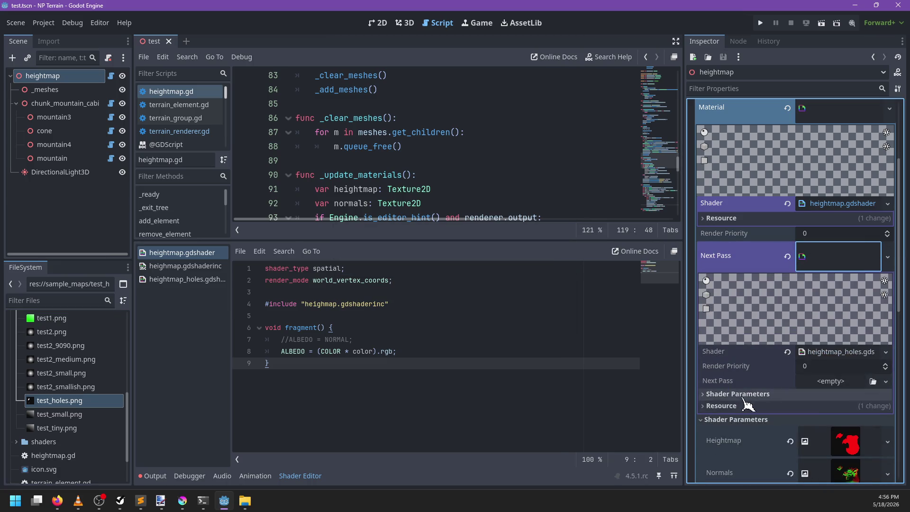
pyautogui.click(742, 395)
pyautogui.scroll(-3, 749, 388)
pyautogui.scroll(2, 753, 370)
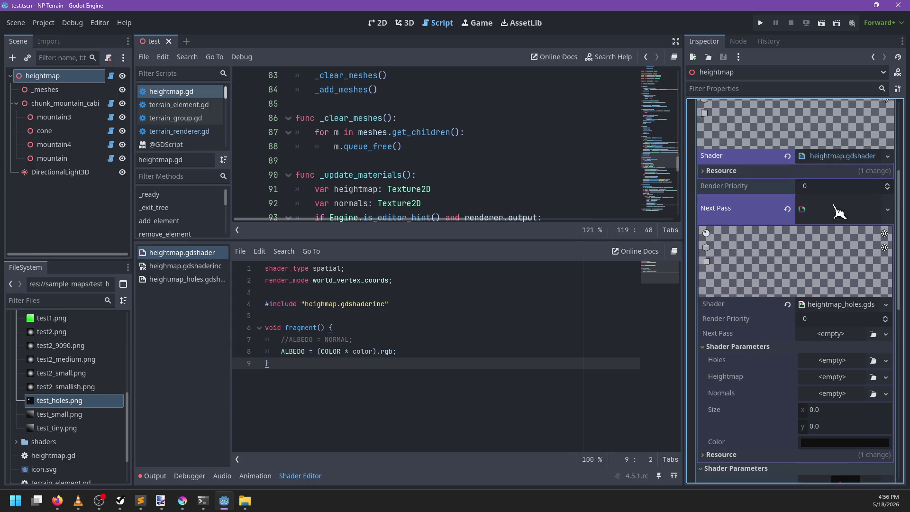
pyautogui.click(787, 209)
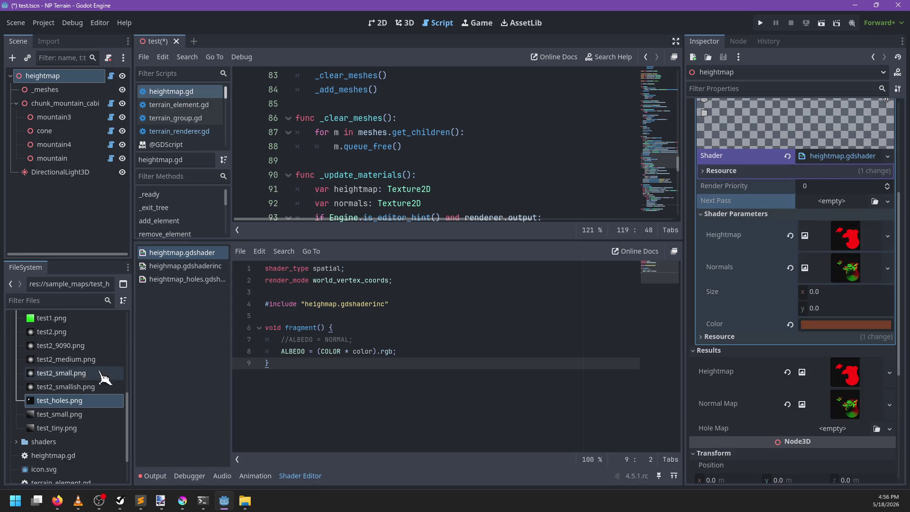
# Set heightmap_holes.gdshader as the main material's shader with test_holes.png as Holes, and view in 3D
pyautogui.scroll(5, 52, 393)
pyautogui.moveTo(71, 366)
pyautogui.mouseDown()
pyautogui.moveTo(801, 188)
pyautogui.moveTo(808, 166)
pyautogui.mouseUp()
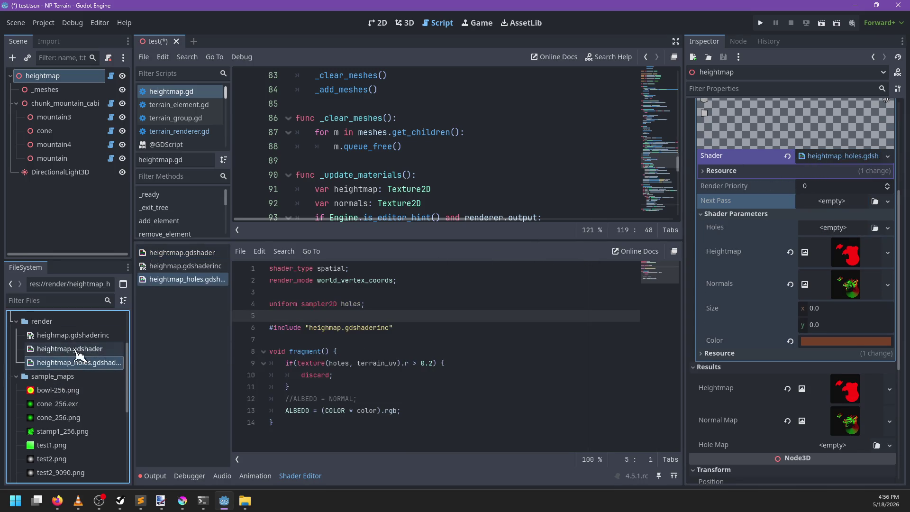
pyautogui.scroll(-4, 57, 433)
pyautogui.scroll(-1, 62, 462)
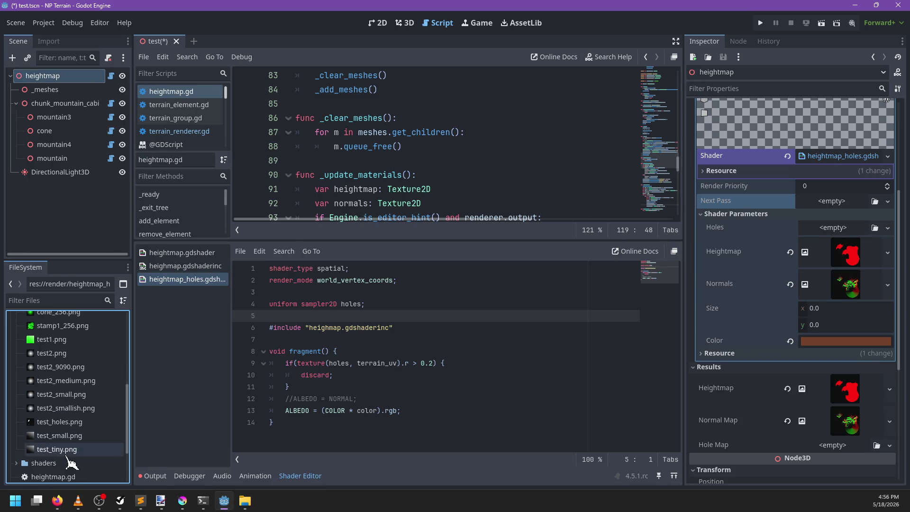
pyautogui.moveTo(52, 422)
pyautogui.mouseDown()
pyautogui.moveTo(41, 428)
pyautogui.moveTo(773, 262)
pyautogui.moveTo(805, 229)
pyautogui.moveTo(827, 229)
pyautogui.mouseUp()
pyautogui.click(413, 30)
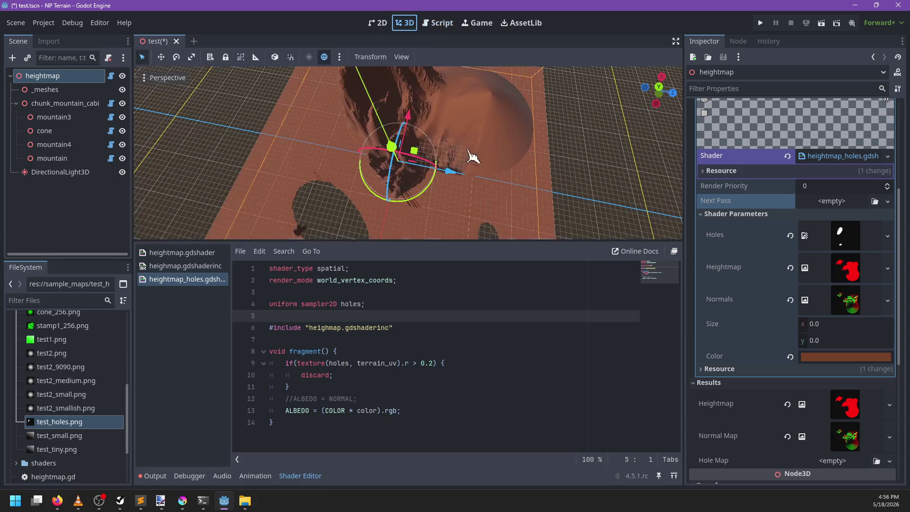
# Zoom the 3D viewport in toward a terrain hole and back out
pyautogui.scroll(8, 413, 117)
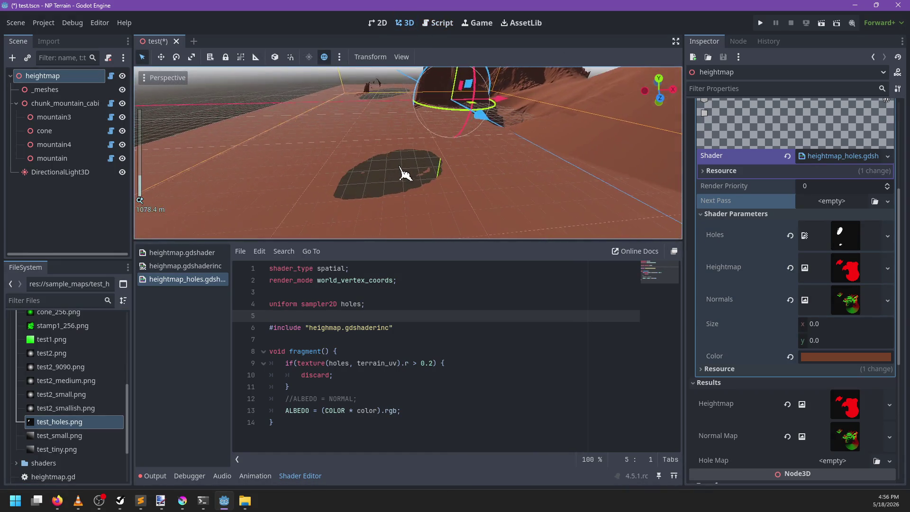
pyautogui.scroll(8, 405, 175)
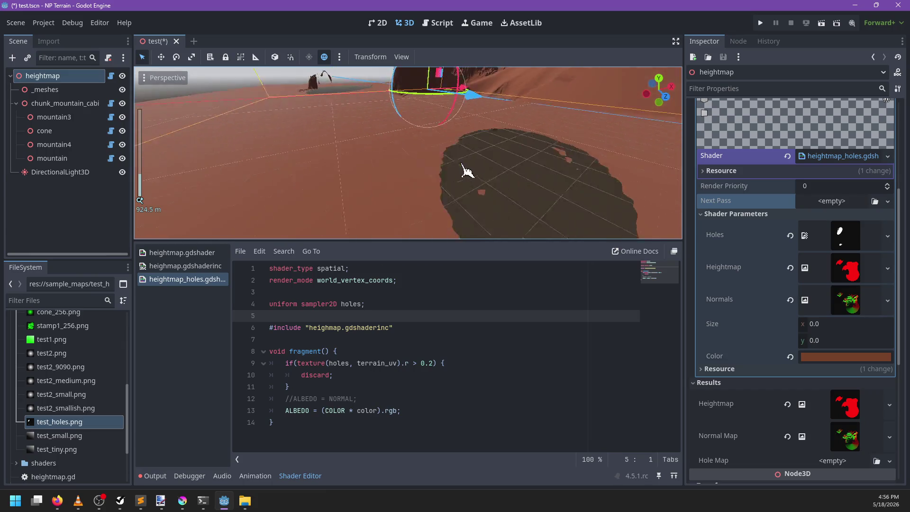
pyautogui.scroll(5, 417, 158)
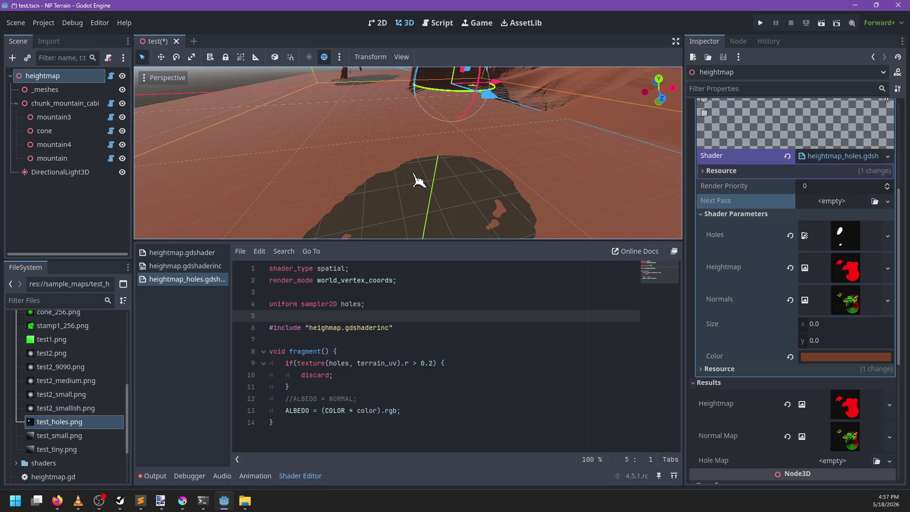
pyautogui.scroll(-8, 417, 179)
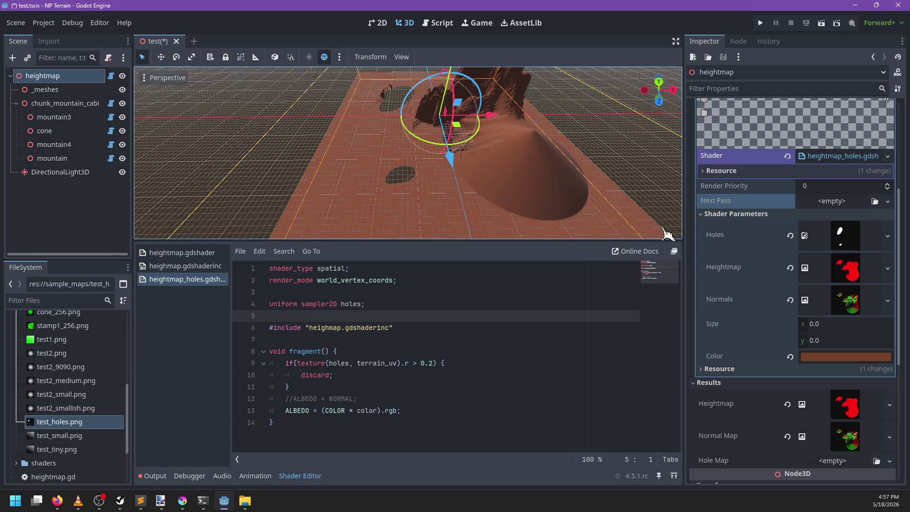
pyautogui.scroll(3, 873, 298)
# Show the test_holes.png Holes texture as a large preview in the Inspector
pyautogui.click(859, 332)
pyautogui.scroll(-5, 805, 341)
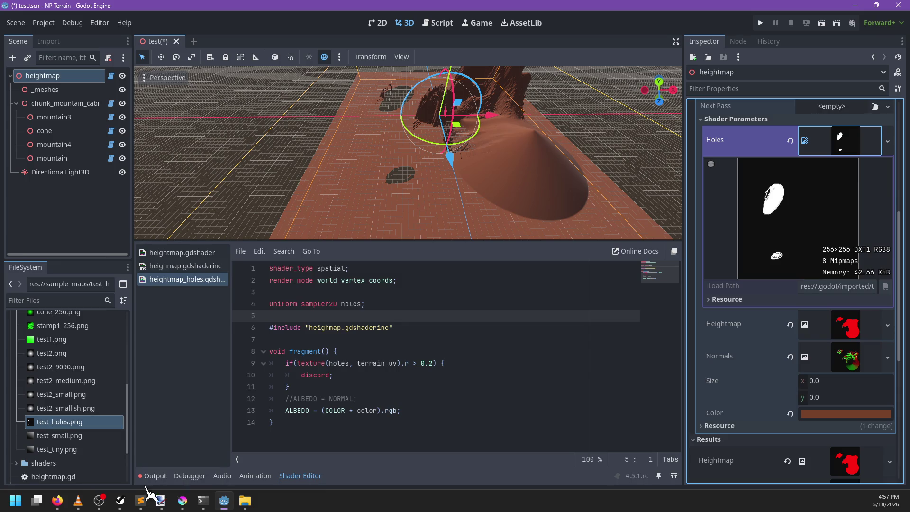
pyautogui.click(183, 500)
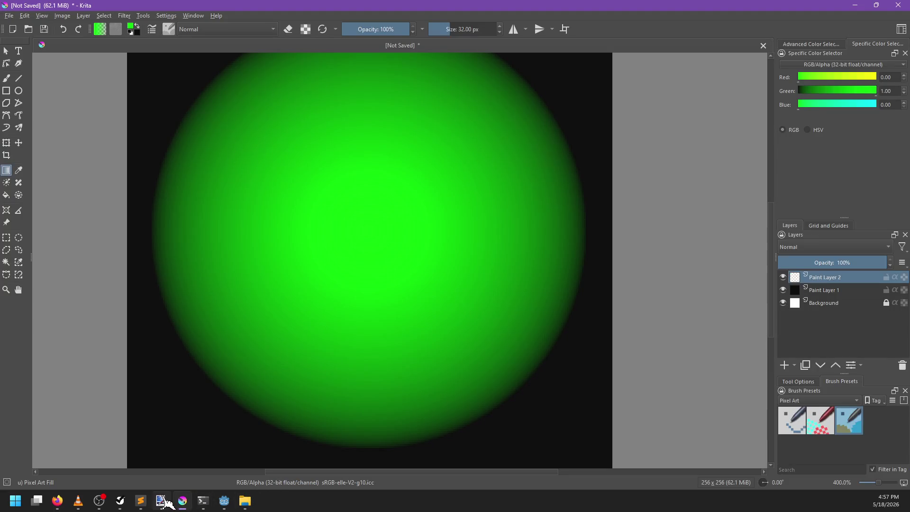
# Return to Godot from Krita, save the scene, and zoom around the holed terrain
pyautogui.moveTo(119, 505)
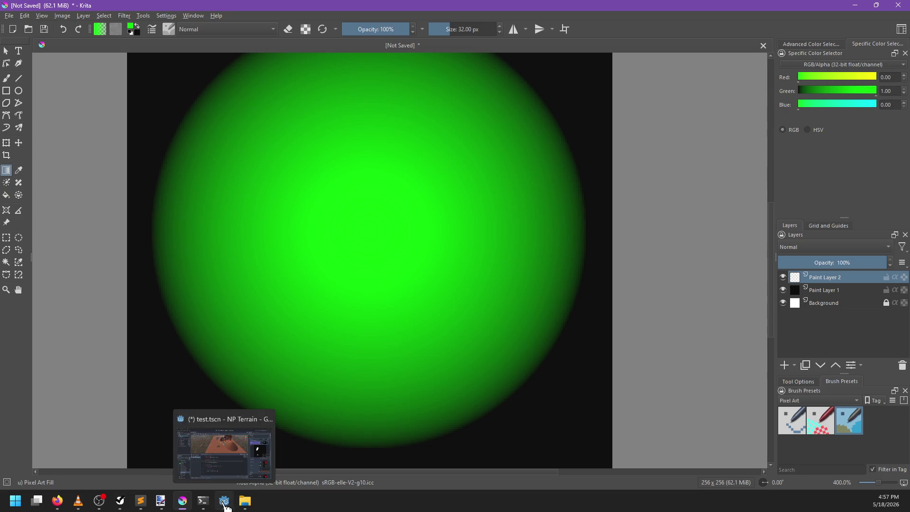
pyautogui.click(224, 500)
pyautogui.hotkey('ctrl', 's')
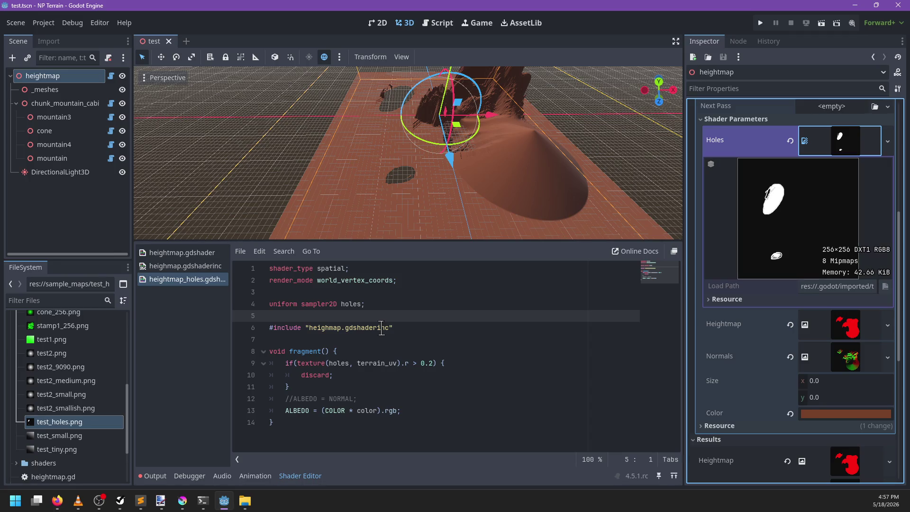
pyautogui.scroll(-10, 465, 190)
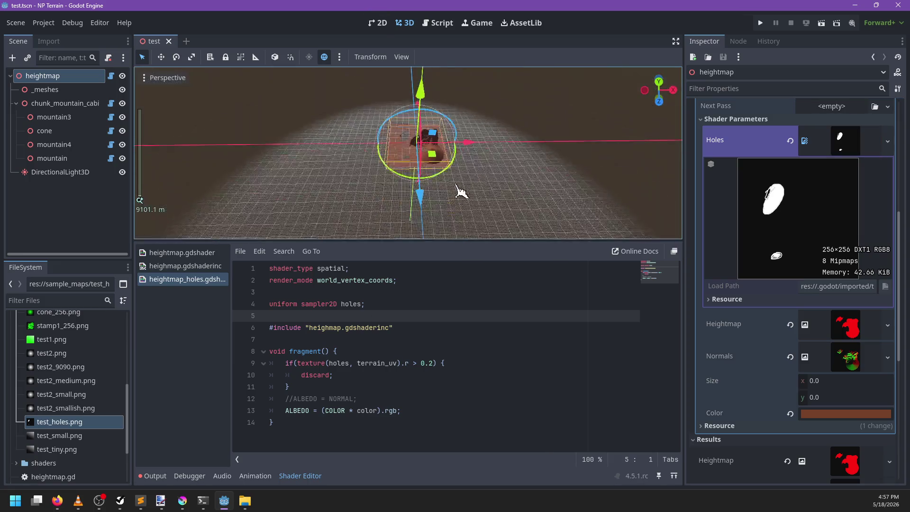
pyautogui.scroll(10, 467, 190)
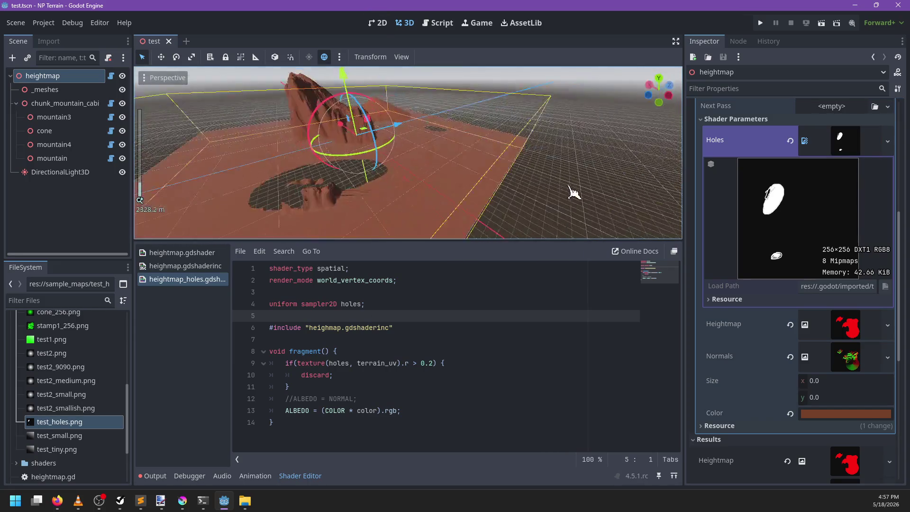
pyautogui.scroll(5, 447, 205)
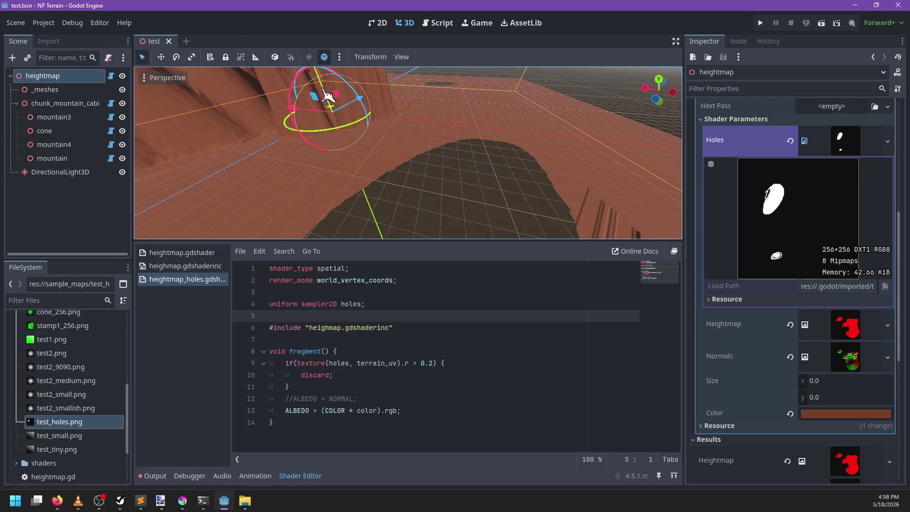
pyautogui.click(412, 188)
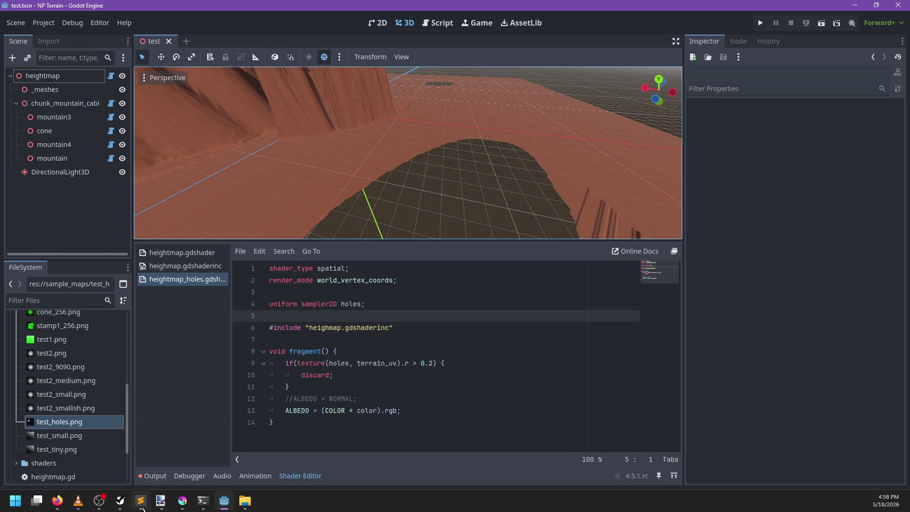
# Open image_mix.glsl in Sublime Text and select its opening declarations, lines 1–22
pyautogui.click(140, 500)
pyautogui.click(198, 23)
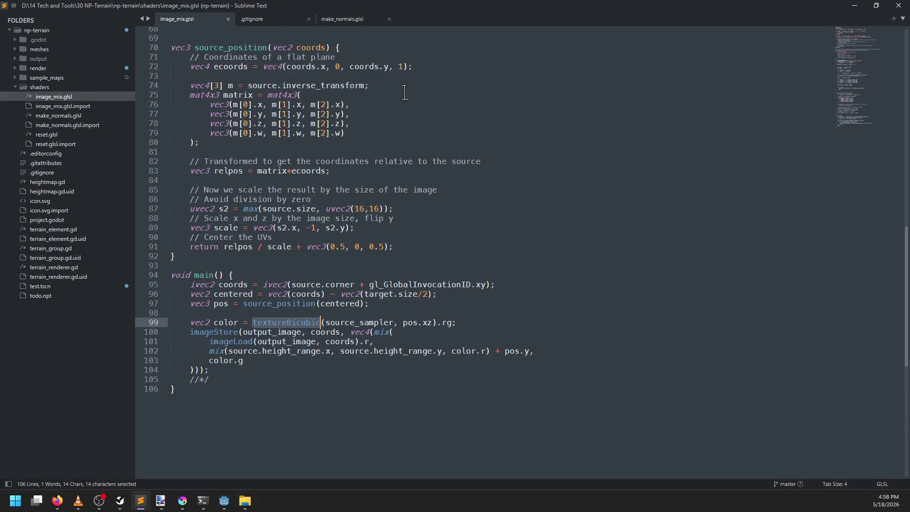
pyautogui.scroll(20, 405, 109)
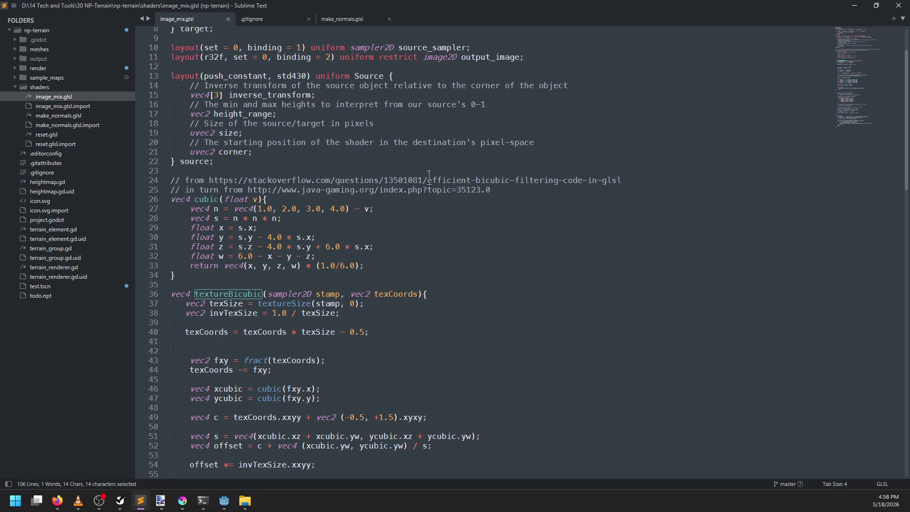
pyautogui.scroll(-8, 428, 176)
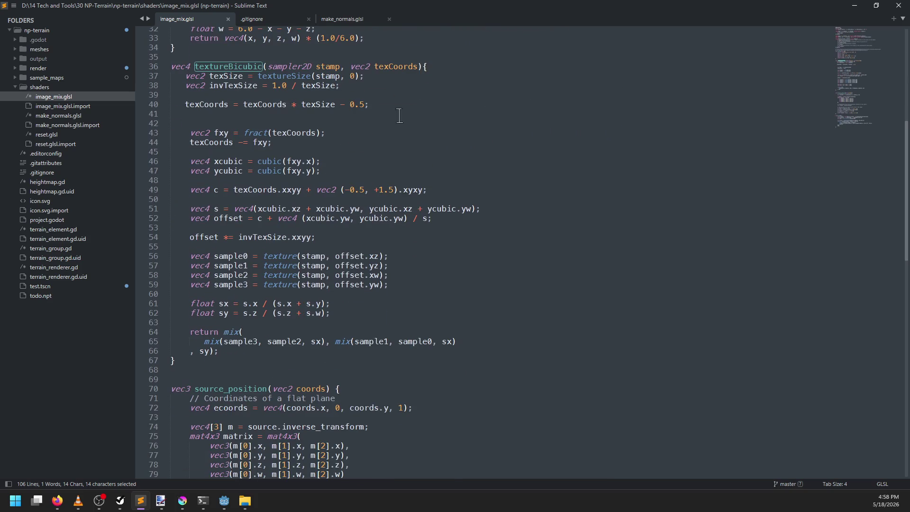
pyautogui.scroll(-5, 419, 277)
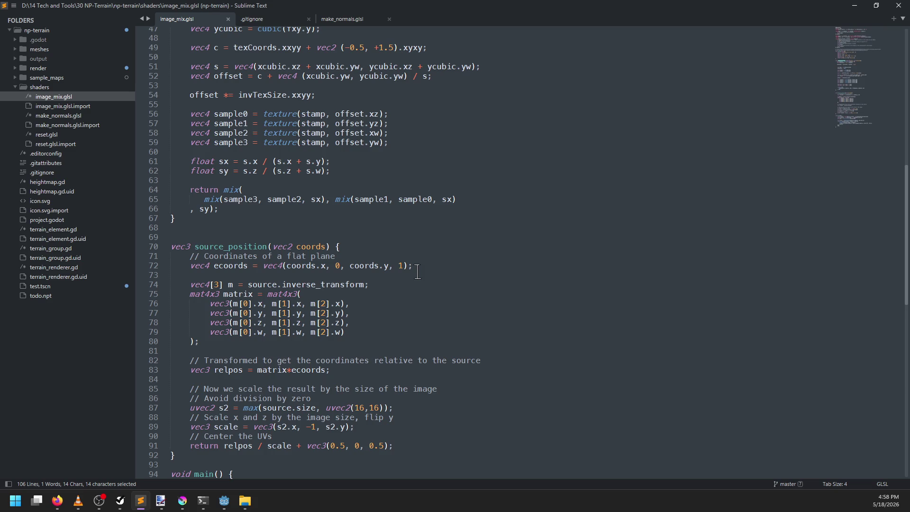
pyautogui.scroll(13, 390, 269)
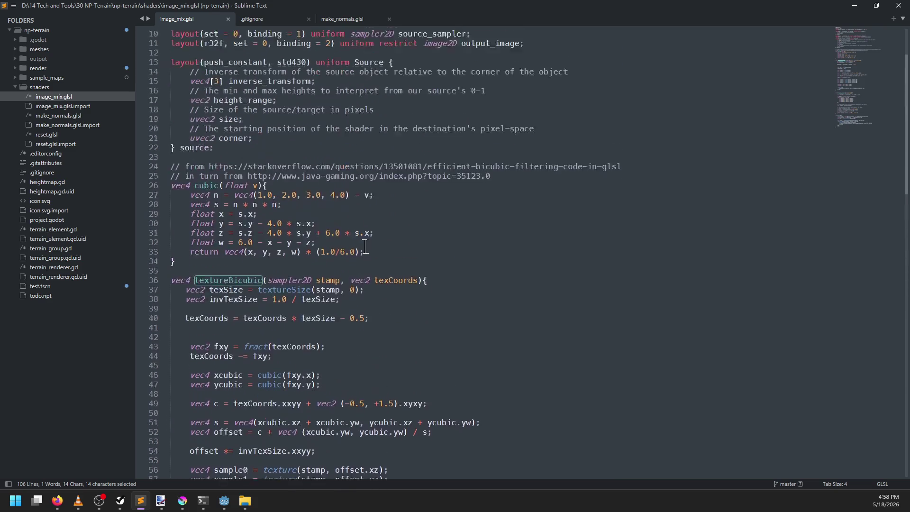
pyautogui.scroll(-13, 241, 190)
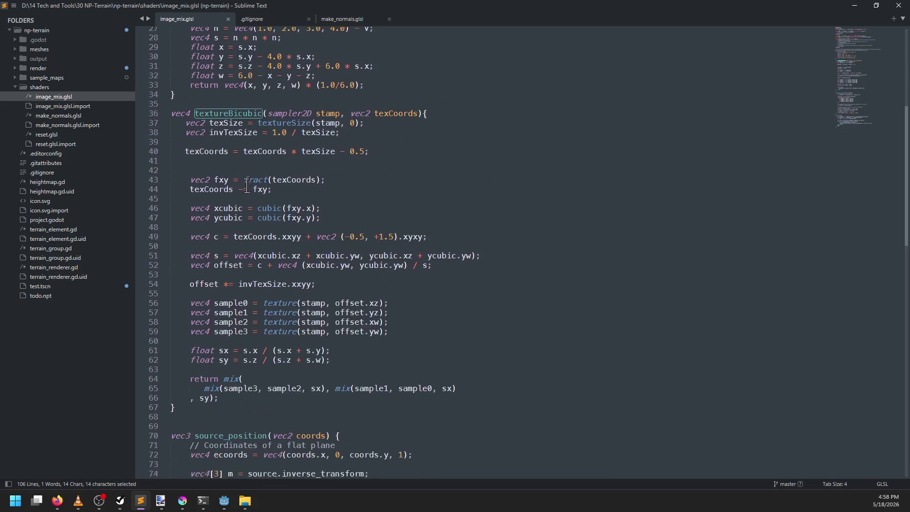
pyautogui.scroll(-5, 246, 204)
pyautogui.moveTo(178, 312); pyautogui.dragTo(174, 92)
pyautogui.scroll(20, 320, 171)
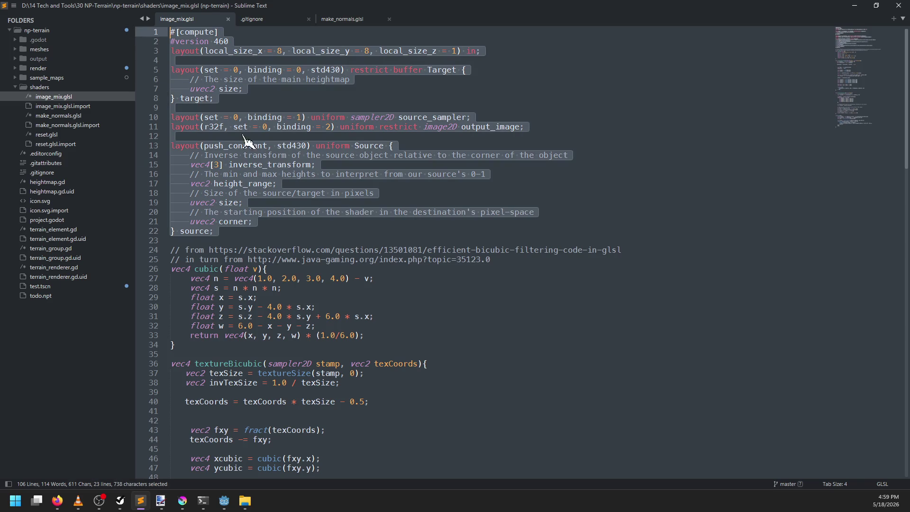
# Paste image_mix.glsl's copied declarations into a new untitled file
pyautogui.hotkey('ctrl', 'c')
pyautogui.hotkey('ctrl', 'n')
pyautogui.hotkey('ctrl', 'v')
# Copy the main function (lines 93–106) and paste it below the declarations after a blank line
pyautogui.click(200, 21)
pyautogui.scroll(-19, 223, 339)
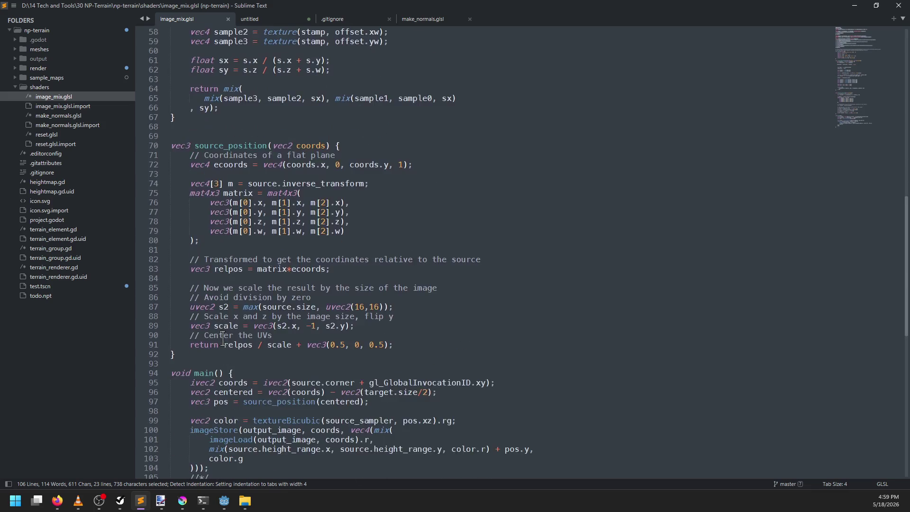
pyautogui.scroll(-6, 223, 339)
pyautogui.moveTo(177, 317); pyautogui.dragTo(171, 193)
pyautogui.hotkey('ctrl', 'c')
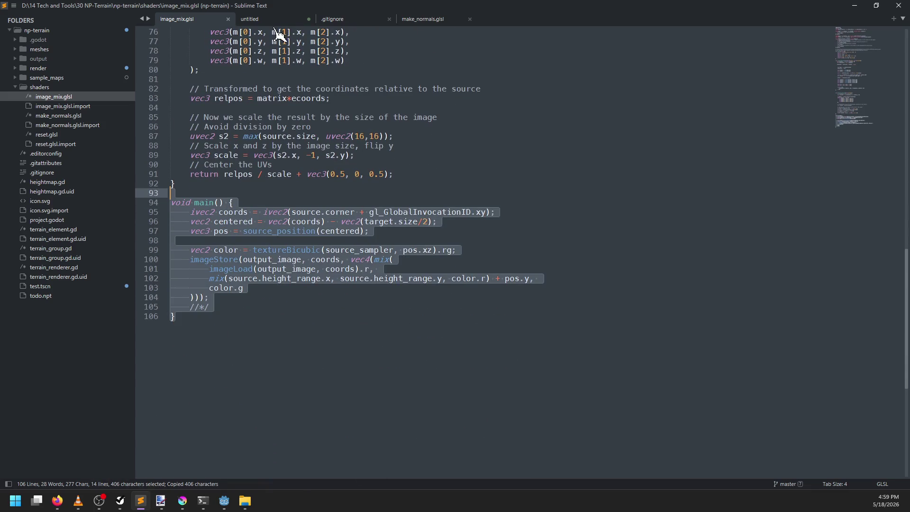
pyautogui.click(275, 22)
pyautogui.press('Return')
pyautogui.hotkey('ctrl', 'v')
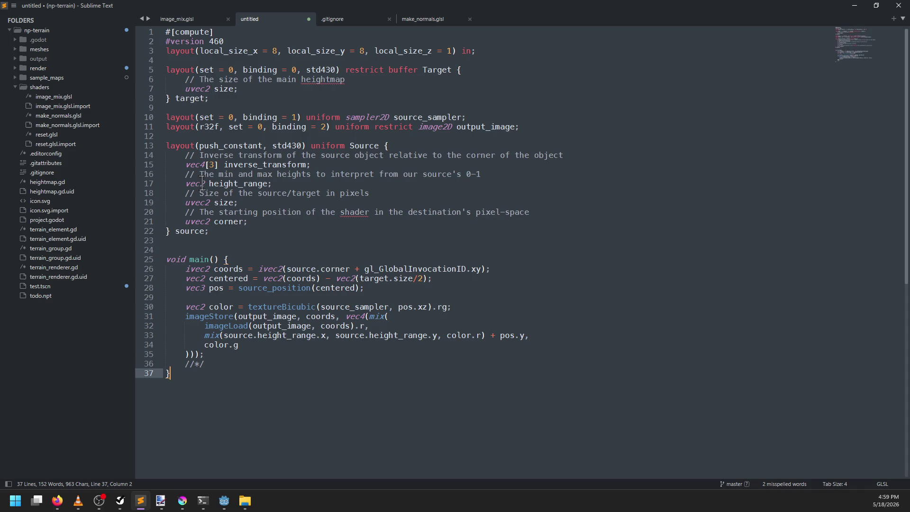
pyautogui.doubleClick(245, 174)
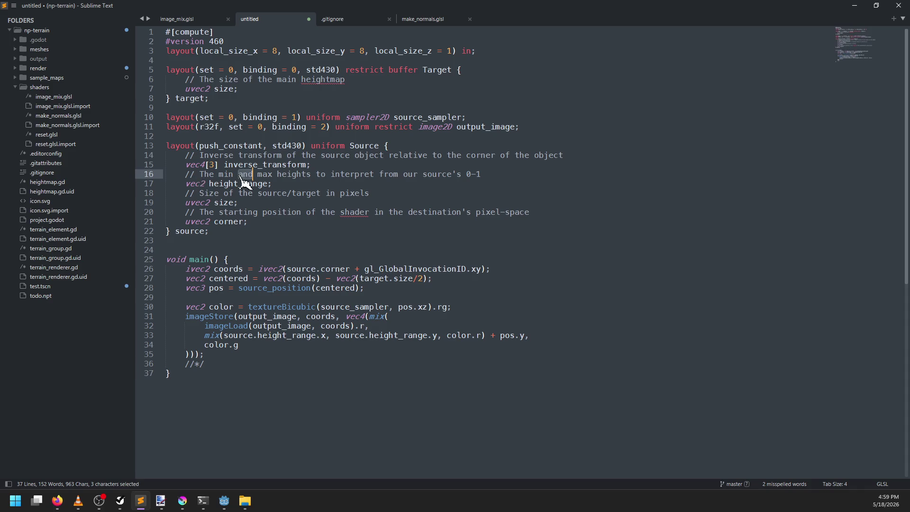
pyautogui.click(321, 183)
pyautogui.click(239, 88)
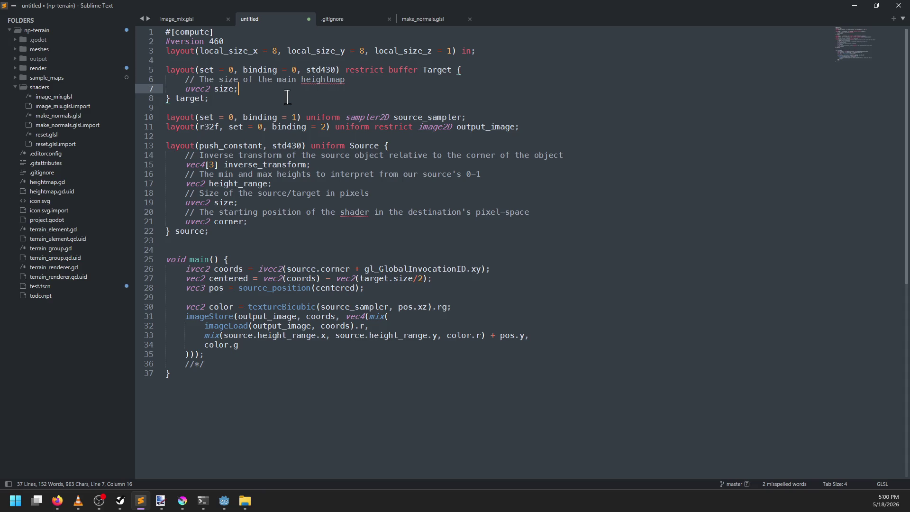
# Delete the height_range comment and declaration from the Source block
pyautogui.click(274, 97)
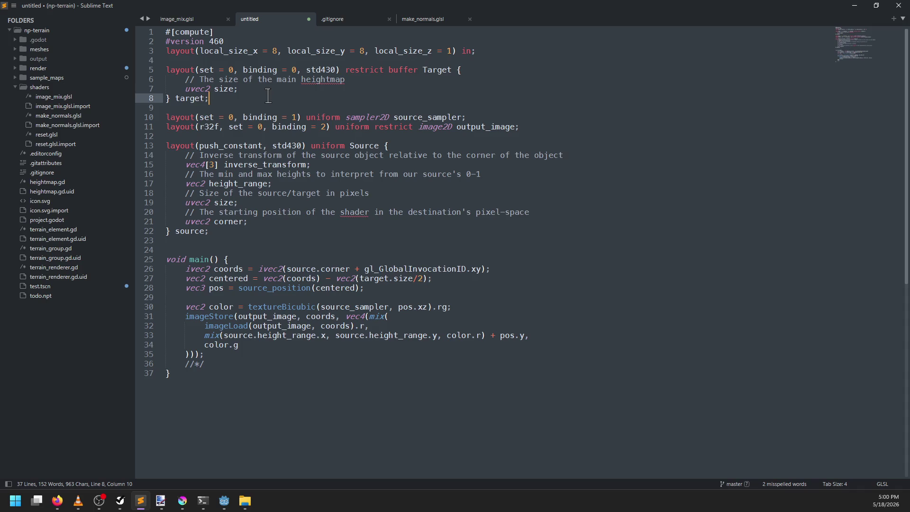
pyautogui.moveTo(303, 185); pyautogui.dragTo(335, 166)
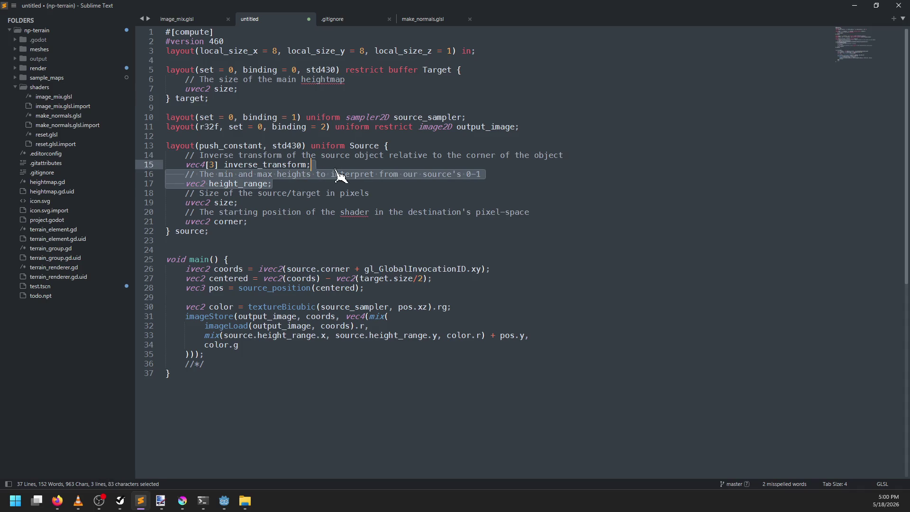
pyautogui.press('Delete')
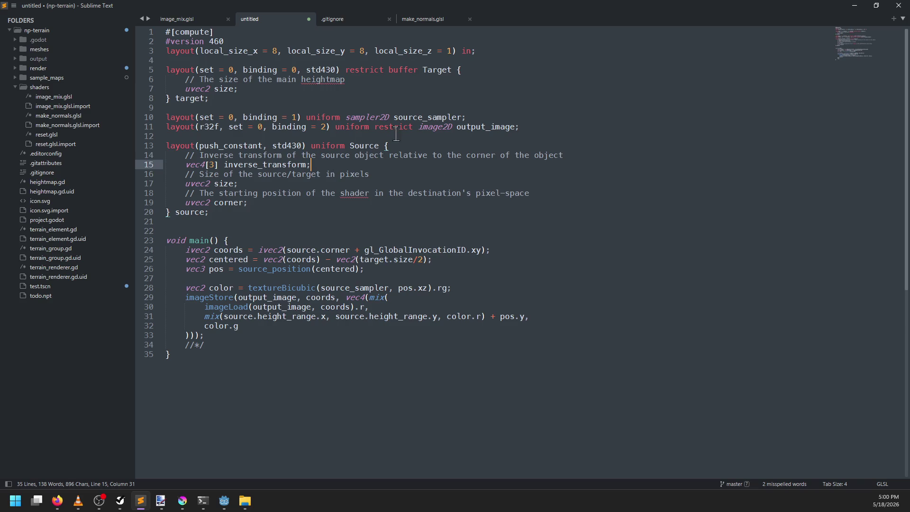
pyautogui.doubleClick(365, 145)
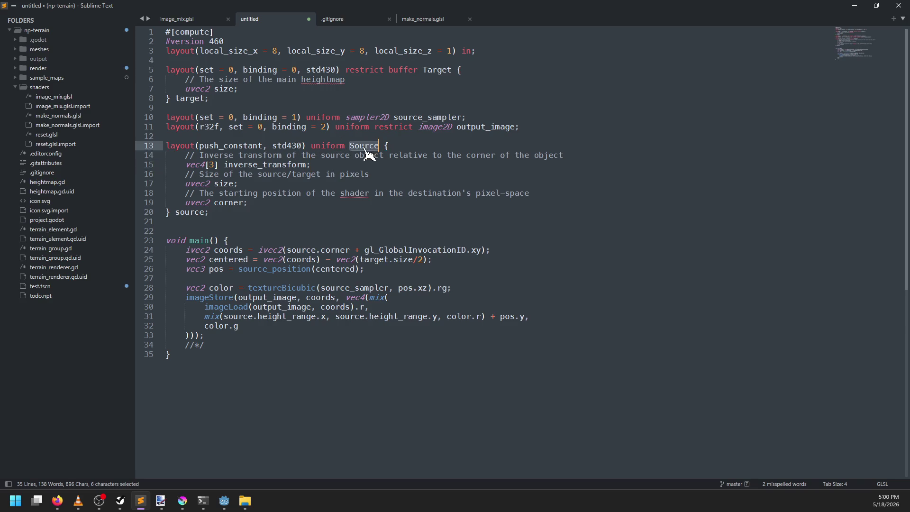
pyautogui.click(228, 193)
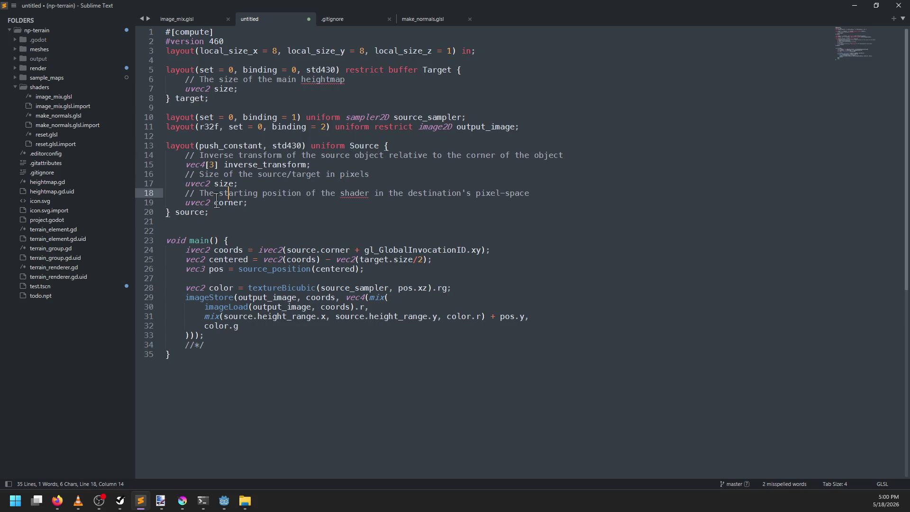
pyautogui.click(275, 211)
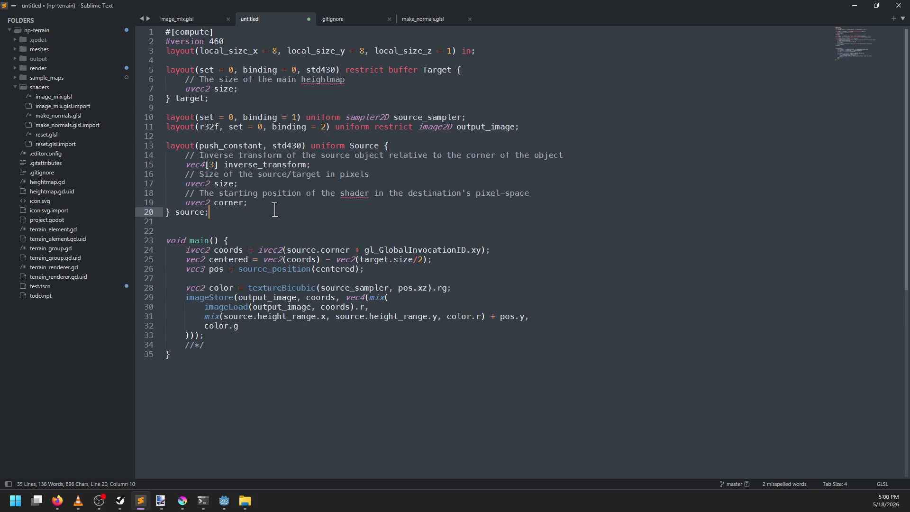
# Cut the imageLoad(output_image, coords).r expression after checking where source_sampler and output_image are used
pyautogui.doubleClick(375, 117)
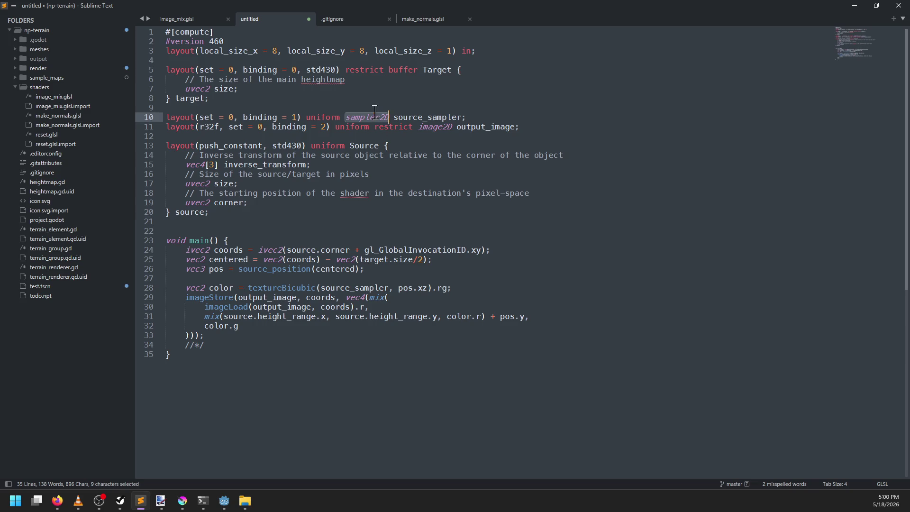
pyautogui.doubleClick(424, 117)
pyautogui.doubleClick(475, 128)
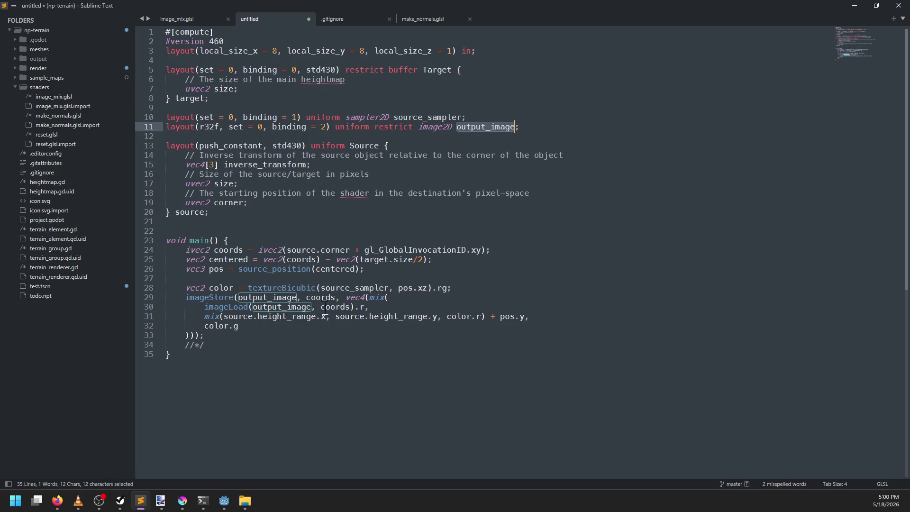
pyautogui.click(297, 326)
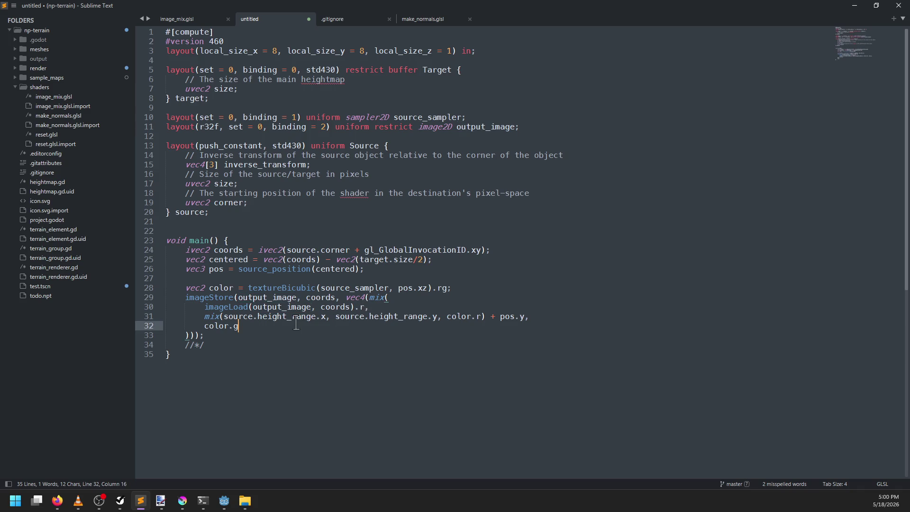
pyautogui.moveTo(204, 310)
pyautogui.mouseDown()
pyautogui.moveTo(374, 316)
pyautogui.moveTo(368, 308)
pyautogui.mouseUp()
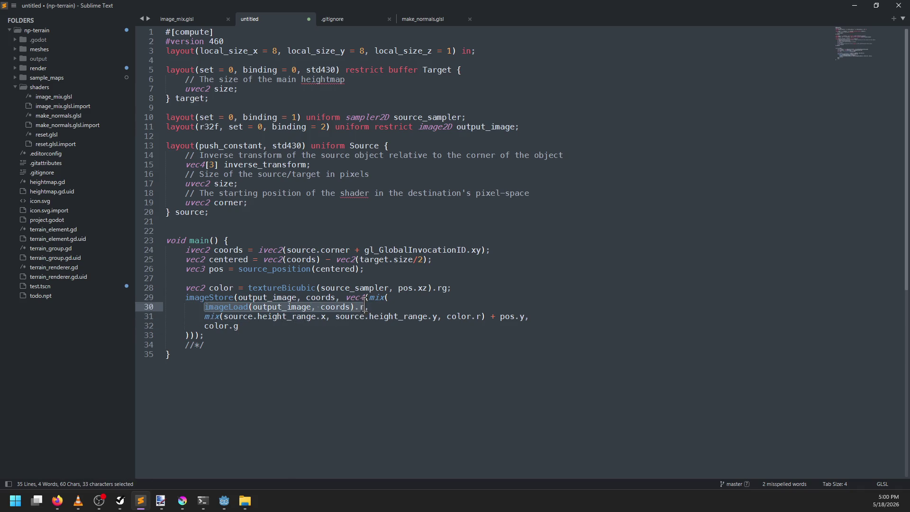
pyautogui.hotkey('ctrl', 'x')
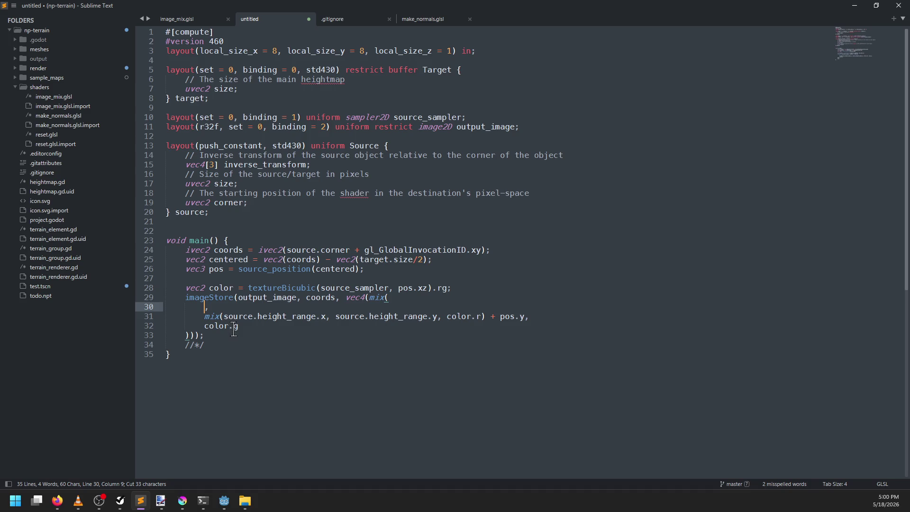
# Rewrite imageStore to store imageLoad(...).r + texture(source_sampler, pos.xz).r
pyautogui.moveTo(204, 334)
pyautogui.mouseDown()
pyautogui.moveTo(232, 287)
pyautogui.moveTo(207, 297)
pyautogui.mouseUp()
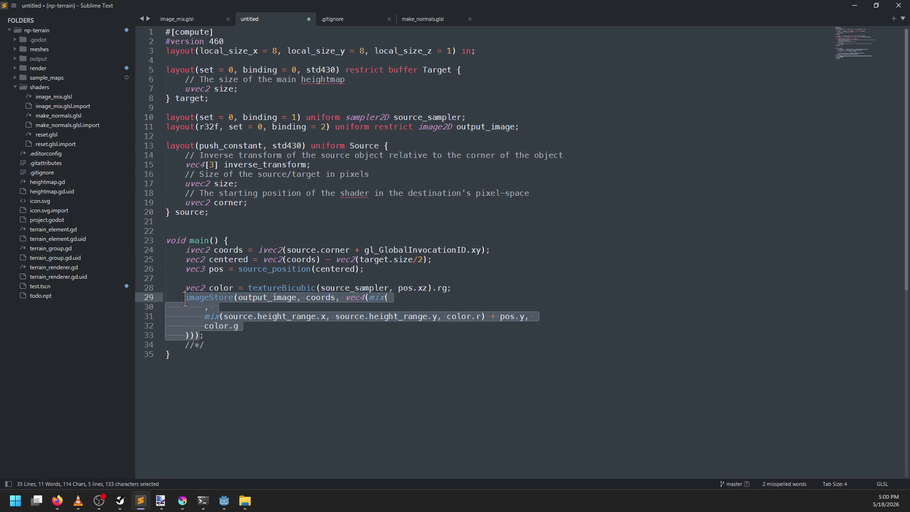
pyautogui.click(249, 324)
pyautogui.moveTo(249, 324)
pyautogui.mouseDown()
pyautogui.moveTo(205, 307)
pyautogui.moveTo(353, 300)
pyautogui.moveTo(345, 297)
pyautogui.mouseUp()
pyautogui.press('BackSpace')
pyautogui.hotkey('ctrl', 'v')
pyautogui.write('.r + ')
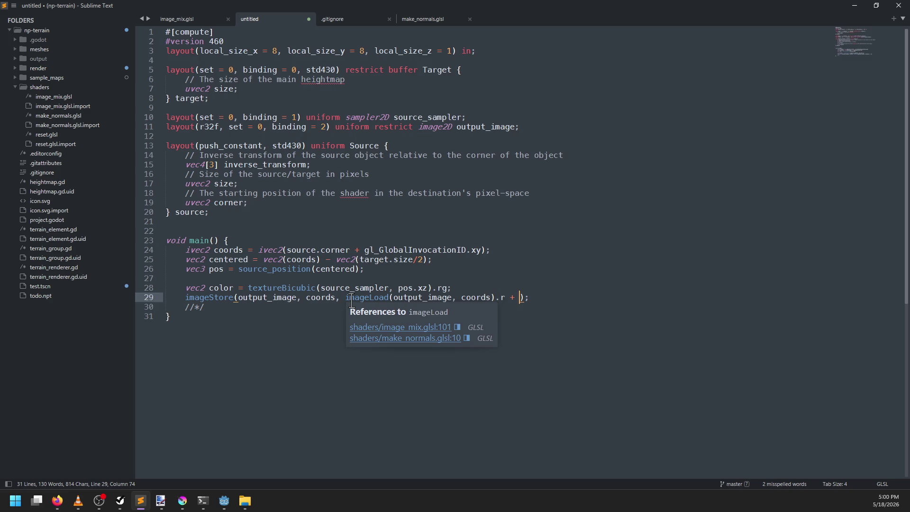
pyautogui.write('texture(')
pyautogui.press('BackSpace')
pyautogui.press('BackSpace')
pyautogui.press('BackSpace')
pyautogui.write('re(source_sampler, p')
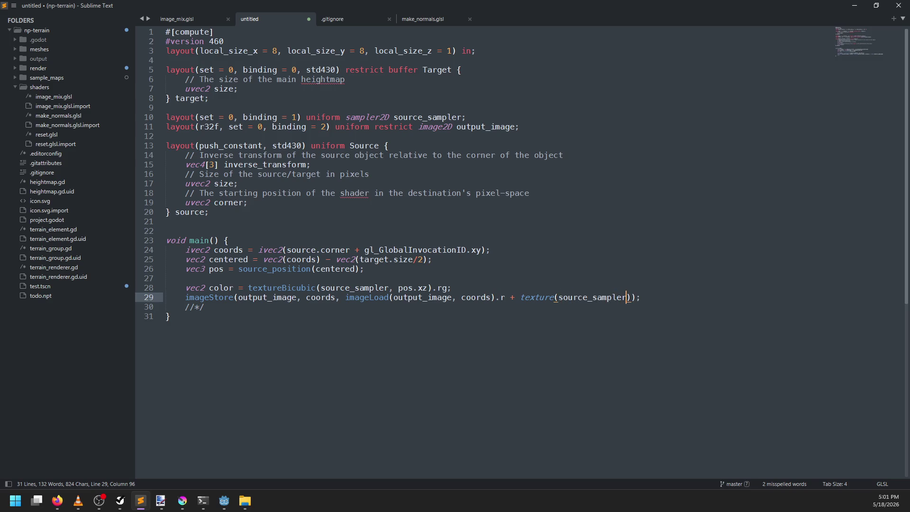
pyautogui.write('os.xz).r')
# Delete the unused color line and its blank line, then start saving the shader
pyautogui.press('Up')
pyautogui.hotkey('shift', 'Up')
pyautogui.press('BackSpace')
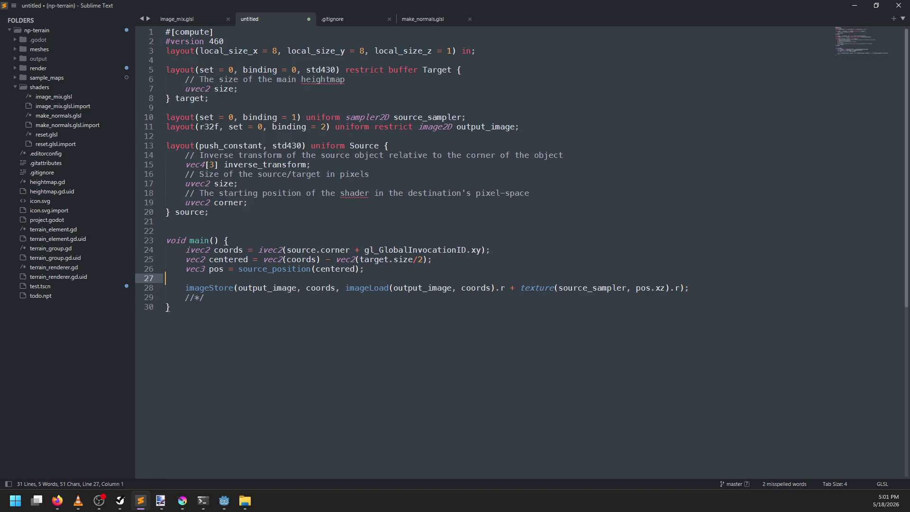
pyautogui.press('BackSpace')
pyautogui.hotkey('ctrl', 's')
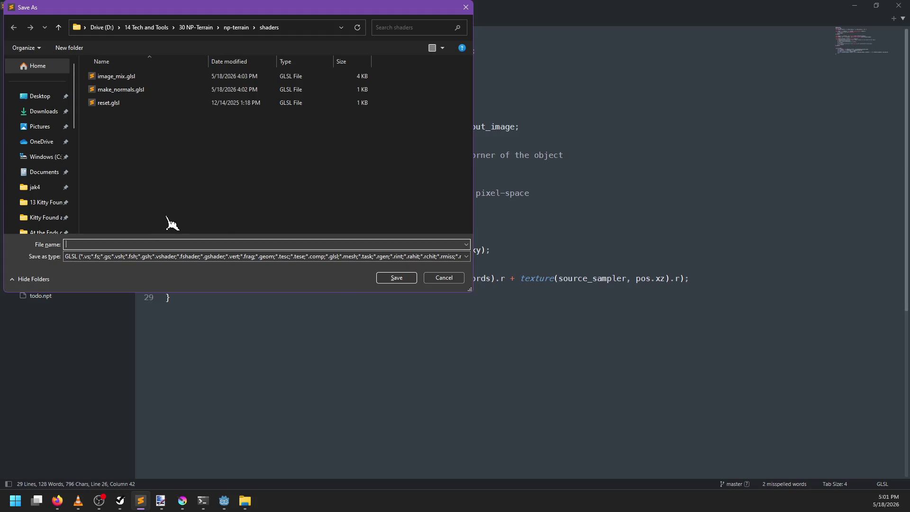
# Save the shader as cut_holes.glsl in the shaders folder
pyautogui.write('cut_holes.g')
pyautogui.write('lsl')
pyautogui.press('Return')
pyautogui.click(246, 286)
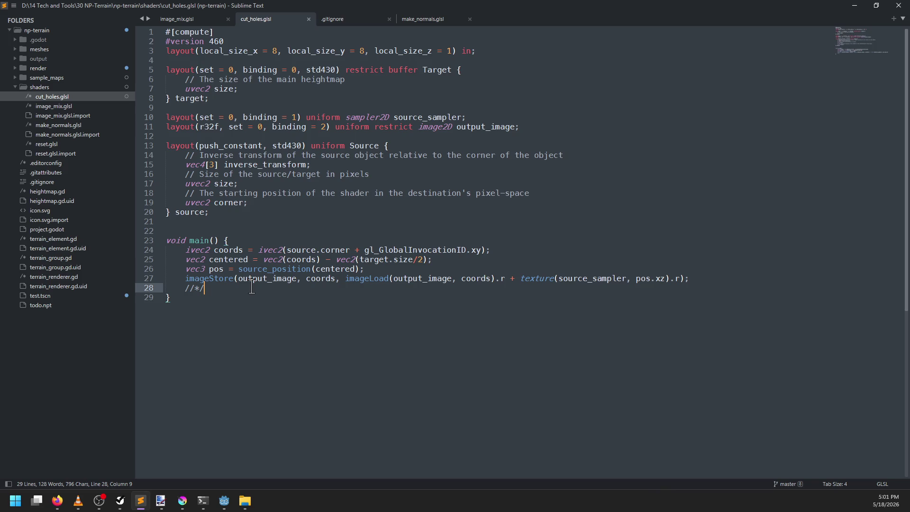
# Change output_image's format from r32f to r8 on line 11 and save
pyautogui.doubleClick(209, 127)
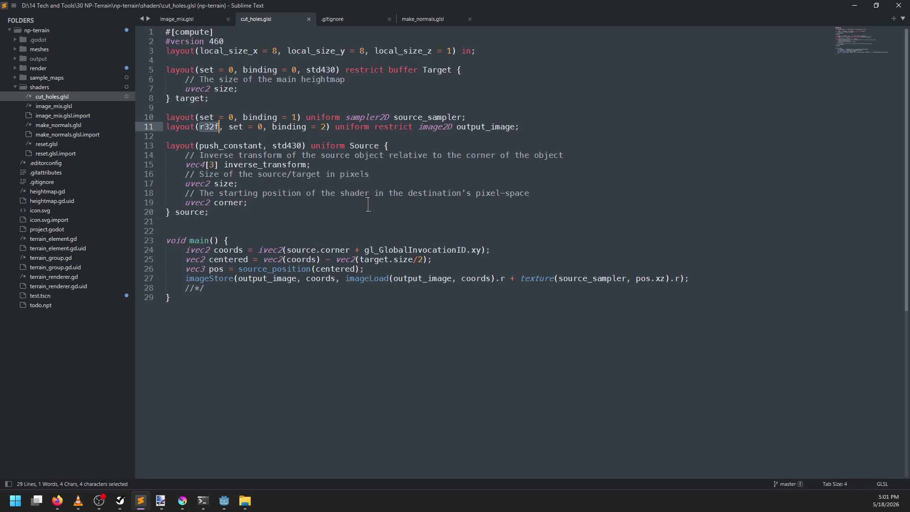
pyautogui.write('r8')
pyautogui.hotkey('ctrl', 's')
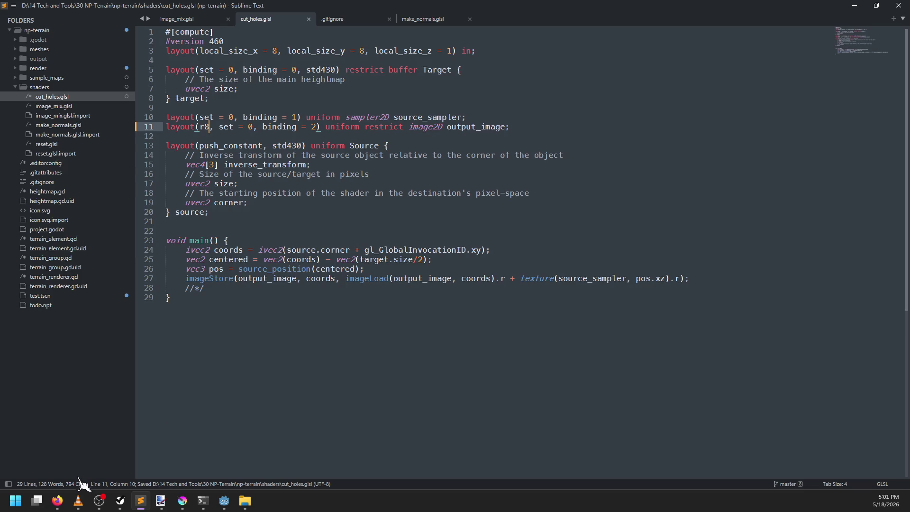
# Search Firefox for 'sampler2d compute shader layout' and open the Khronos Layout Qualifier page
pyautogui.moveTo(58, 503)
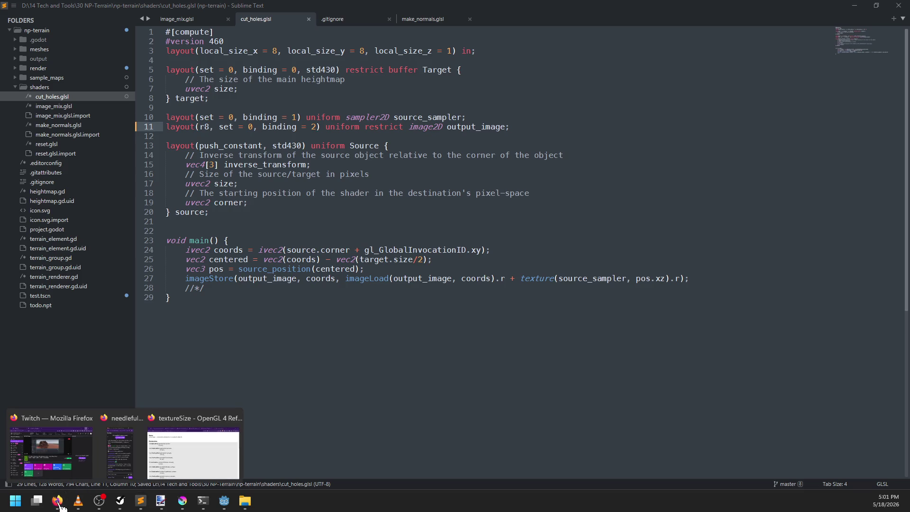
pyautogui.click(194, 453)
pyautogui.hotkey('ctrl', 'l')
pyautogui.write('sampler2d compute shader layout')
pyautogui.press('Return')
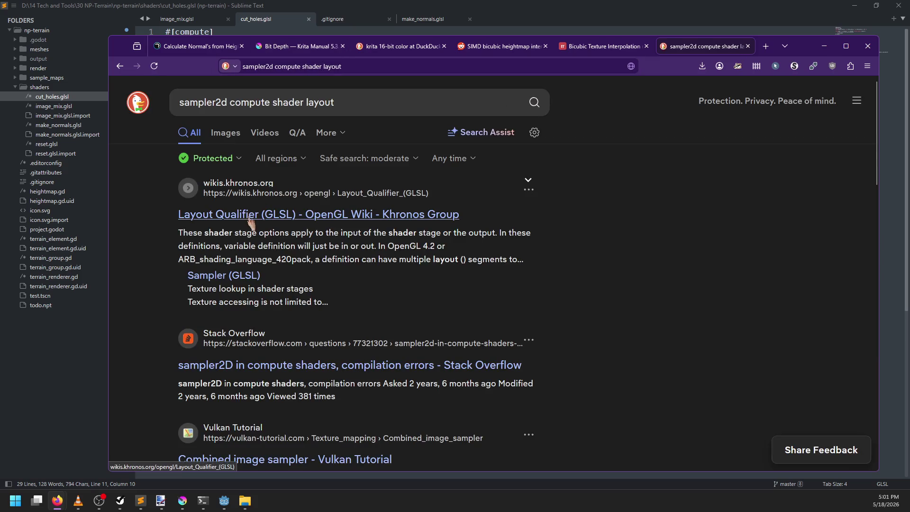
pyautogui.click(245, 222)
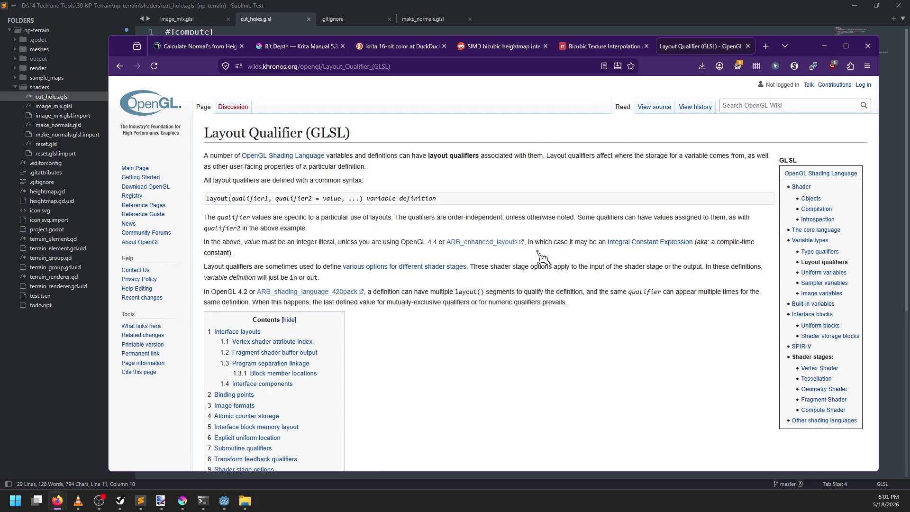
# Scroll down to the page's Image formats list, then return to the shader
pyautogui.scroll(-8, 498, 256)
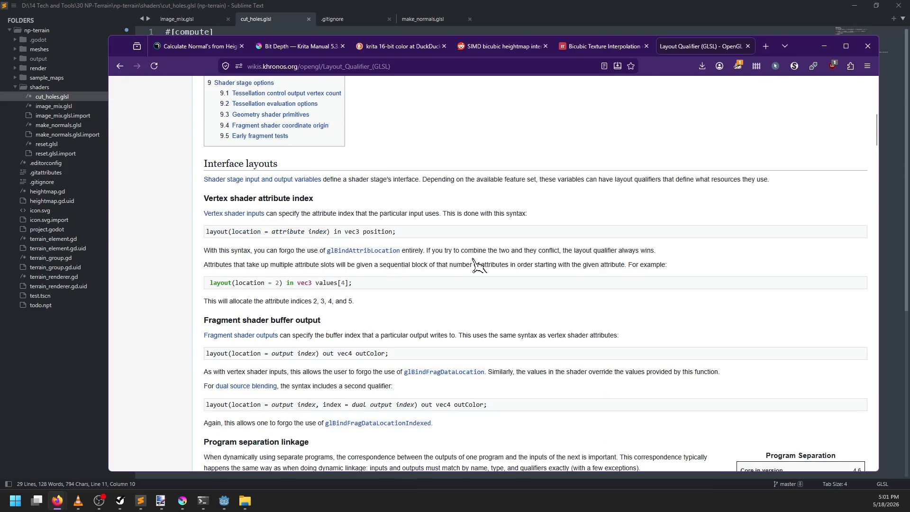
pyautogui.scroll(-3, 400, 253)
pyautogui.scroll(-12, 401, 254)
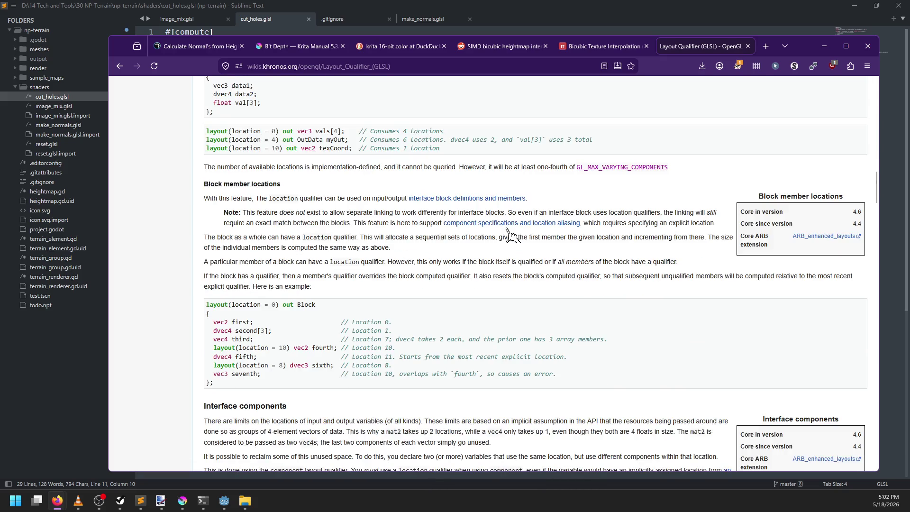
pyautogui.scroll(-15, 507, 234)
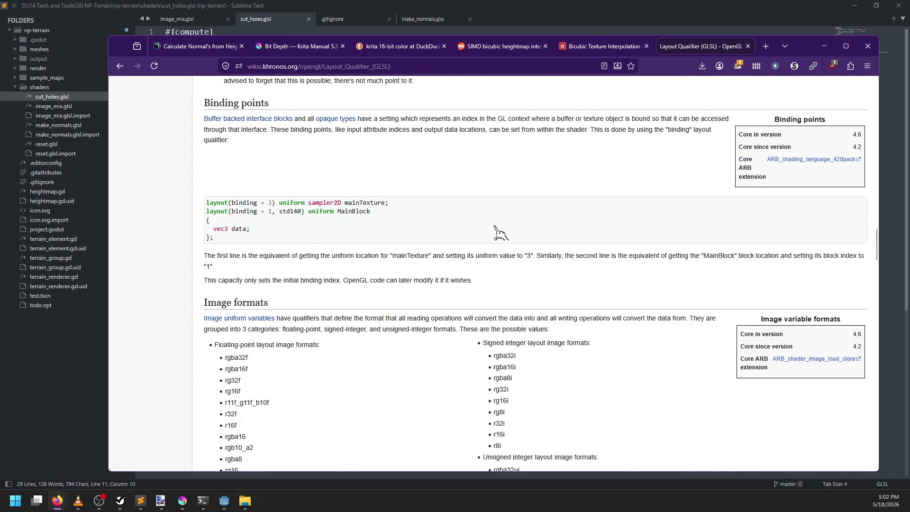
pyautogui.scroll(-4, 498, 232)
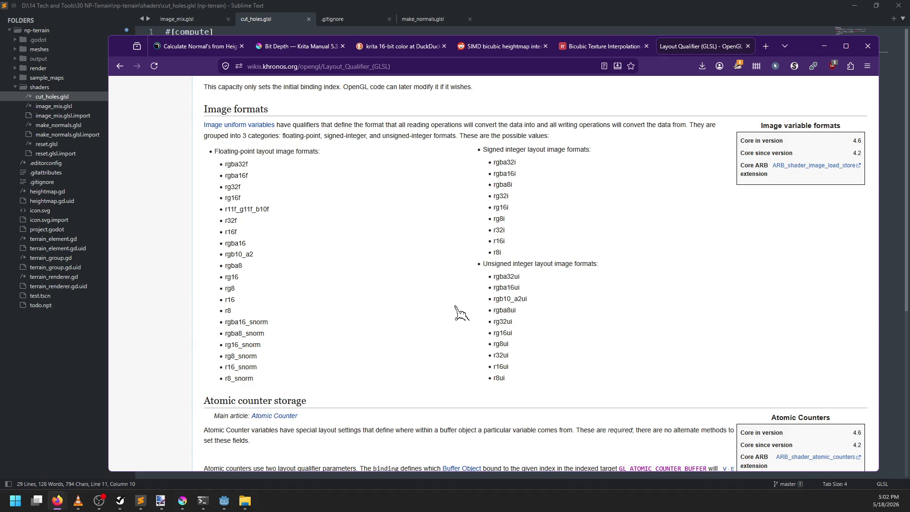
pyautogui.hotkey('alt', 'Tab')
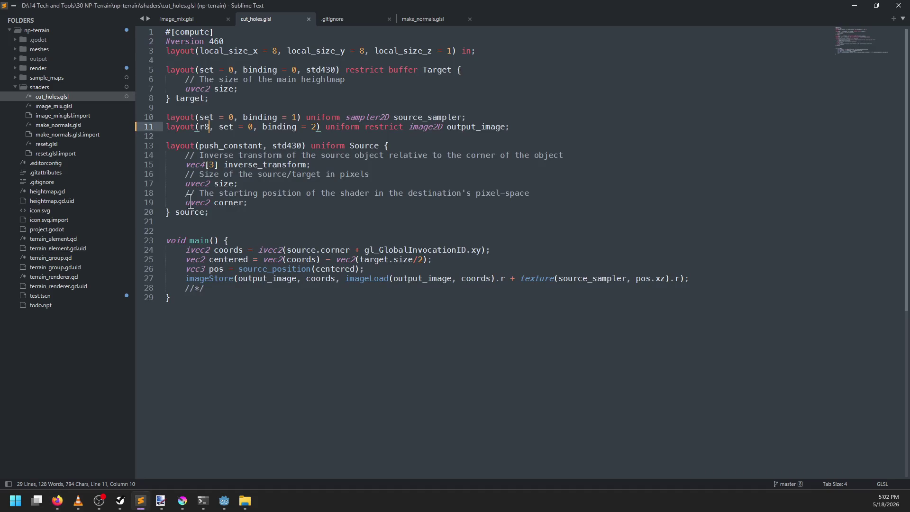
# Change the output format to r8i, save, and recheck Khronos's format list
pyautogui.write('i')
pyautogui.hotkey('ctrl', 's')
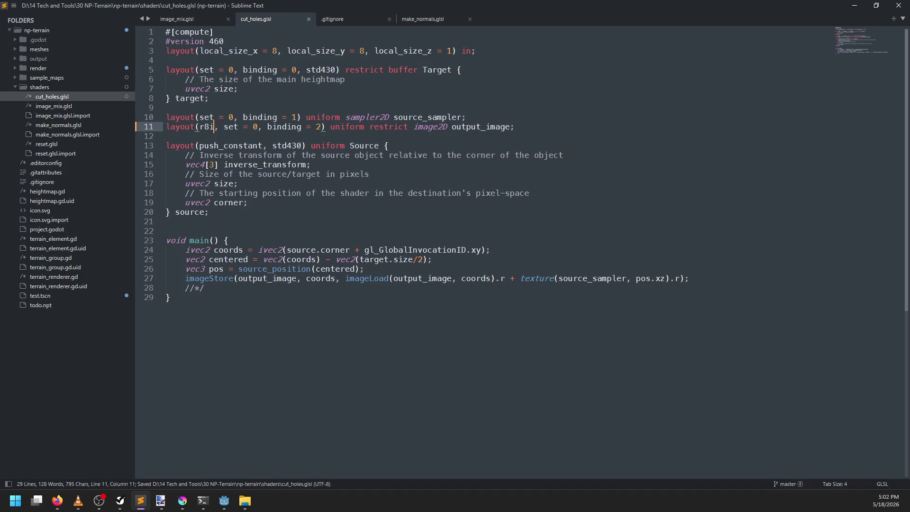
pyautogui.hotkey('alt', 'Tab')
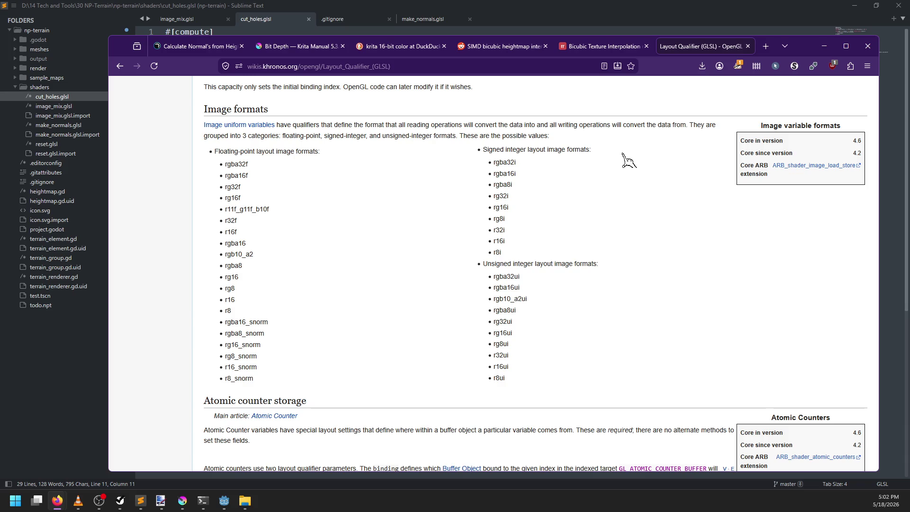
pyautogui.scroll(-4, 416, 232)
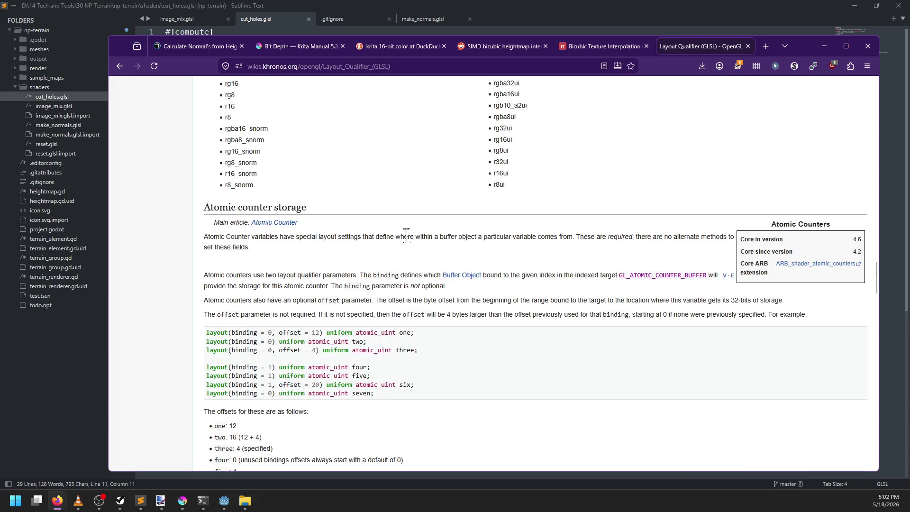
pyautogui.hotkey('alt', 'Tab')
# Highlight the Source block's size and corner fields, ending after the corner field
pyautogui.click(235, 219)
pyautogui.click(247, 213)
pyautogui.moveTo(181, 174); pyautogui.dragTo(263, 195)
pyautogui.click(267, 205)
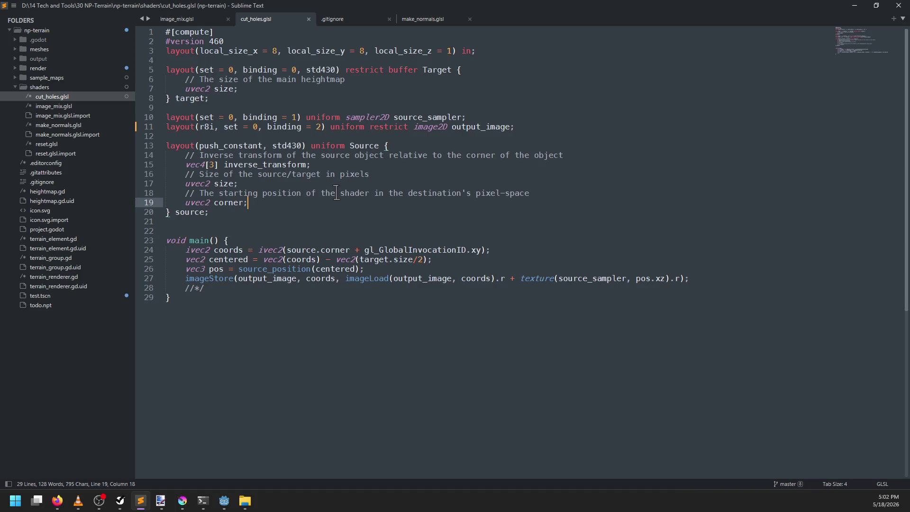
# Copy the source_position function from image_mix.glsl
pyautogui.click(191, 20)
pyautogui.scroll(5, 307, 184)
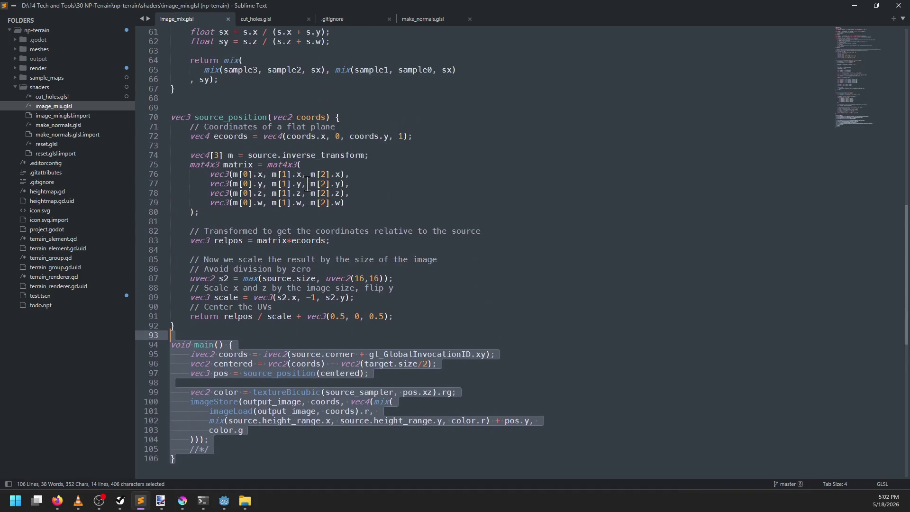
pyautogui.moveTo(188, 334); pyautogui.dragTo(171, 108)
pyautogui.hotkey('ctrl', 'c')
# Paste source_position on line 22 of cut_holes.glsl above main, save, and check Godot
pyautogui.click(264, 20)
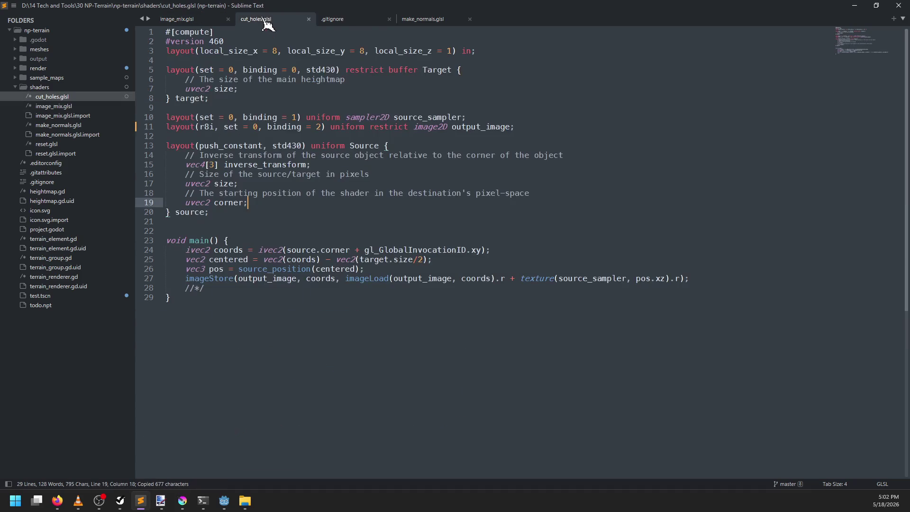
pyautogui.click(193, 229)
pyautogui.hotkey('ctrl', 'v')
pyautogui.scroll(-6, 270, 217)
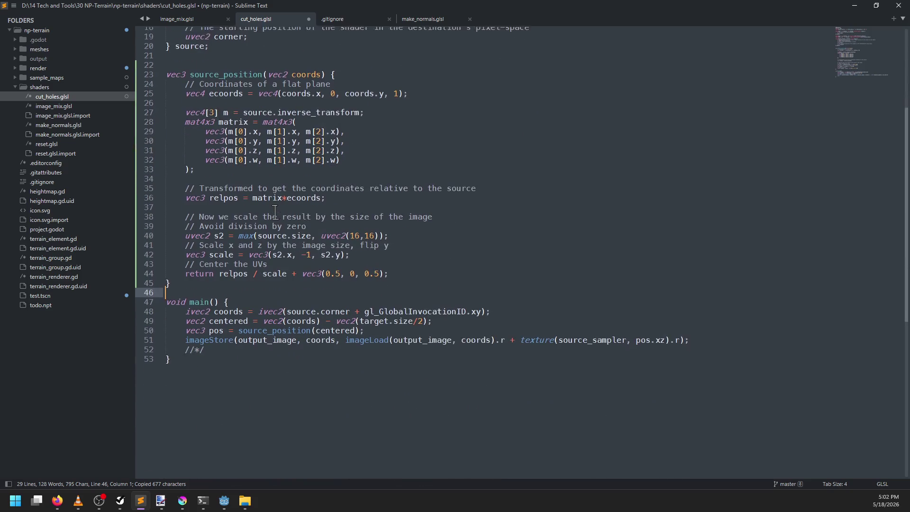
pyautogui.hotkey('ctrl', 's')
pyautogui.doubleClick(298, 70)
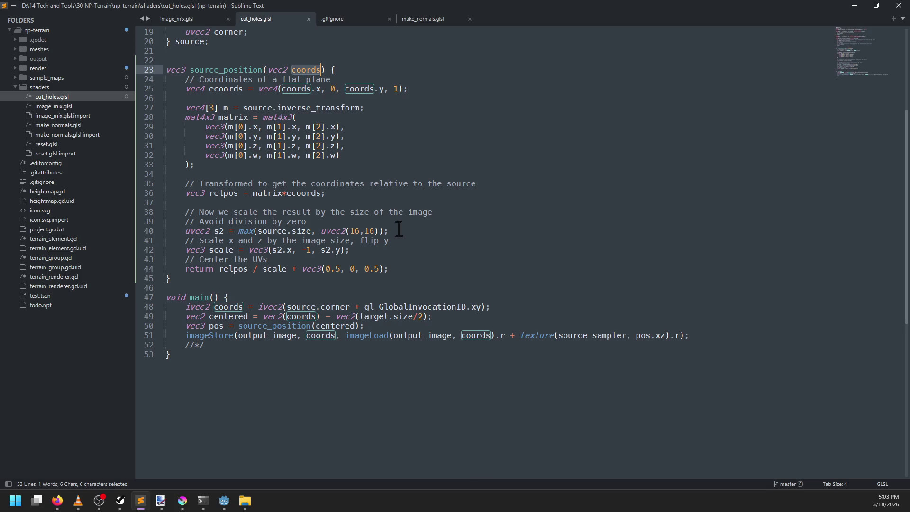
pyautogui.scroll(6, 399, 229)
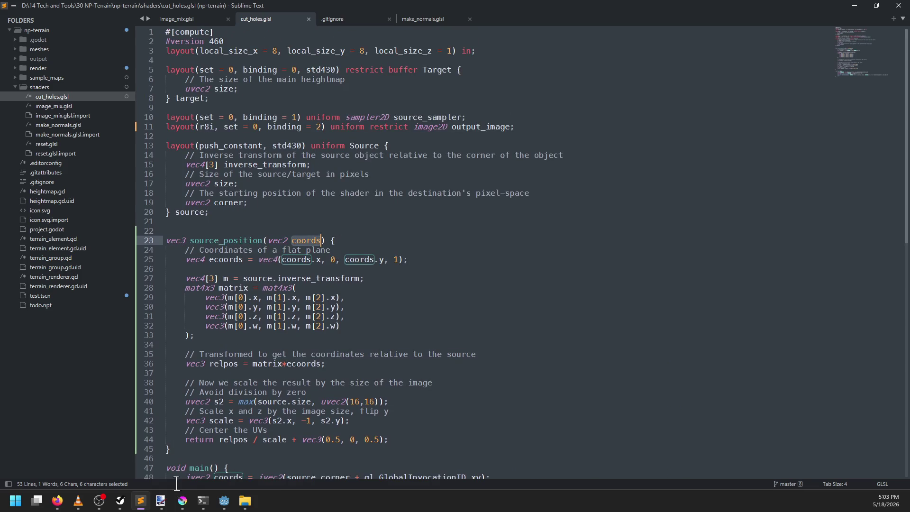
pyautogui.click(224, 501)
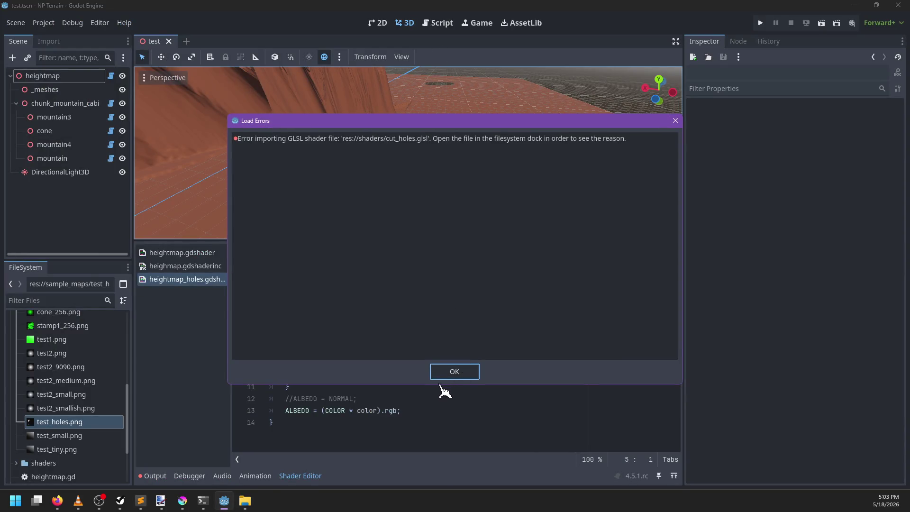
# Dismiss Godot's load errors, filter FileSystem by 'cut_', and open cut_holes.glsl's compile errors
pyautogui.click(448, 373)
pyautogui.click(67, 300)
pyautogui.write('cut_')
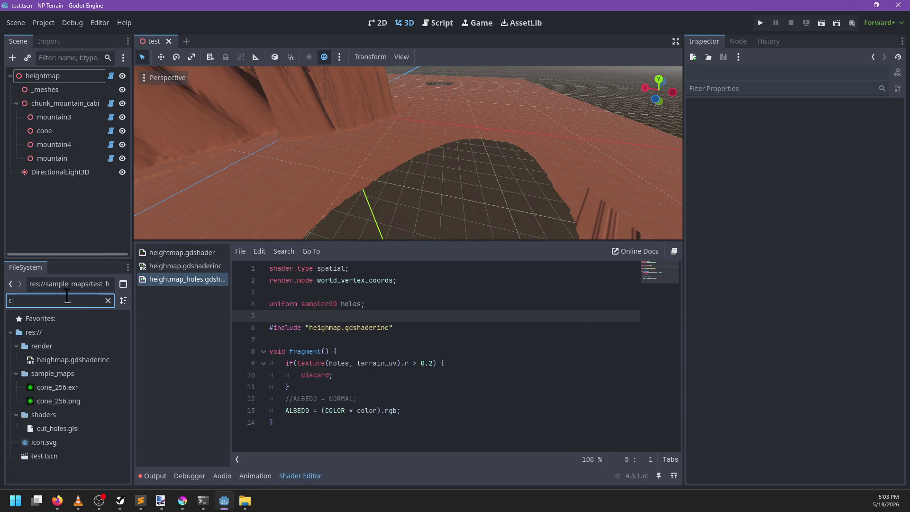
pyautogui.click(76, 362)
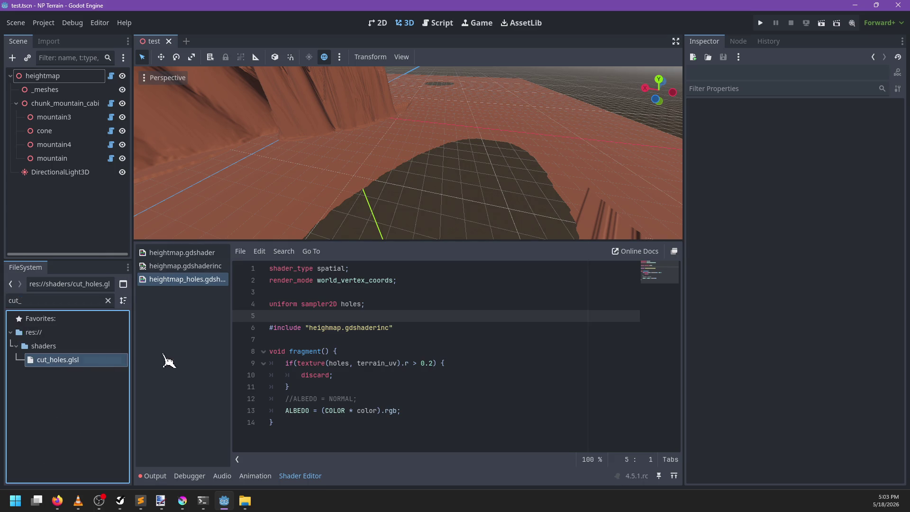
pyautogui.doubleClick(88, 365)
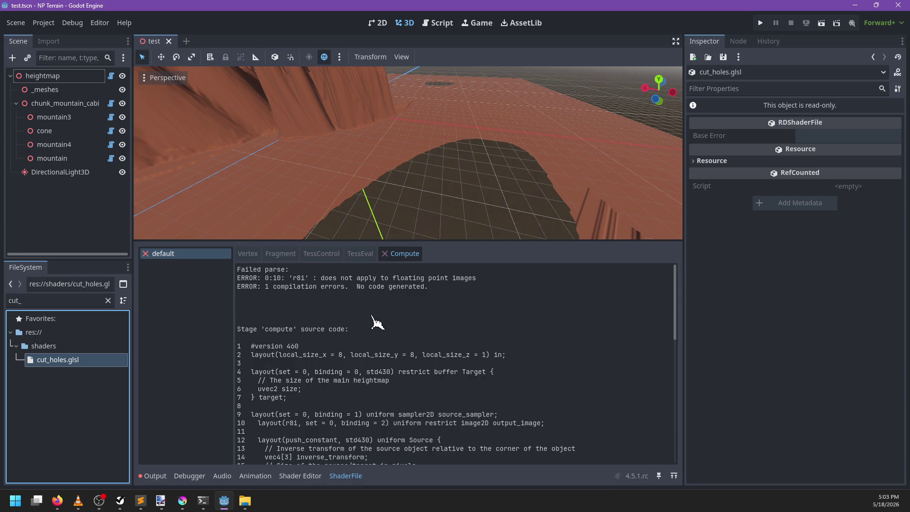
# Try the r8 output format for Godot's reimport, then restore r8i
pyautogui.hotkey('alt', 'Tab')
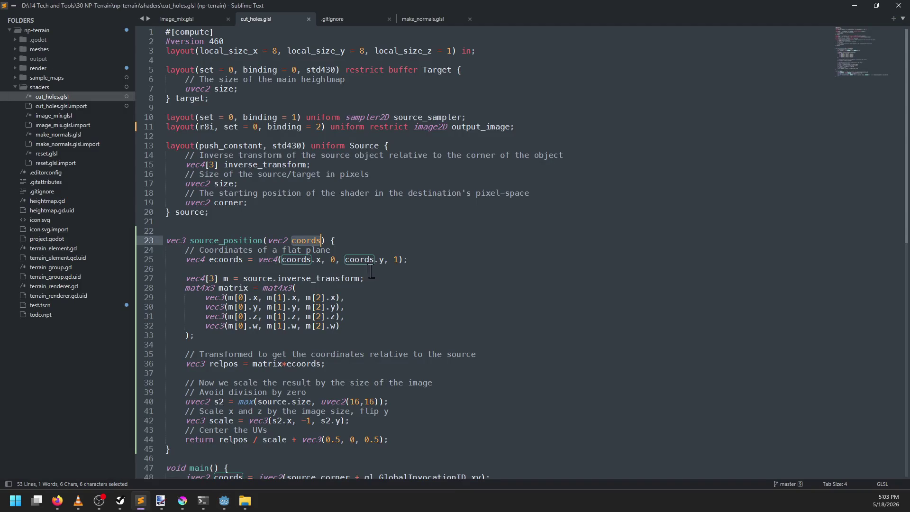
pyautogui.click(214, 126)
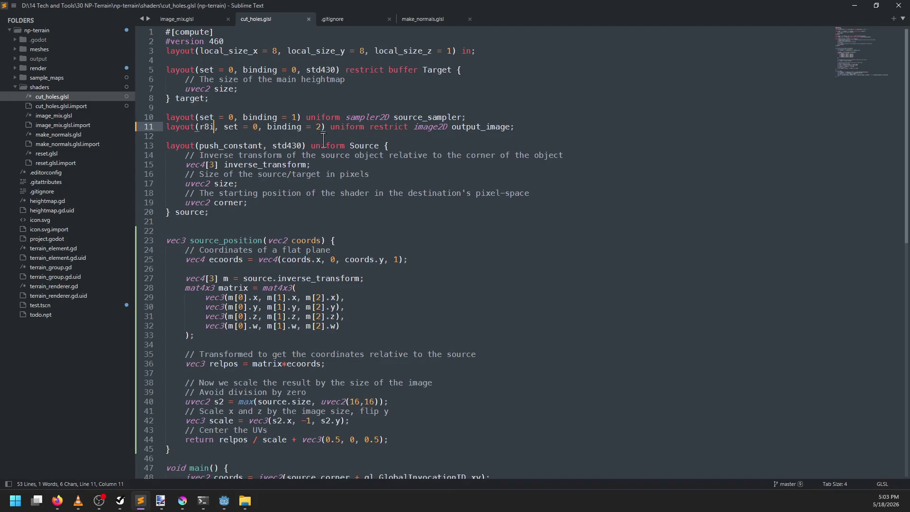
pyautogui.hotkey('ctrl', 's')
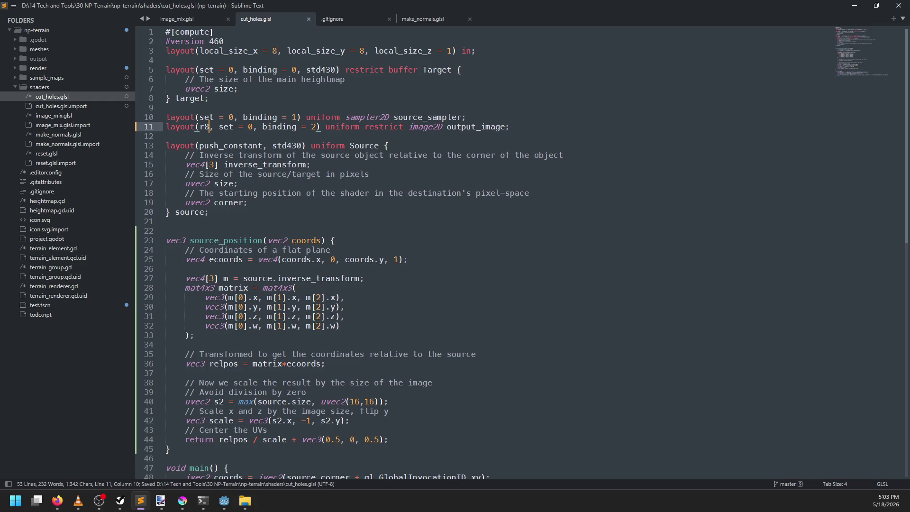
pyautogui.hotkey('alt', 'Tab')
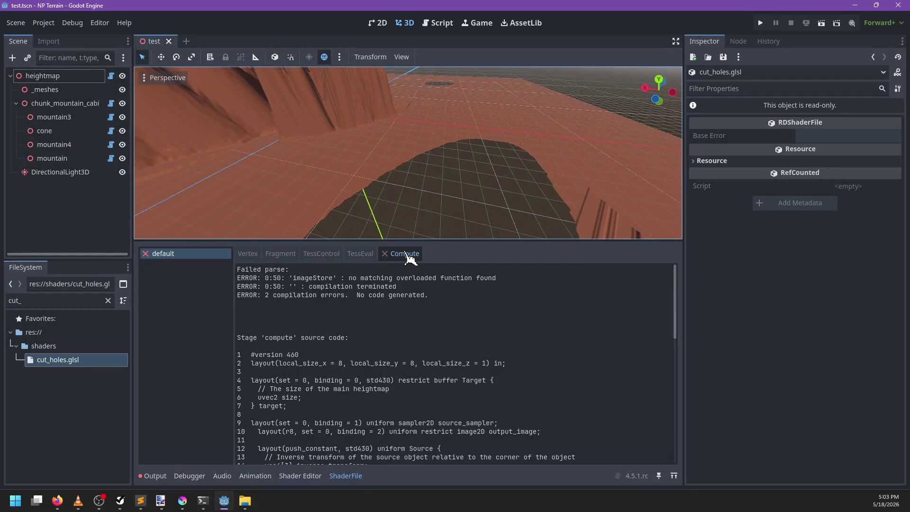
pyautogui.hotkey('alt', 'Tab')
pyautogui.write('i')
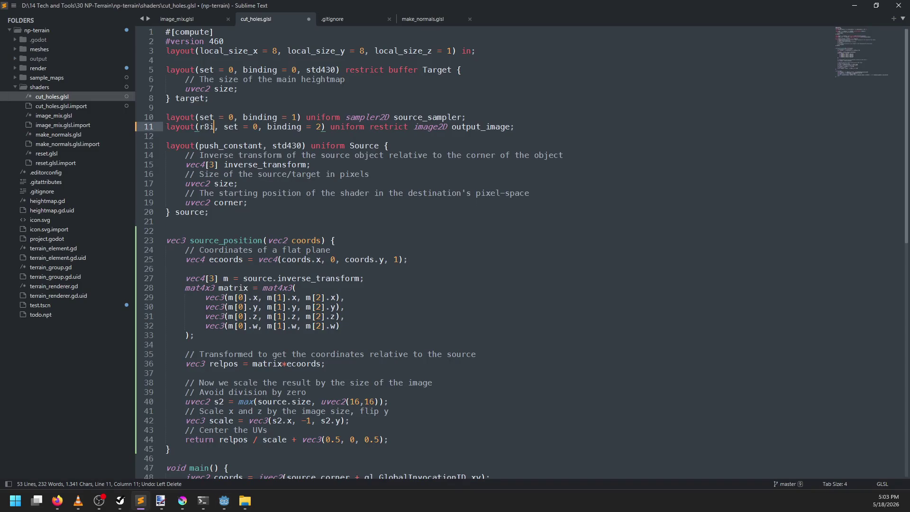
pyautogui.scroll(-7, 265, 308)
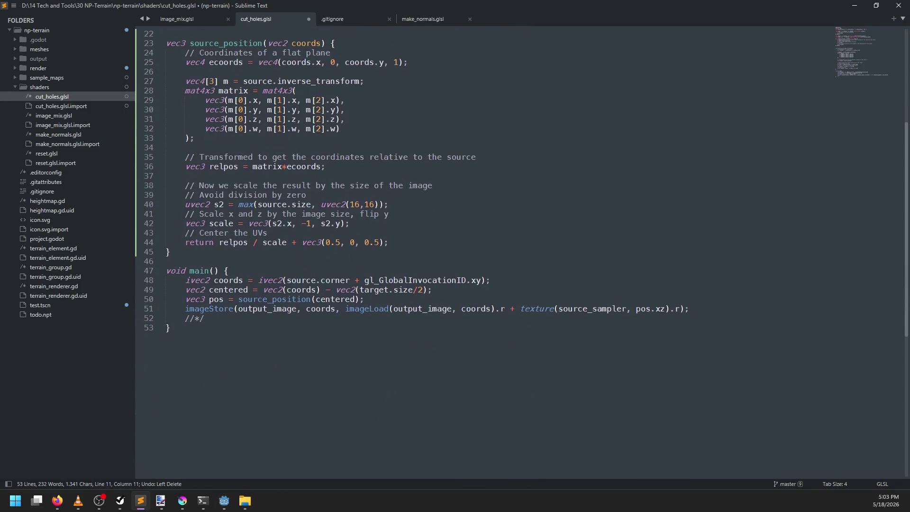
pyautogui.doubleClick(260, 308)
pyautogui.click(345, 307)
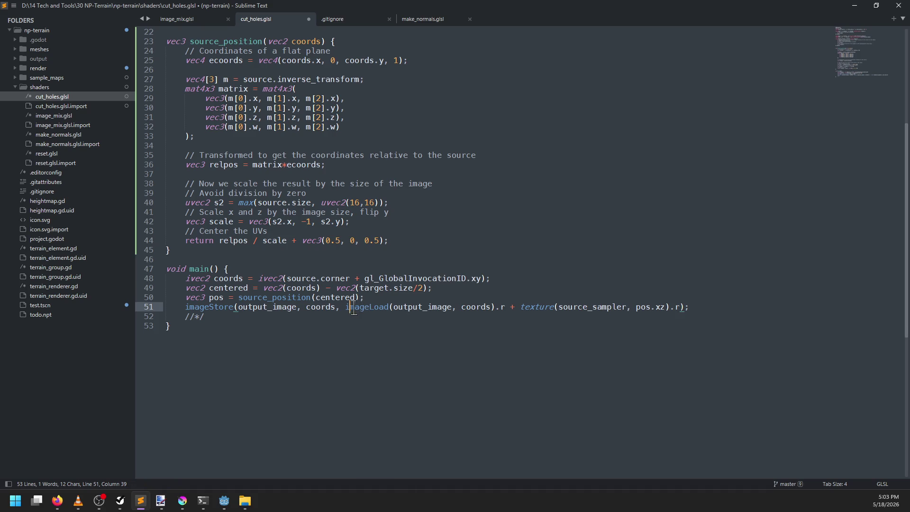
# Compare image_mix.glsl's imageStore call and select cut_holes.glsl's leftover //*/ comment line
pyautogui.click(191, 20)
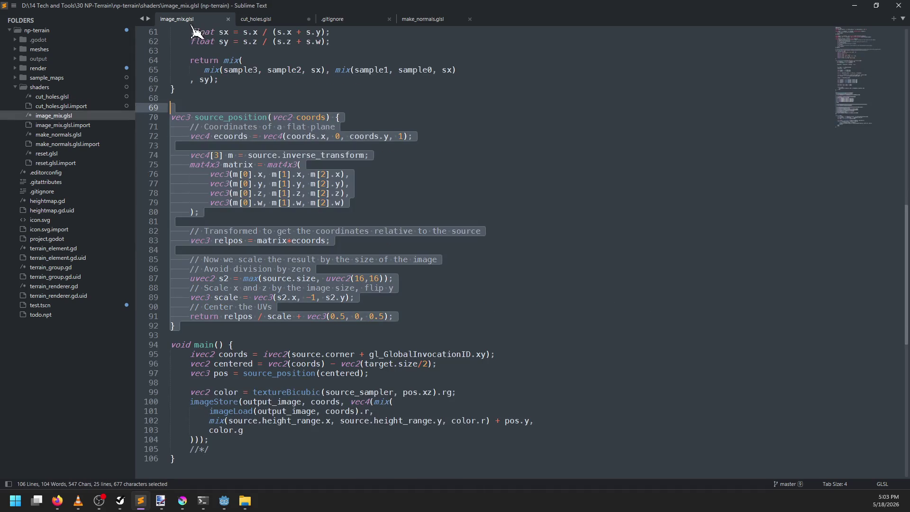
pyautogui.scroll(-1, 352, 306)
pyautogui.doubleClick(233, 382)
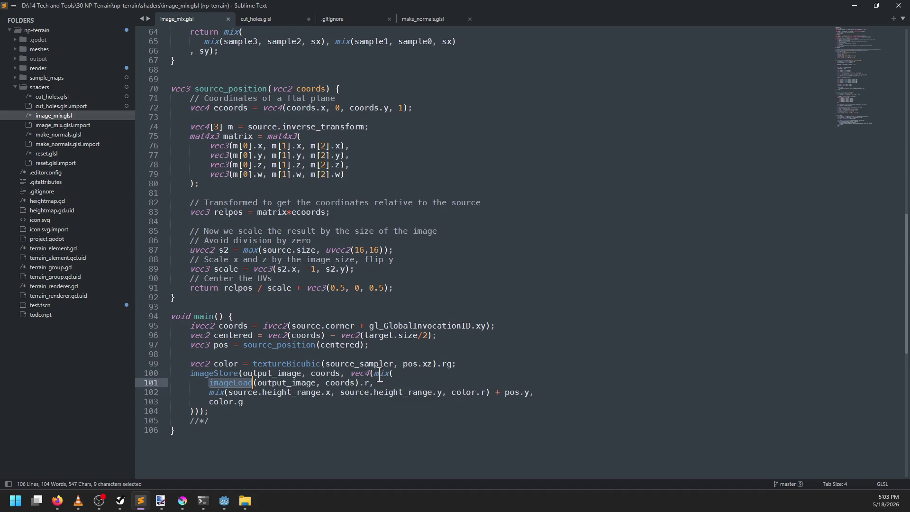
pyautogui.doubleClick(268, 373)
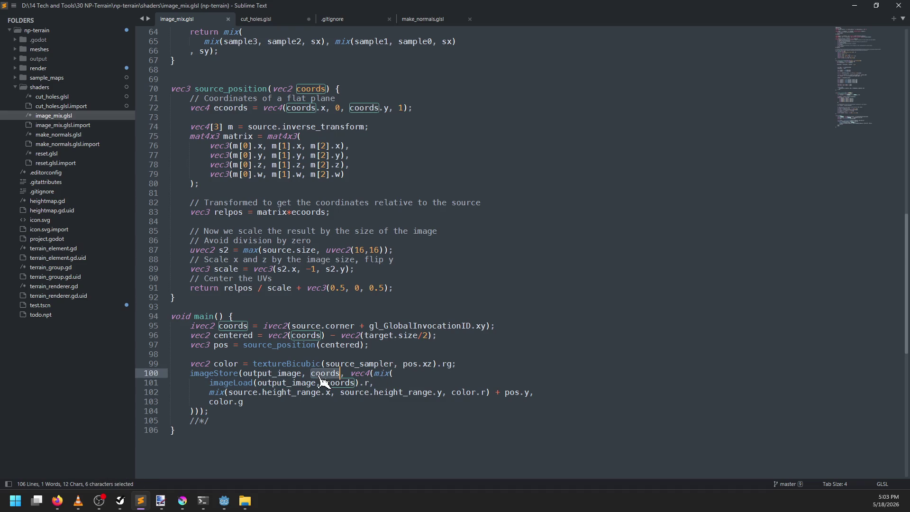
pyautogui.click(274, 20)
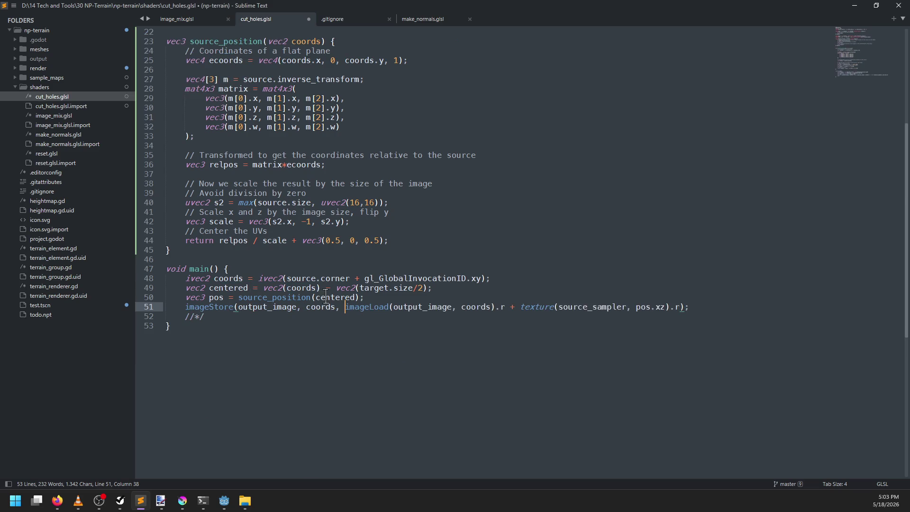
pyautogui.press('Down')
pyautogui.press('Home')
pyautogui.hotkey('shift', 'Down')
pyautogui.hotkey('shift', 'Left')
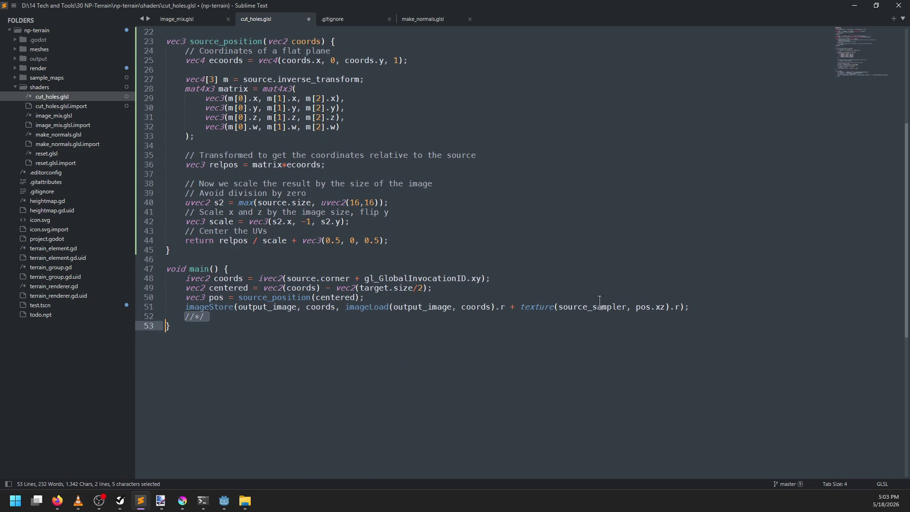
# Wrap line 51's imageStore sum in int(...) and save cut_holes.glsl
pyautogui.click(675, 306)
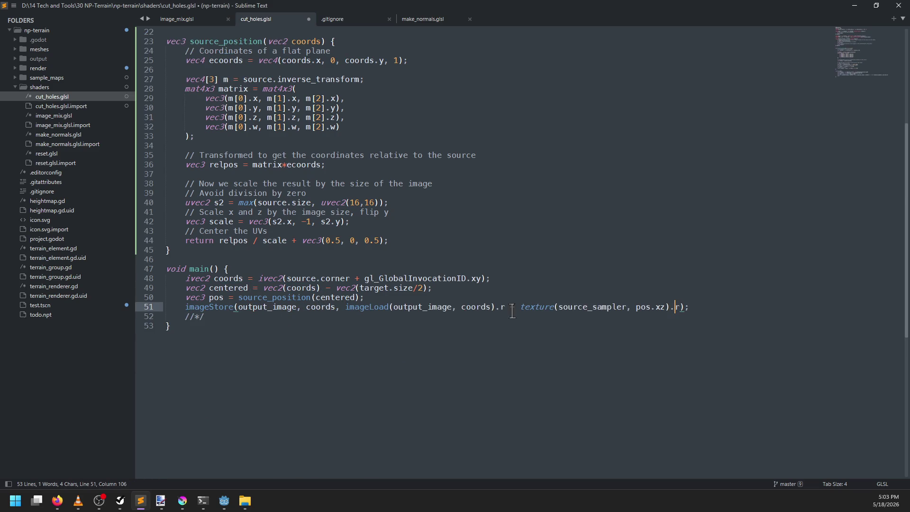
pyautogui.doubleClick(367, 307)
pyautogui.moveTo(548, 307)
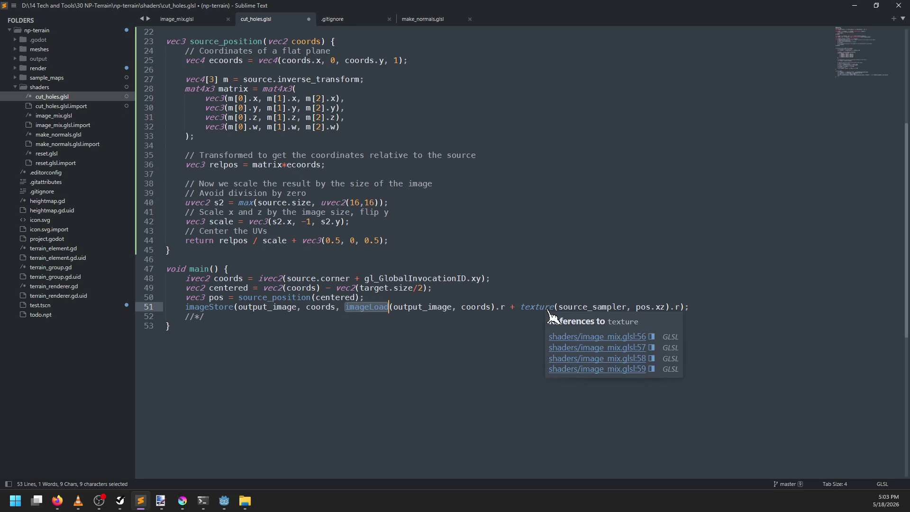
pyautogui.click(352, 309)
pyautogui.write('int(')
pyautogui.click(515, 307)
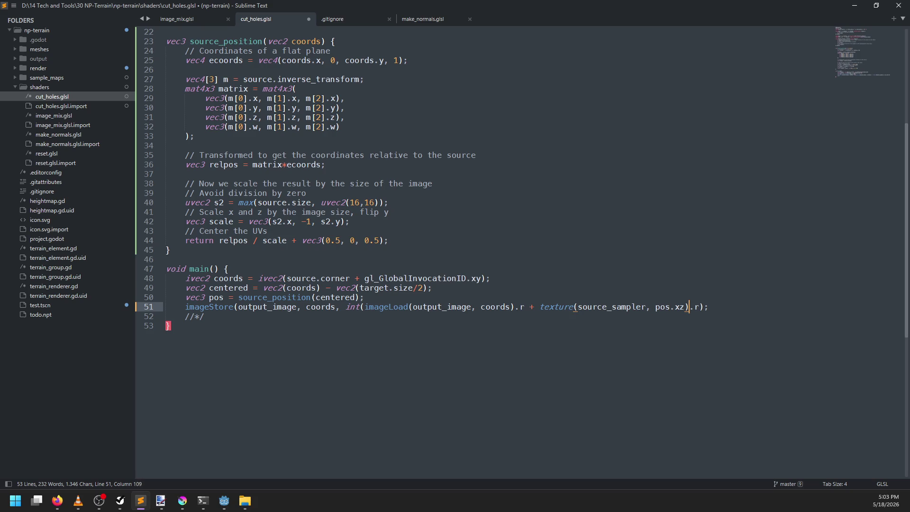
pyautogui.write(')')
pyautogui.hotkey('ctrl', 's')
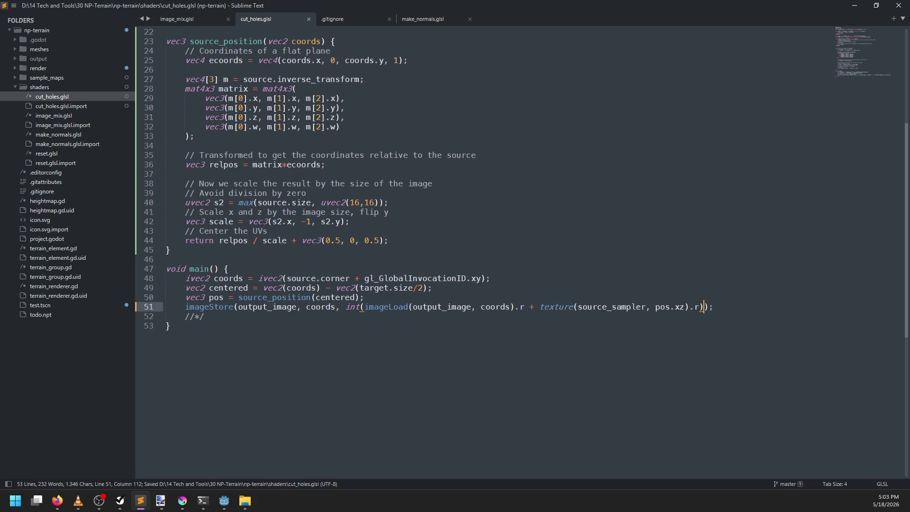
pyautogui.hotkey('alt', 'Tab')
pyautogui.click(305, 69)
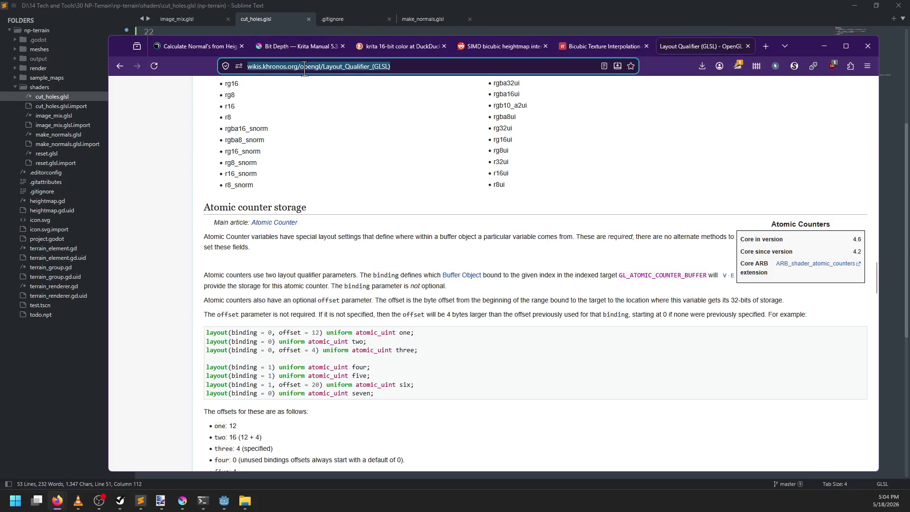
# Search 'r8i does not apply to floating point images' and read the glslang GitHub issue reply
pyautogui.write('r8i does no')
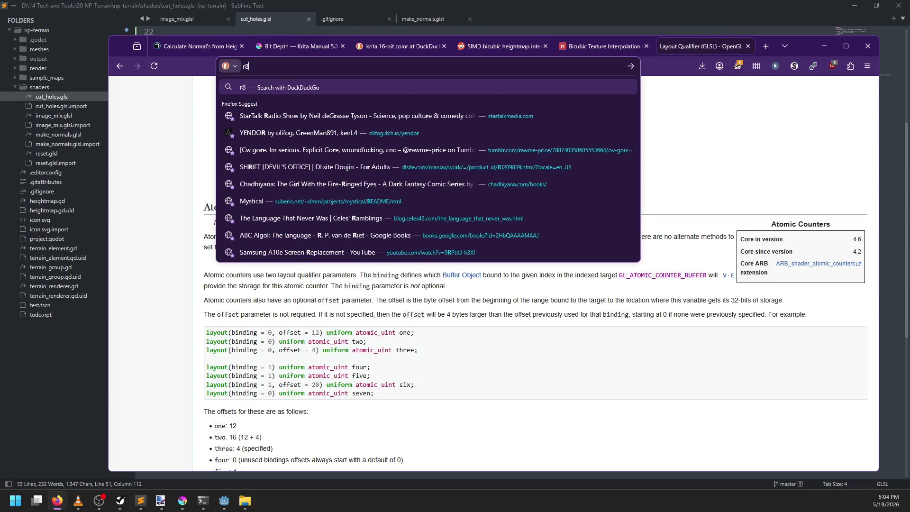
pyautogui.write('t apply to floating ')
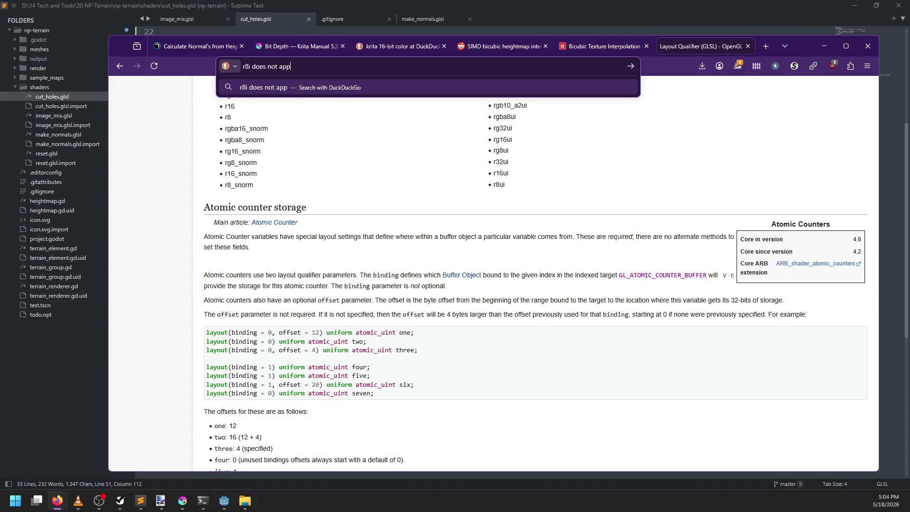
pyautogui.write('point images')
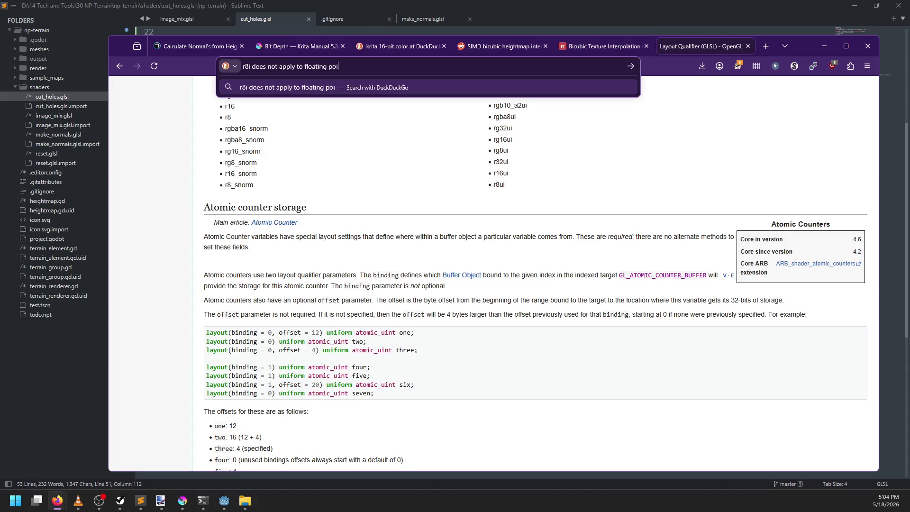
pyautogui.press('Return')
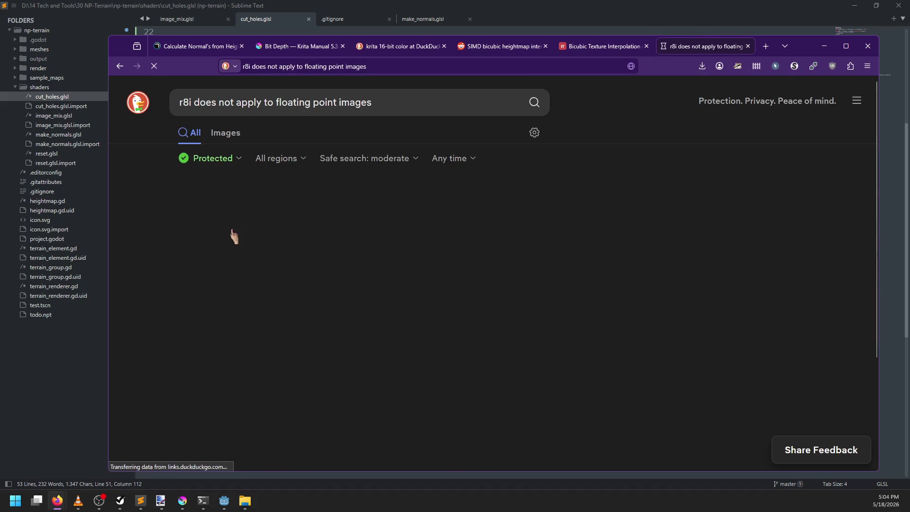
pyautogui.click(241, 223)
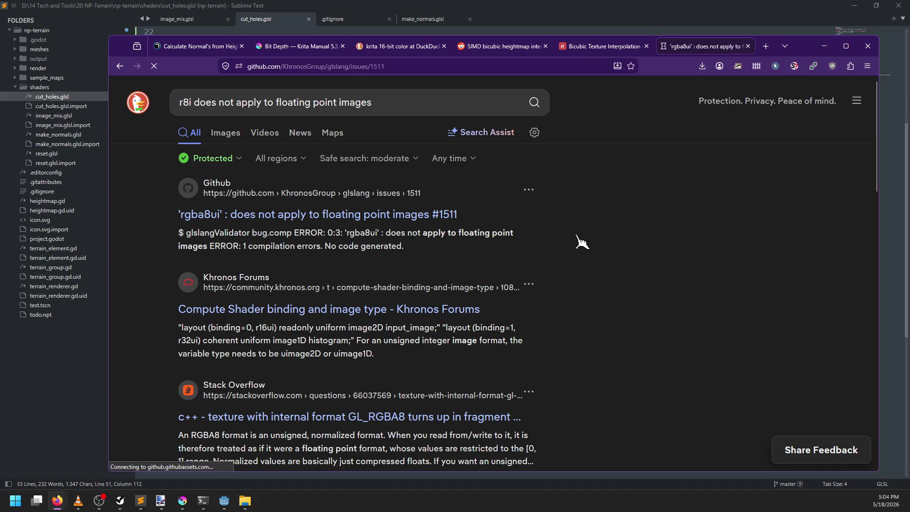
pyautogui.scroll(-3, 368, 297)
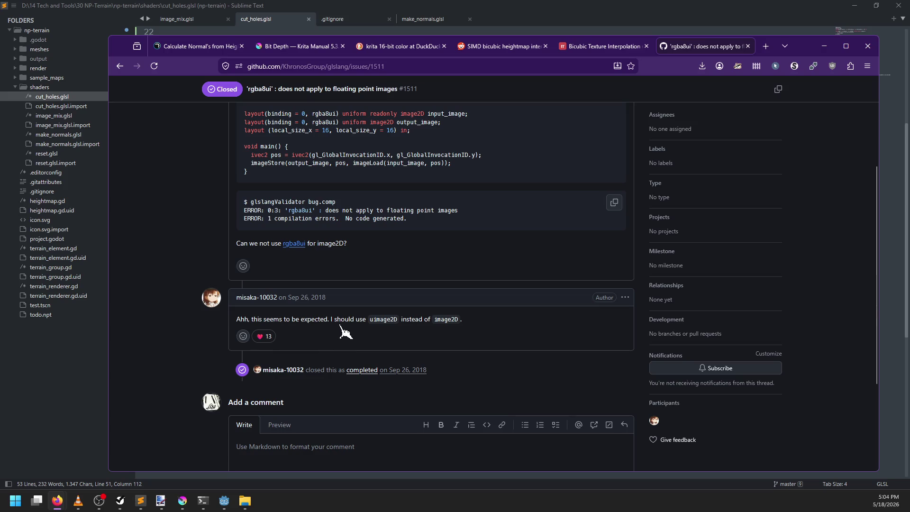
pyautogui.hotkey('alt', 'Tab')
pyautogui.scroll(7, 409, 174)
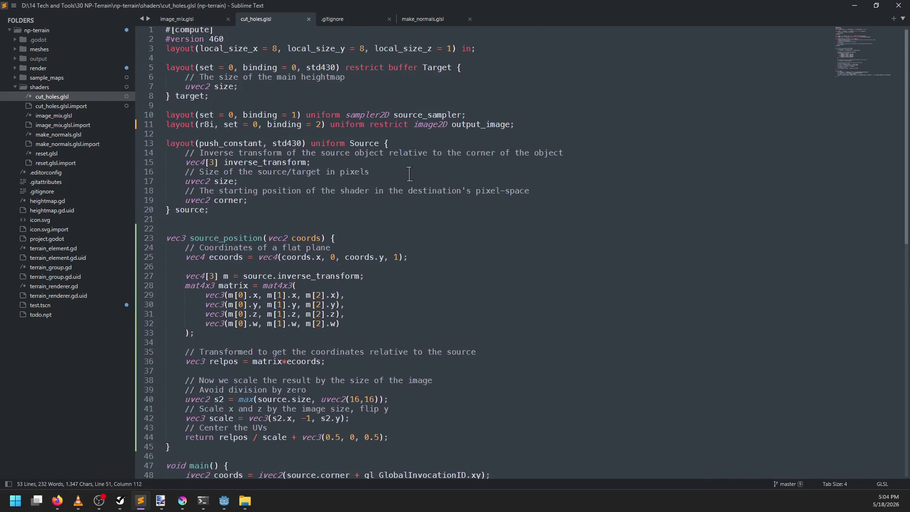
# Change output_image to uimage2D on line 11, save, and check Godot's compile result
pyautogui.click(413, 126)
pyautogui.write('u')
pyautogui.hotkey('ctrl', 's')
pyautogui.hotkey('alt', 'Tab')
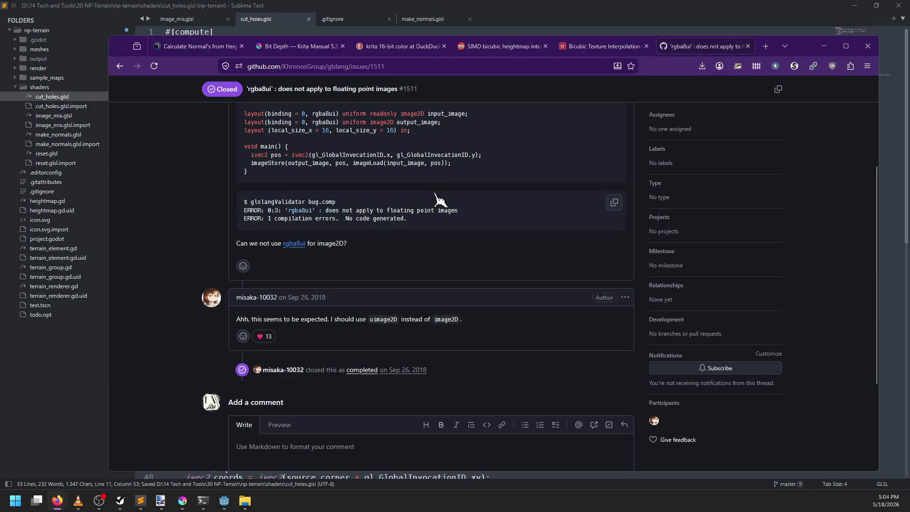
pyautogui.hotkey('alt', 'Tab')
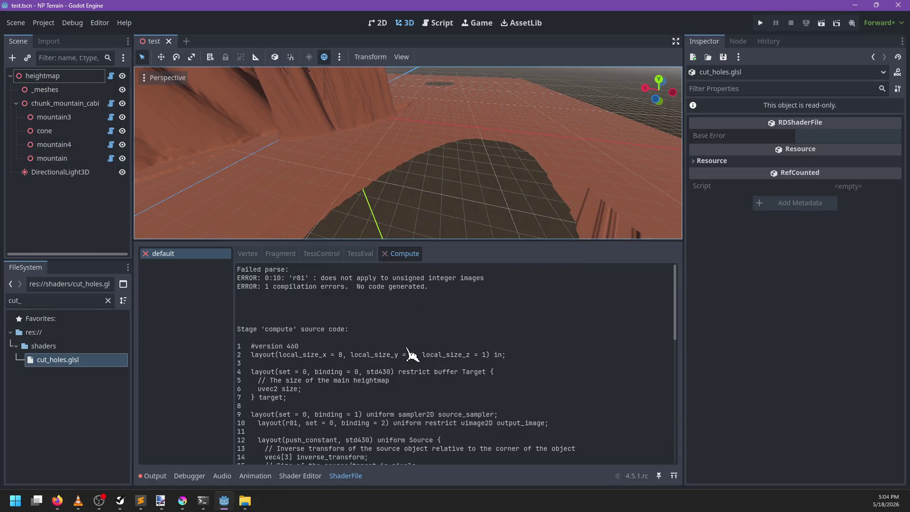
pyautogui.hotkey('alt', 'Tab')
# Switch the declaration to iimage2D, save, and review Godot's imageStore overload error
pyautogui.hotkey('alt', 'Tab')
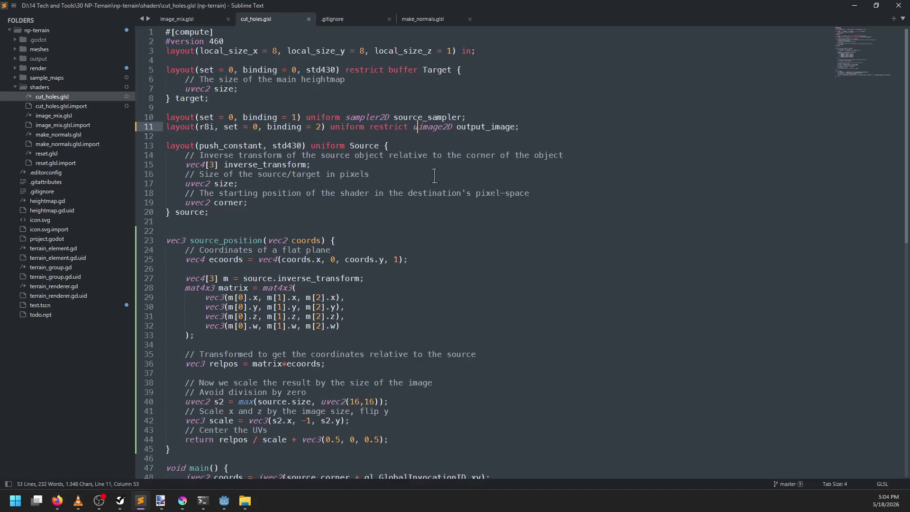
pyautogui.press('BackSpace')
pyautogui.write('i')
pyautogui.hotkey('ctrl', 's')
pyautogui.hotkey('alt', 'Tab')
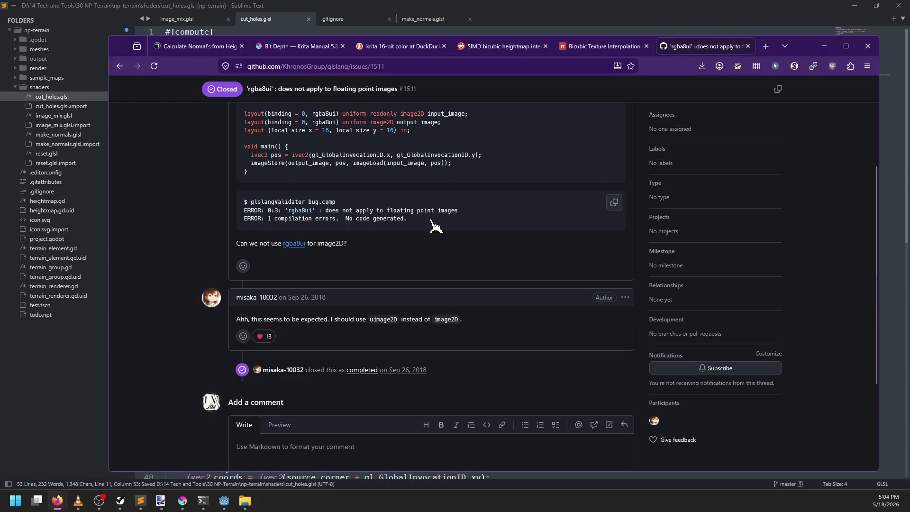
pyautogui.hotkey('alt', 'Tab')
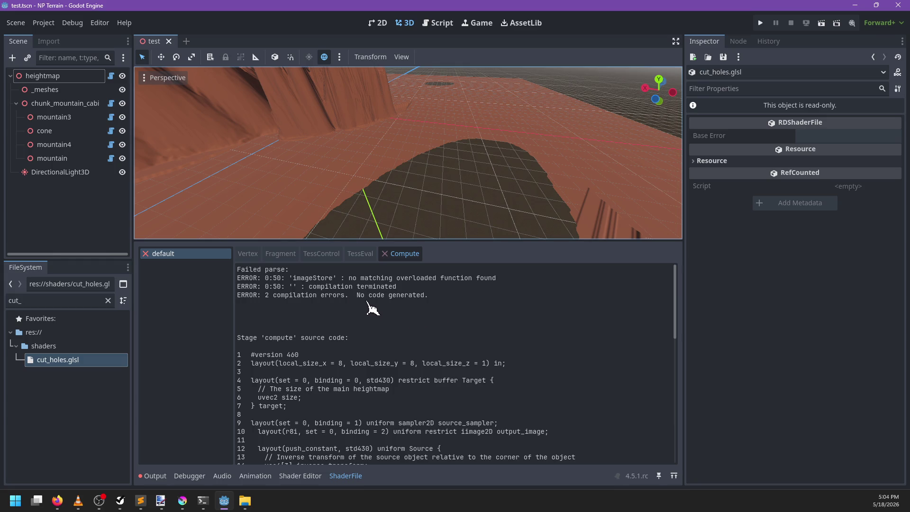
pyautogui.scroll(-5, 346, 294)
pyautogui.scroll(-10, 418, 377)
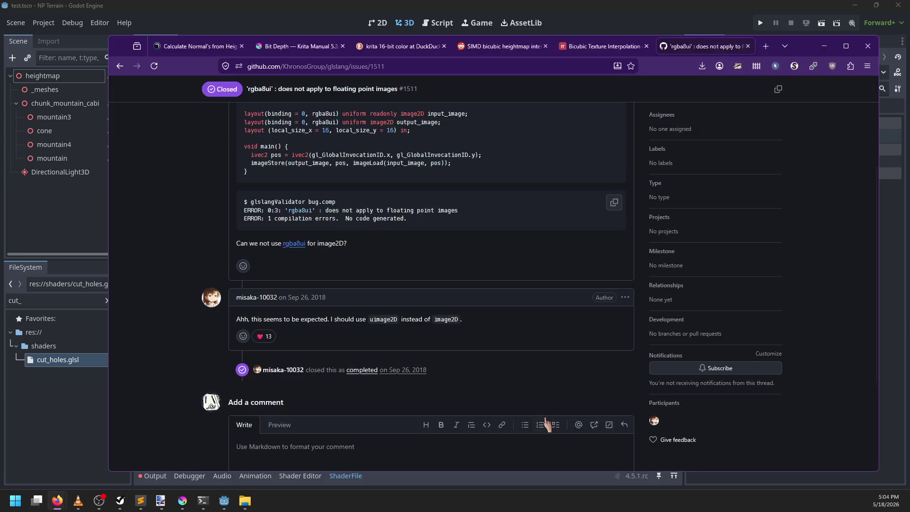
pyautogui.hotkey('alt', 'Tab')
# Search the web for the imageStore GLSL documentation
pyautogui.click(337, 66)
pyautogui.write('imageStore glsls')
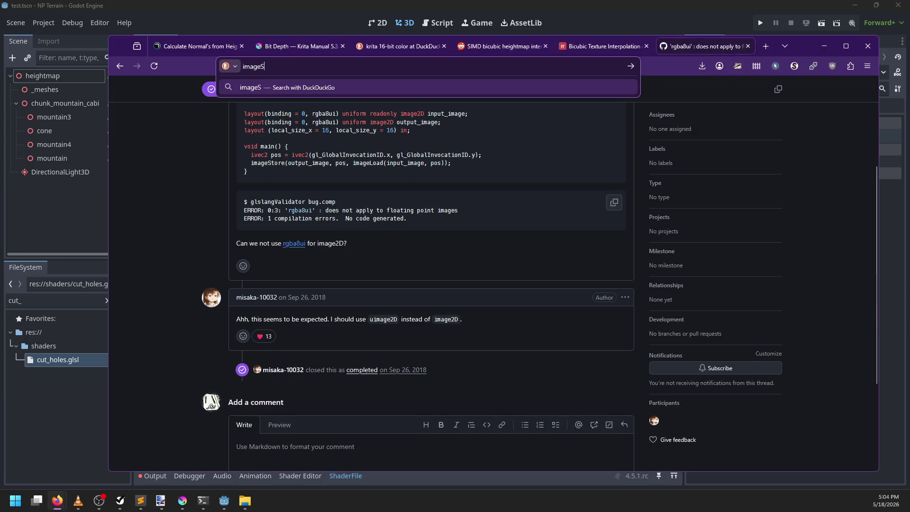
pyautogui.press('Return')
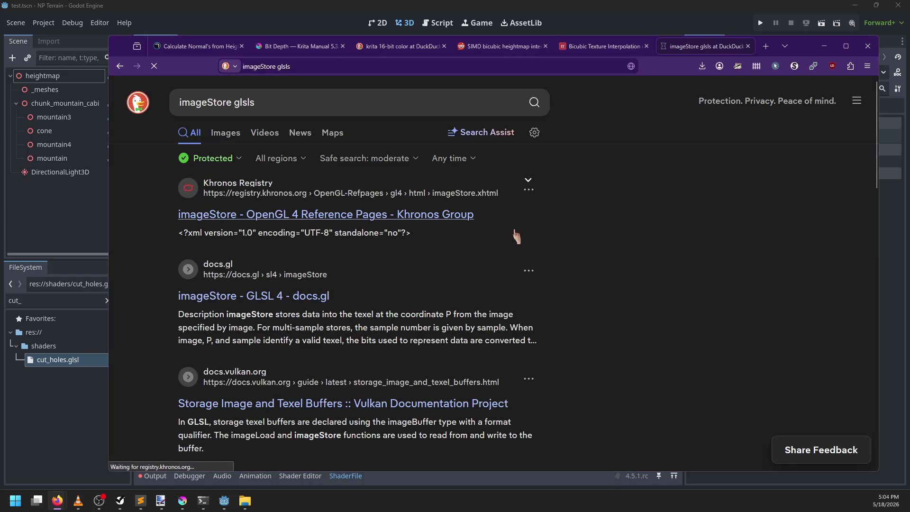
# Change the shader image to uimage2D and edit the line-11 format, saving and rechecking Godot
pyautogui.hotkey('alt', 'Tab')
pyautogui.hotkey('alt', 'Tab')
pyautogui.write('u')
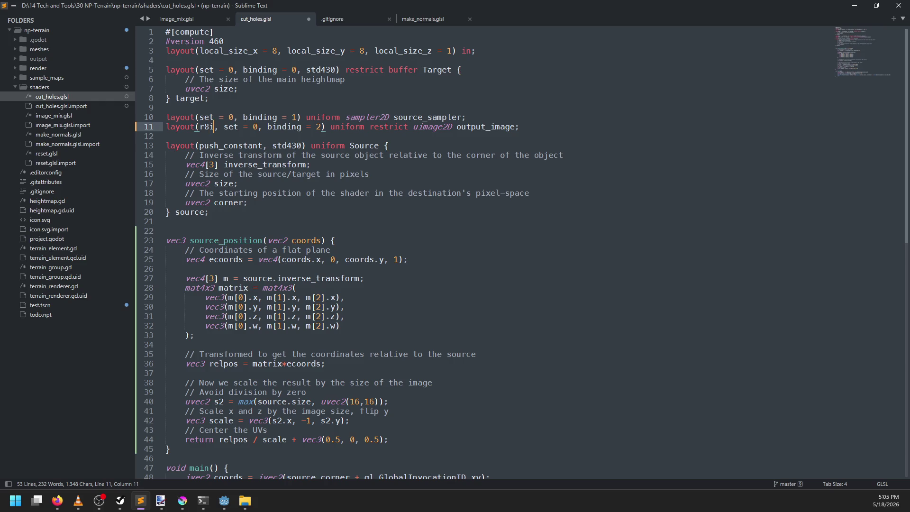
pyautogui.hotkey('ctrl', 's')
pyautogui.hotkey('alt', 'Tab')
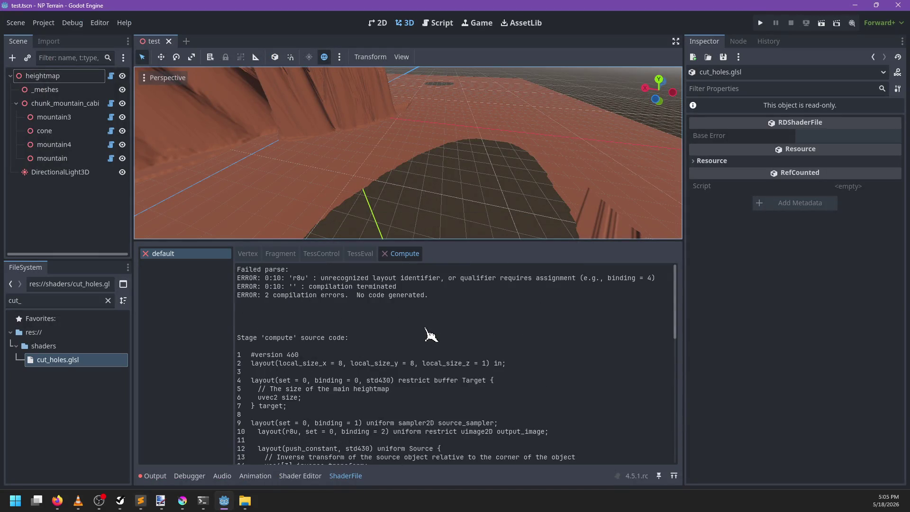
pyautogui.hotkey('alt', 'Tab')
pyautogui.hotkey('ctrl', 's')
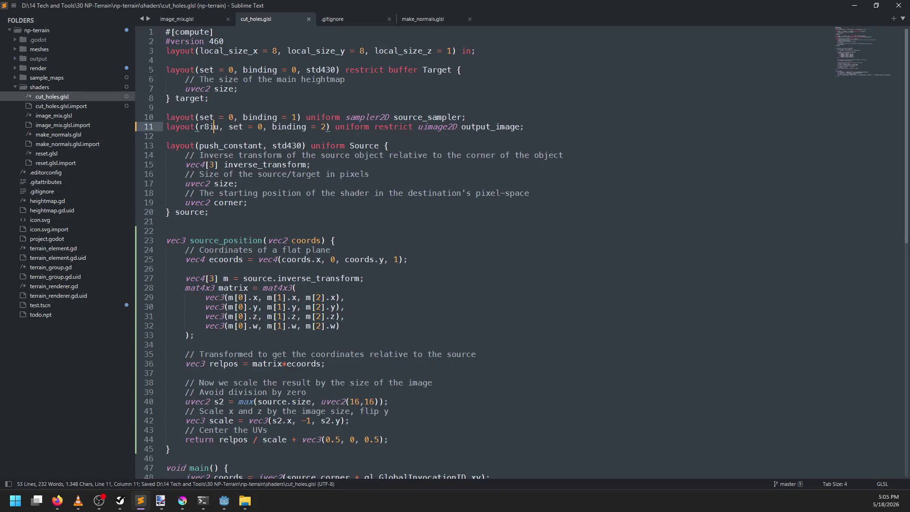
pyautogui.hotkey('alt', 'Tab')
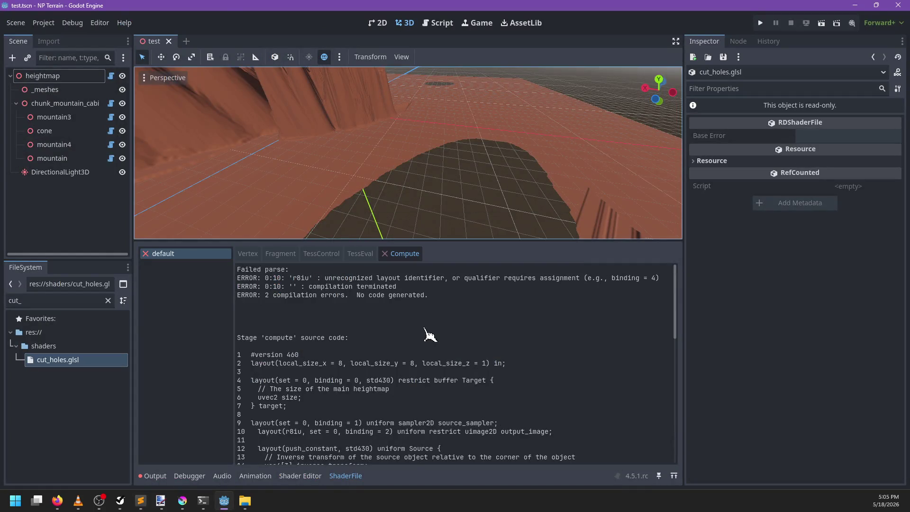
# Correct the line-11 format to r8ui, save, and compare Godot's error with the docs
pyautogui.hotkey('alt', 'Tab')
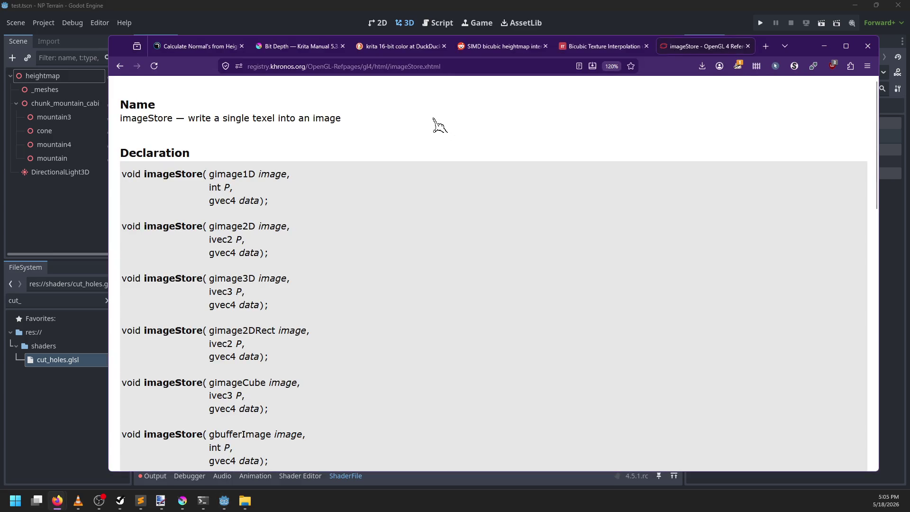
pyautogui.hotkey('alt', 'Tab')
pyautogui.hotkey('alt', 'Tab')
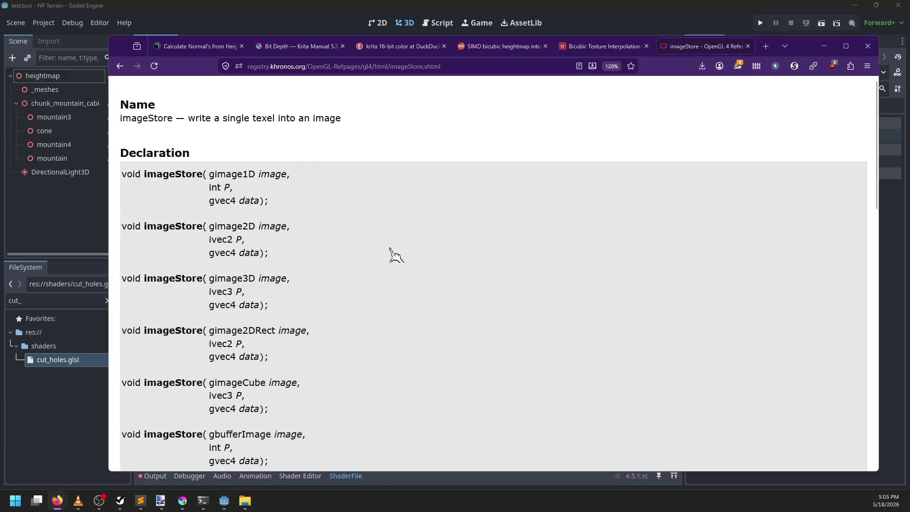
pyautogui.hotkey('alt', 'Tab')
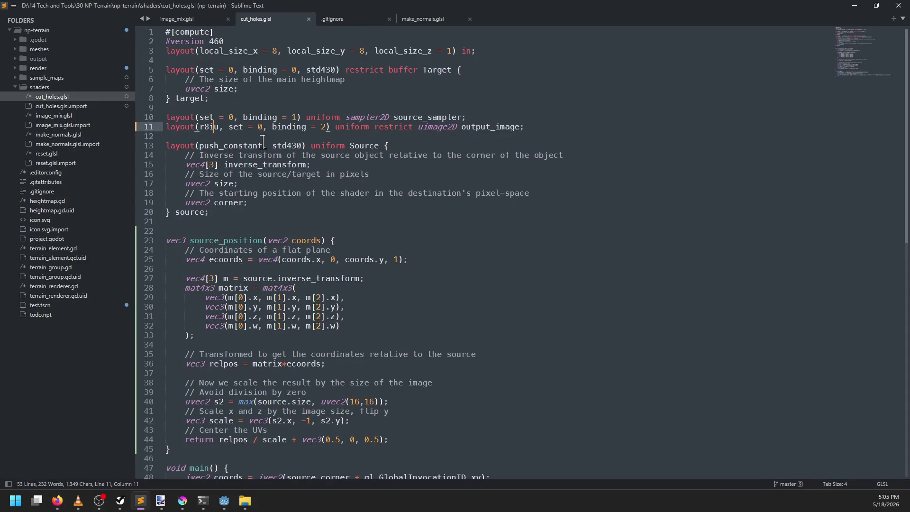
pyautogui.press('BackSpace')
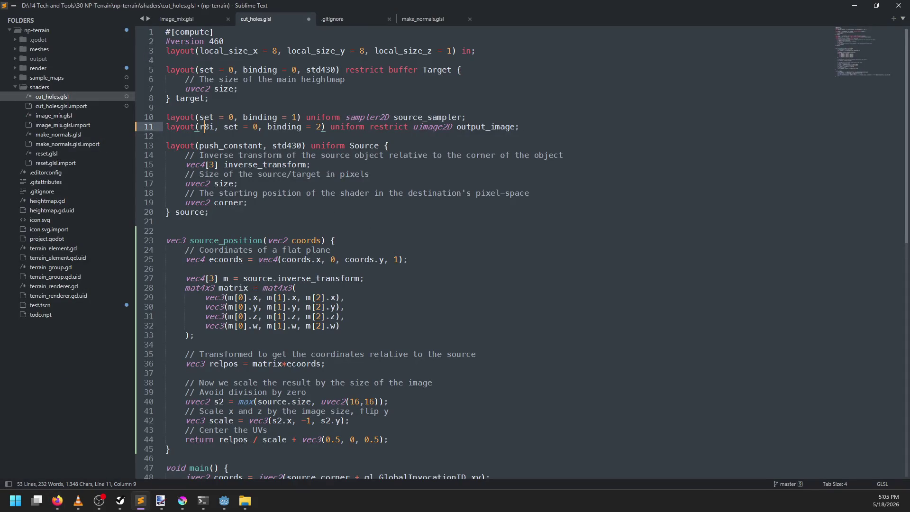
pyautogui.write('u')
pyautogui.hotkey('ctrl', 's')
pyautogui.hotkey('alt', 'Tab')
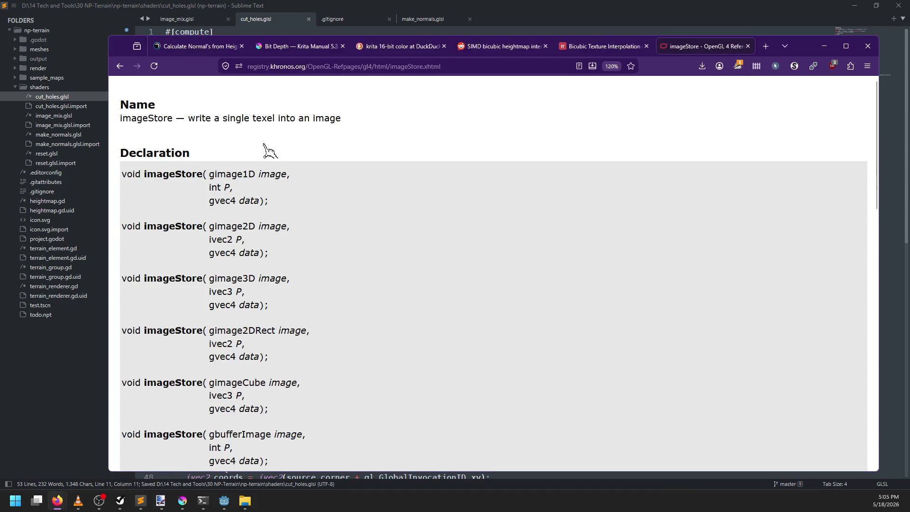
pyautogui.hotkey('alt', 'Tab')
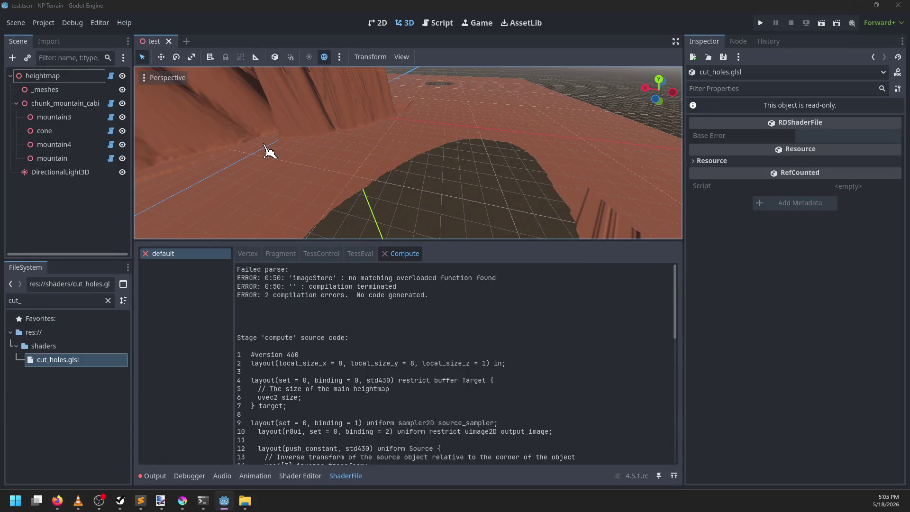
pyautogui.hotkey('alt', 'Tab')
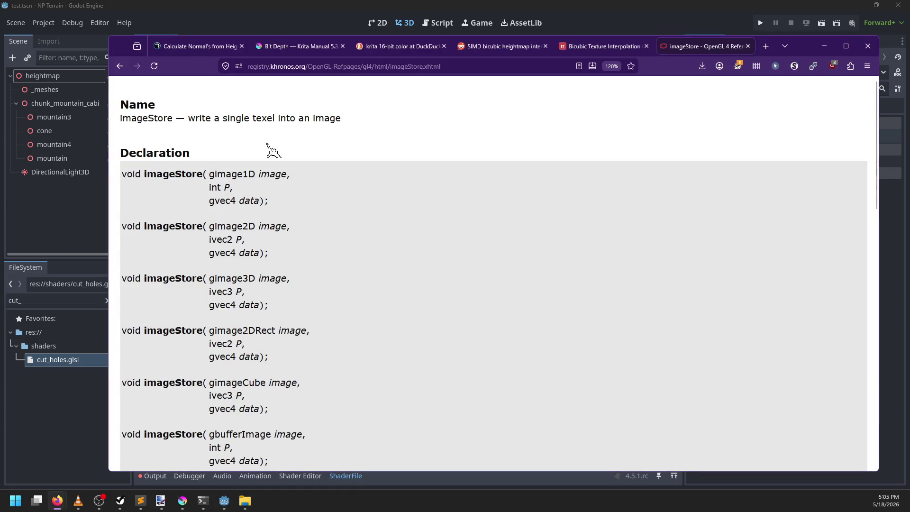
# Read the imageStore overloads, noting each takes gvec4 data, then return to the shader
pyautogui.doubleClick(214, 171)
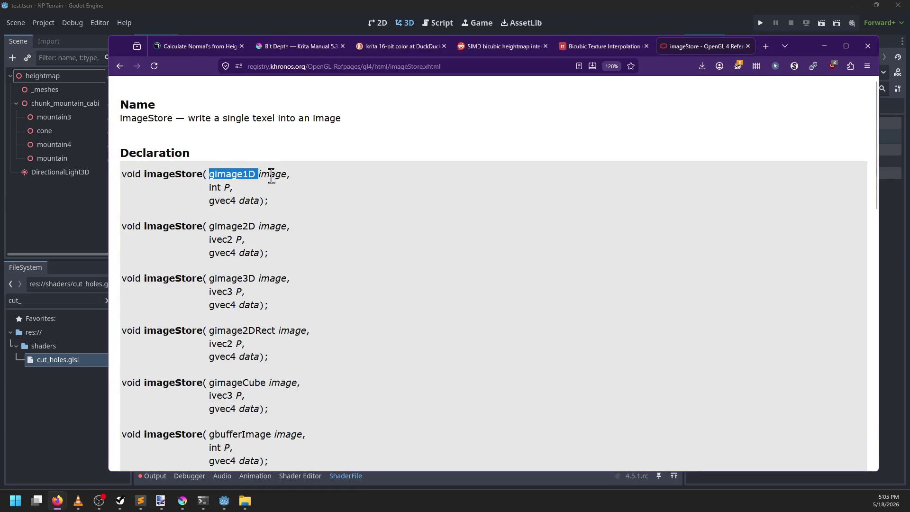
pyautogui.scroll(-6, 231, 197)
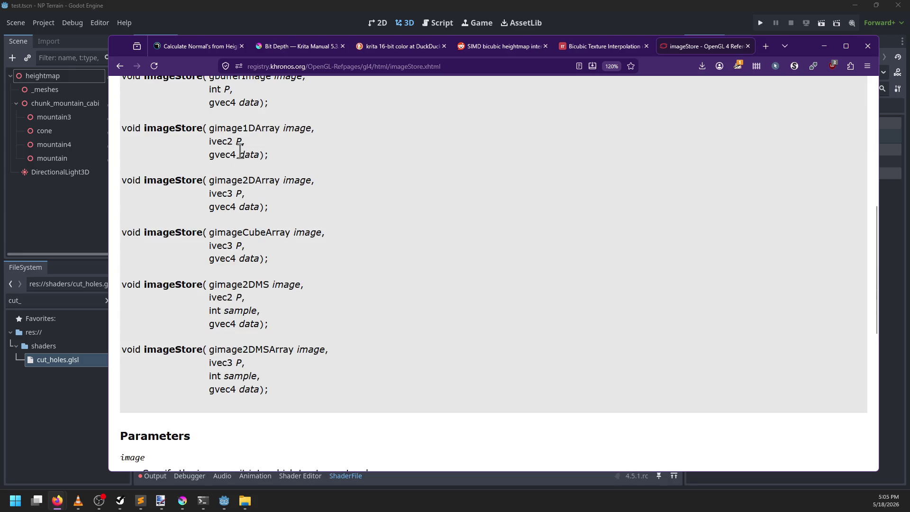
pyautogui.scroll(1, 241, 151)
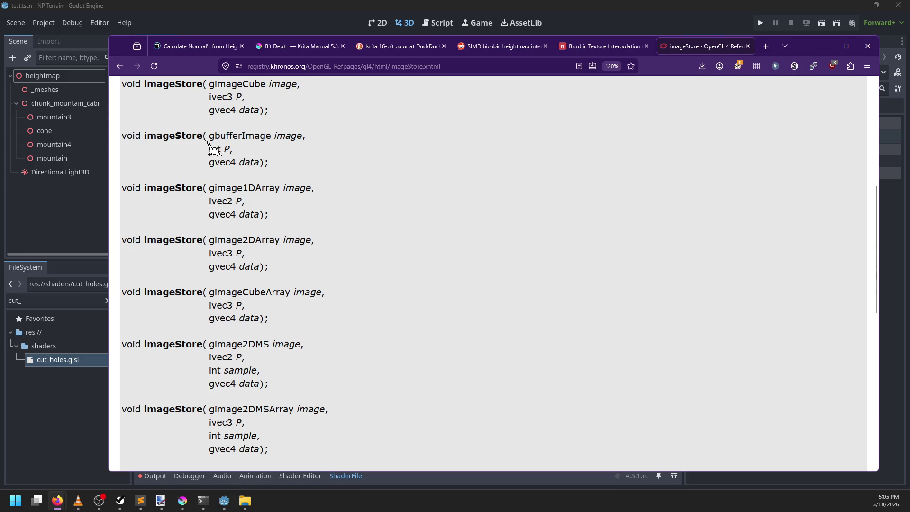
pyautogui.doubleClick(217, 137)
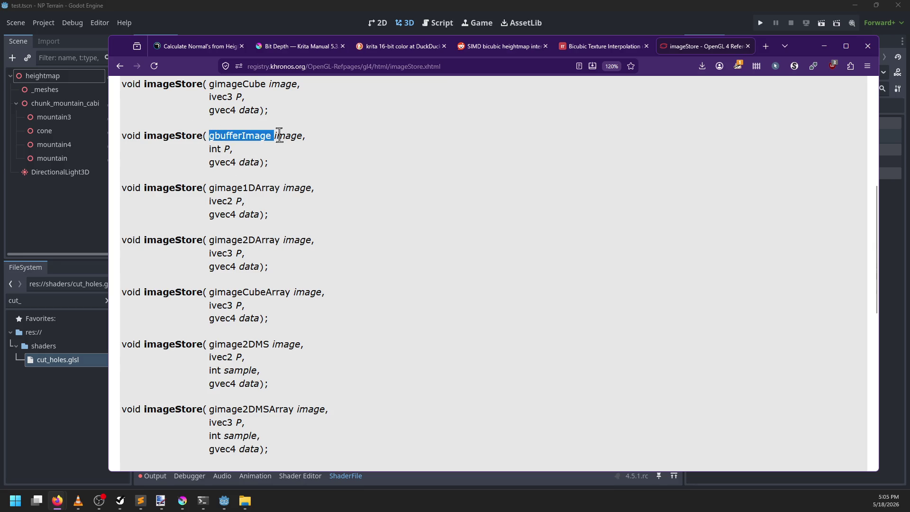
pyautogui.click(227, 150)
pyautogui.doubleClick(221, 162)
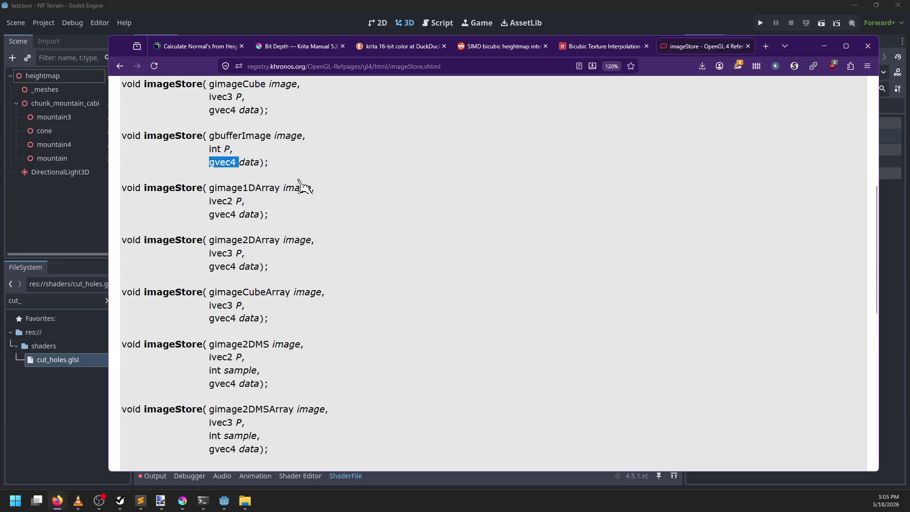
pyautogui.scroll(-2, 318, 186)
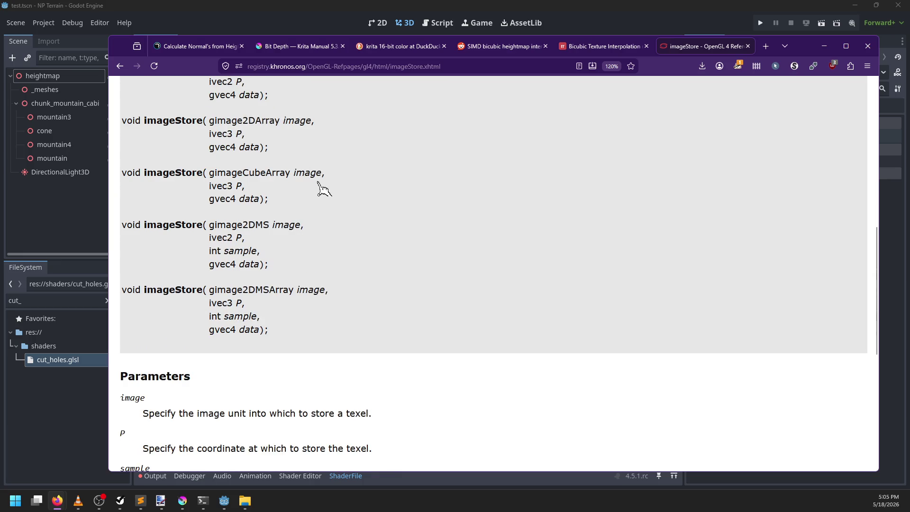
pyautogui.scroll(7, 324, 189)
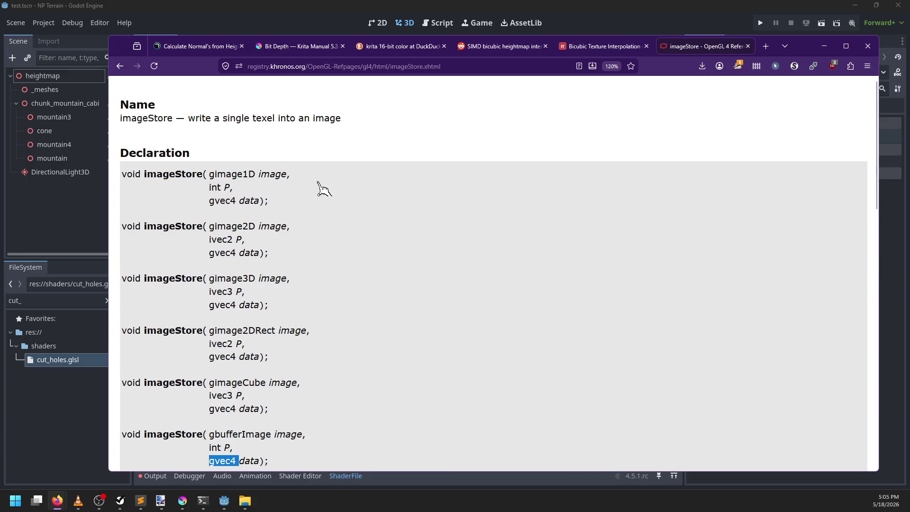
pyautogui.hotkey('alt', 'Tab')
pyautogui.hotkey('alt', 'Tab')
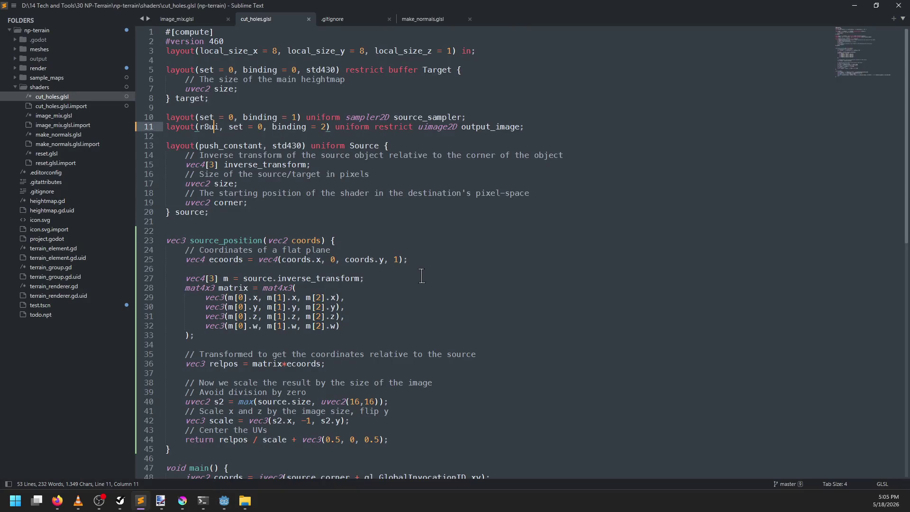
# Remove the .r swizzle from the texture sample on line 51 and save
pyautogui.scroll(-6, 424, 276)
pyautogui.click(524, 335)
pyautogui.press('BackSpace')
pyautogui.press('BackSpace')
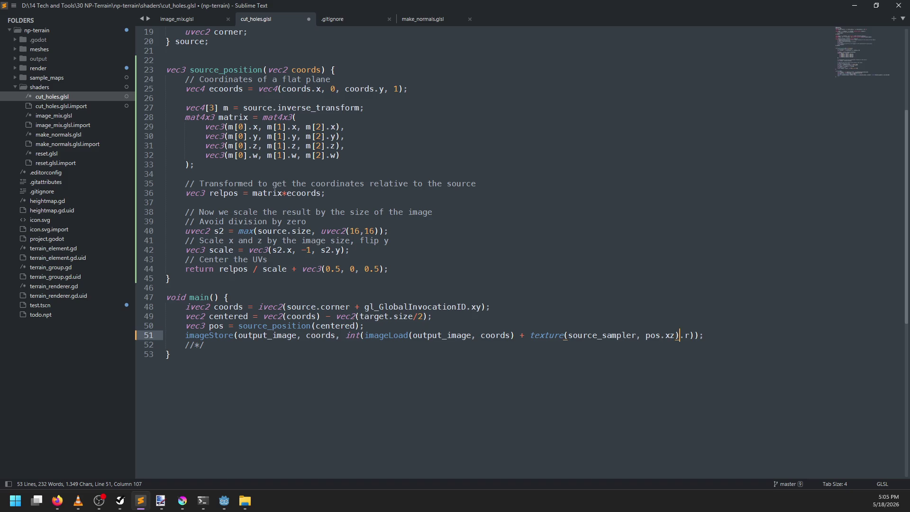
pyautogui.hotkey('ctrl', 's')
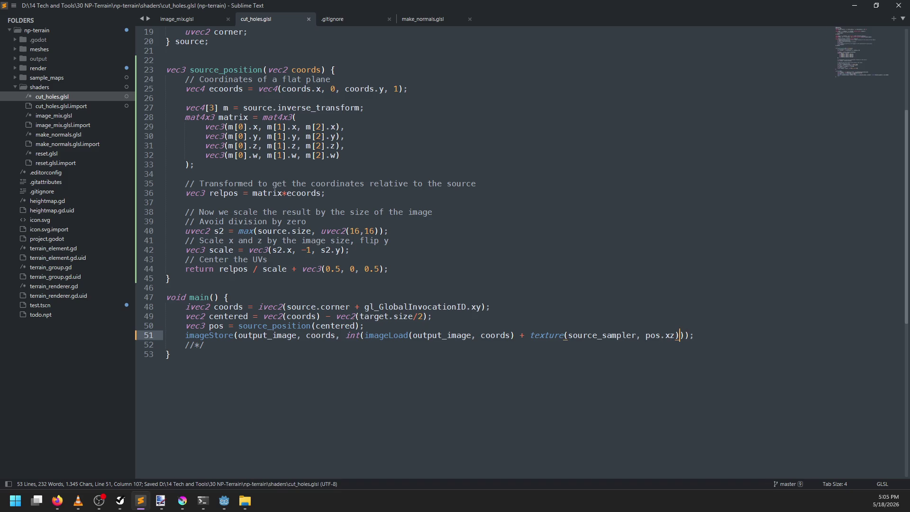
# Change the int cast on line 51 to ivec4, save, and check Godot
pyautogui.click(520, 335)
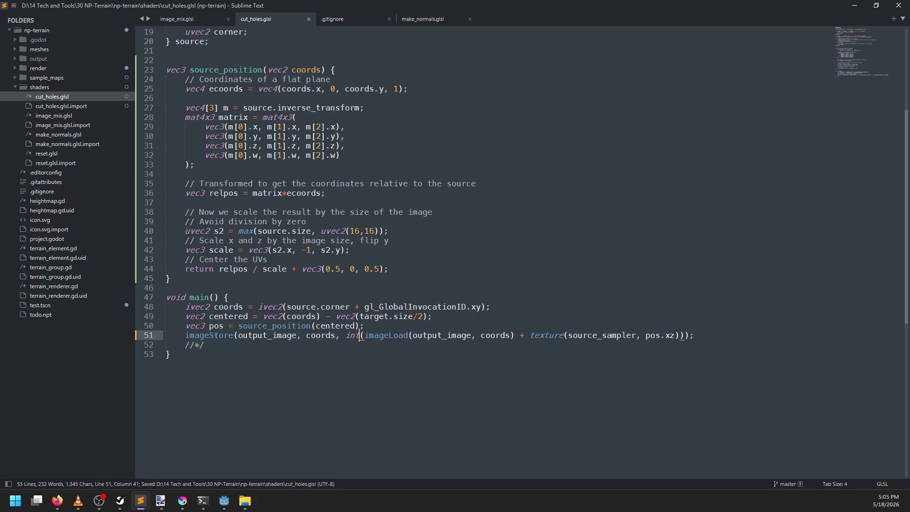
pyautogui.press('Left')
pyautogui.press('BackSpace')
pyautogui.press('BackSpace')
pyautogui.write('vec4')
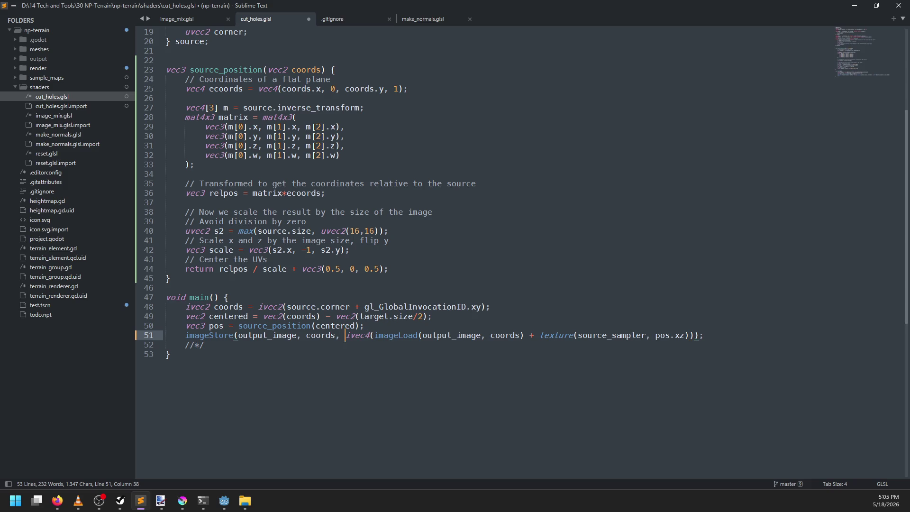
pyautogui.hotkey('ctrl', 's')
pyautogui.hotkey('alt', 'Tab')
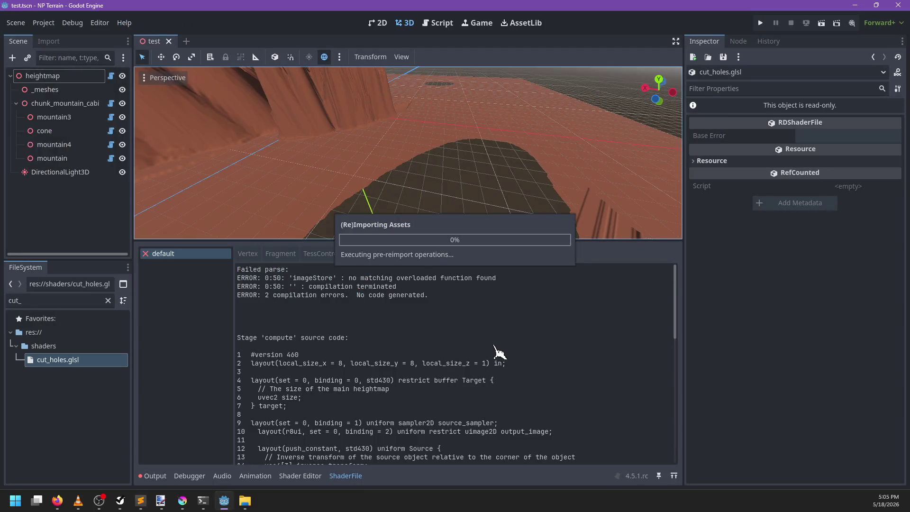
# Return to Sublime Text after reading Godot's imageStore compile error
pyautogui.hotkey('alt', 'Tab')
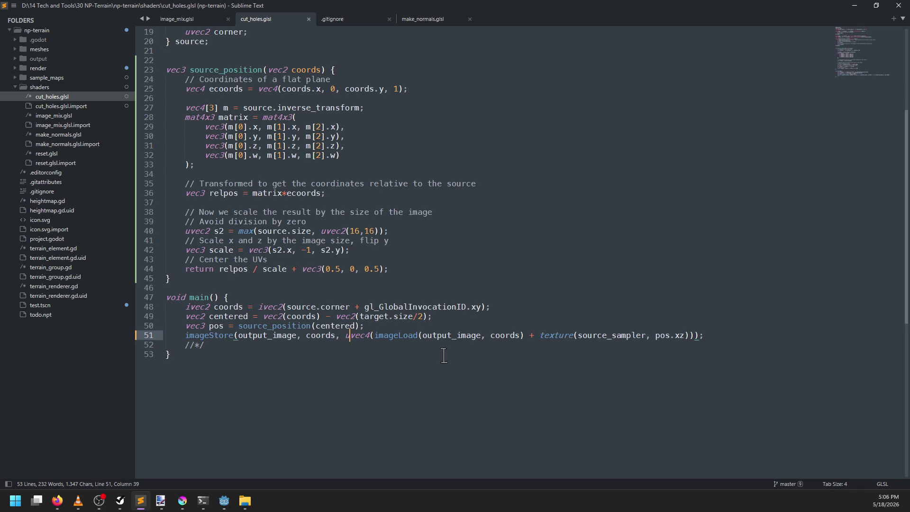
# Delete the stray //*/ line below the line-51 imageStore call and save cut_holes.glsl
pyautogui.doubleClick(210, 336)
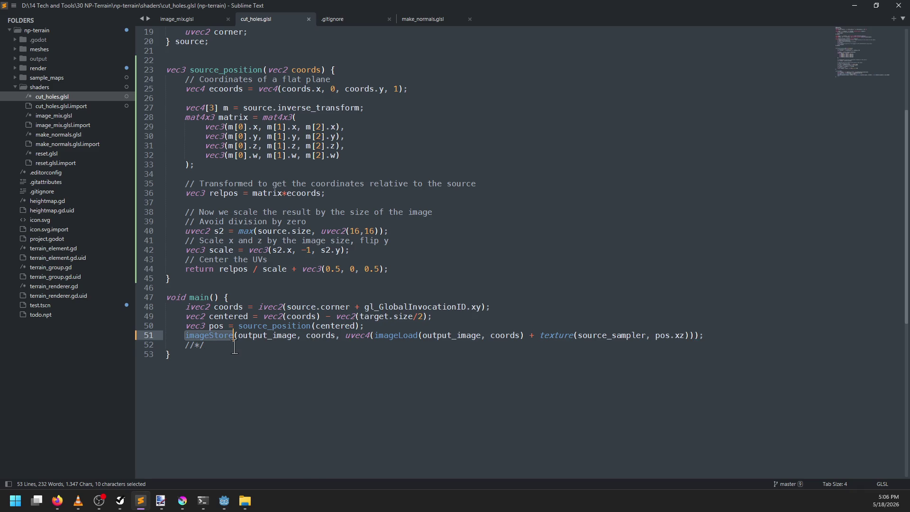
pyautogui.click(234, 346)
pyautogui.hotkey('shift', 'Home')
pyautogui.hotkey('shift', 'Home')
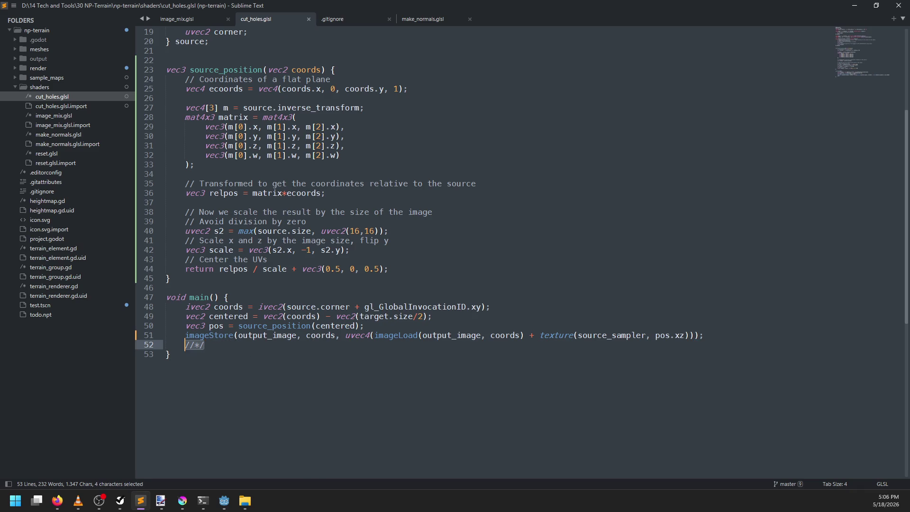
pyautogui.press('BackSpace')
pyautogui.press('BackSpace')
pyautogui.hotkey('ctrl', 's')
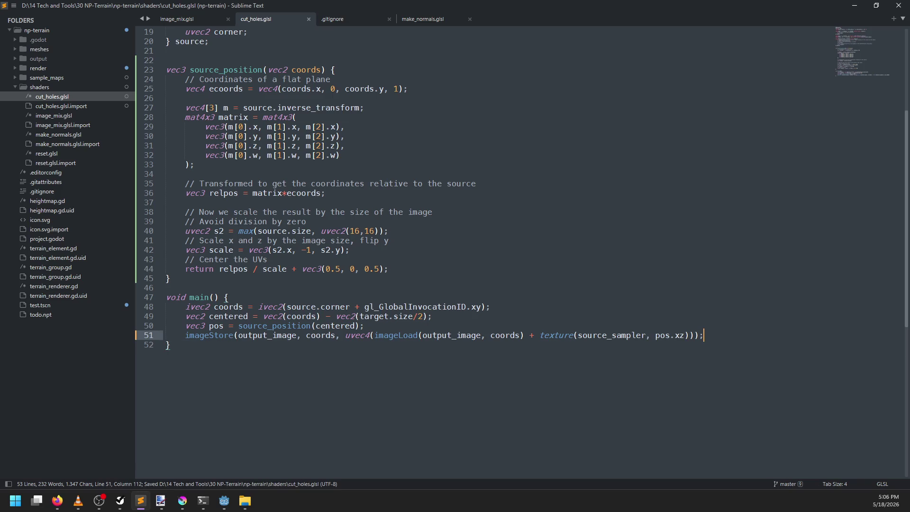
pyautogui.scroll(6, 326, 252)
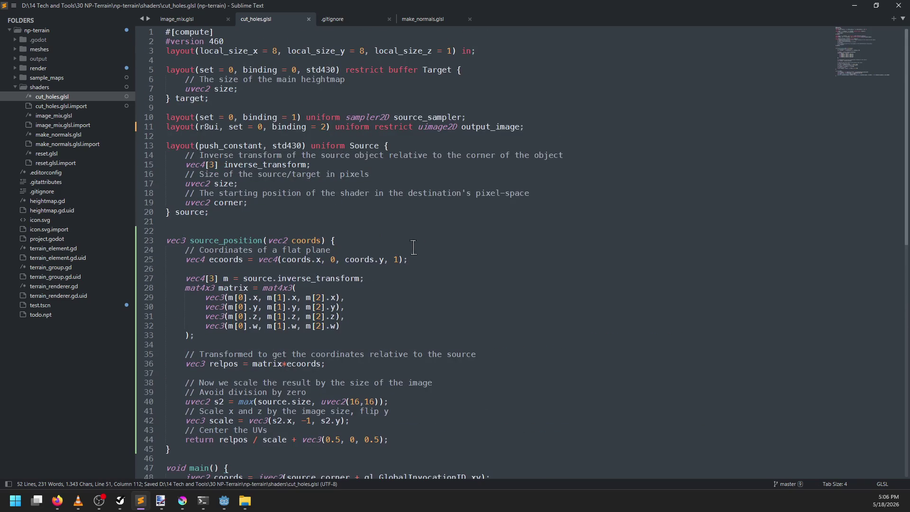
pyautogui.scroll(-3, 419, 246)
pyautogui.scroll(3, 419, 246)
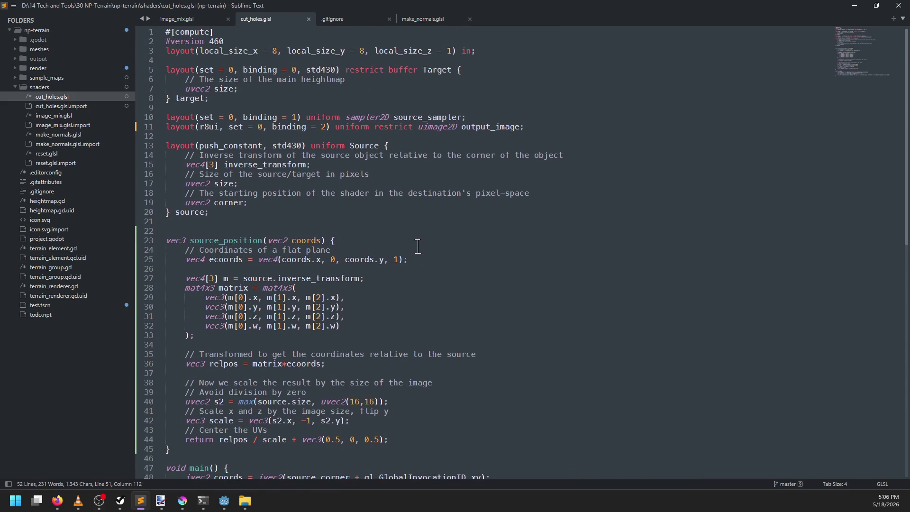
pyautogui.scroll(-3, 417, 246)
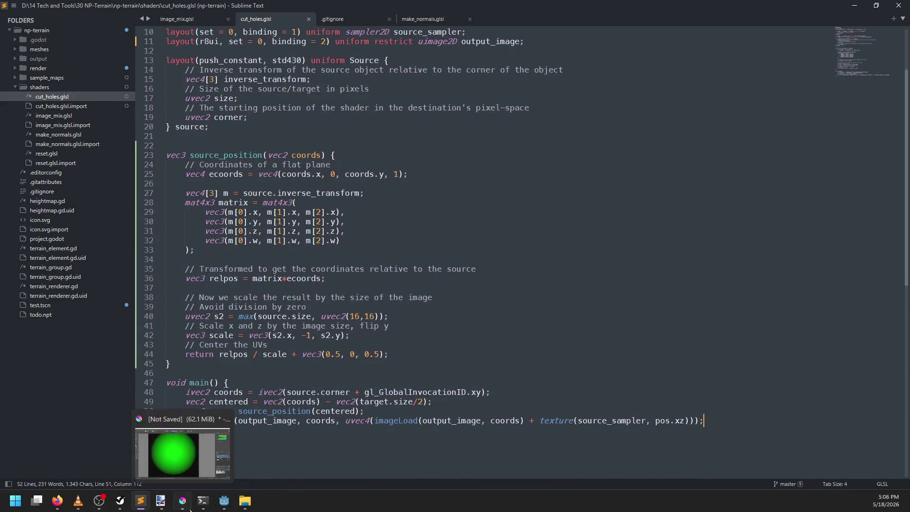
pyautogui.click(190, 510)
# Create a new 64×64 Krita document and fill it with black
pyautogui.hotkey('ctrl', 'n')
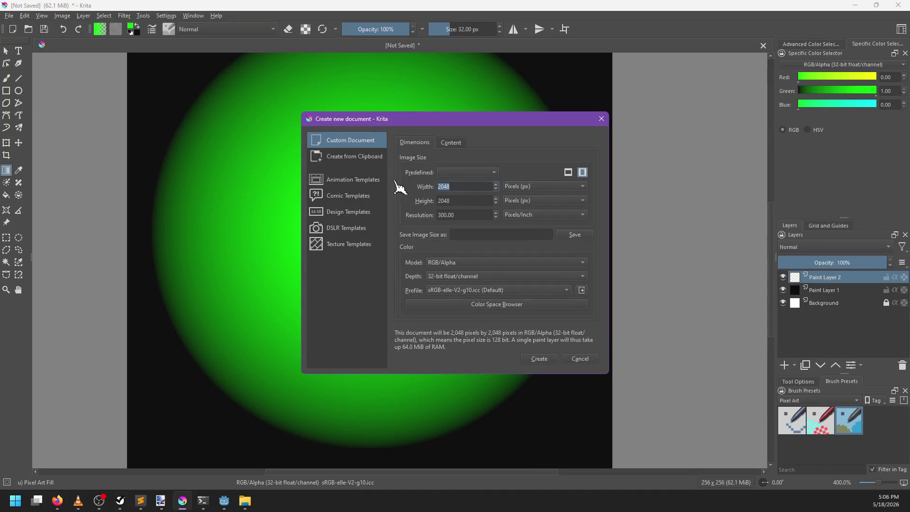
pyautogui.write('64')
pyautogui.press('Tab')
pyautogui.write('64')
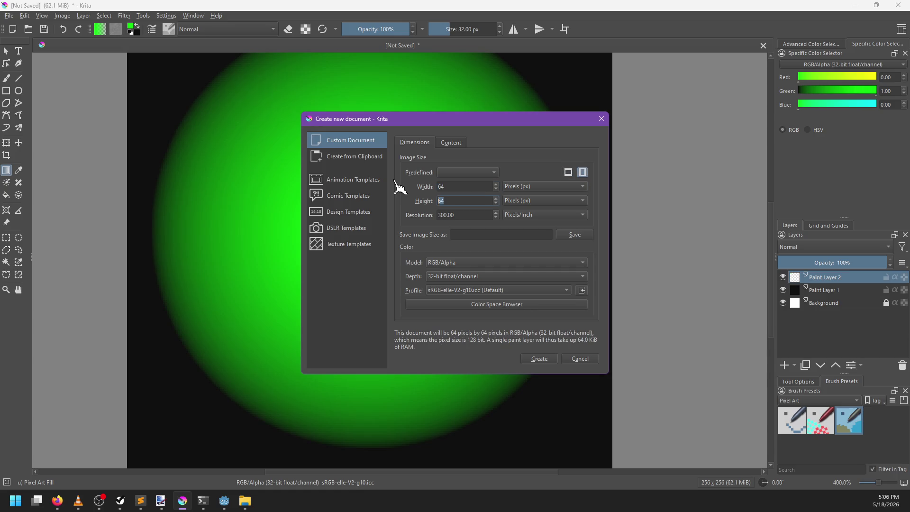
pyautogui.click(544, 359)
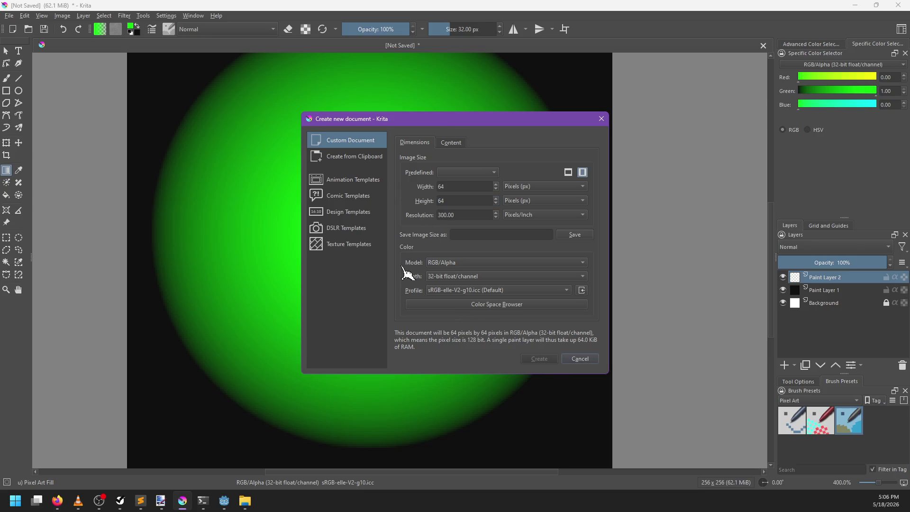
pyautogui.scroll(-1, 431, 254)
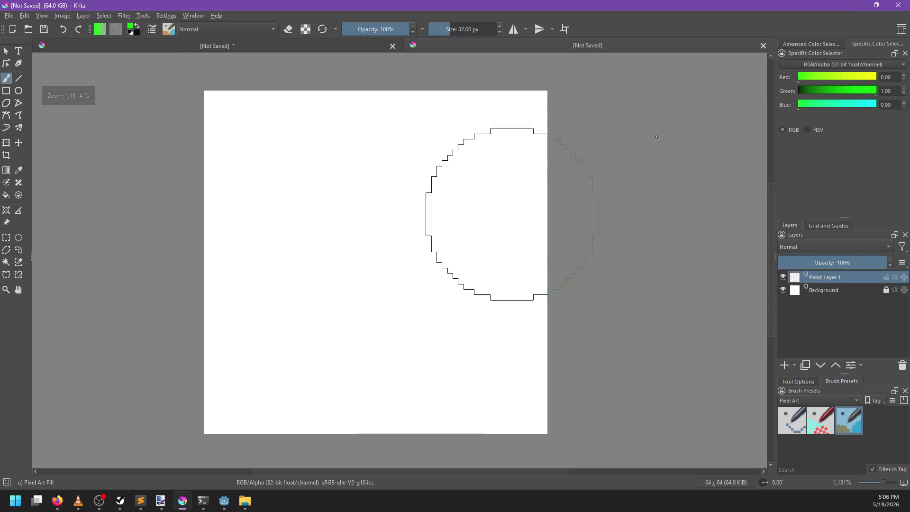
pyautogui.press('BackSpace')
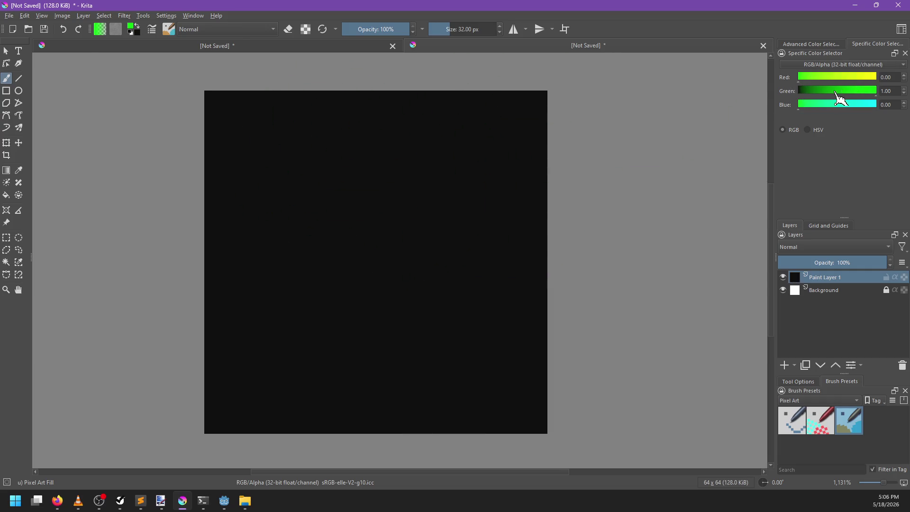
# Set the brush colour to white and paint a large blob on the canvas
pyautogui.moveTo(834, 90); pyautogui.dragTo(784, 92)
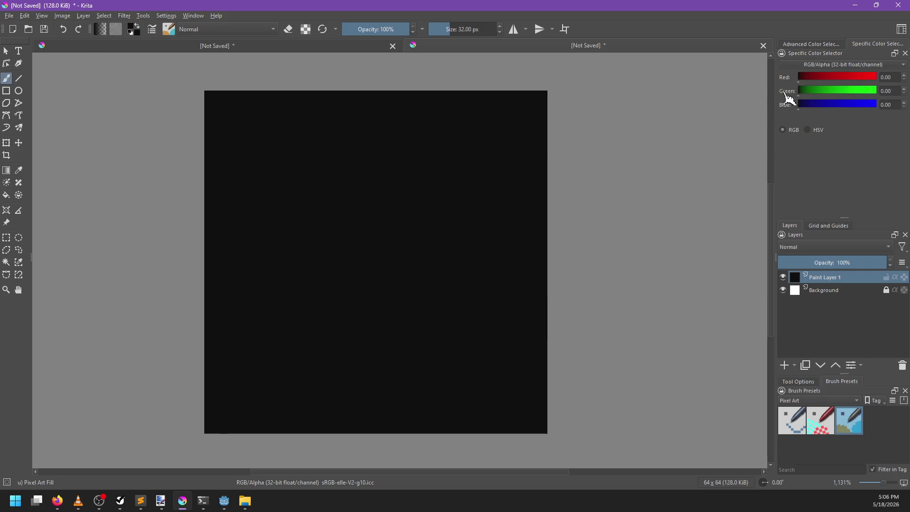
pyautogui.moveTo(845, 77); pyautogui.dragTo(908, 67)
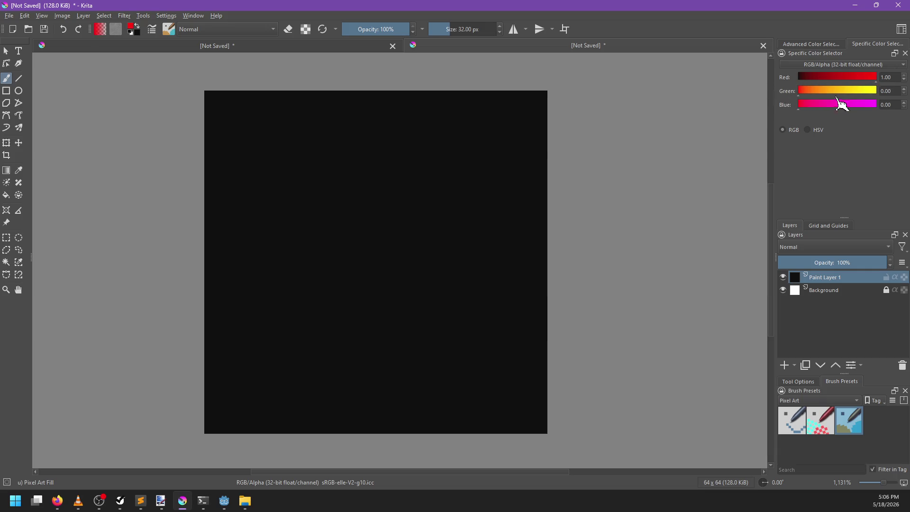
pyautogui.moveTo(827, 92)
pyautogui.mouseDown()
pyautogui.moveTo(879, 92)
pyautogui.moveTo(880, 122)
pyautogui.mouseUp()
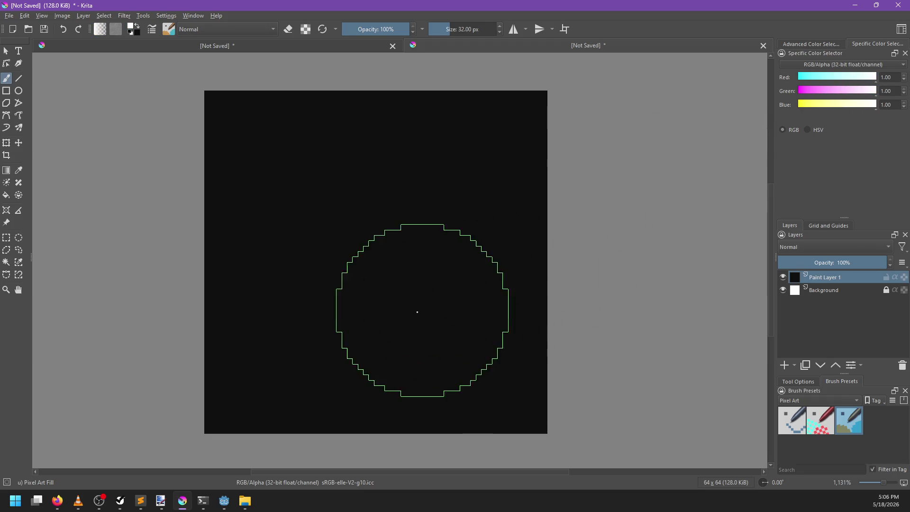
pyautogui.moveTo(382, 264)
pyautogui.mouseDown()
pyautogui.moveTo(407, 278)
pyautogui.moveTo(329, 289)
pyautogui.moveTo(437, 195)
pyautogui.moveTo(360, 197)
pyautogui.moveTo(334, 272)
pyautogui.moveTo(385, 315)
pyautogui.moveTo(374, 325)
pyautogui.moveTo(404, 298)
pyautogui.mouseUp()
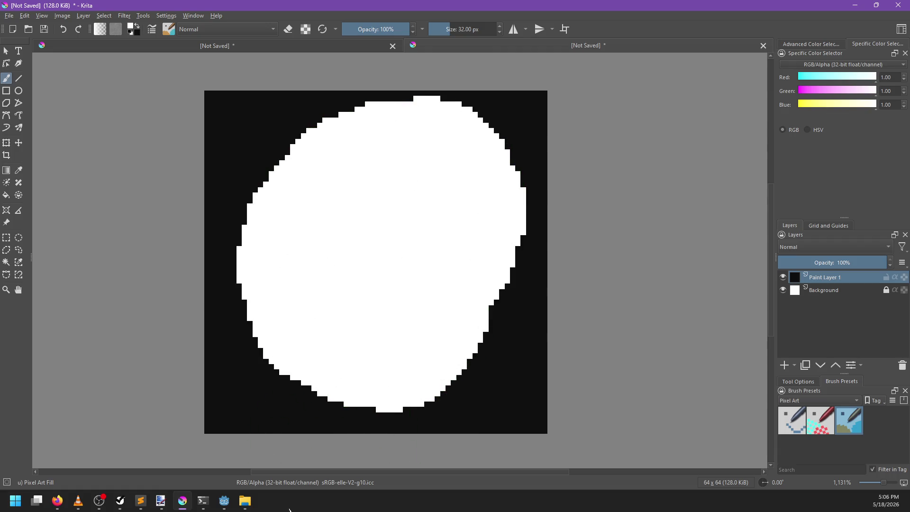
pyautogui.click(175, 18)
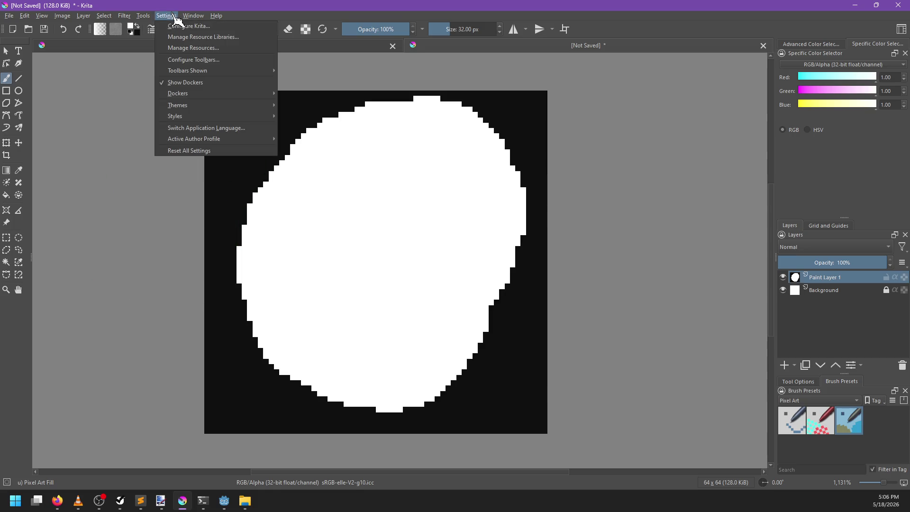
# Create a new 64×64 document with 8-bit integer depth and fill it black
pyautogui.click(175, 18)
pyautogui.hotkey('ctrl', 'n')
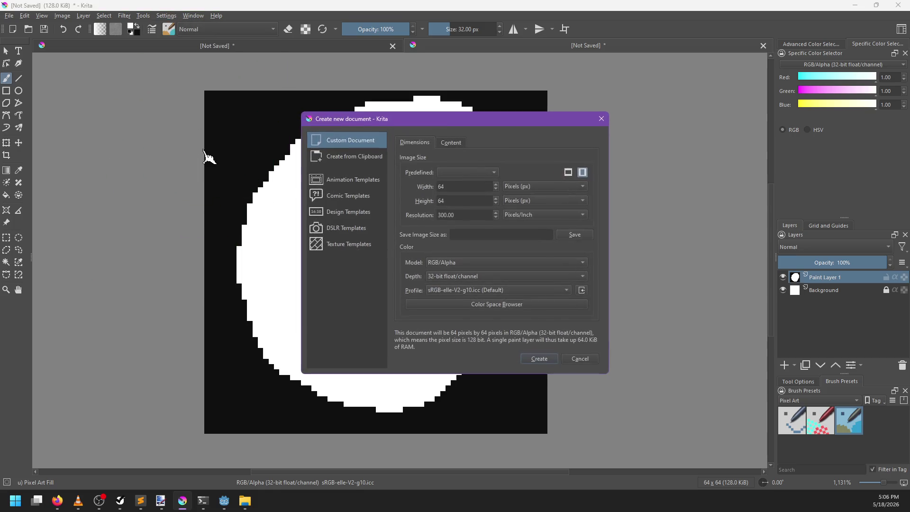
pyautogui.click(456, 276)
pyautogui.click(459, 249)
pyautogui.click(540, 360)
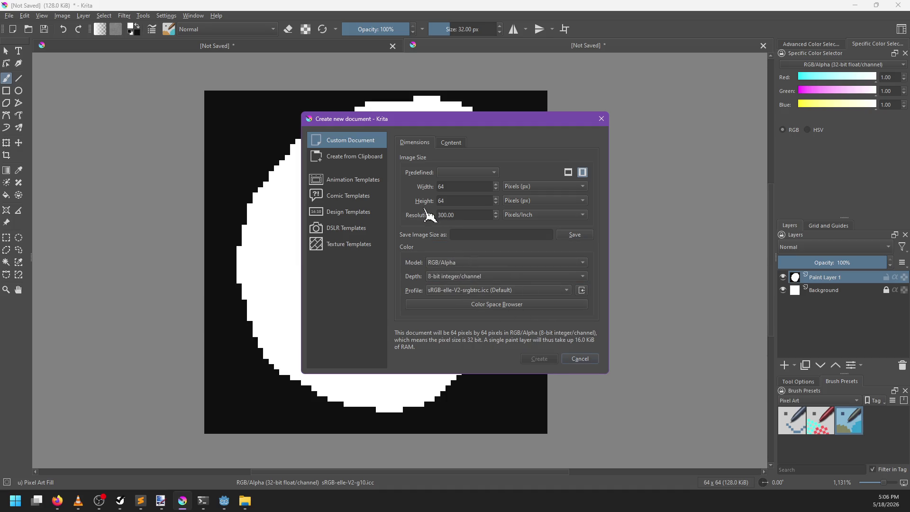
pyautogui.hotkey('shift', 'BackSpace')
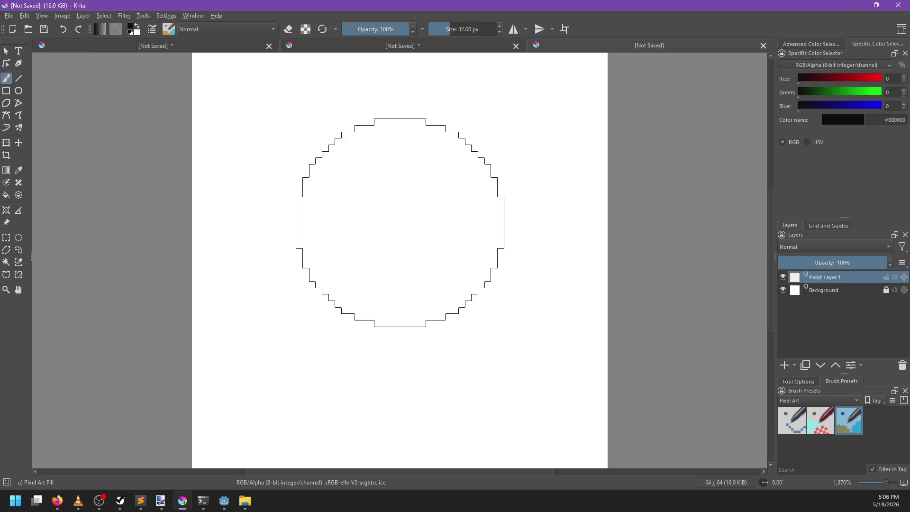
# Paint a white blob, then trim its top and right edges with black
pyautogui.moveTo(433, 156); pyautogui.dragTo(370, 232)
pyautogui.hotkey('ctrl', 'z')
pyautogui.moveTo(417, 197)
pyautogui.mouseDown()
pyautogui.moveTo(356, 337)
pyautogui.moveTo(394, 199)
pyautogui.moveTo(390, 325)
pyautogui.moveTo(469, 160)
pyautogui.moveTo(446, 203)
pyautogui.mouseUp()
pyautogui.scroll(-2, 446, 202)
pyautogui.scroll(-1, 446, 202)
pyautogui.press('x')
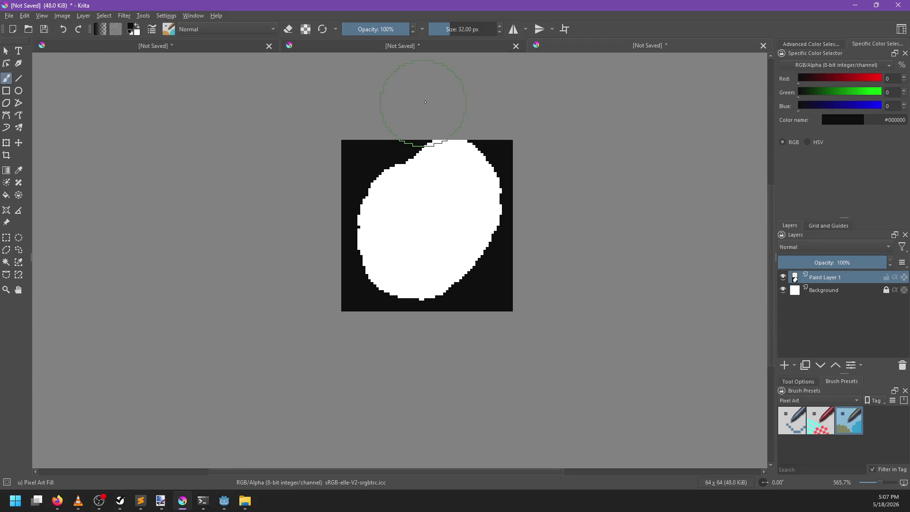
pyautogui.moveTo(467, 101)
pyautogui.mouseDown()
pyautogui.moveTo(508, 112)
pyautogui.moveTo(549, 193)
pyautogui.moveTo(518, 300)
pyautogui.mouseUp()
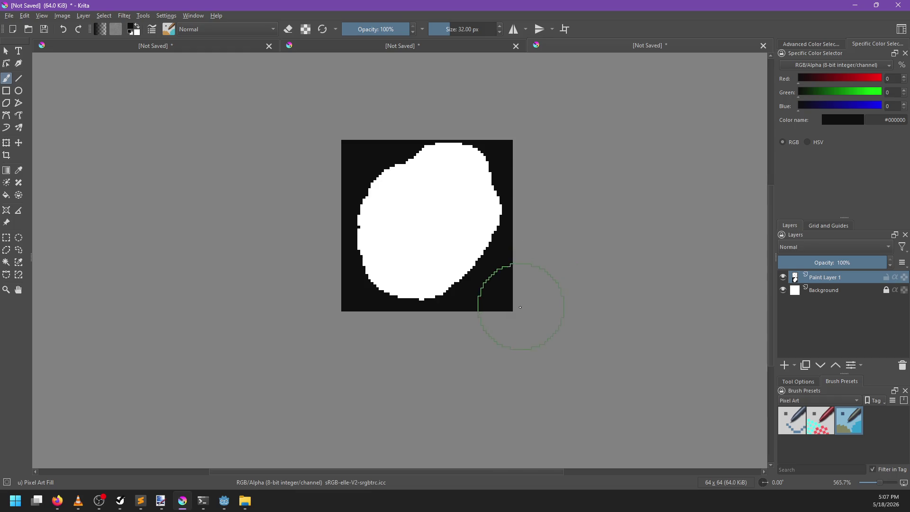
pyautogui.press('x')
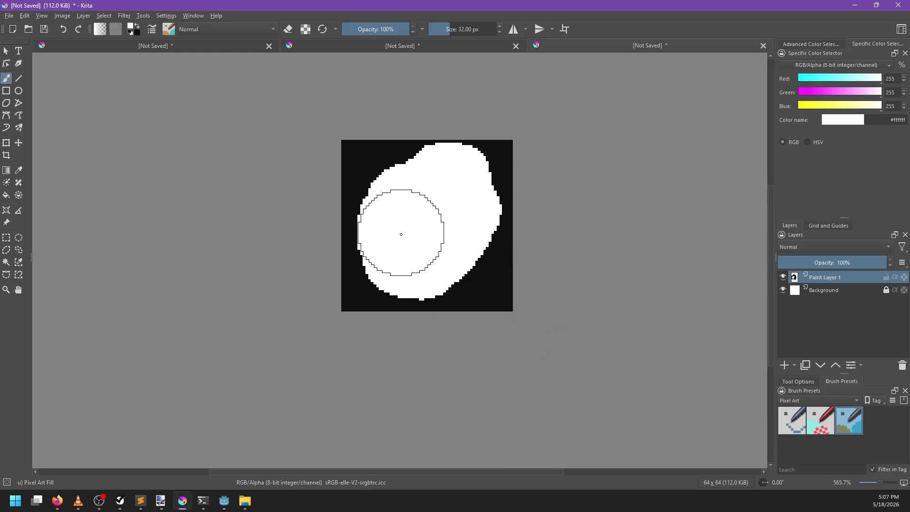
# Export the image as a PNG named hole, accepting the PNG options
pyautogui.hotkey('ctrl', 'shift', 'e')
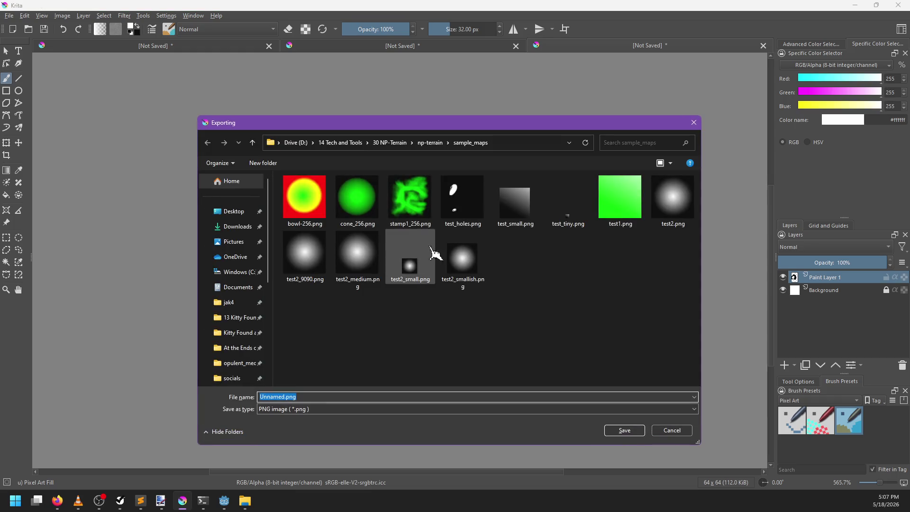
pyautogui.write('hole')
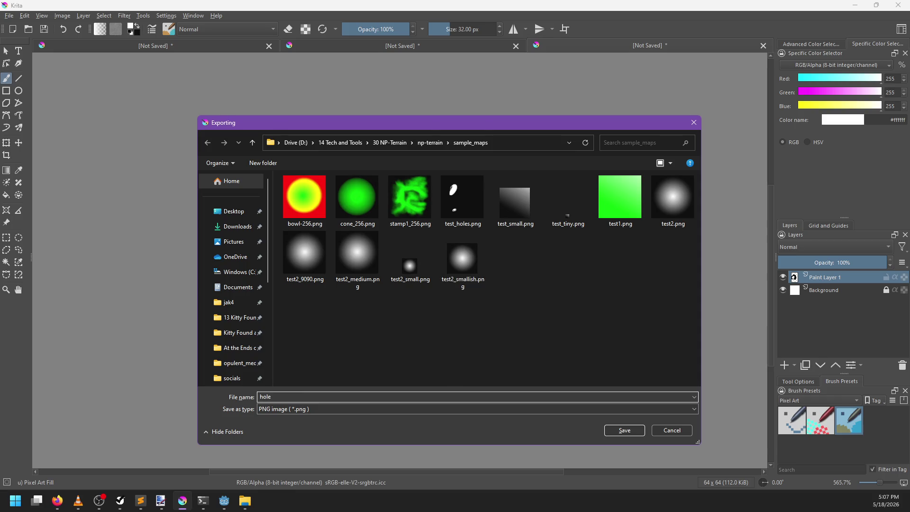
pyautogui.press('Return')
pyautogui.press('Return')
pyautogui.hotkey('alt', 'Tab')
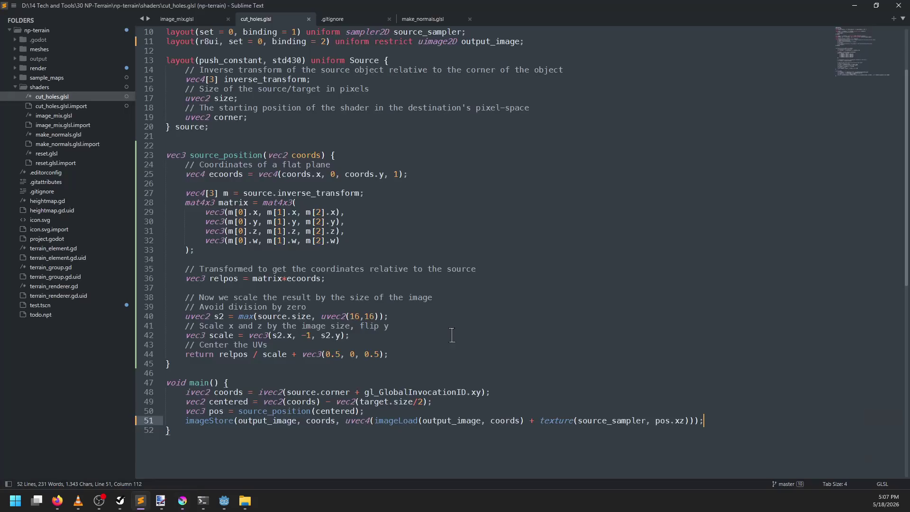
# Orbit the viewport to inspect the terrain holes and select chunk_mountain_cabin
pyautogui.hotkey('alt', 'Tab')
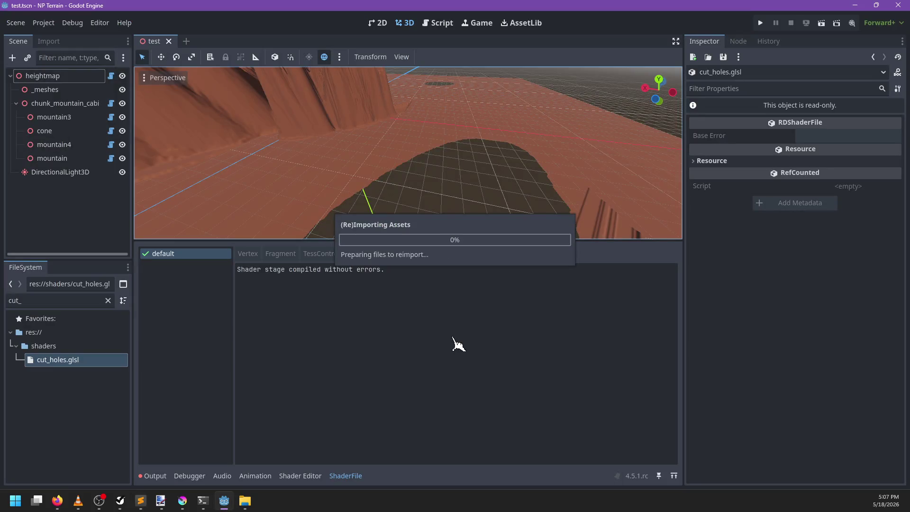
pyautogui.moveTo(497, 139)
pyautogui.mouseDown()
pyautogui.moveTo(376, 189)
pyautogui.moveTo(445, 177)
pyautogui.moveTo(423, 179)
pyautogui.moveTo(435, 168)
pyautogui.mouseUp()
pyautogui.click(78, 116)
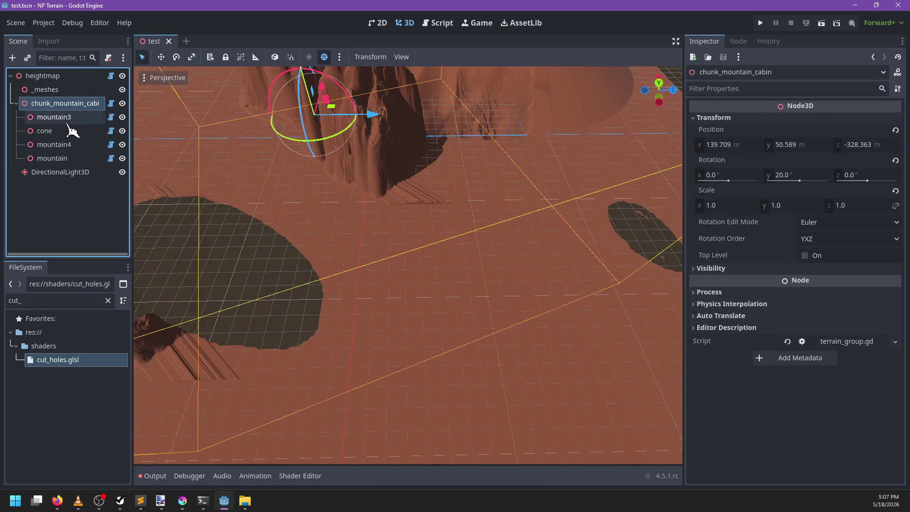
pyautogui.click(406, 274)
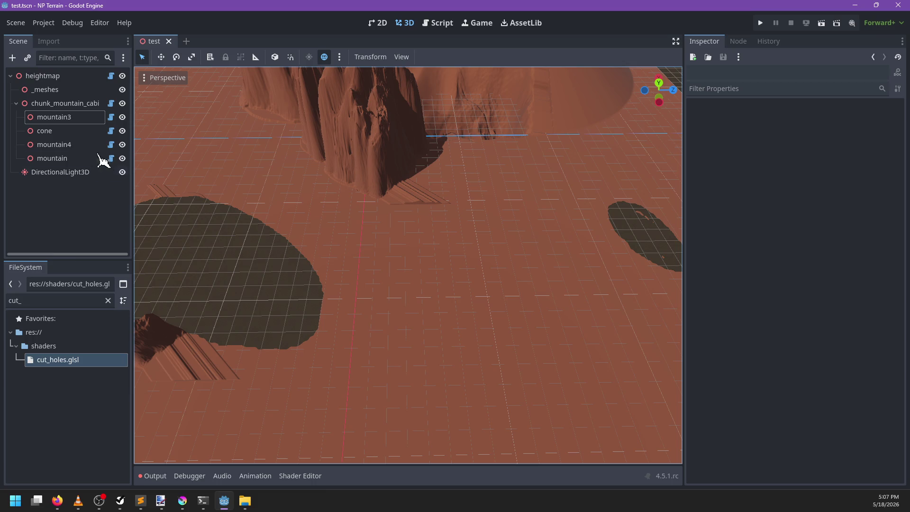
pyautogui.click(63, 107)
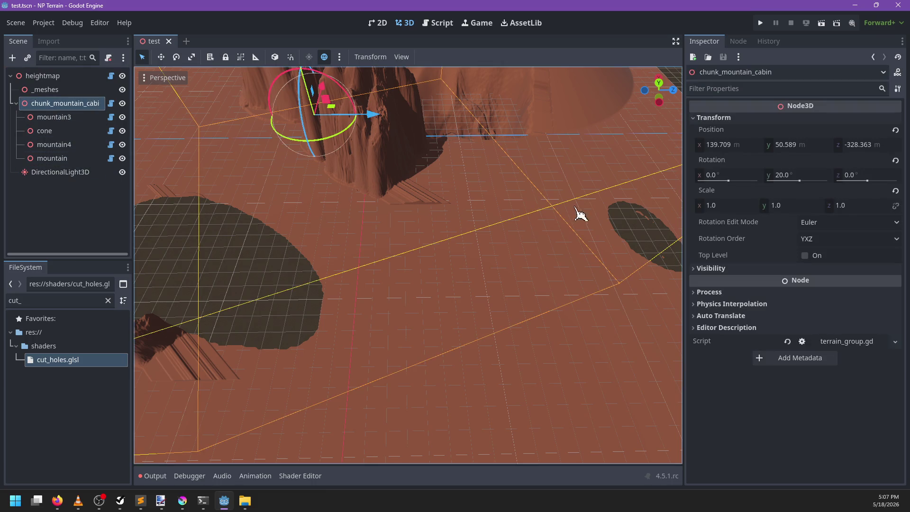
# Open heightmap.gd, the heightmap node's attached script
pyautogui.hotkey('alt', 'Tab')
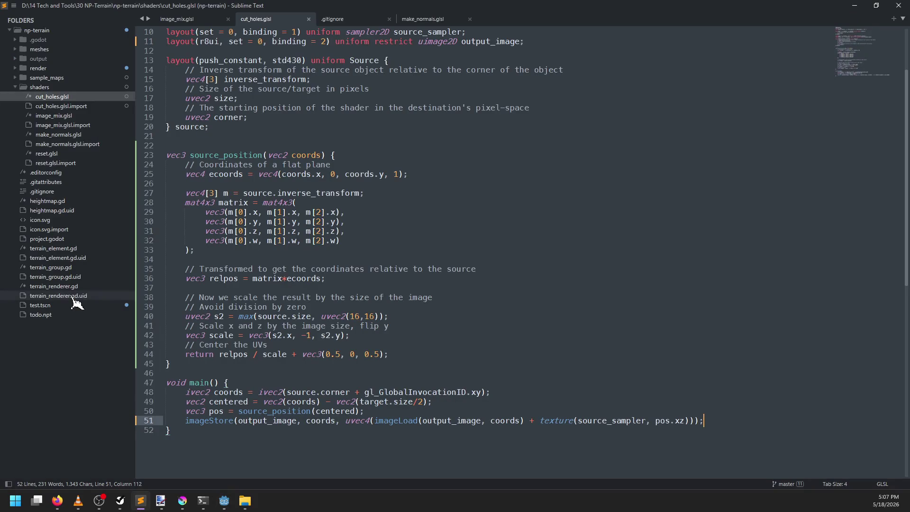
pyautogui.hotkey('alt', 'Tab')
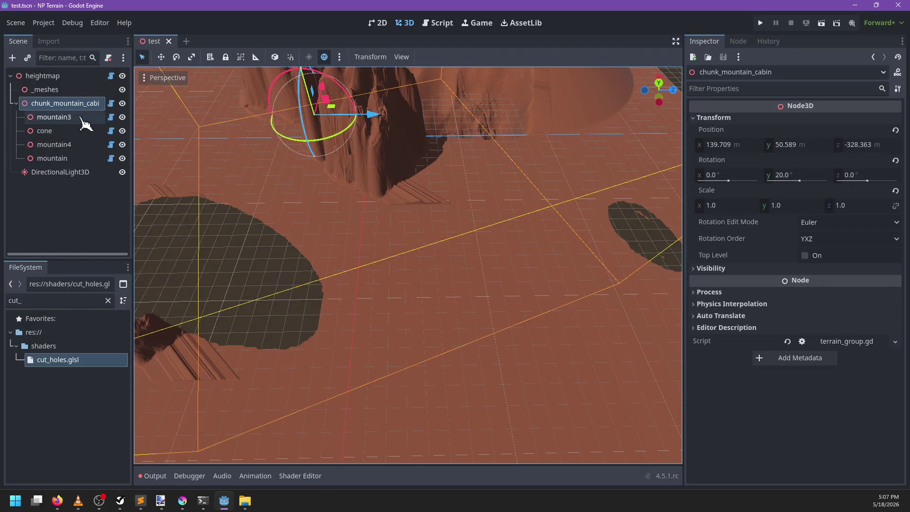
pyautogui.click(110, 76)
pyautogui.scroll(-5, 456, 250)
pyautogui.scroll(20, 451, 249)
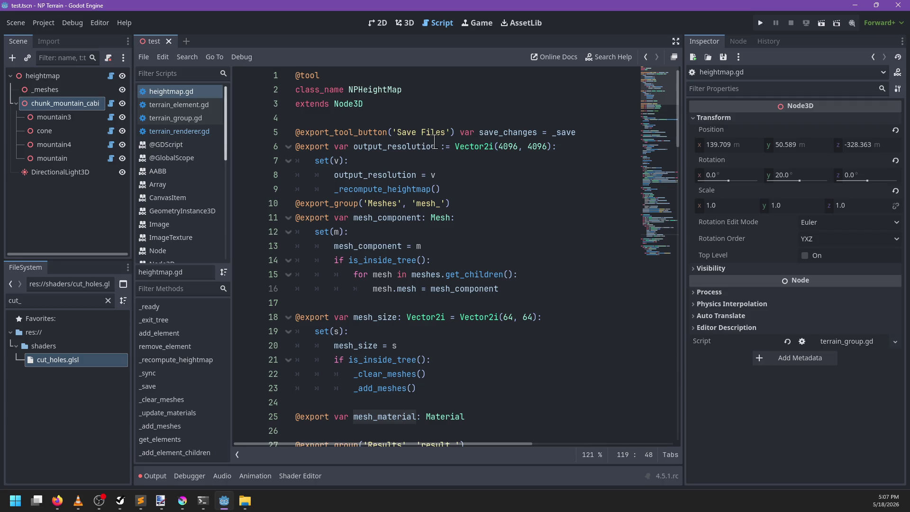
# Review heightmap.gd around result_hole_map and lines 30–34
pyautogui.scroll(-5, 407, 313)
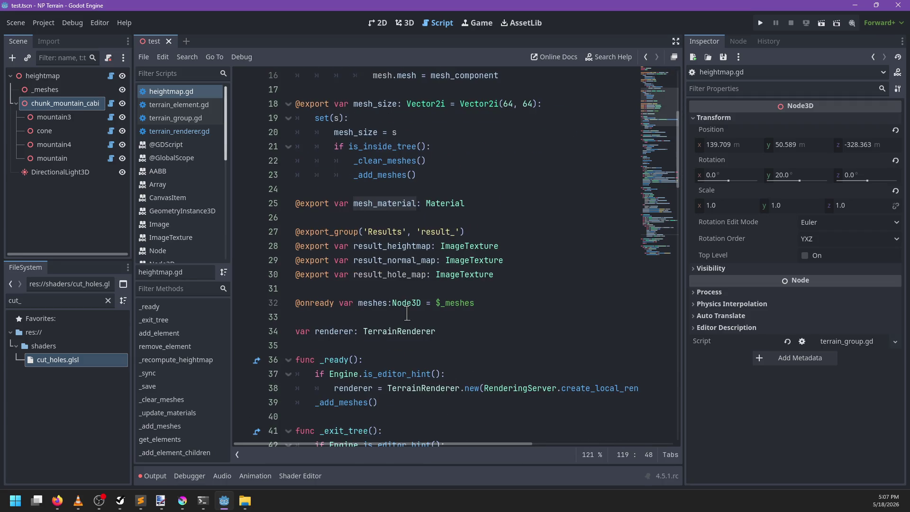
pyautogui.click(519, 275)
pyautogui.hotkey('ctrl', 'Left')
pyautogui.hotkey('ctrl', 'Left')
pyautogui.scroll(-5, 520, 281)
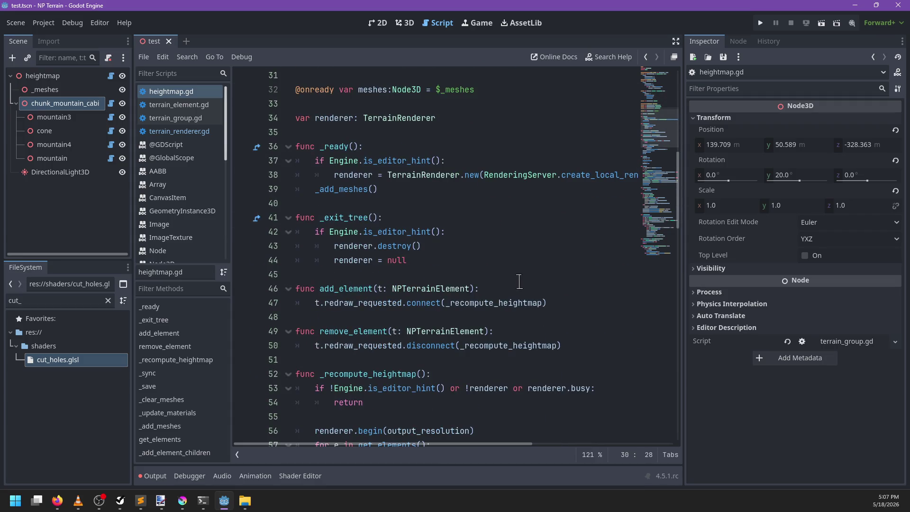
pyautogui.scroll(-5, 520, 282)
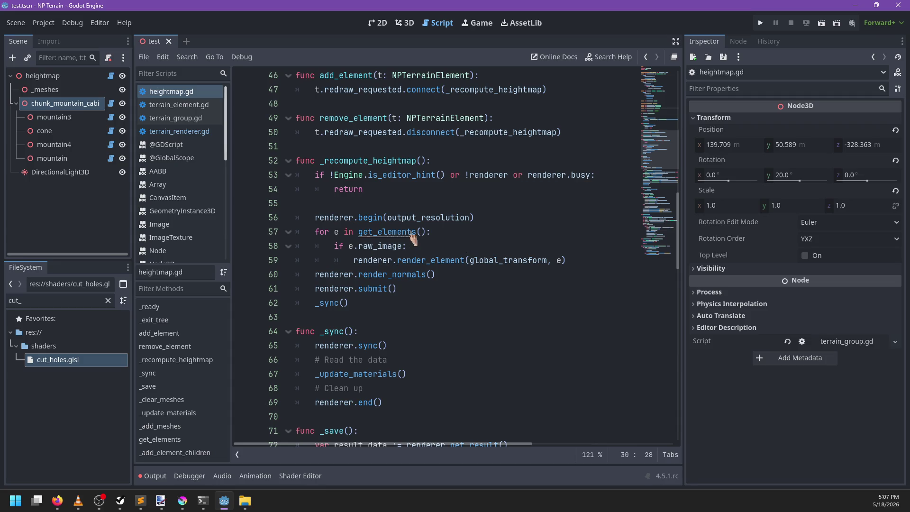
pyautogui.scroll(11, 414, 239)
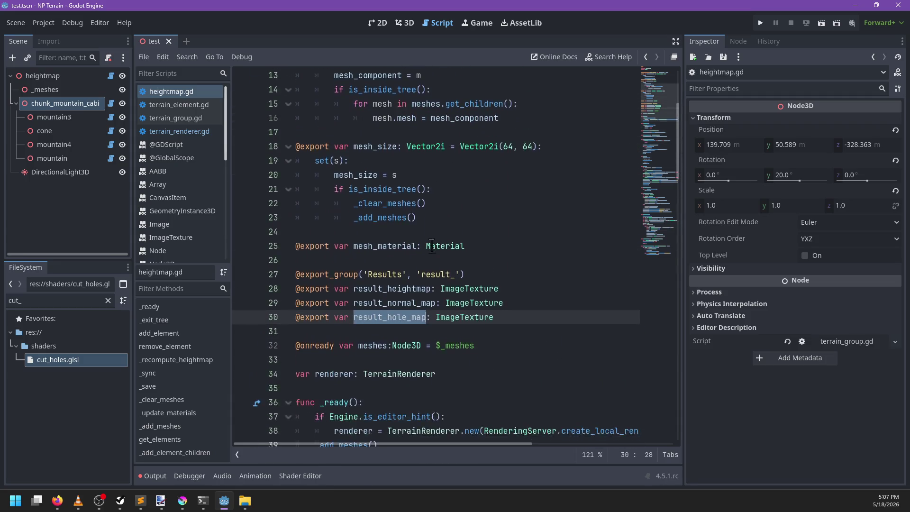
pyautogui.scroll(-2, 433, 246)
pyautogui.click(451, 287)
pyautogui.scroll(4, 469, 280)
pyautogui.scroll(2, 470, 281)
pyautogui.scroll(-9, 469, 280)
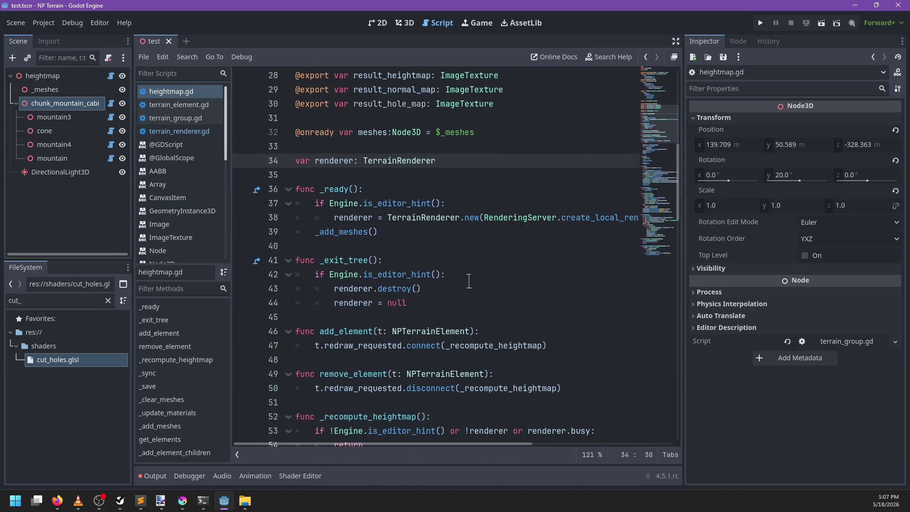
pyautogui.scroll(-4, 467, 280)
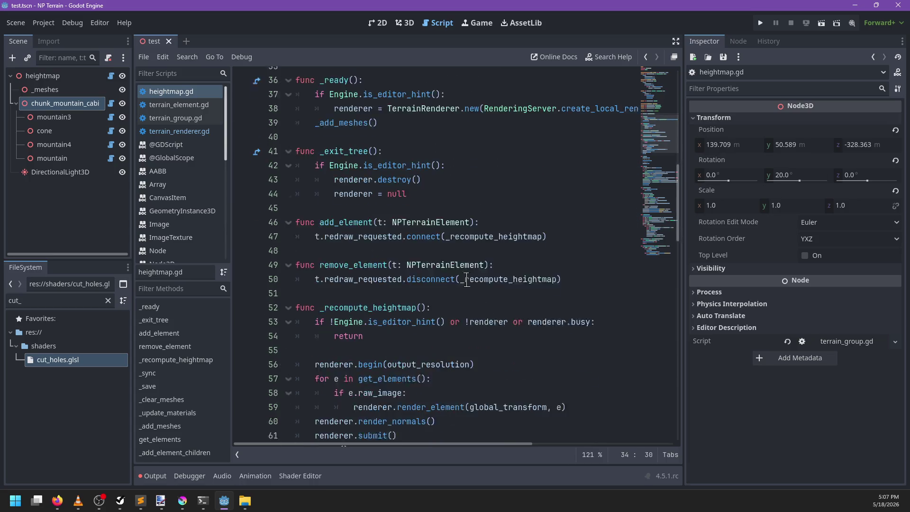
# Tidy the blank lines after line 51 and save heightmap.gd
pyautogui.click(424, 233)
pyautogui.press('Return')
pyautogui.press('Return')
pyautogui.press('Up')
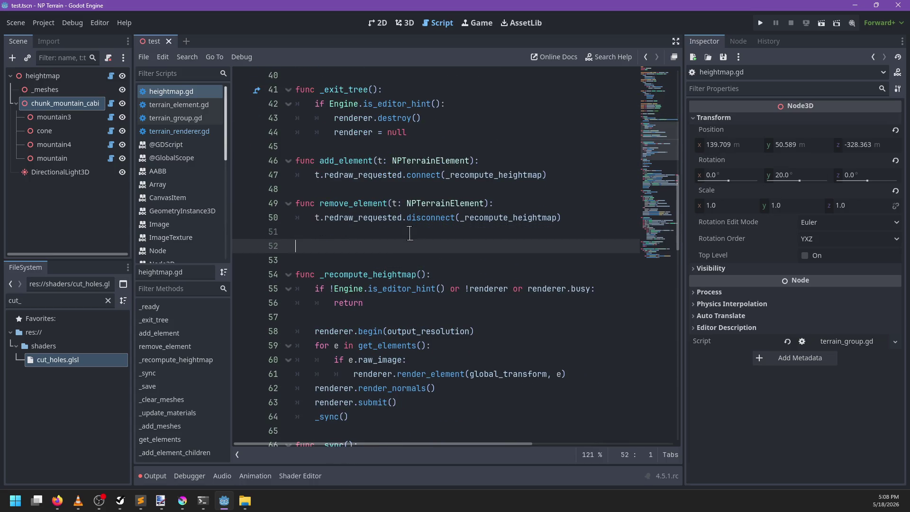
pyautogui.press('BackSpace')
pyautogui.press('BackSpace')
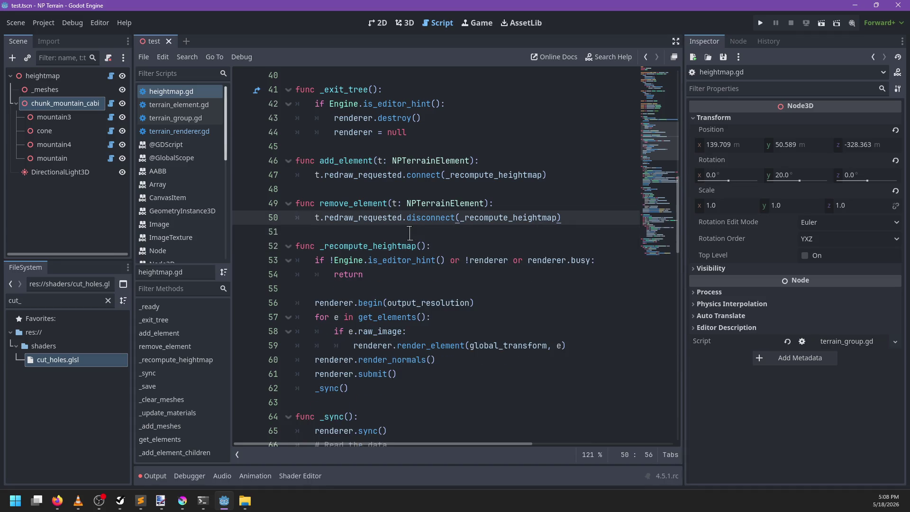
pyautogui.hotkey('ctrl', 's')
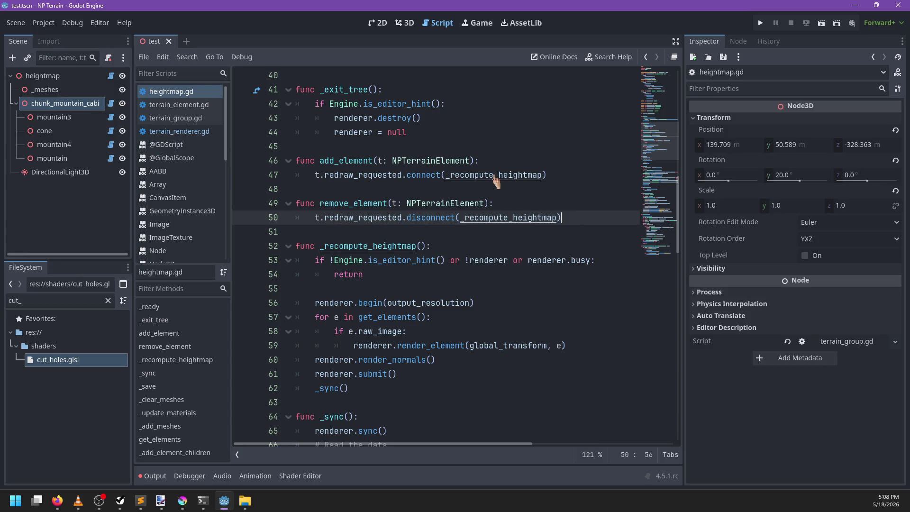
# Look up the NPTerrainElement definition, searching for 'element', then return to heightmap.gd
pyautogui.keyDown('ctrl'); pyautogui.click(431, 161); pyautogui.keyUp('ctrl')
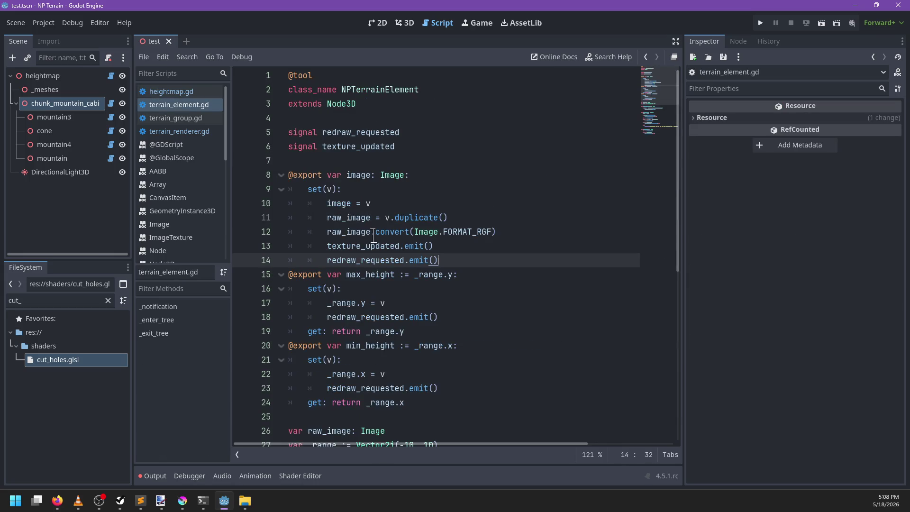
pyautogui.scroll(-8, 374, 235)
pyautogui.hotkey('ctrl', 'f')
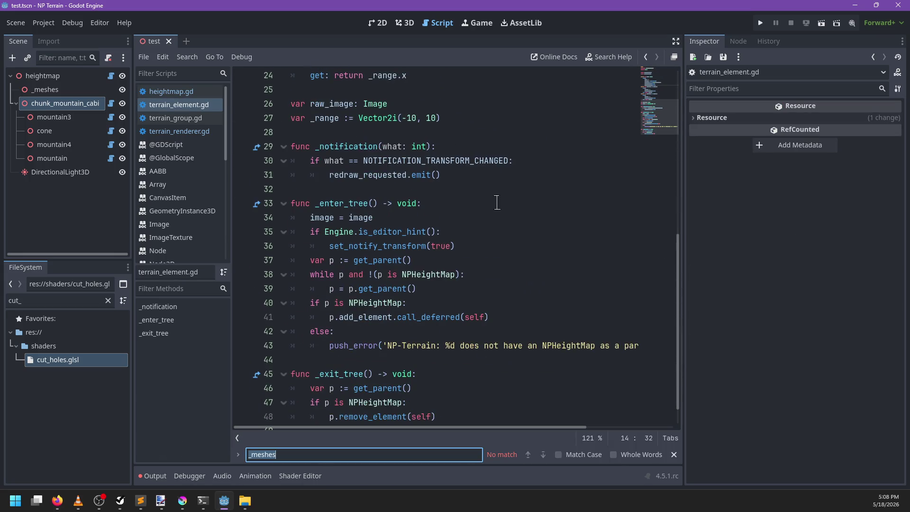
pyautogui.write('elements')
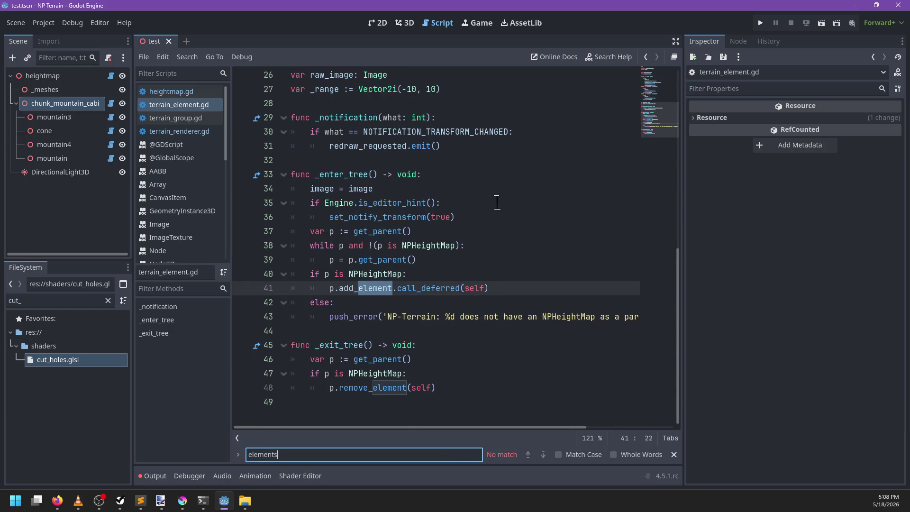
pyautogui.press('Escape')
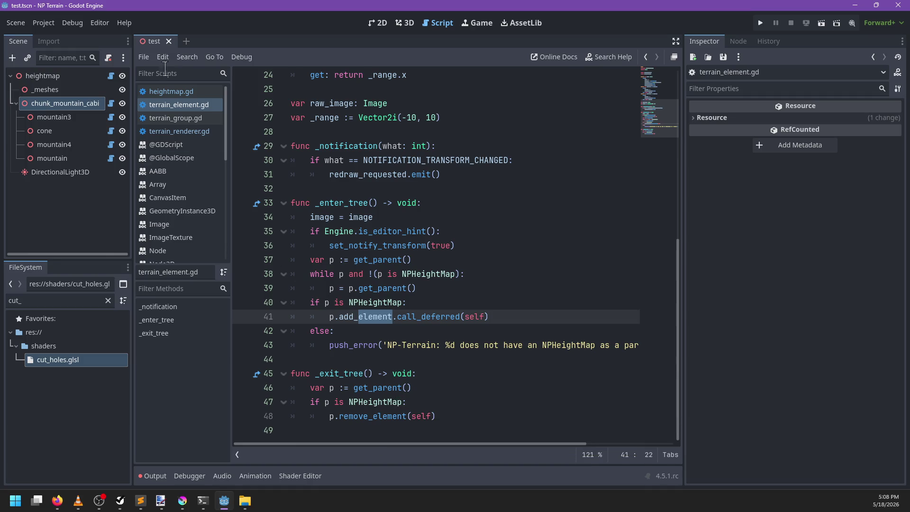
pyautogui.doubleClick(370, 303)
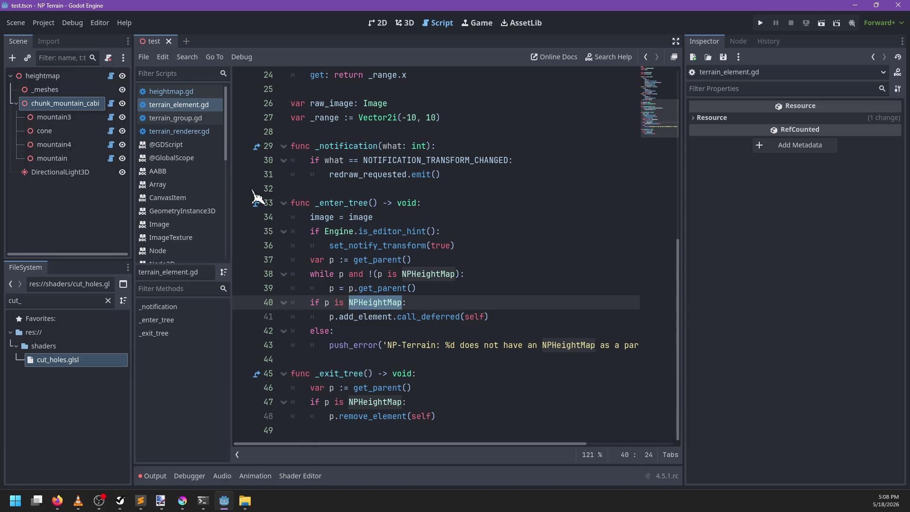
pyautogui.click(175, 91)
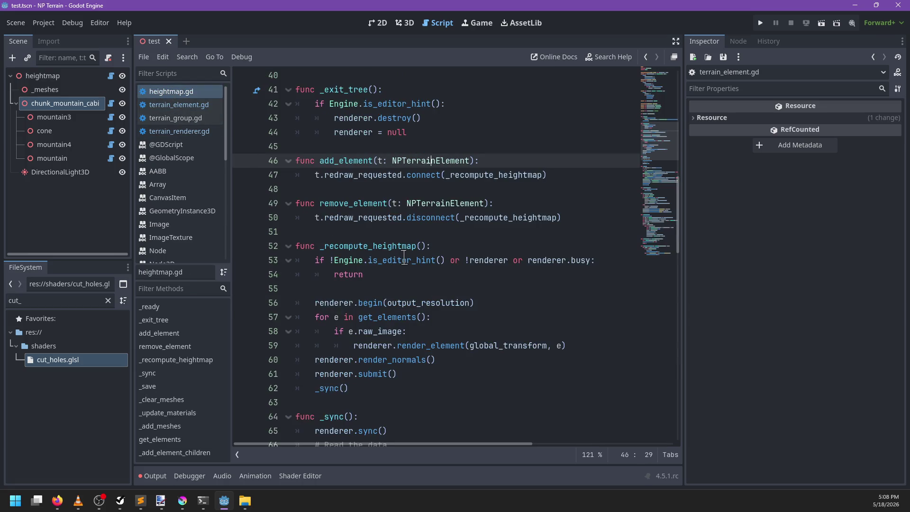
pyautogui.scroll(5, 404, 257)
pyautogui.scroll(8, 404, 256)
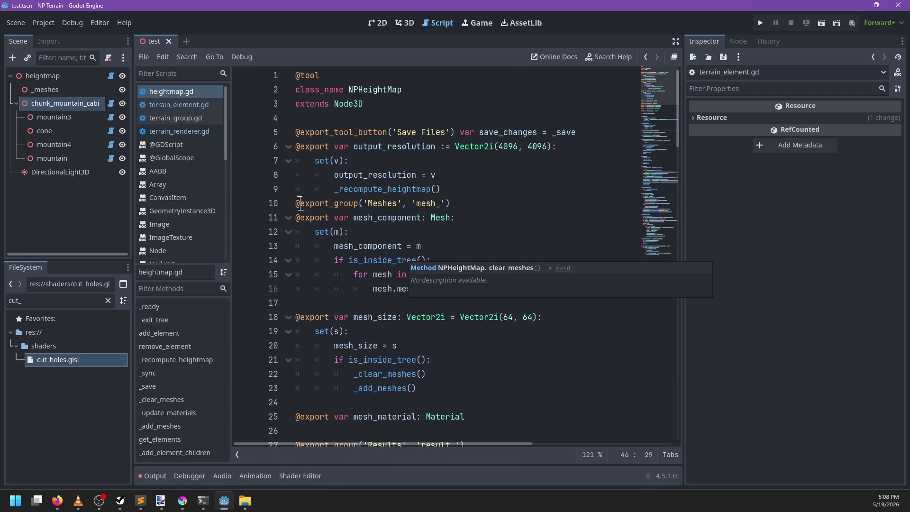
# Filter the FileSystem by 'element' and open terrain_element.gd
pyautogui.click(80, 300)
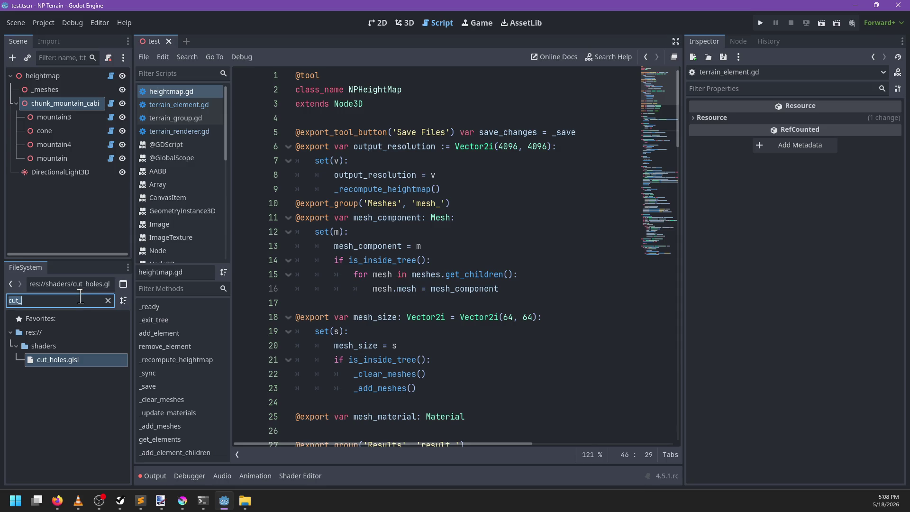
pyautogui.write('np')
pyautogui.press('BackSpace')
pyautogui.press('BackSpace')
pyautogui.press('BackSpace')
pyautogui.write('element')
pyautogui.click(50, 347)
pyautogui.doubleClick(50, 348)
pyautogui.scroll(8, 558, 225)
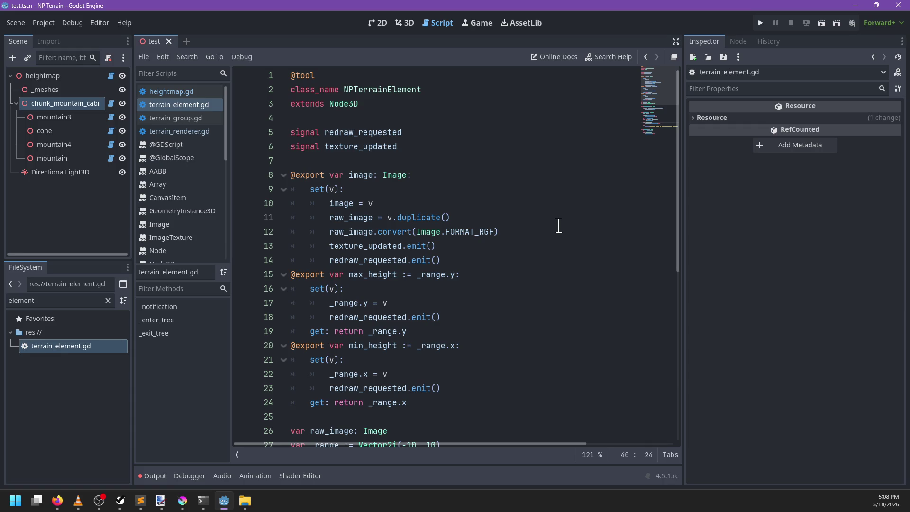
pyautogui.scroll(-6, 558, 225)
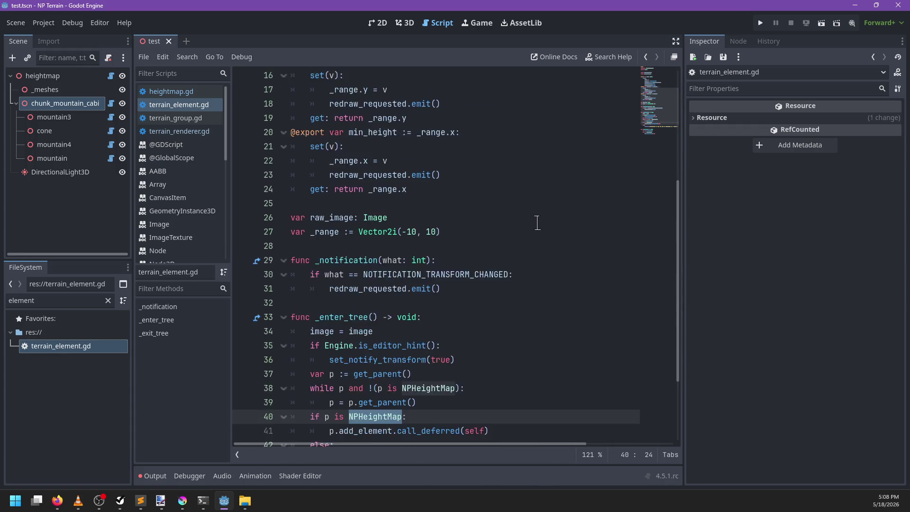
pyautogui.scroll(-2, 531, 230)
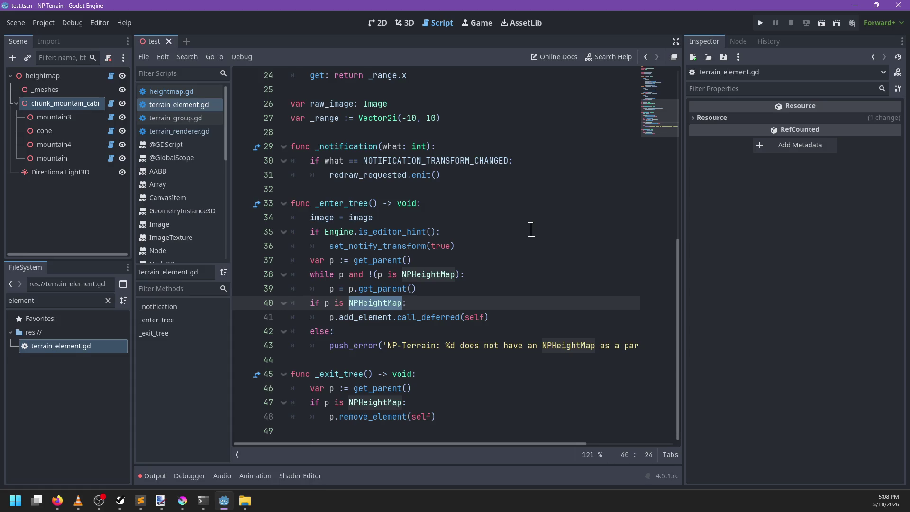
pyautogui.scroll(8, 532, 229)
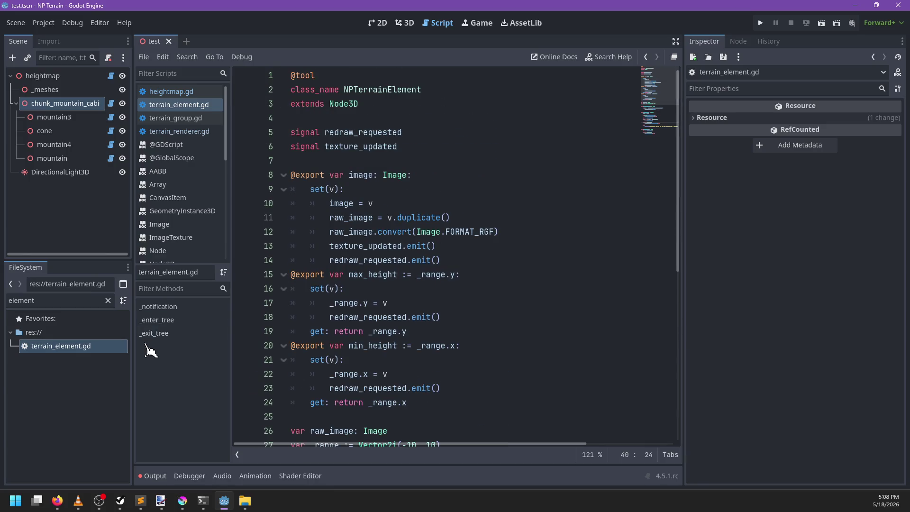
# Read through terrain_element.gd's exports, then clear the 'element' file filter
pyautogui.rightClick(87, 350)
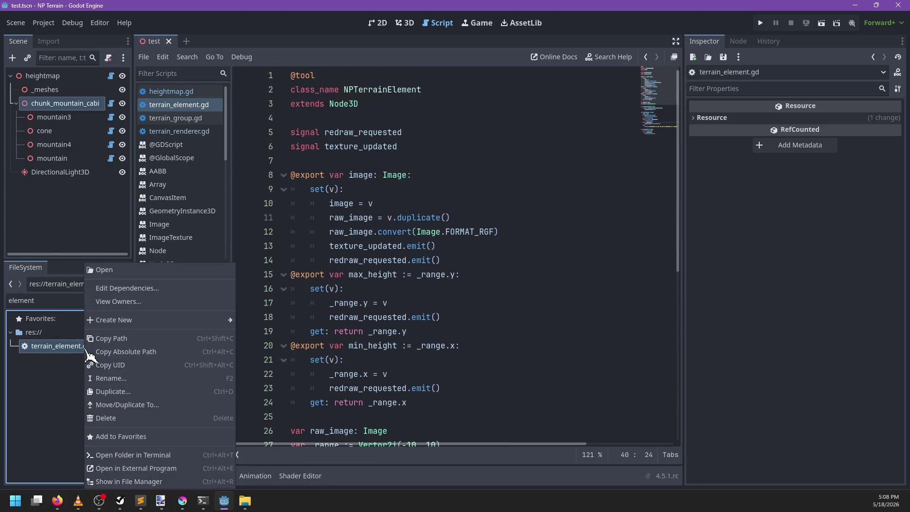
pyautogui.click(45, 345)
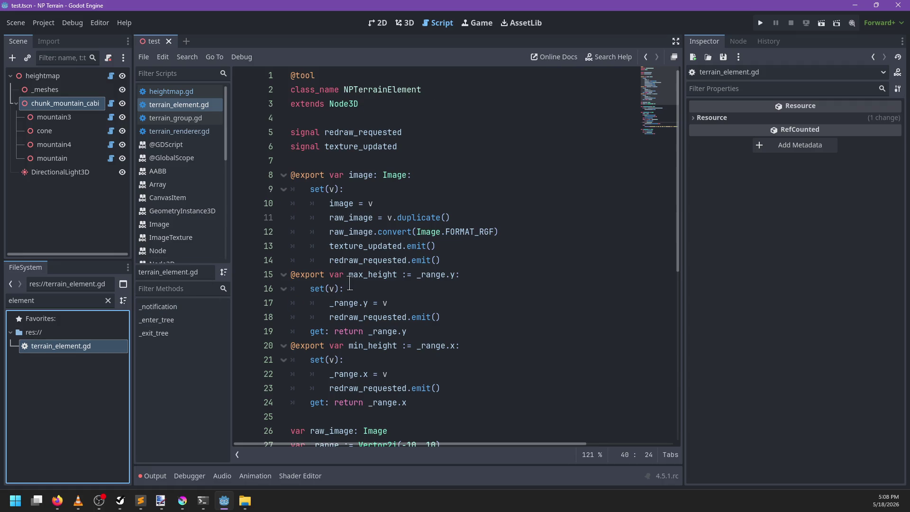
pyautogui.scroll(-2, 383, 118)
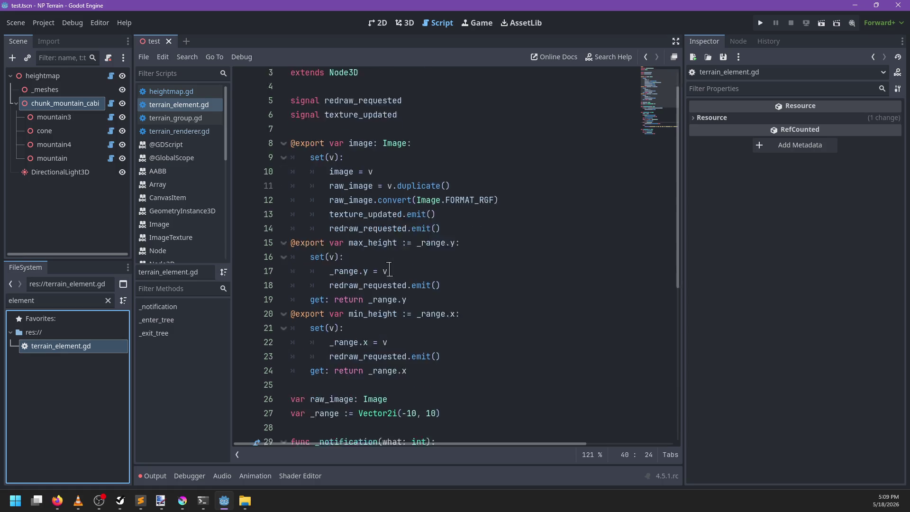
pyautogui.scroll(-6, 468, 328)
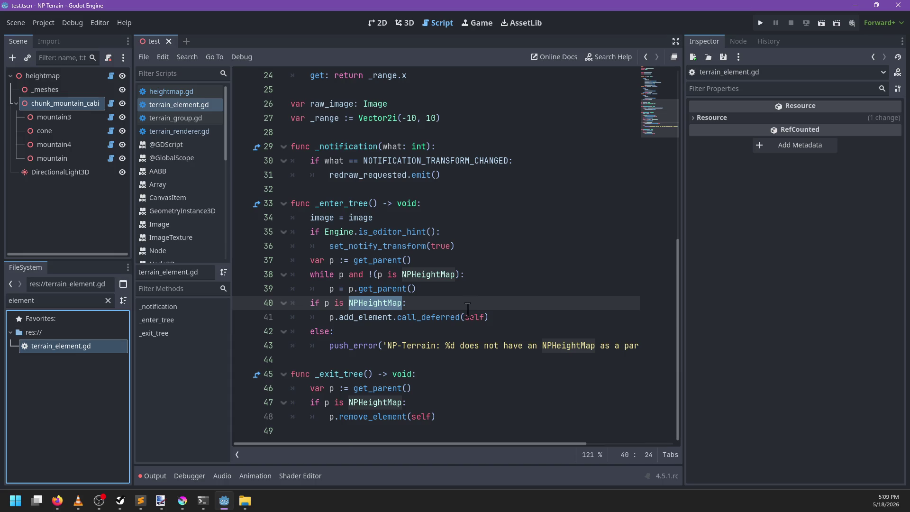
pyautogui.click(465, 415)
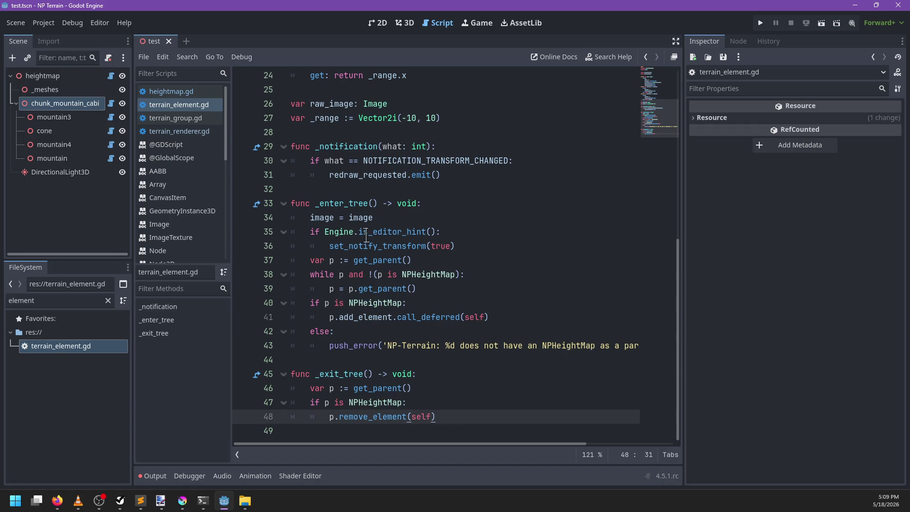
pyautogui.scroll(3, 407, 271)
pyautogui.scroll(3, 417, 289)
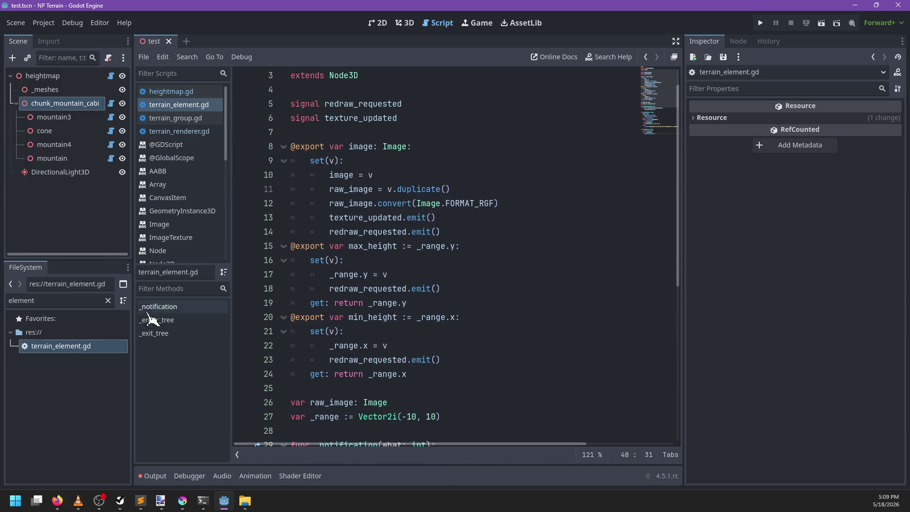
pyautogui.click(76, 359)
pyautogui.click(108, 301)
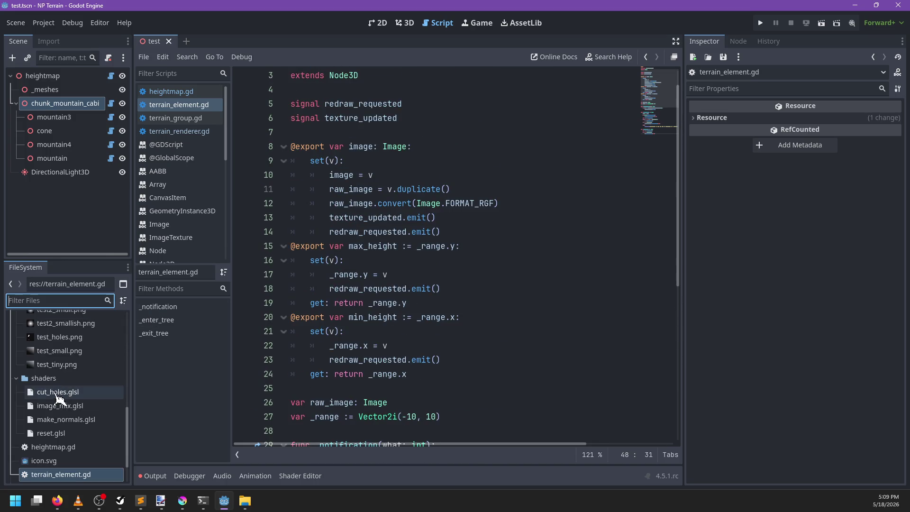
# Collapse the output, render and sample_maps folders and create an 'elements' folder under res://
pyautogui.scroll(5, 71, 398)
pyautogui.click(16, 359)
pyautogui.click(16, 374)
pyautogui.click(16, 387)
pyautogui.rightClick(35, 334)
pyautogui.moveTo(35, 334)
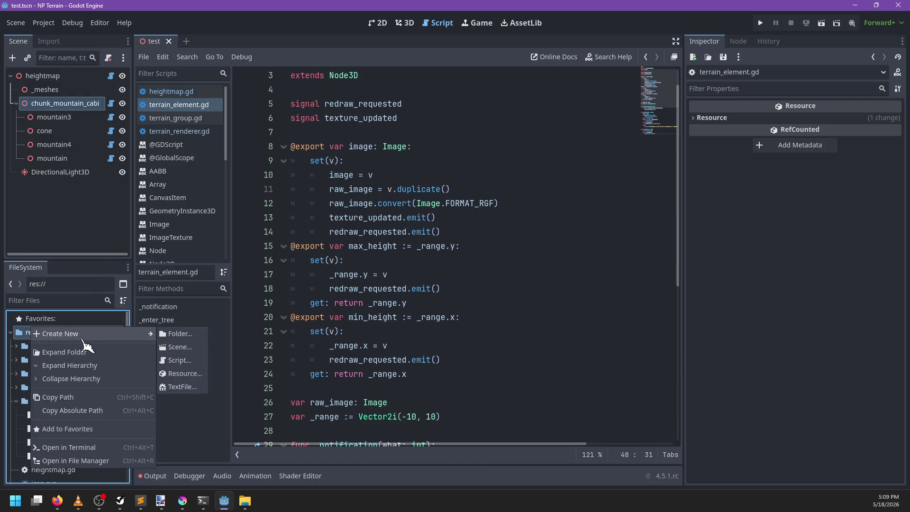
pyautogui.click(189, 334)
pyautogui.write('e')
pyautogui.press('BackSpace')
pyautogui.press('BackSpace')
pyautogui.press('BackSpace')
pyautogui.write('elements')
pyautogui.press('Return')
# Move terrain_element.gd into the elements folder
pyautogui.scroll(-5, 67, 379)
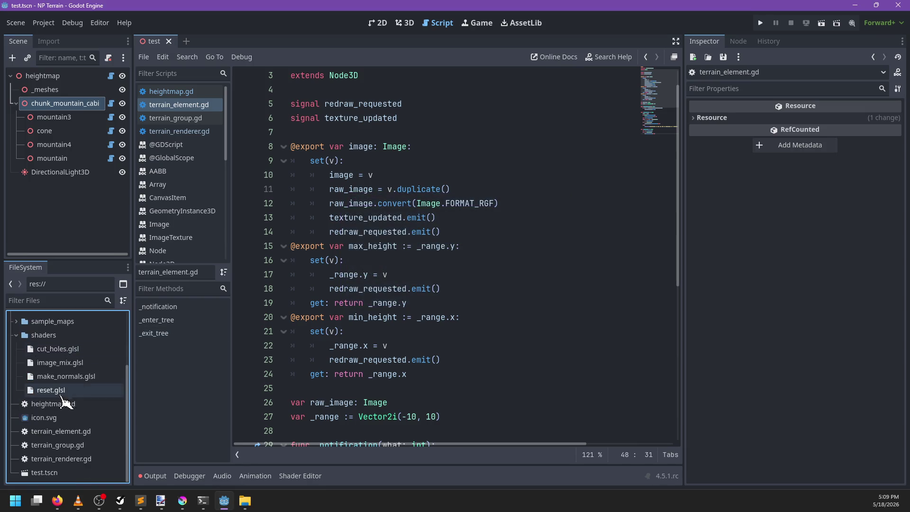
pyautogui.moveTo(61, 431)
pyautogui.mouseDown()
pyautogui.moveTo(113, 402)
pyautogui.moveTo(57, 352)
pyautogui.mouseUp()
pyautogui.scroll(5, 104, 393)
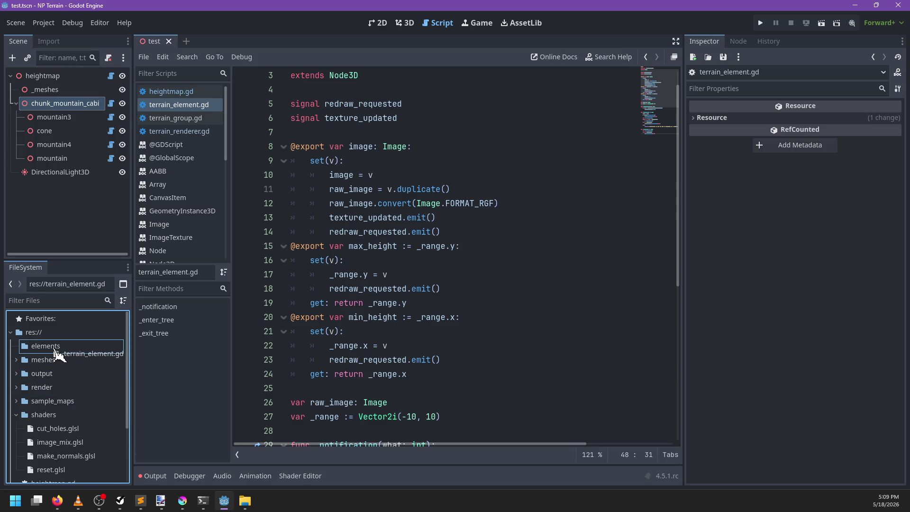
# Create a new script named terrain_stamp.gd inside the elements folder
pyautogui.rightClick(43, 351)
pyautogui.moveTo(111, 290)
pyautogui.click(189, 290)
pyautogui.press('Escape')
pyautogui.rightClick(43, 346)
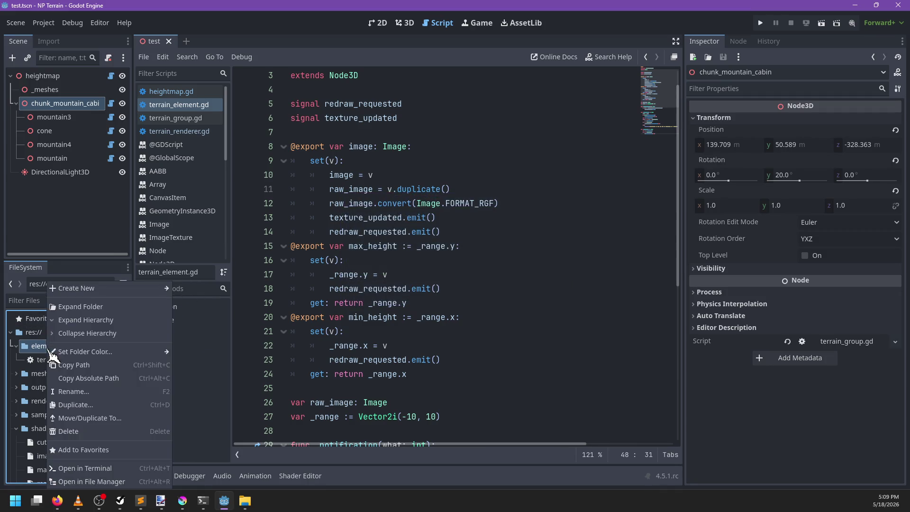
pyautogui.moveTo(161, 289)
pyautogui.click(213, 321)
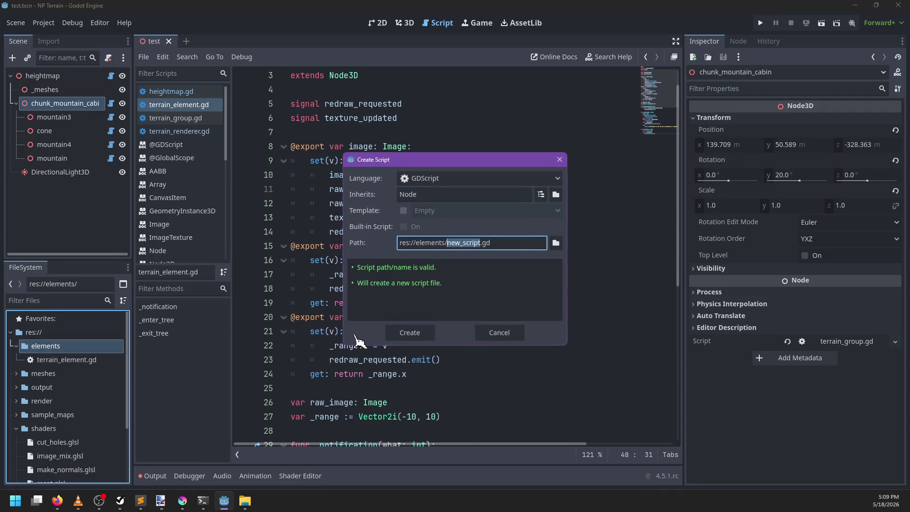
pyautogui.write('terrai')
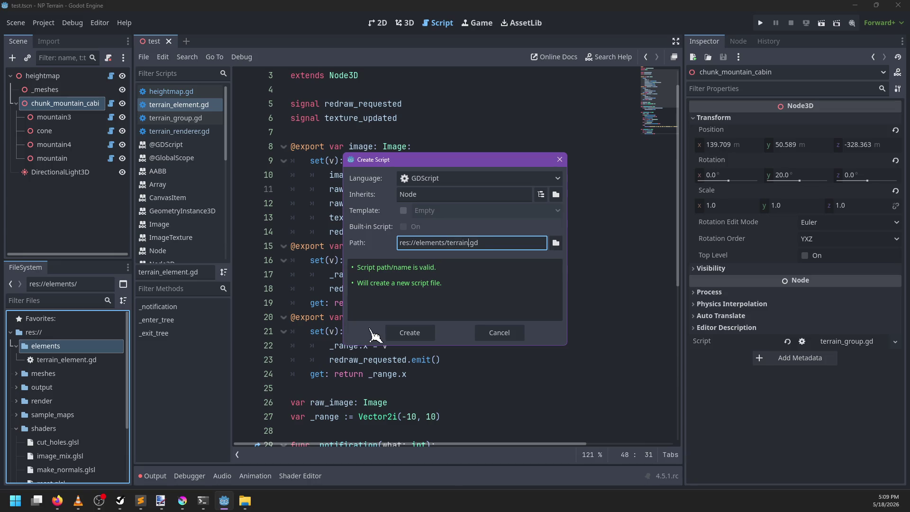
pyautogui.press('Return')
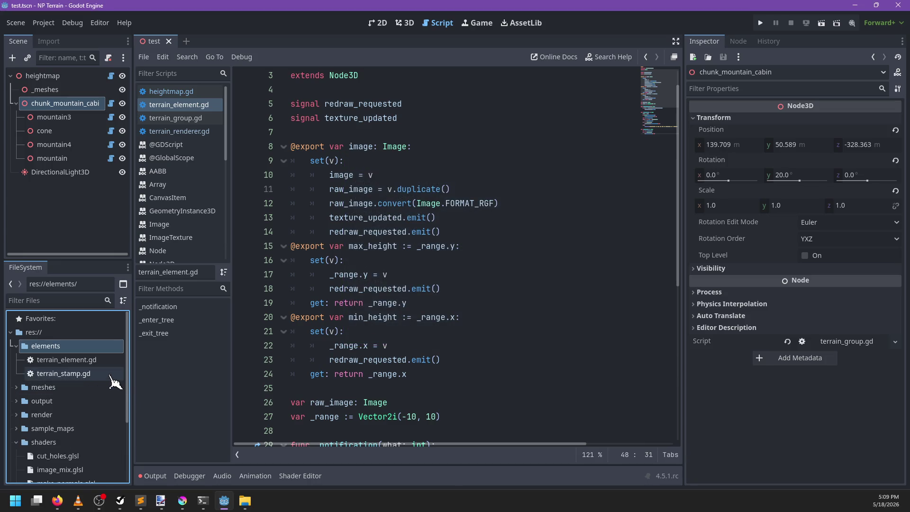
# Open terrain_stamp.gd and start typing 'class_name NP' on its first line
pyautogui.doubleClick(111, 374)
pyautogui.press('Up')
pyautogui.write('class_name ')
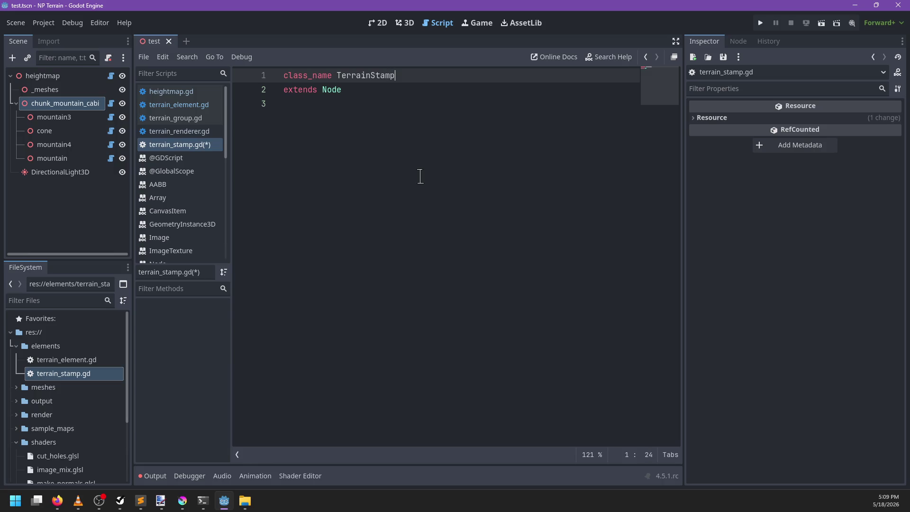
pyautogui.write('NP')
# Save terrain_stamp.gd and change heightmap.gd line 58 from the raw_image check to 'if e is NPTerrainStamp'
pyautogui.hotkey('ctrl', 's')
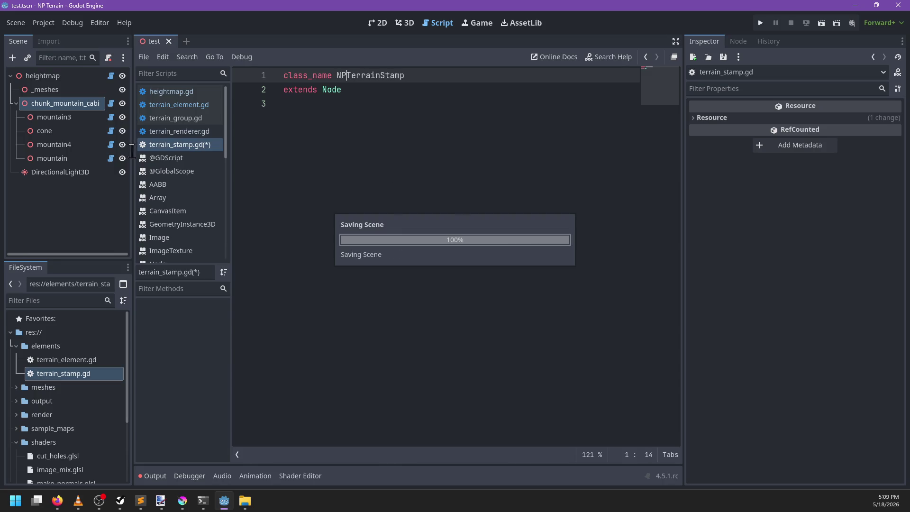
pyautogui.click(112, 76)
pyautogui.scroll(-10, 387, 289)
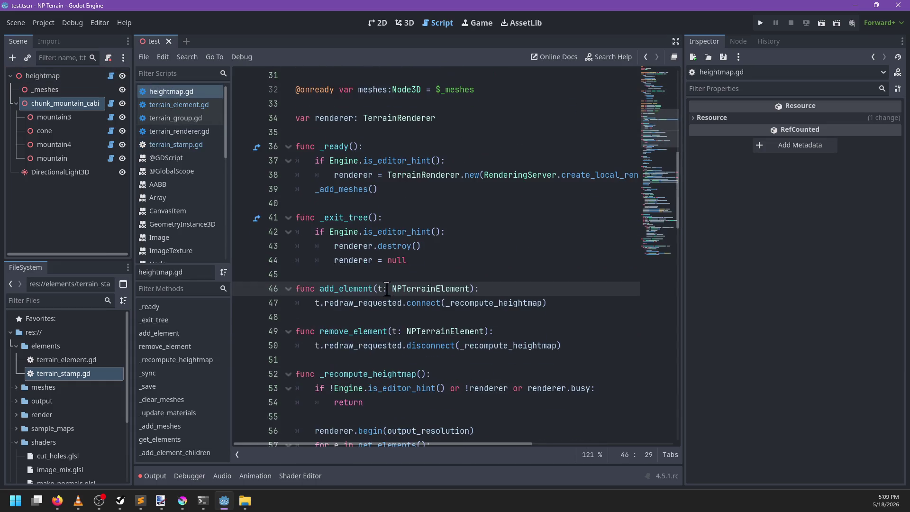
pyautogui.scroll(-2, 430, 236)
pyautogui.scroll(-2, 332, 237)
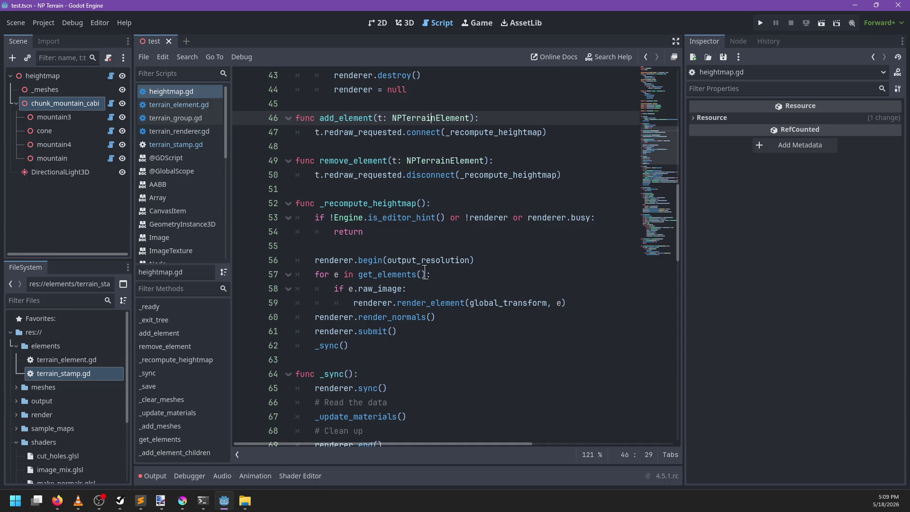
pyautogui.doubleClick(385, 288)
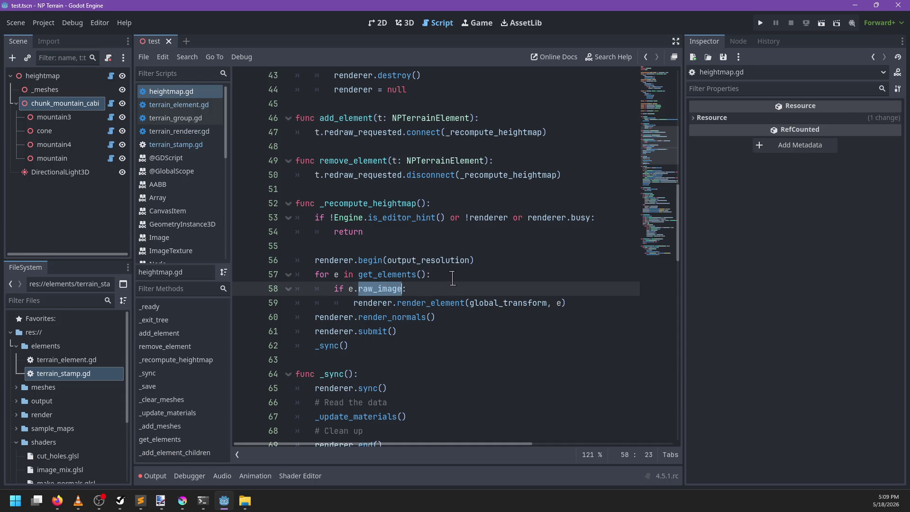
pyautogui.press('BackSpace')
pyautogui.press('BackSpace')
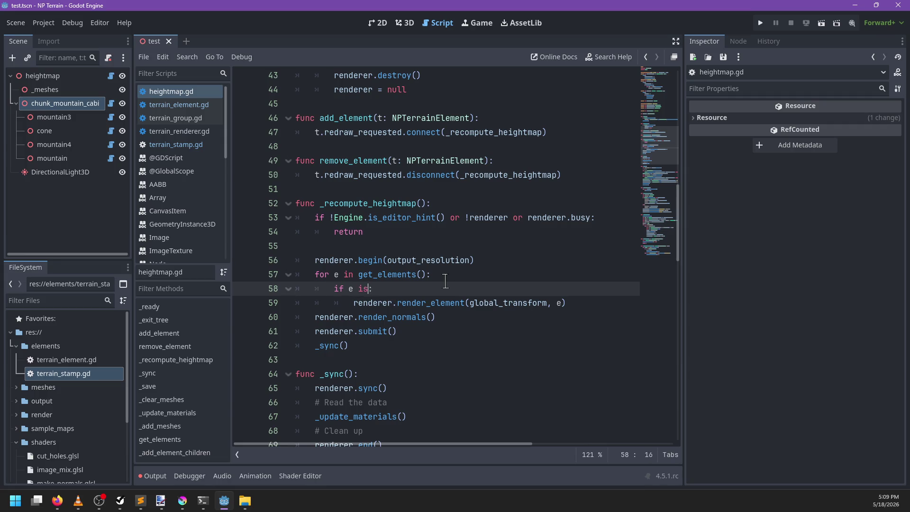
pyautogui.write('PTerrainSt')
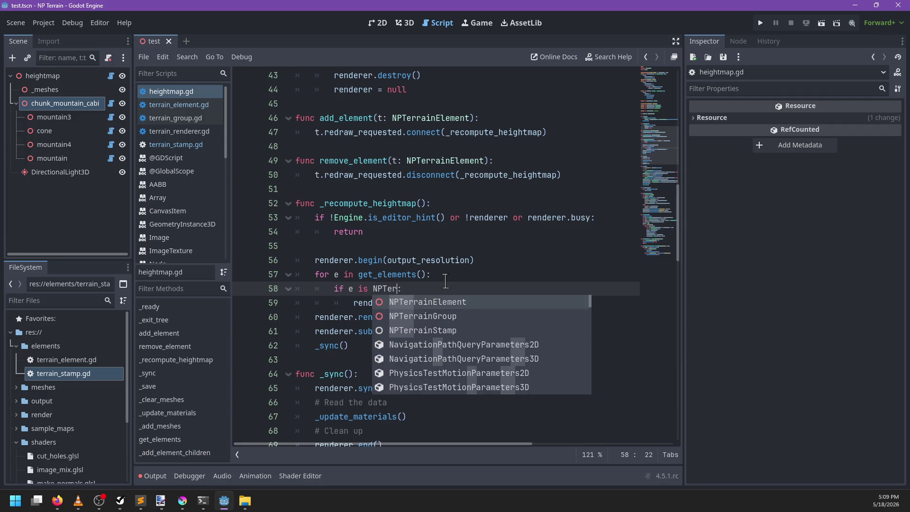
pyautogui.press('Return')
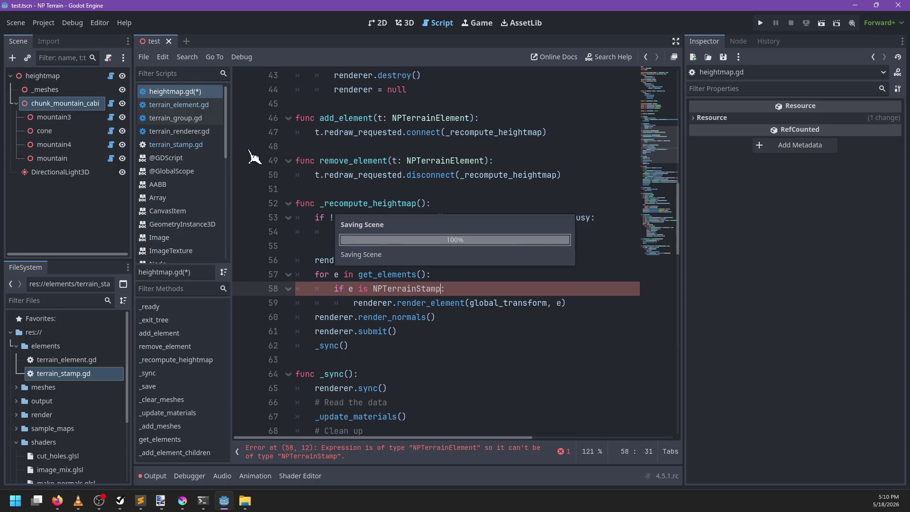
# Save heightmap.gd and change terrain_stamp.gd's base class from Node to NPTerrainElement
pyautogui.click(214, 145)
pyautogui.hotkey('ctrl', 's')
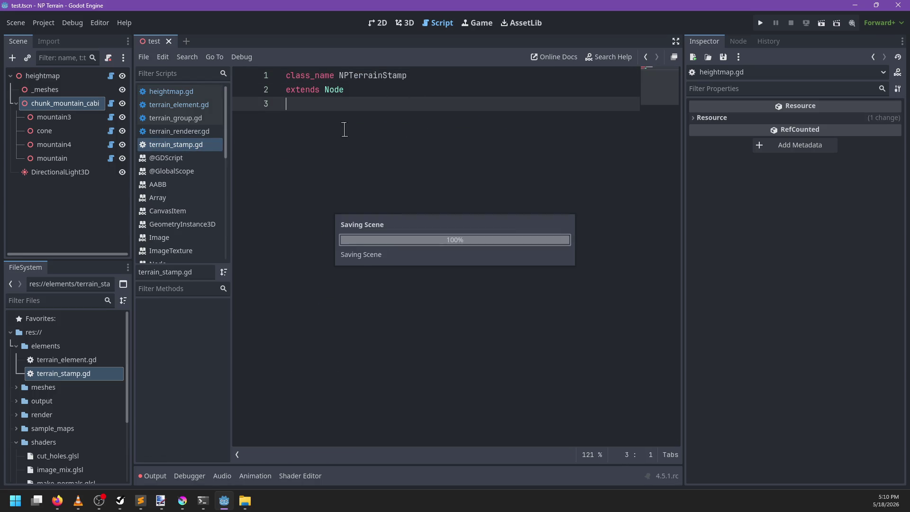
pyautogui.click(363, 94)
pyautogui.press('BackSpace')
pyautogui.press('BackSpace')
pyautogui.press('BackSpace')
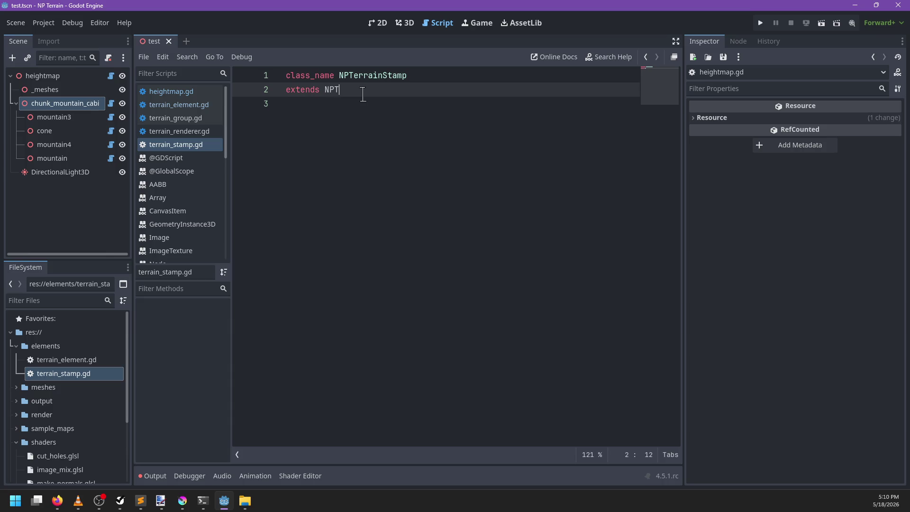
pyautogui.write('e')
pyautogui.press('Return')
pyautogui.press('Return')
pyautogui.press('Return')
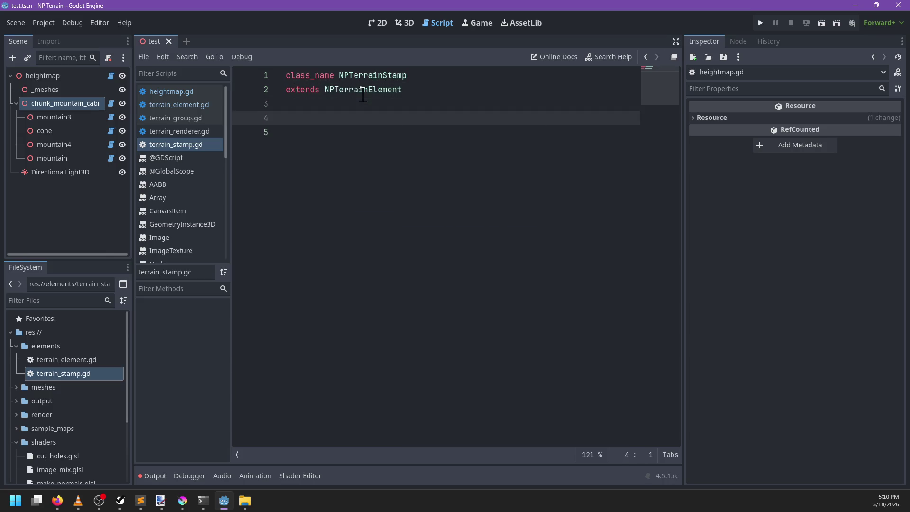
pyautogui.click(211, 105)
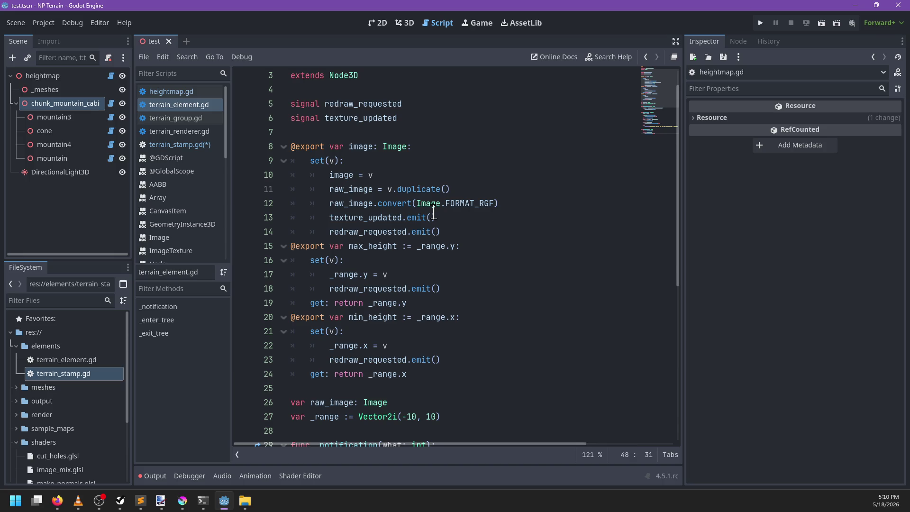
pyautogui.scroll(-2, 432, 217)
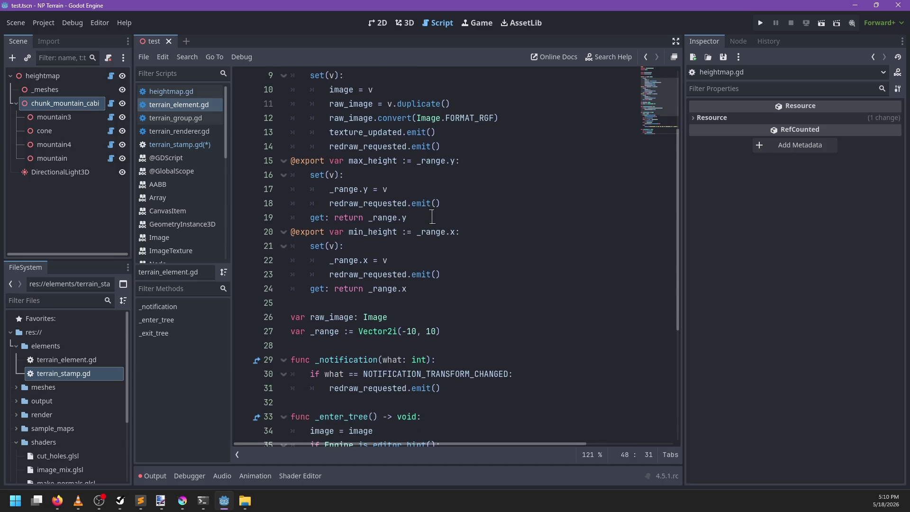
# Change chunk_mountain_cabin's node type to NPTerrainStamp, save the scene and inspect the node
pyautogui.click(71, 120)
pyautogui.keyDown('shift'); pyautogui.click(76, 159); pyautogui.keyUp('shift')
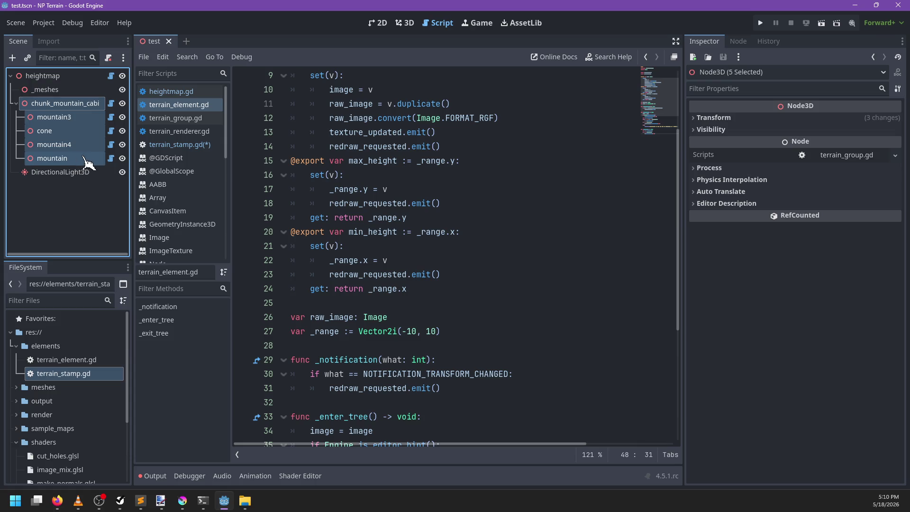
pyautogui.rightClick(86, 158)
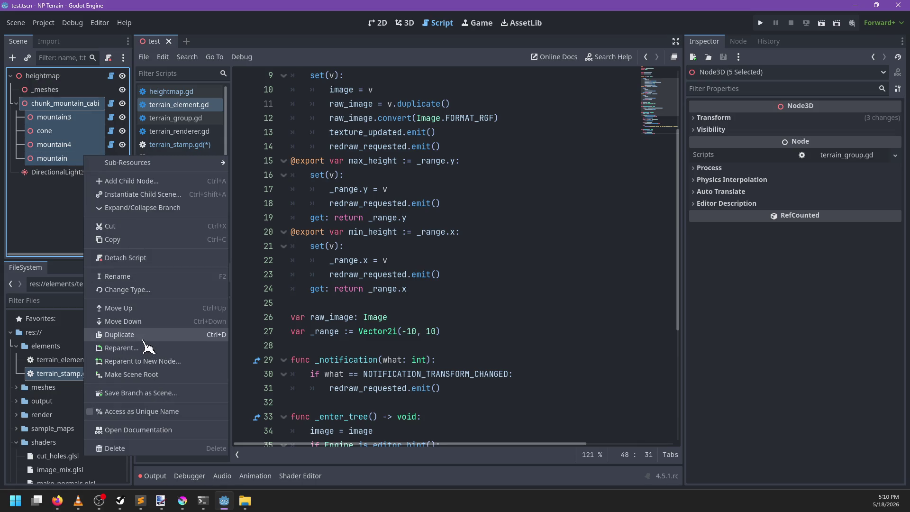
pyautogui.click(136, 291)
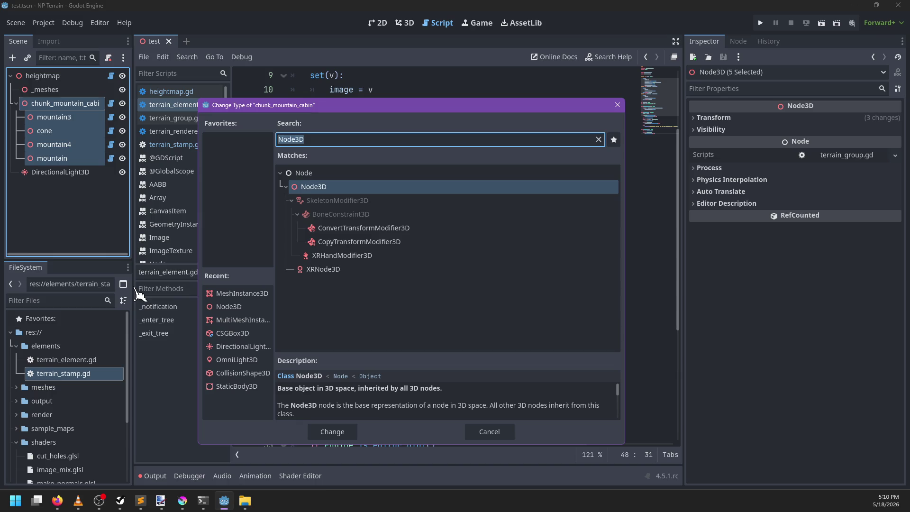
pyautogui.write('NPTr')
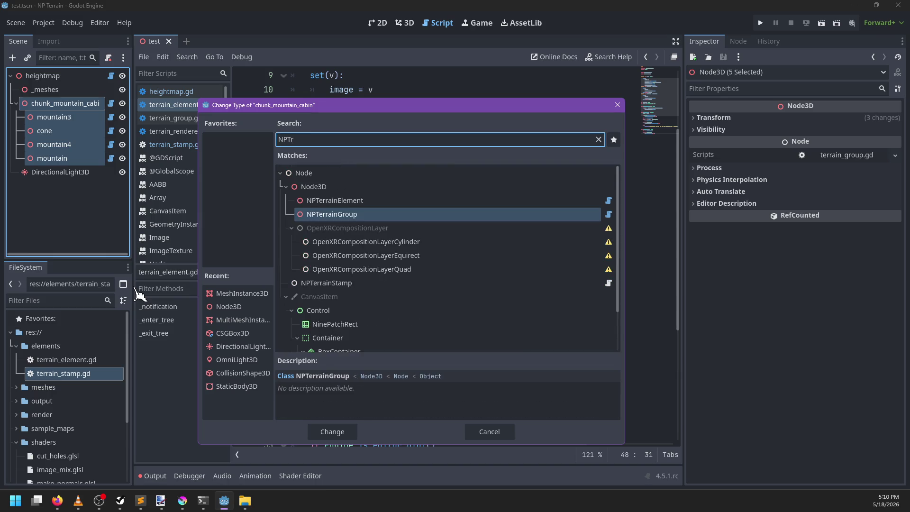
pyautogui.write('errain')
pyautogui.press('Down')
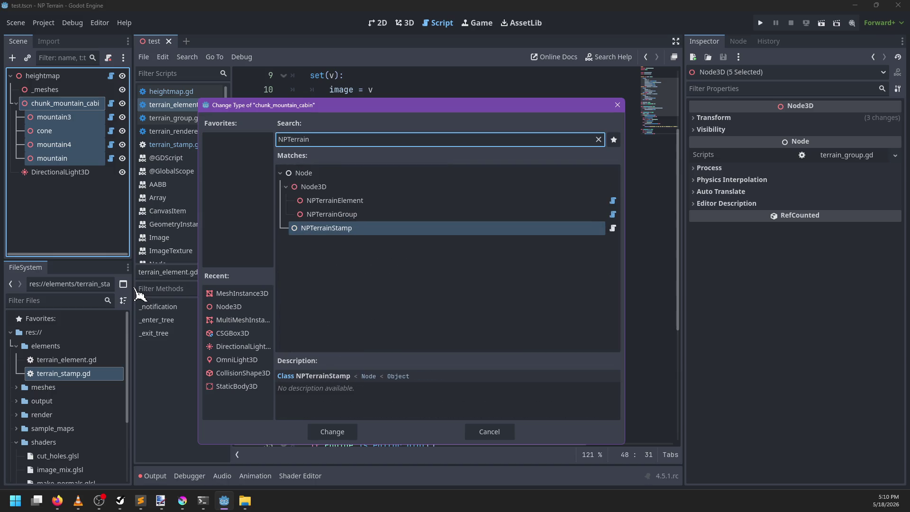
pyautogui.press('Return')
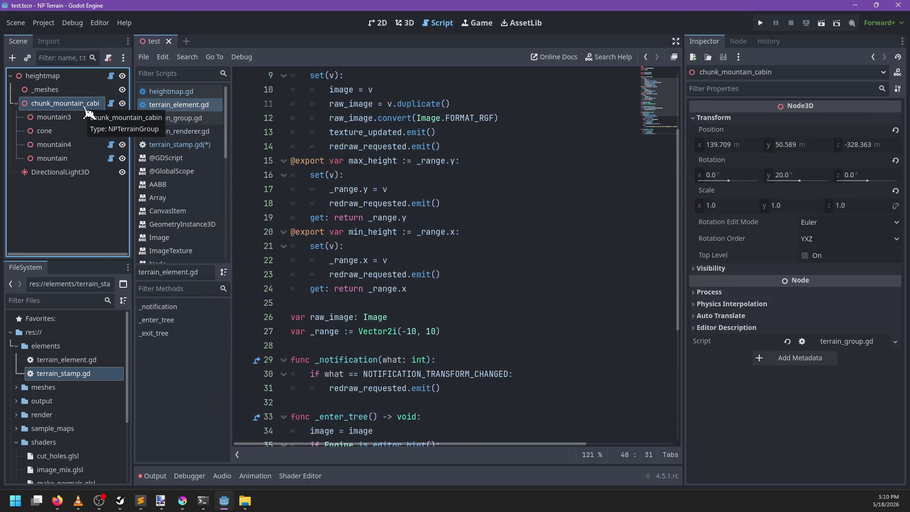
pyautogui.hotkey('ctrl', 's')
pyautogui.doubleClick(74, 103)
pyautogui.press('Escape')
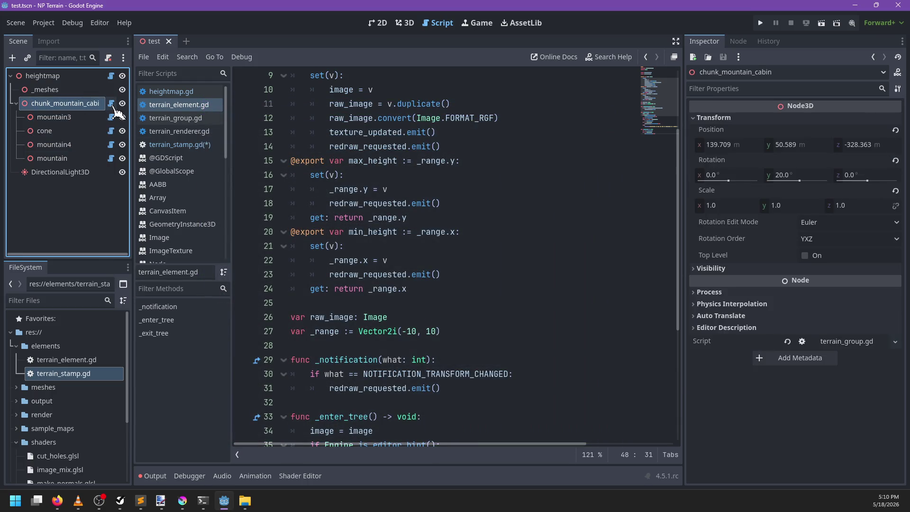
# Change the type of mountain3, cone, mountain4 and mountain to NPTerrainStamp
pyautogui.click(88, 118)
pyautogui.keyDown('shift'); pyautogui.click(69, 158); pyautogui.keyUp('shift')
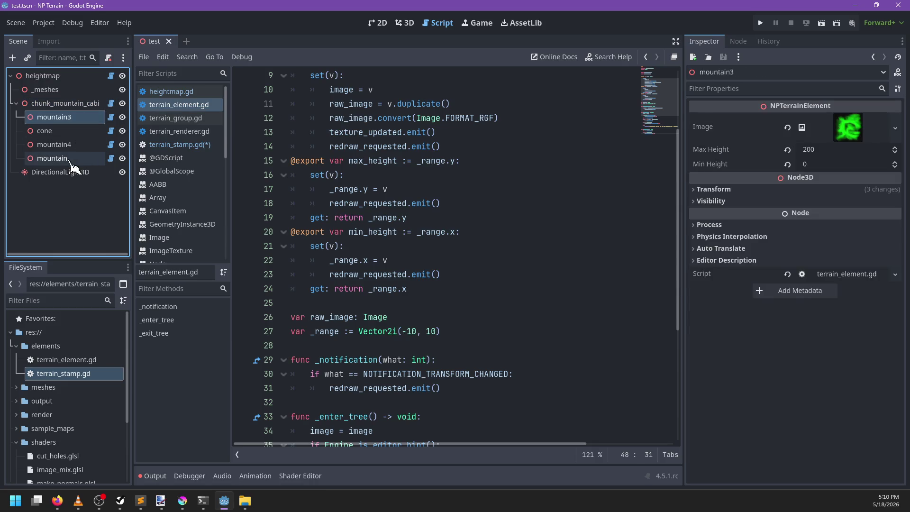
pyautogui.rightClick(69, 159)
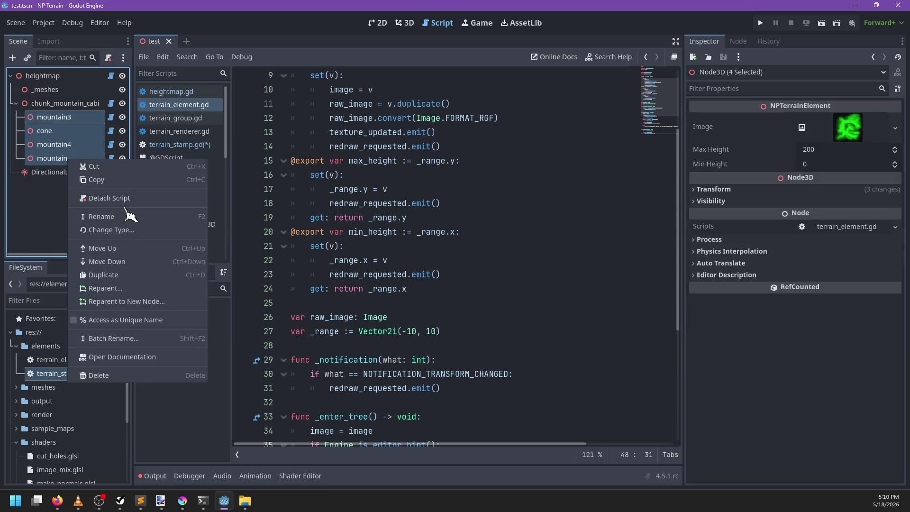
pyautogui.click(123, 231)
pyautogui.write('NPTerrain')
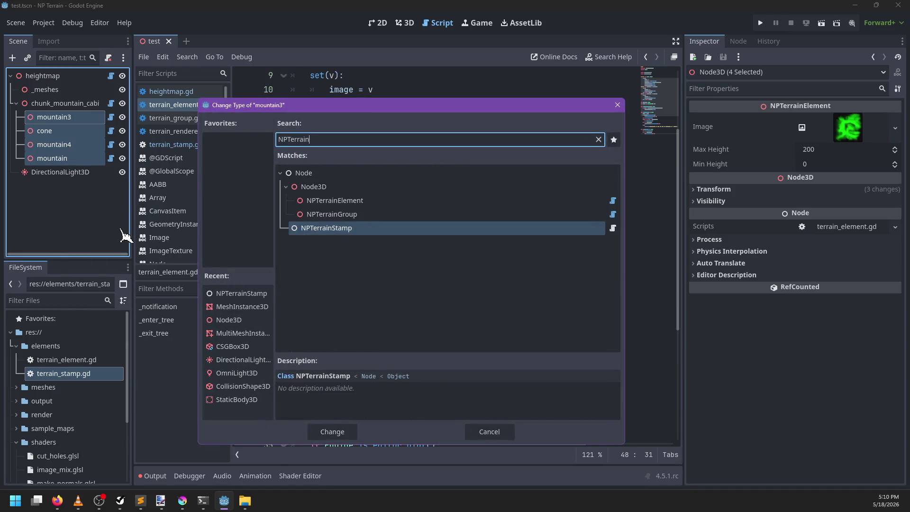
pyautogui.press('Return')
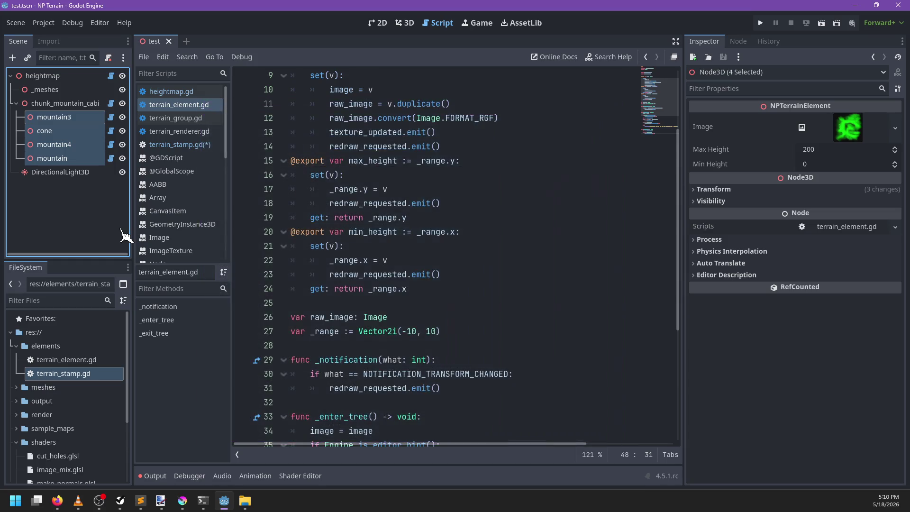
# Save the test scene and bring up terrain_stamp.gd in the script editor
pyautogui.scroll(3, 395, 222)
pyautogui.hotkey('ctrl', 's')
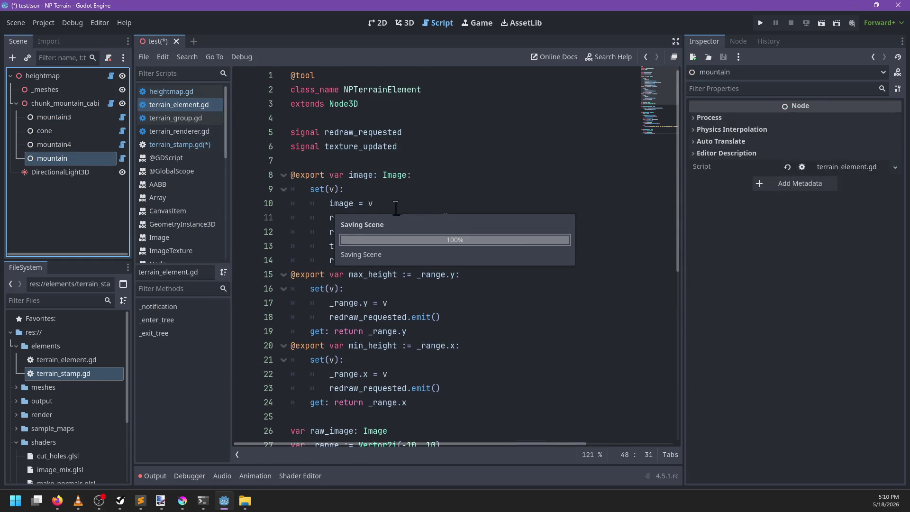
pyautogui.click(177, 145)
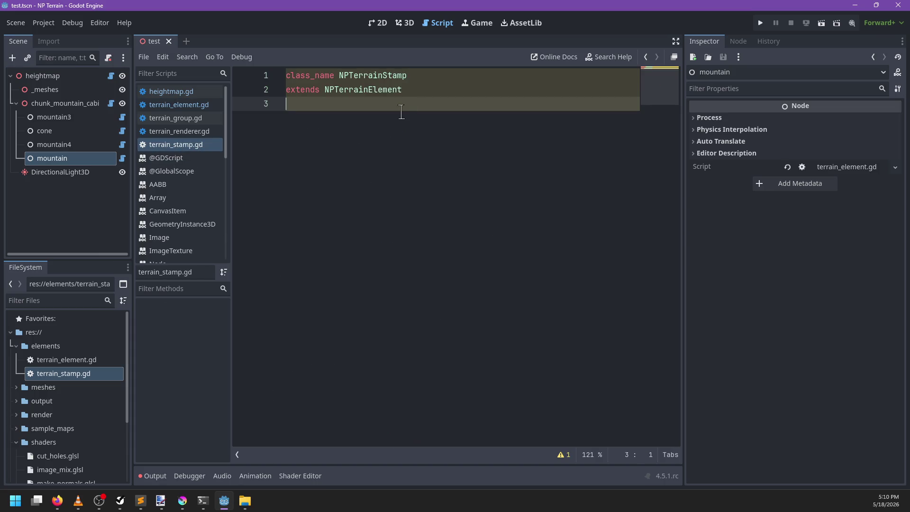
pyautogui.click(185, 108)
pyautogui.click(176, 145)
pyautogui.press('Return')
pyautogui.press('Up')
pyautogui.write('@too')
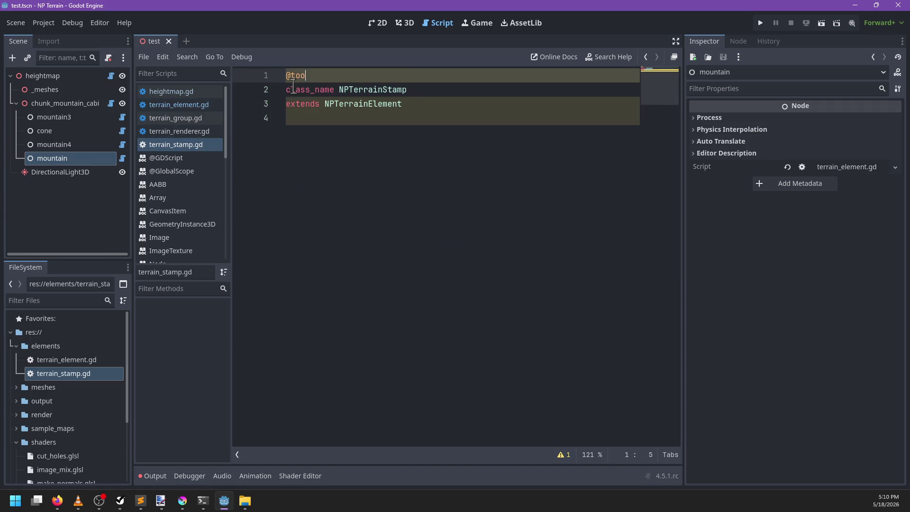
pyautogui.write('l')
pyautogui.hotkey('ctrl', 's')
pyautogui.click(311, 188)
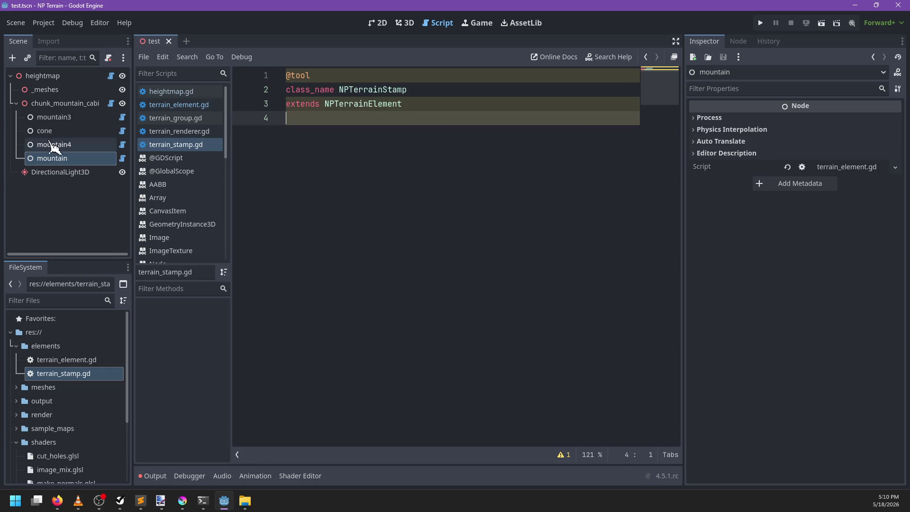
pyautogui.click(53, 117)
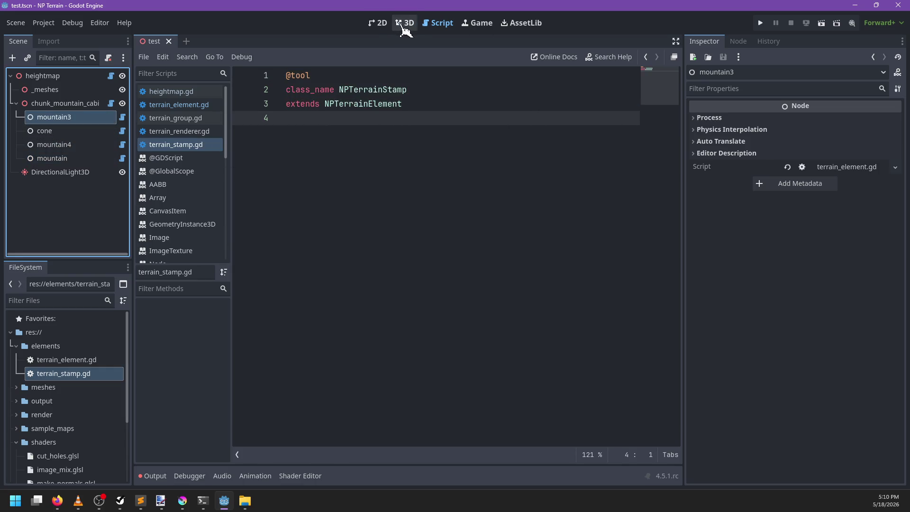
# Switch to the 3D view and close the test scene tab
pyautogui.click(403, 23)
pyautogui.click(377, 23)
pyautogui.click(406, 22)
pyautogui.scroll(-3, 377, 179)
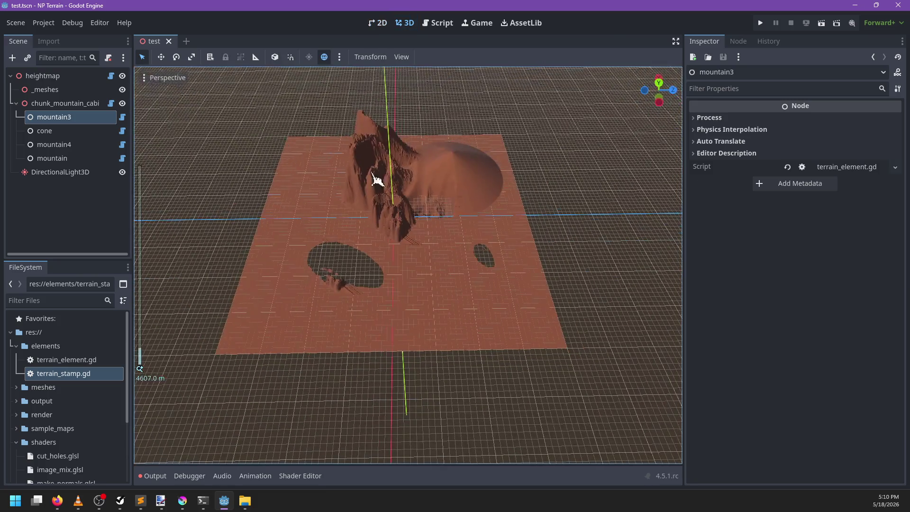
pyautogui.click(62, 104)
pyautogui.click(60, 118)
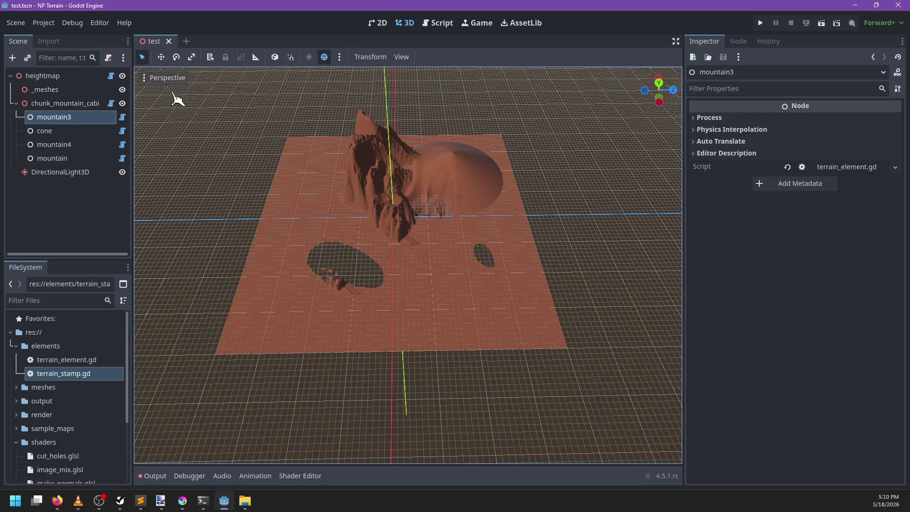
pyautogui.click(169, 41)
# Filter FileSystem for 'test', reopen test.tscn and open mountain3's attached script
pyautogui.click(55, 301)
pyautogui.write('test')
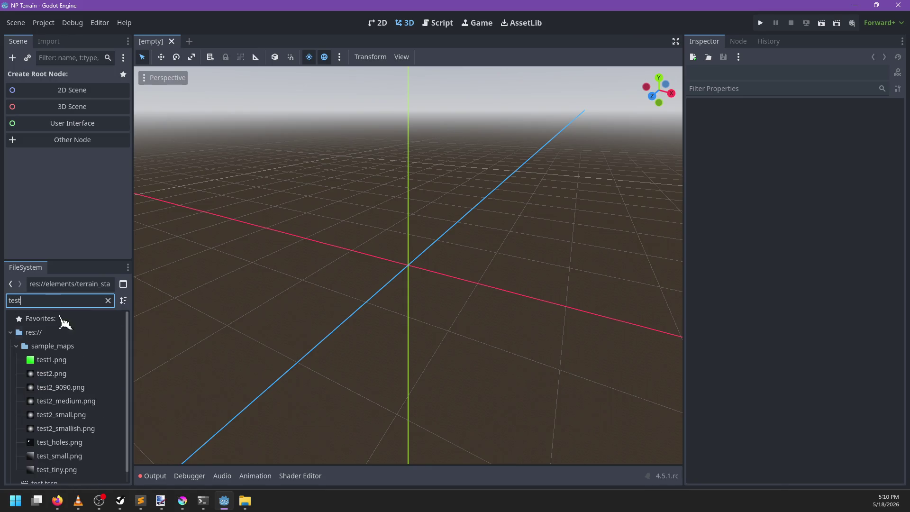
pyautogui.scroll(-1, 66, 427)
pyautogui.doubleClick(45, 472)
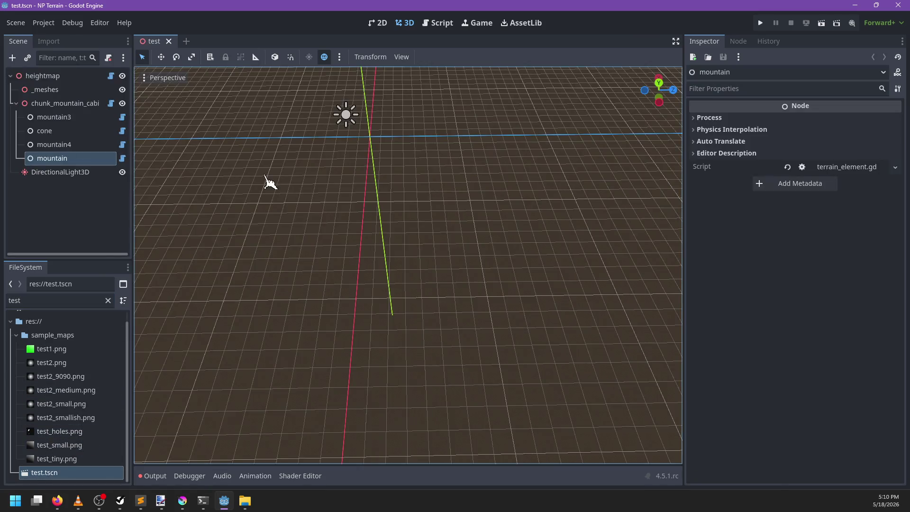
pyautogui.scroll(-5, 382, 237)
pyautogui.click(53, 117)
pyautogui.click(122, 117)
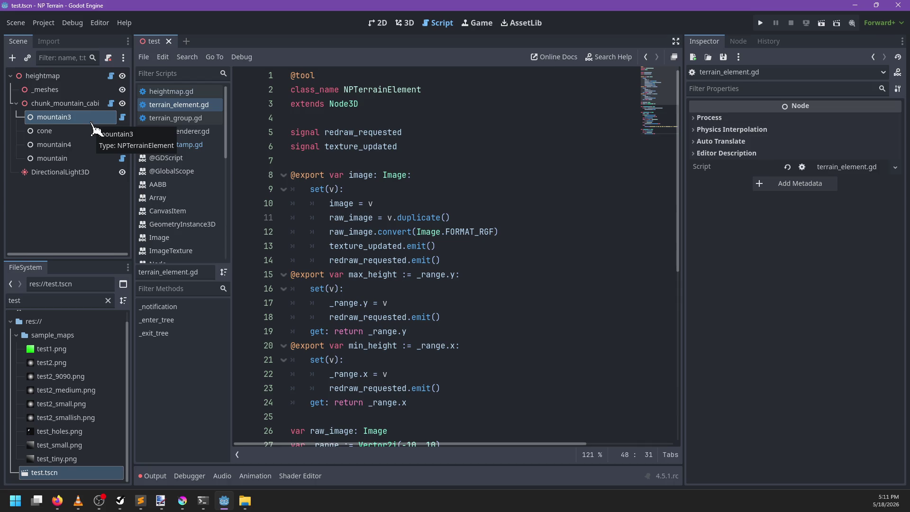
# Filter FileSystem for 'stamp' and drag terrain_stamp.gd onto mountain3, cone, mountain4 and mountain
pyautogui.doubleClick(59, 301)
pyautogui.write('stamp')
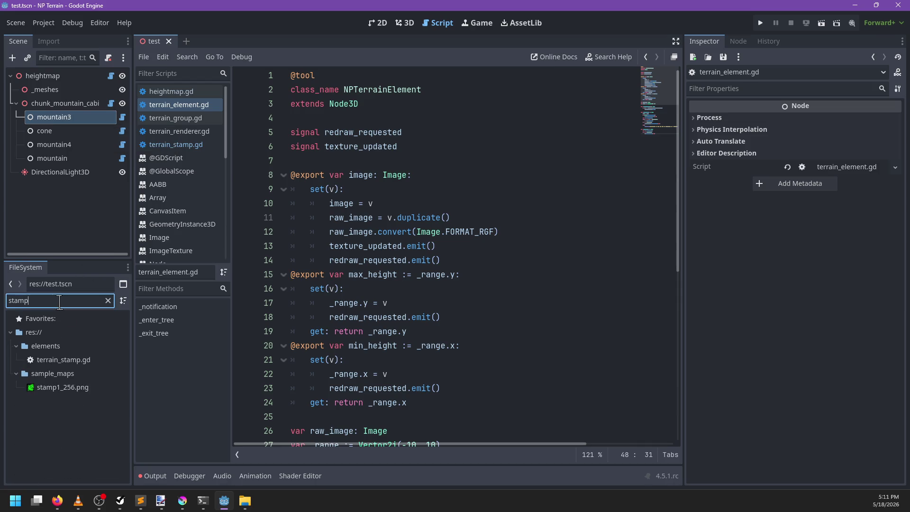
pyautogui.moveTo(50, 360)
pyautogui.mouseDown()
pyautogui.moveTo(38, 367)
pyautogui.moveTo(116, 148)
pyautogui.moveTo(95, 118)
pyautogui.mouseUp()
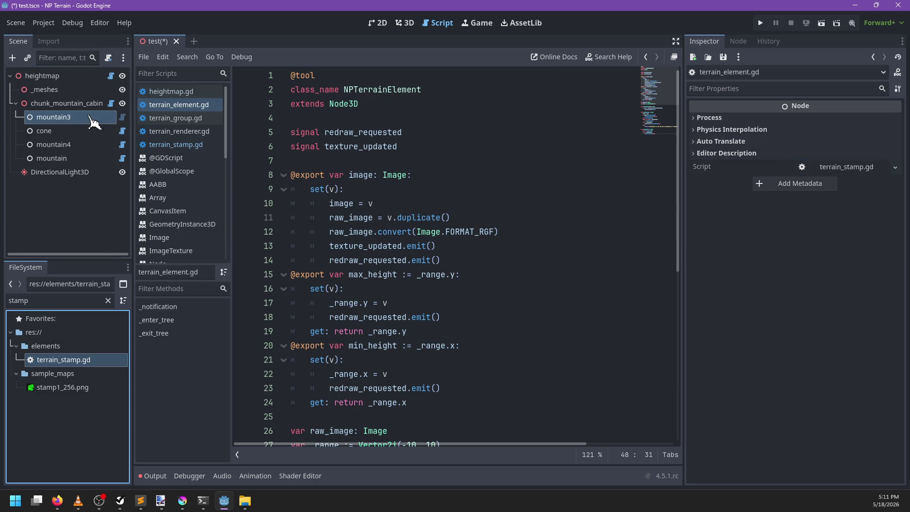
pyautogui.moveTo(67, 360)
pyautogui.mouseDown()
pyautogui.moveTo(109, 162)
pyautogui.moveTo(100, 142)
pyautogui.mouseUp()
pyautogui.moveTo(102, 360)
pyautogui.mouseDown()
pyautogui.moveTo(101, 157)
pyautogui.moveTo(91, 178)
pyautogui.mouseUp()
pyautogui.moveTo(95, 360); pyautogui.dragTo(78, 161)
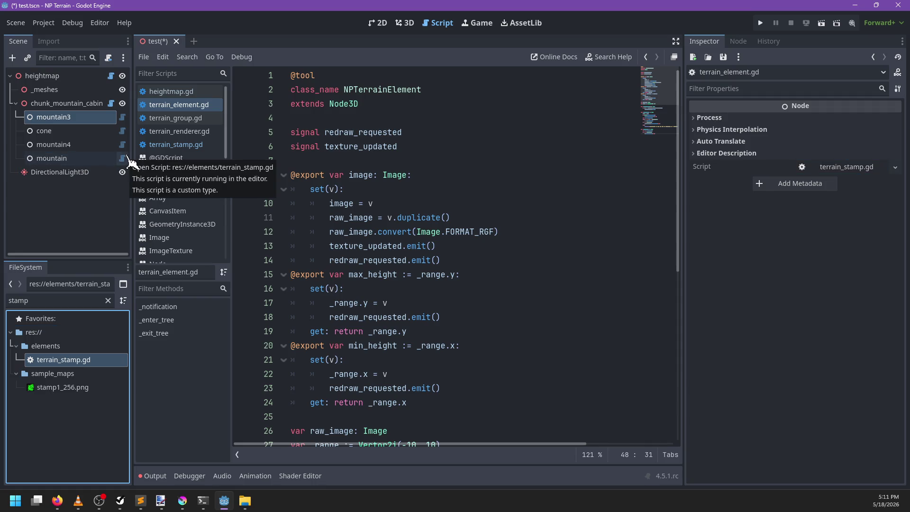
# Save, close the test scene and reopen test.tscn from a 'test' file filter
pyautogui.hotkey('ctrl', 's')
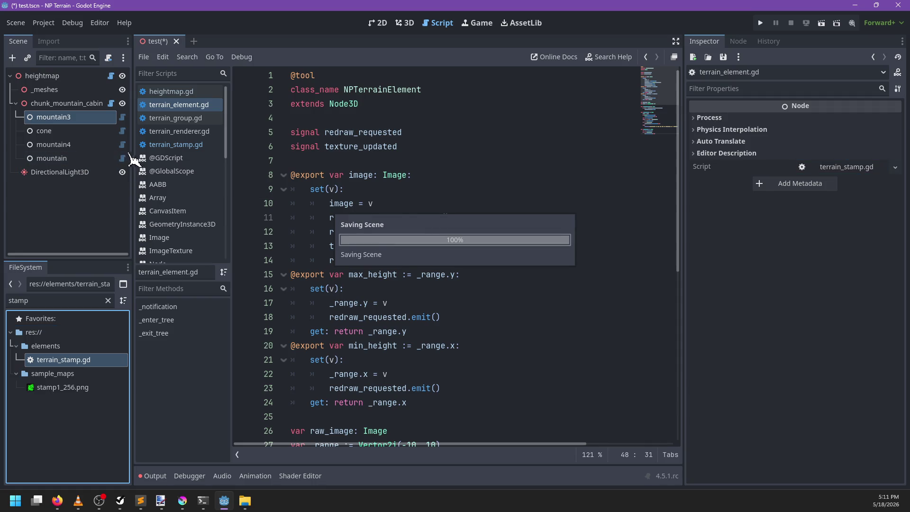
pyautogui.click(169, 41)
pyautogui.click(404, 22)
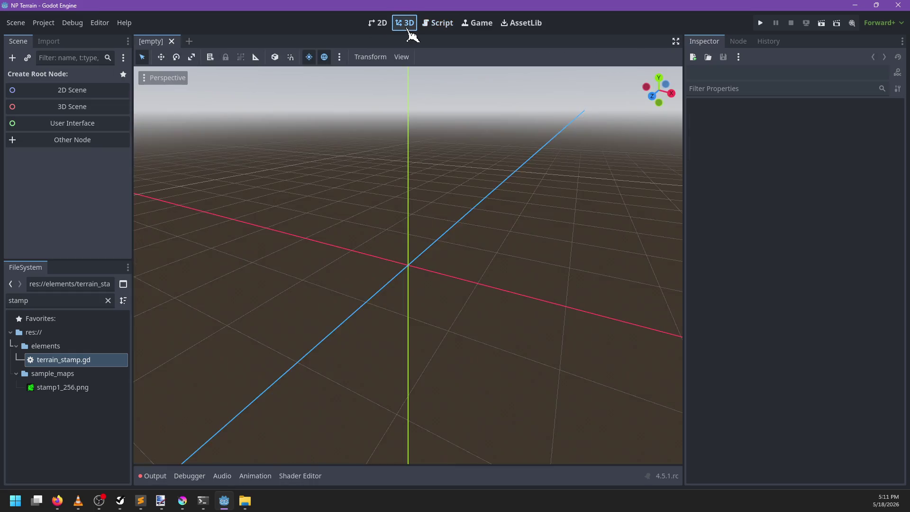
pyautogui.doubleClick(19, 300)
pyautogui.write('test')
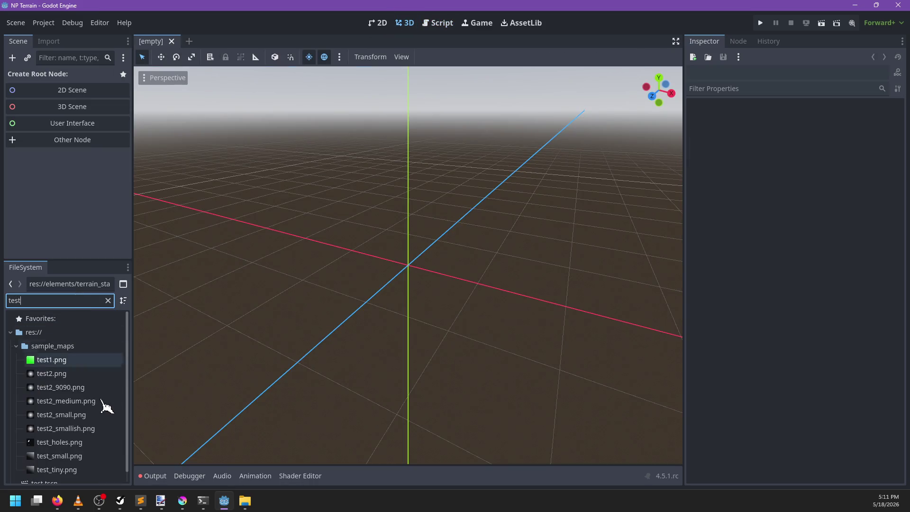
pyautogui.scroll(-1, 106, 423)
pyautogui.doubleClick(44, 474)
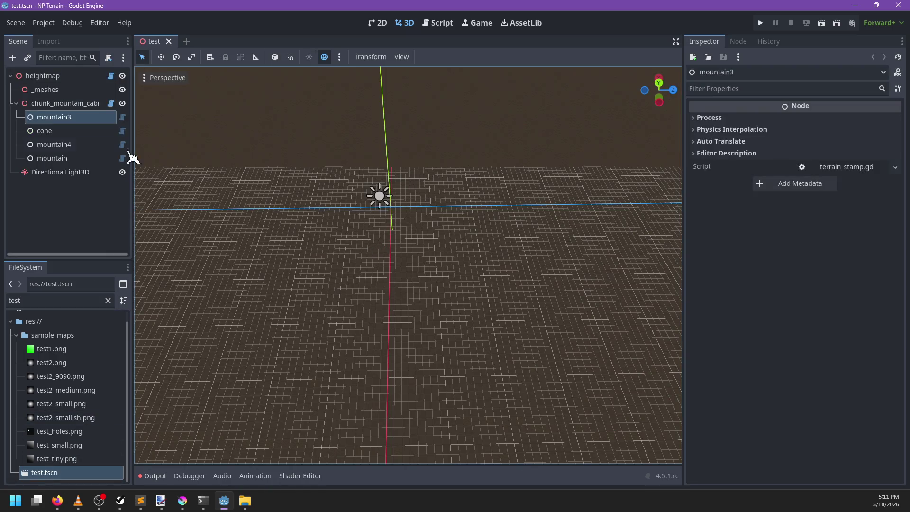
# Open mountain3's terrain_stamp.gd script and jump to its NPTerrainElement parent script
pyautogui.click(86, 124)
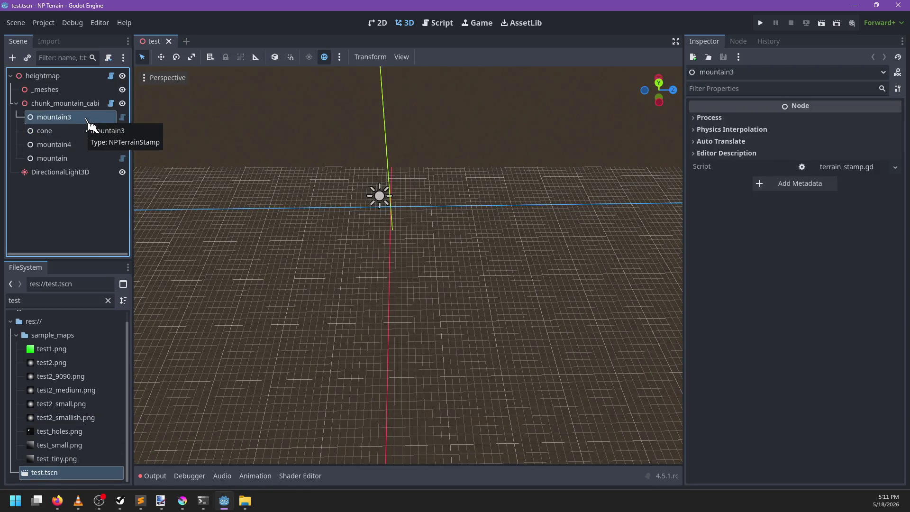
pyautogui.click(122, 117)
pyautogui.keyDown('ctrl'); pyautogui.click(377, 104); pyautogui.keyUp('ctrl')
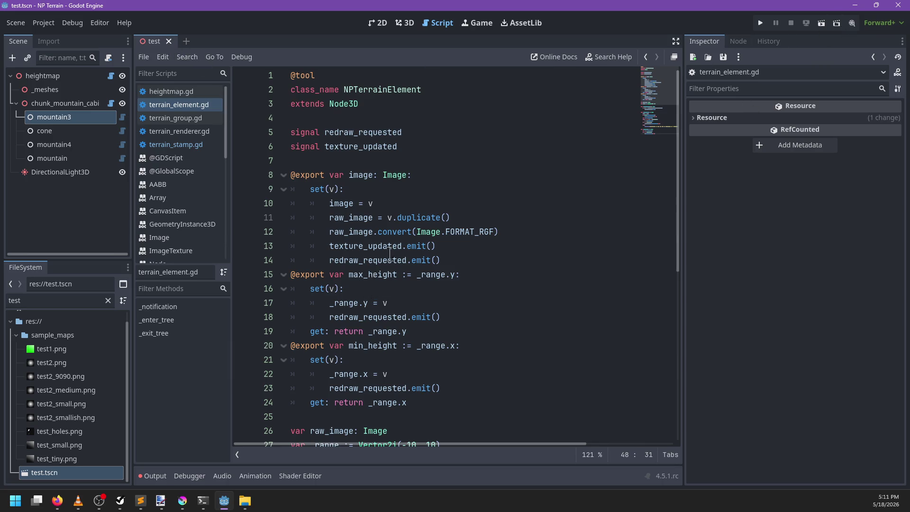
# Remove the var raw_image declaration from terrain_element.gd, keeping the export block
pyautogui.scroll(-3, 427, 245)
pyautogui.moveTo(430, 281)
pyautogui.mouseDown()
pyautogui.moveTo(424, 308)
pyautogui.moveTo(421, 158)
pyautogui.mouseUp()
pyautogui.press('Delete')
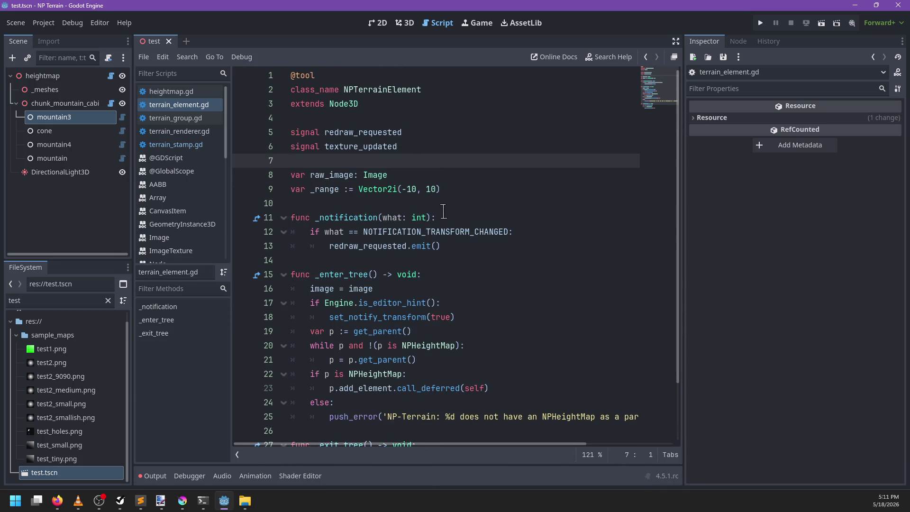
pyautogui.hotkey('ctrl', 'z')
pyautogui.scroll(-3, 444, 276)
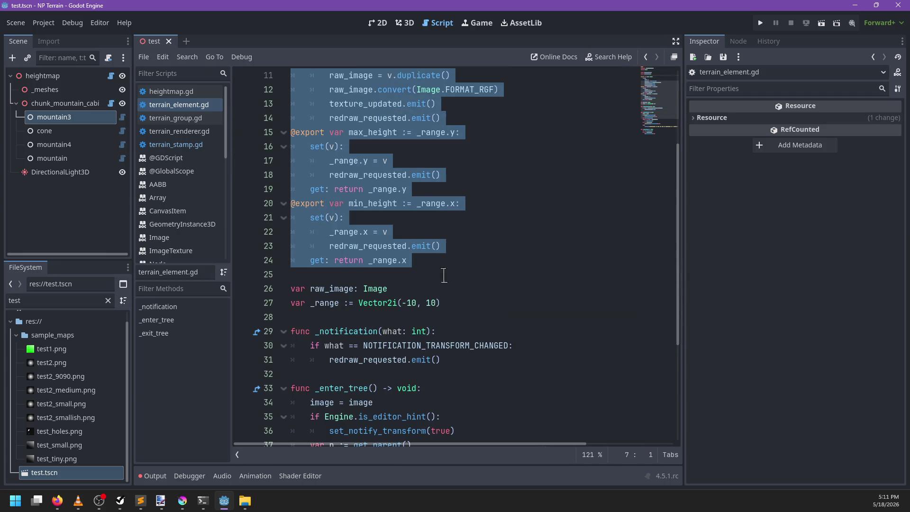
pyautogui.click(405, 291)
pyautogui.scroll(3, 437, 289)
pyautogui.scroll(-2, 437, 288)
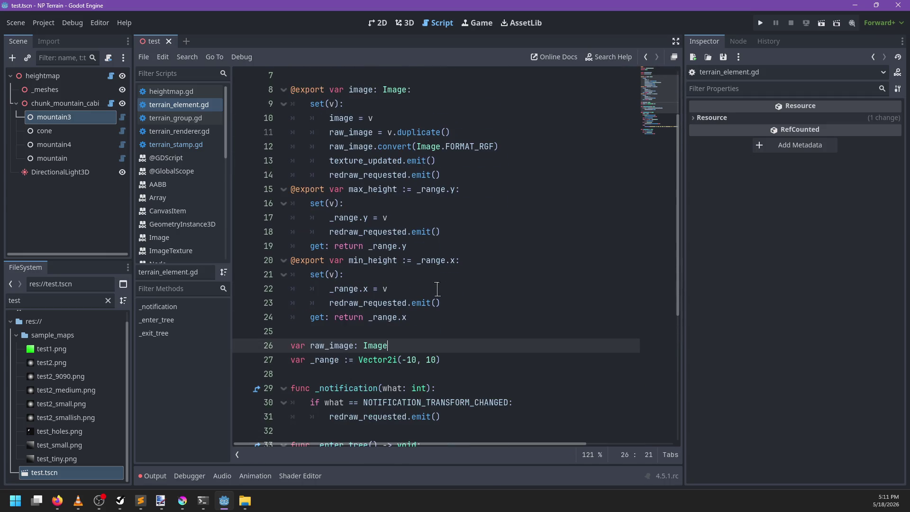
pyautogui.hotkey('shift', 'Home')
pyautogui.press('BackSpace')
pyautogui.press('BackSpace')
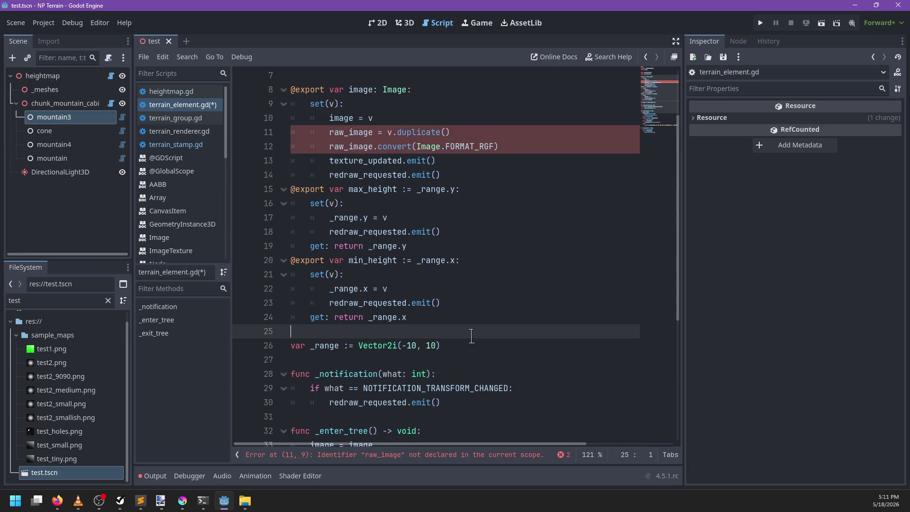
# Delete the remaining raw_image duplicate and convert lines
pyautogui.moveTo(512, 145); pyautogui.dragTo(510, 122)
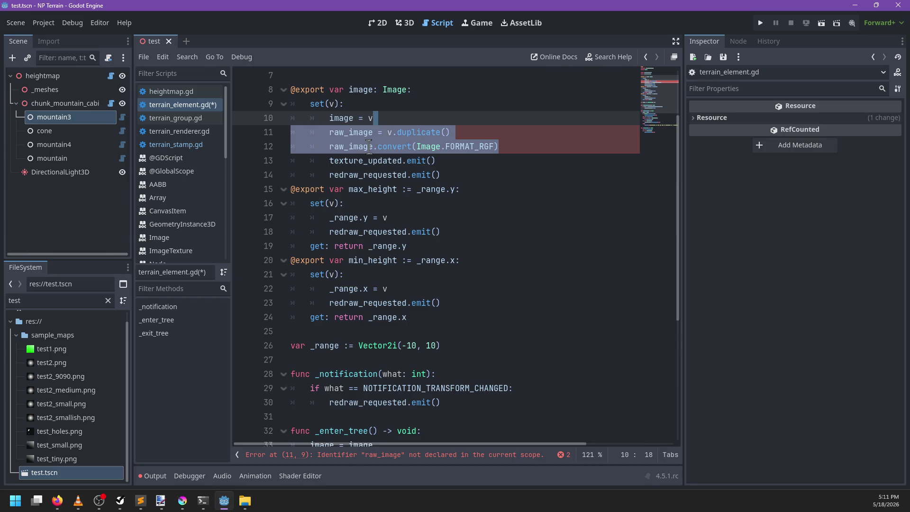
pyautogui.press('BackSpace')
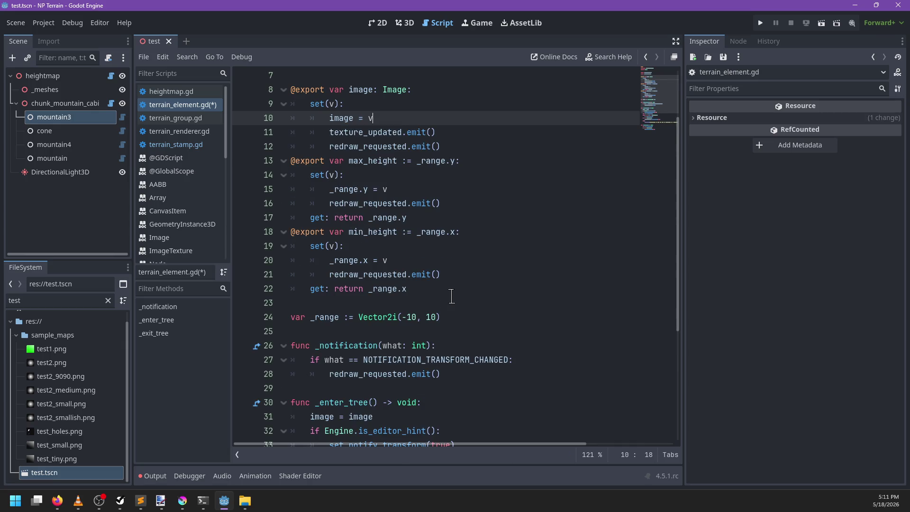
pyautogui.hotkey('ctrl', 'z')
pyautogui.hotkey('ctrl', 'z')
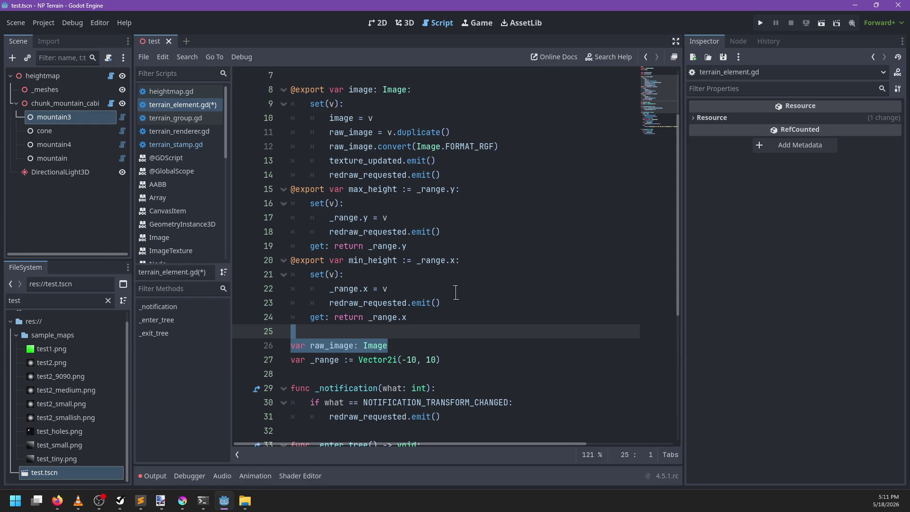
pyautogui.hotkey('ctrl', 'shift', 'z')
pyautogui.hotkey('ctrl', 'shift', 'z')
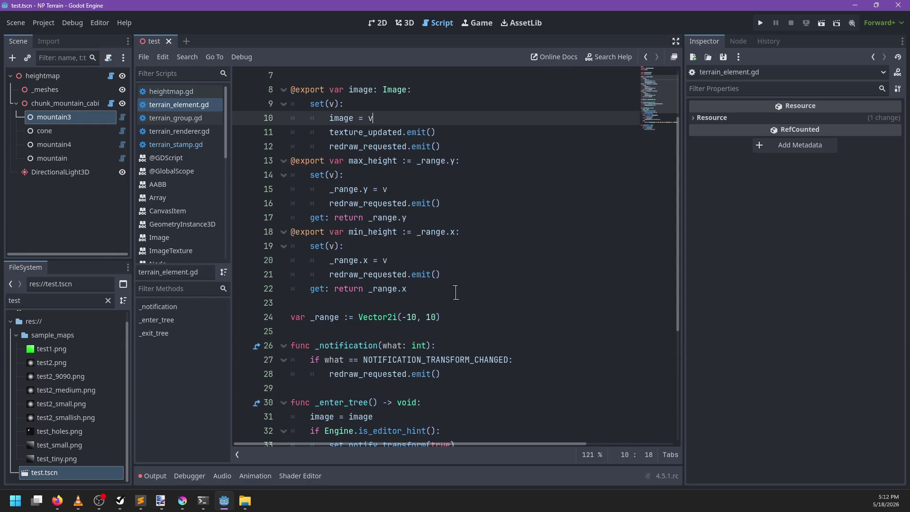
# Cut the image and height export block down through the _range declaration
pyautogui.click(466, 317)
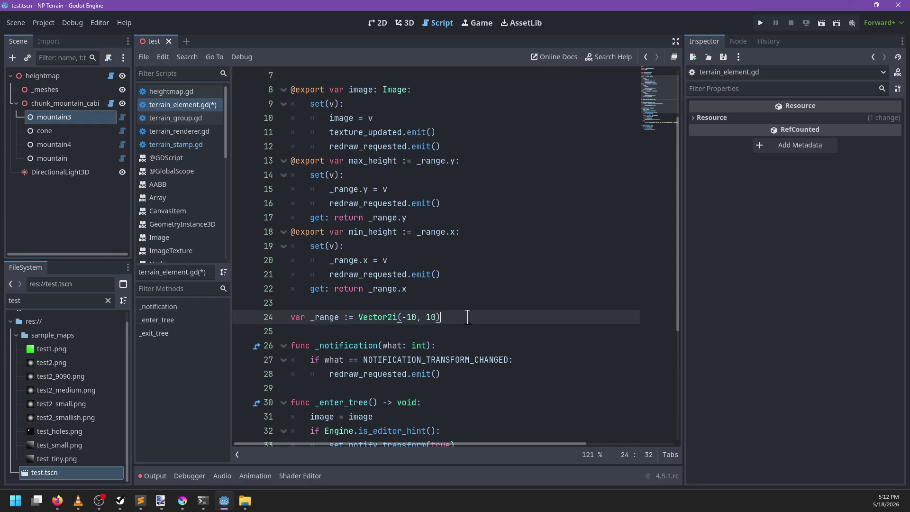
pyautogui.scroll(1, 468, 317)
pyautogui.keyDown('shift'); pyautogui.click(468, 317); pyautogui.keyUp('shift')
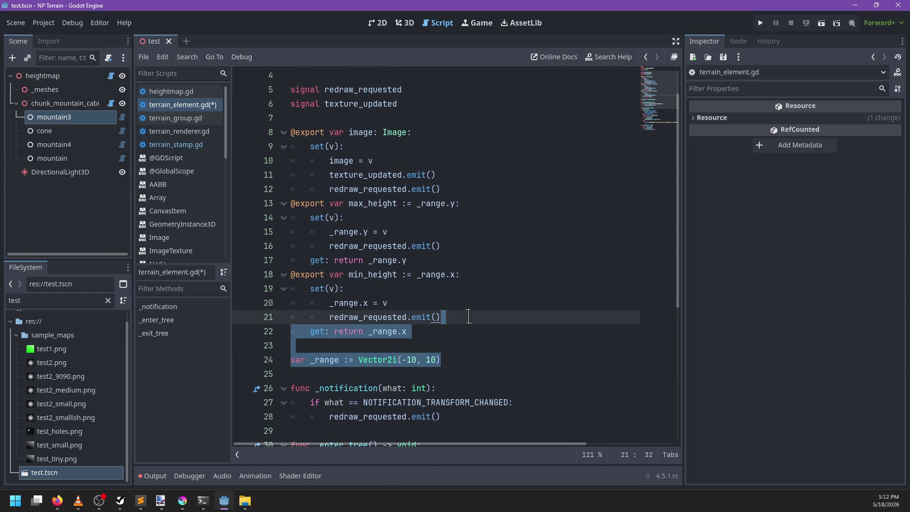
pyautogui.scroll(1, 468, 318)
pyautogui.moveTo(468, 317); pyautogui.dragTo(460, 162)
pyautogui.hotkey('ctrl', 'c')
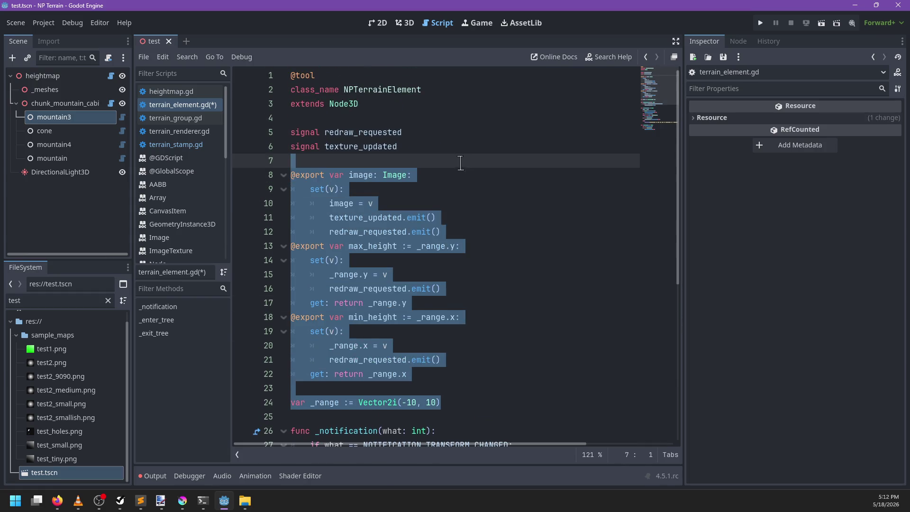
pyautogui.press('BackSpace')
pyautogui.press('BackSpace')
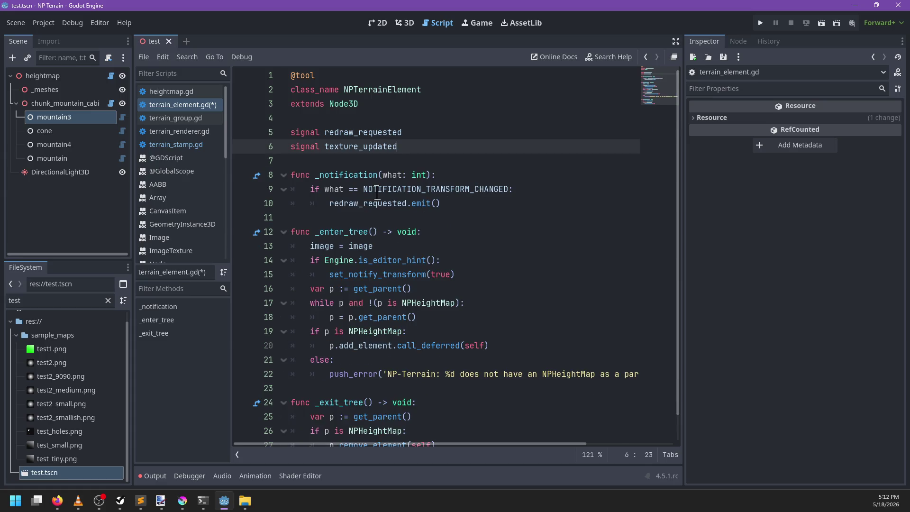
# Delete the 'image = image' line and the texture_updated signal, then save
pyautogui.moveTo(398, 242); pyautogui.dragTo(441, 234)
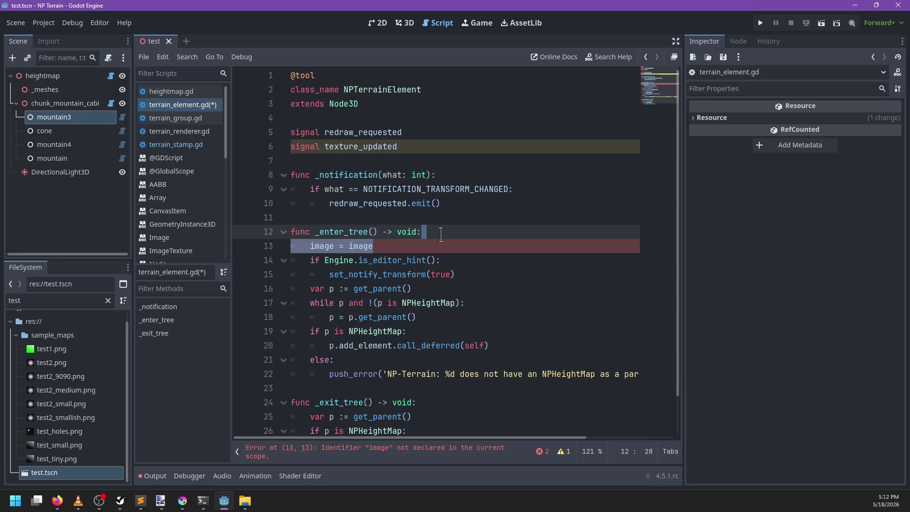
pyautogui.press('BackSpace')
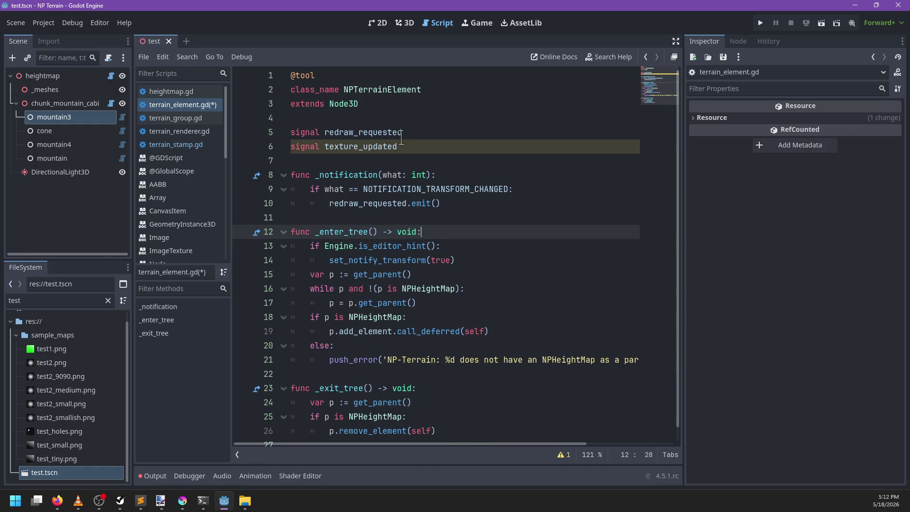
pyautogui.click(429, 148)
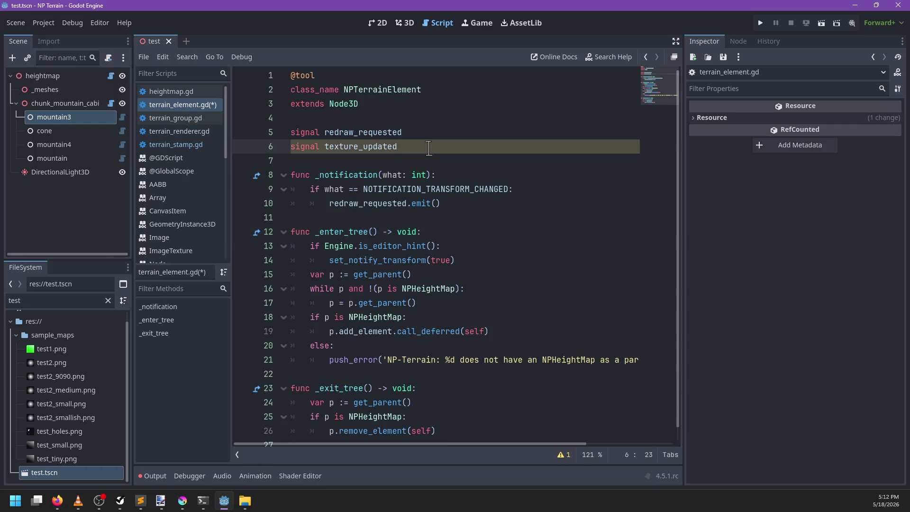
pyautogui.hotkey('shift', 'Home')
pyautogui.press('BackSpace')
pyautogui.press('BackSpace')
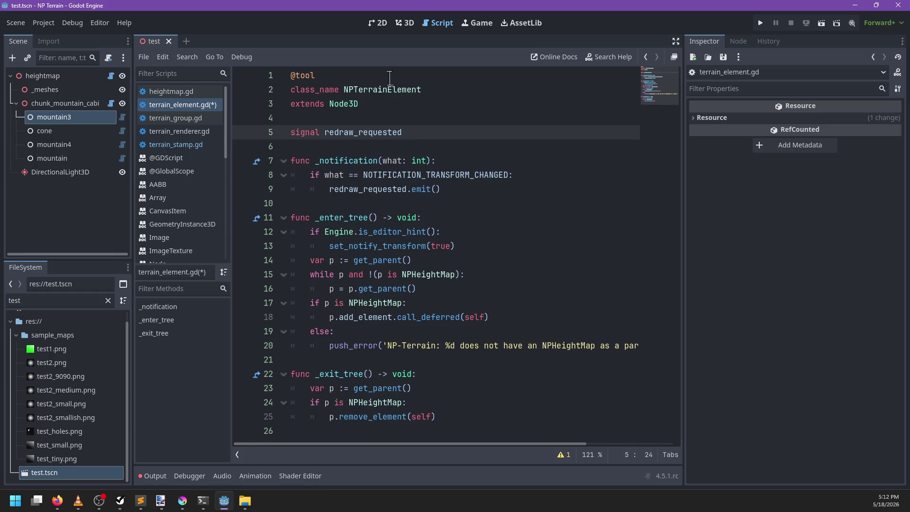
pyautogui.hotkey('ctrl', 's')
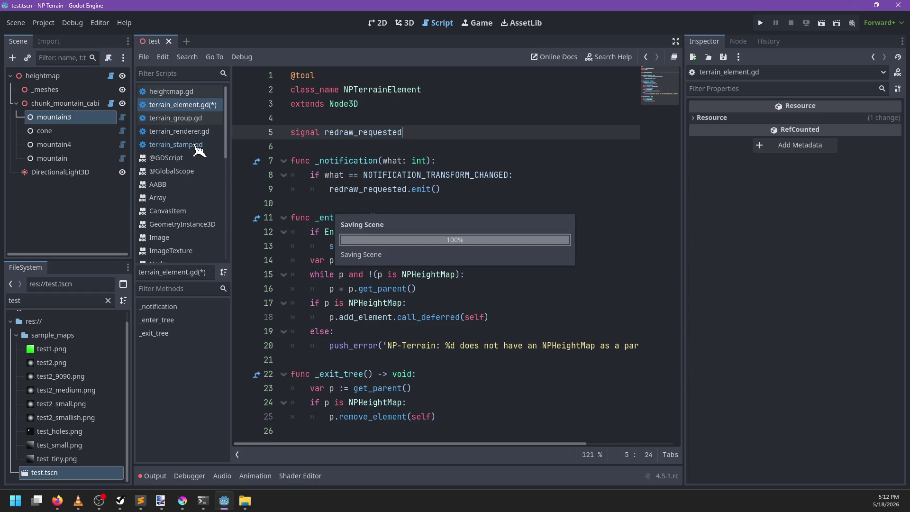
# Add an empty line below the extends line in terrain_stamp.gd
pyautogui.click(198, 144)
pyautogui.click(363, 133)
pyautogui.press('Return')
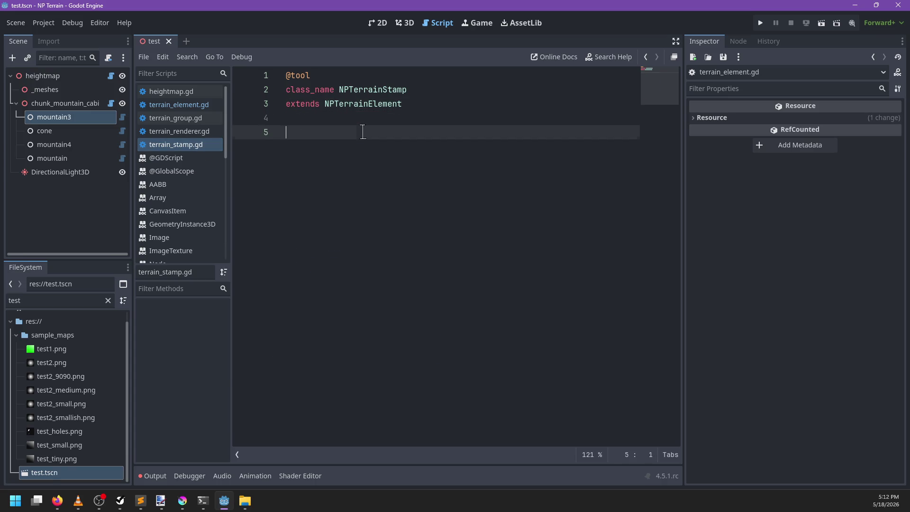
# Paste the image, max_height, min_height exports and _range, drop both texture_updated lines, and save
pyautogui.hotkey('ctrl', 'v')
pyautogui.click(354, 133)
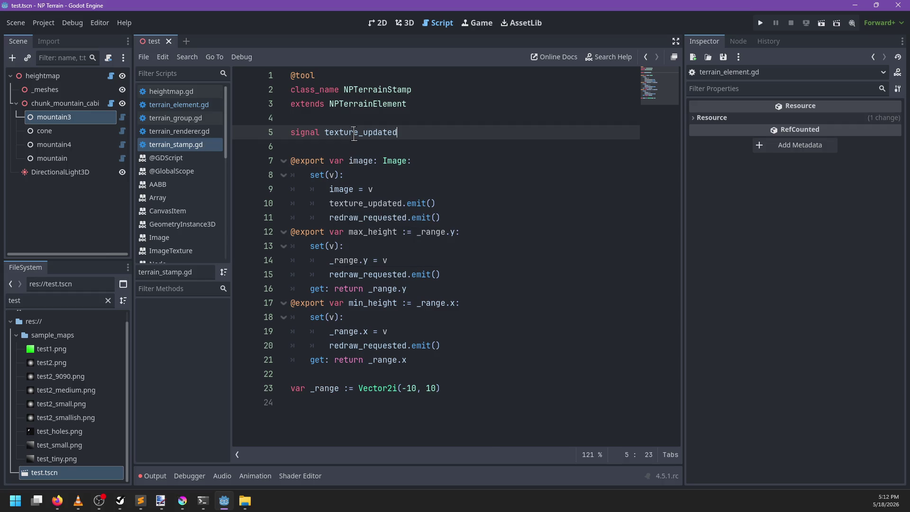
pyautogui.moveTo(481, 198); pyautogui.dragTo(462, 185)
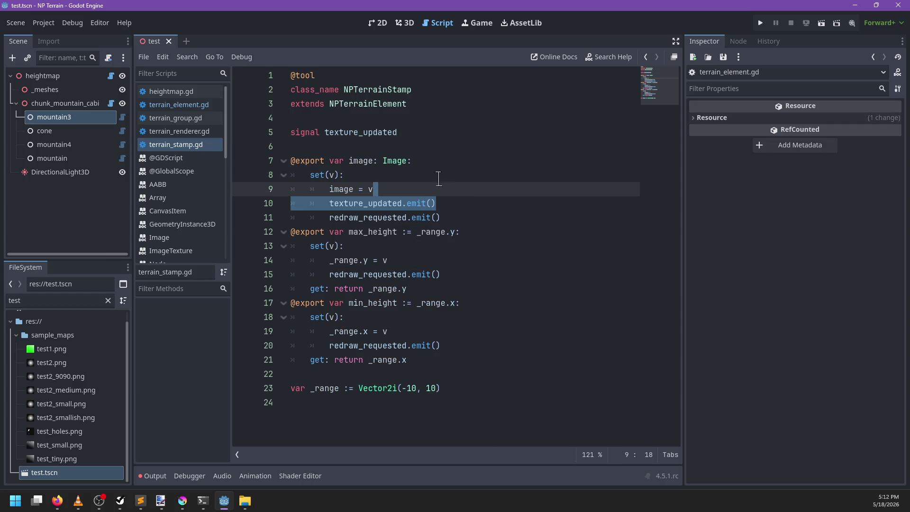
pyautogui.press('BackSpace')
pyautogui.moveTo(419, 132); pyautogui.dragTo(418, 118)
pyautogui.press('BackSpace')
pyautogui.press('BackSpace')
pyautogui.hotkey('ctrl', 's')
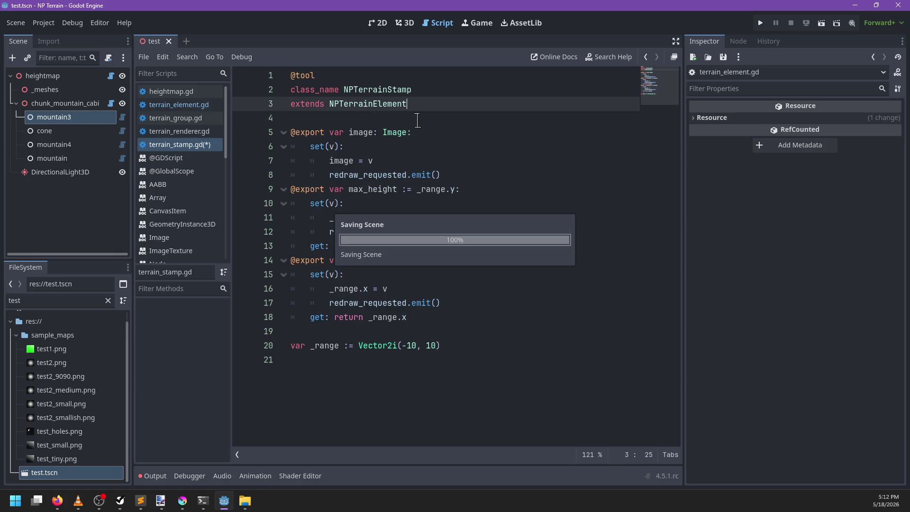
# Review terrain_element.gd and terrain_group.gd, then close the test scene from the 3D view
pyautogui.click(178, 104)
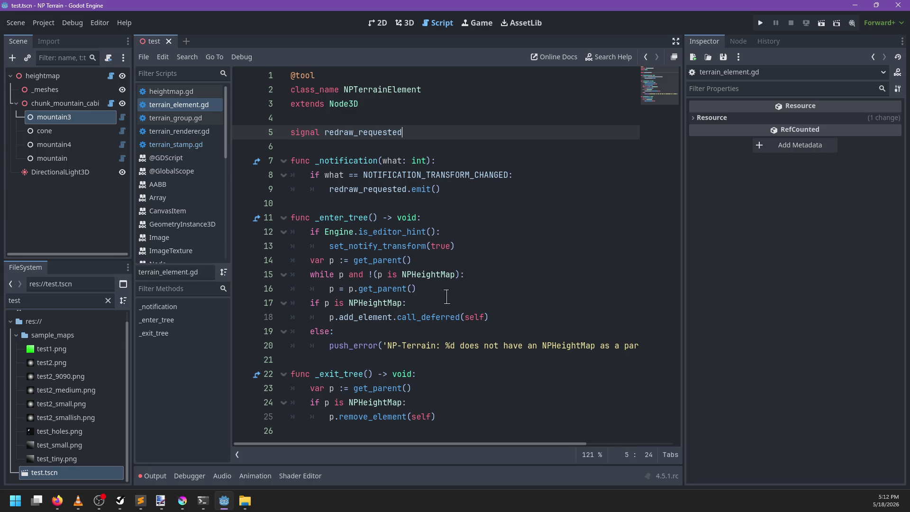
pyautogui.click(175, 118)
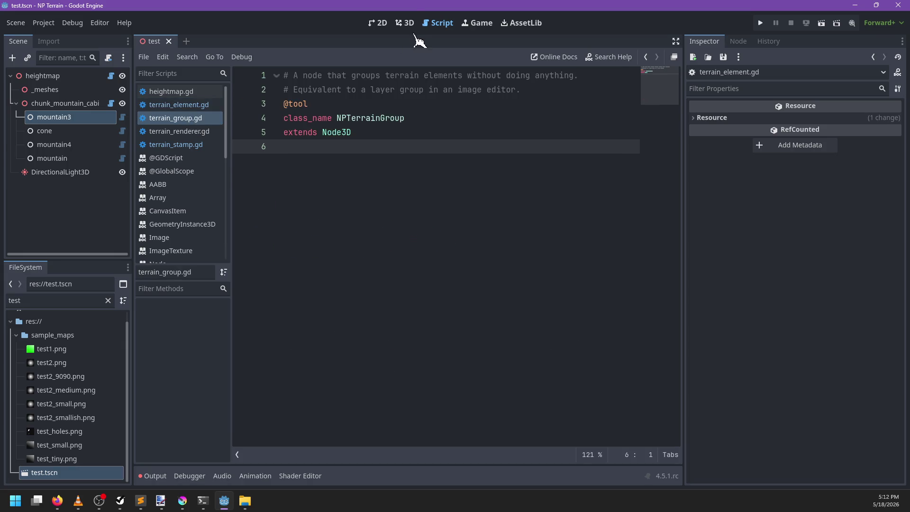
pyautogui.click(405, 23)
pyautogui.click(169, 42)
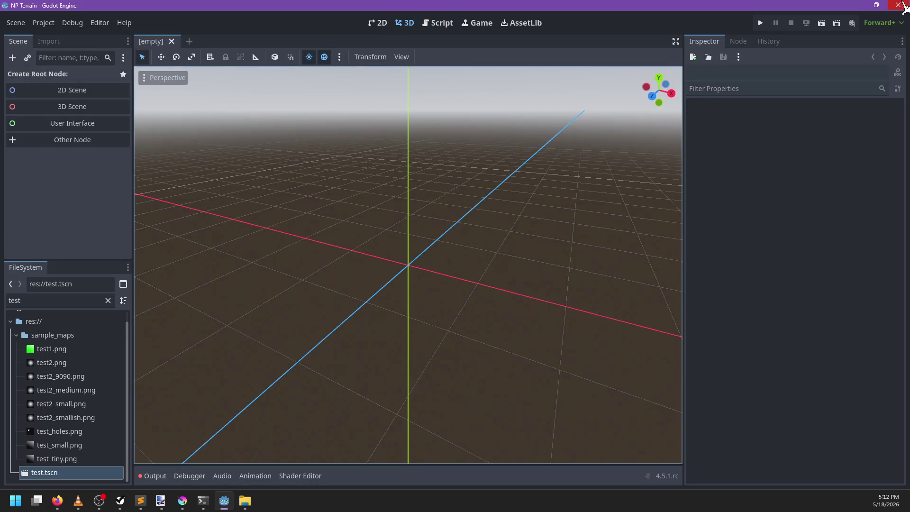
# Quit the Godot editor and relaunch the NP Terrain project from the Project Manager
pyautogui.click(900, 5)
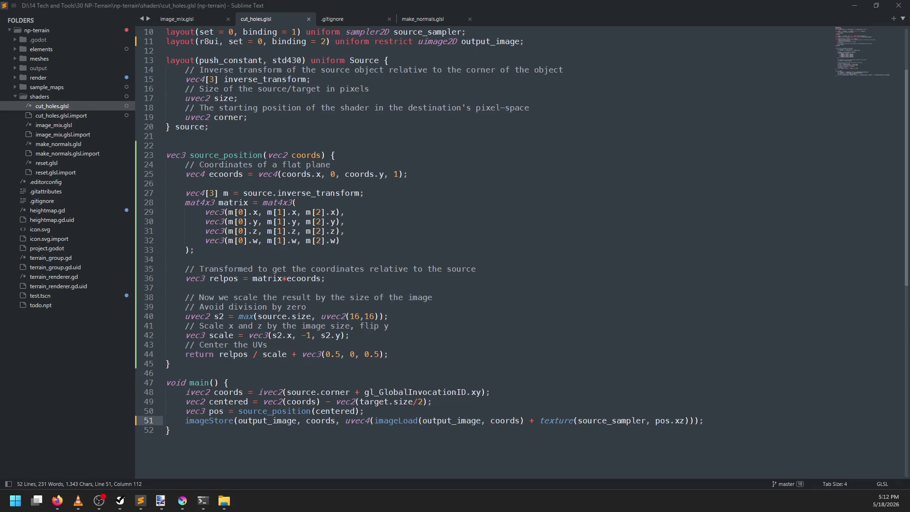
pyautogui.scroll(3, 300, 196)
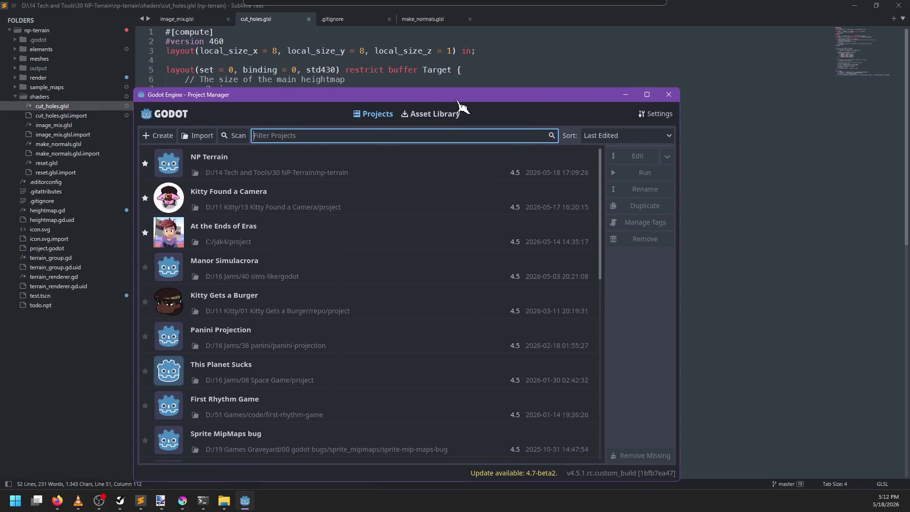
pyautogui.doubleClick(319, 172)
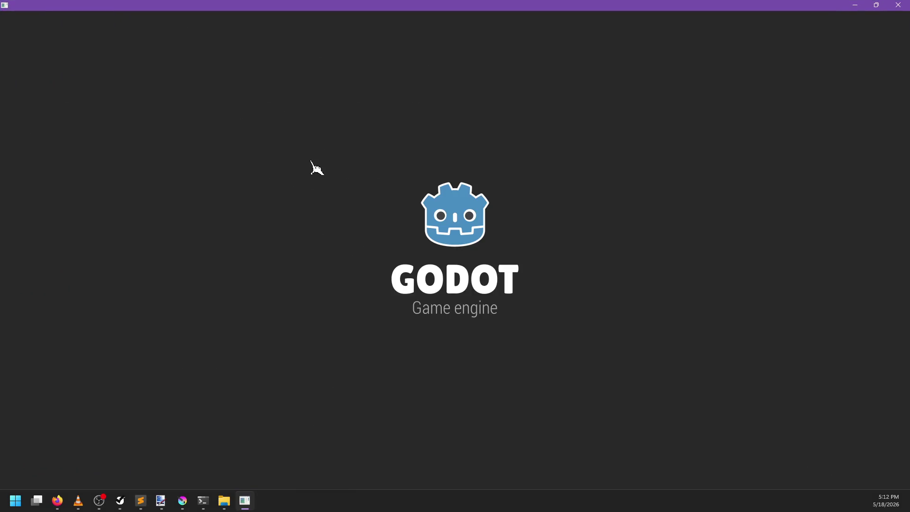
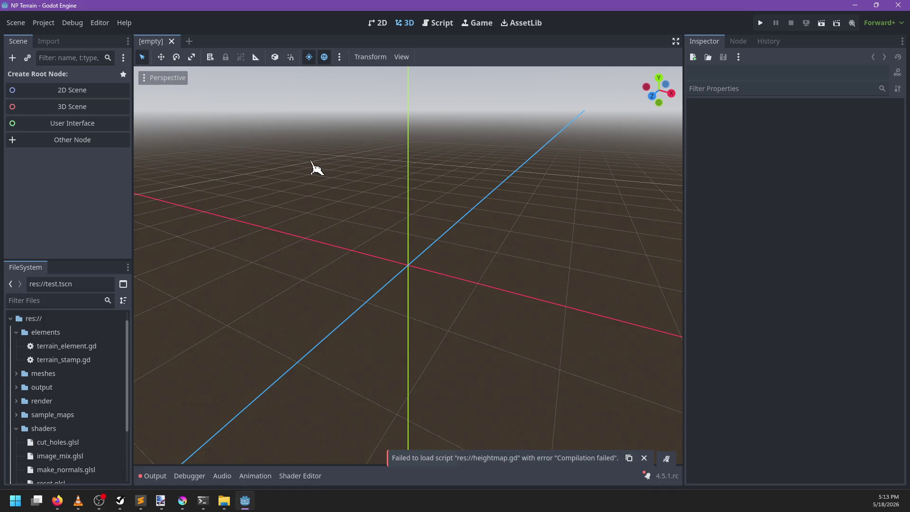
# Filter FileSystem for 'heigh', open heightmap.gd and check the output log's parse errors
pyautogui.click(53, 300)
pyautogui.write('heigh')
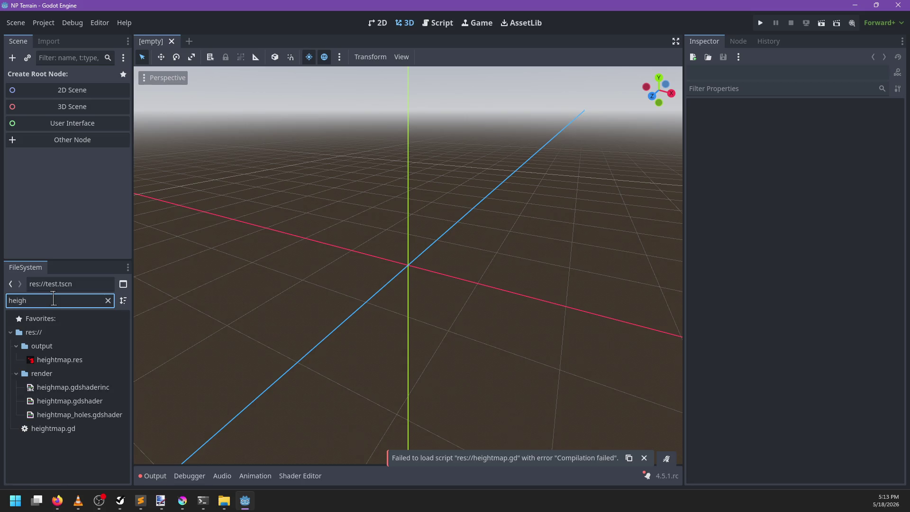
pyautogui.doubleClick(63, 429)
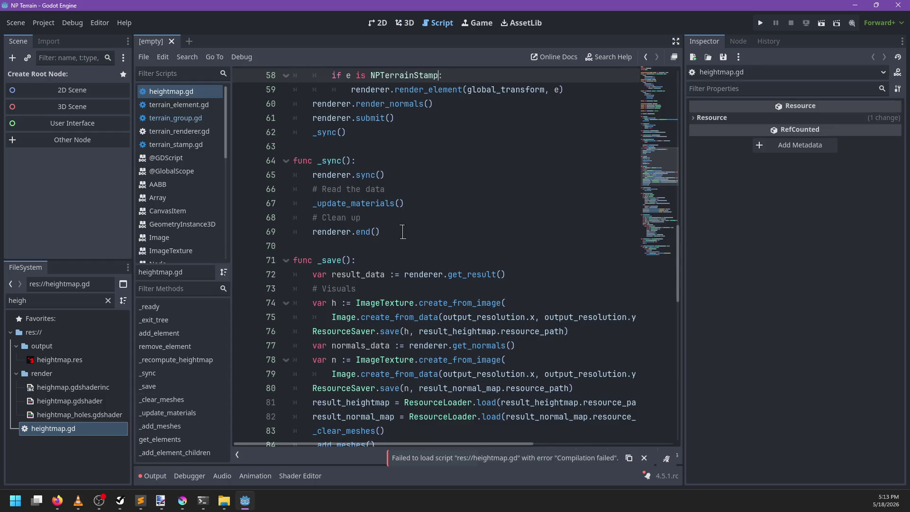
pyautogui.scroll(13, 403, 232)
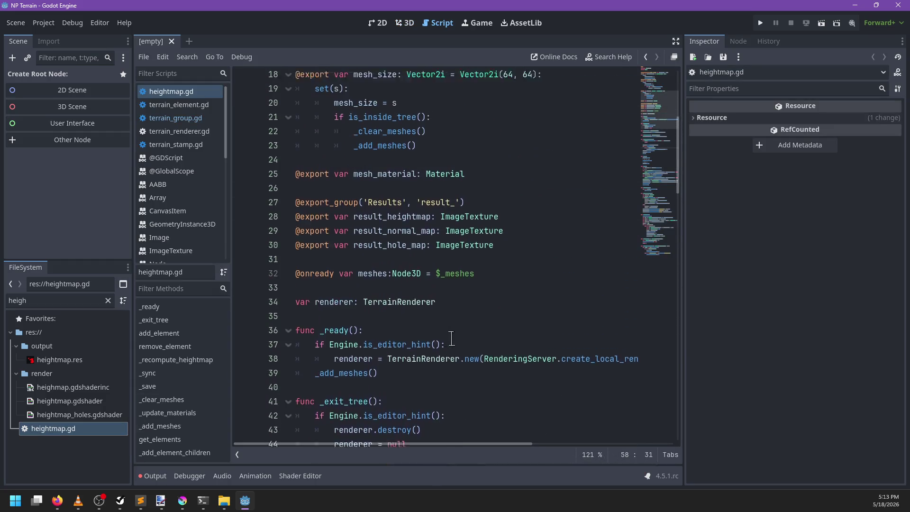
pyautogui.scroll(6, 452, 338)
pyautogui.scroll(-20, 455, 318)
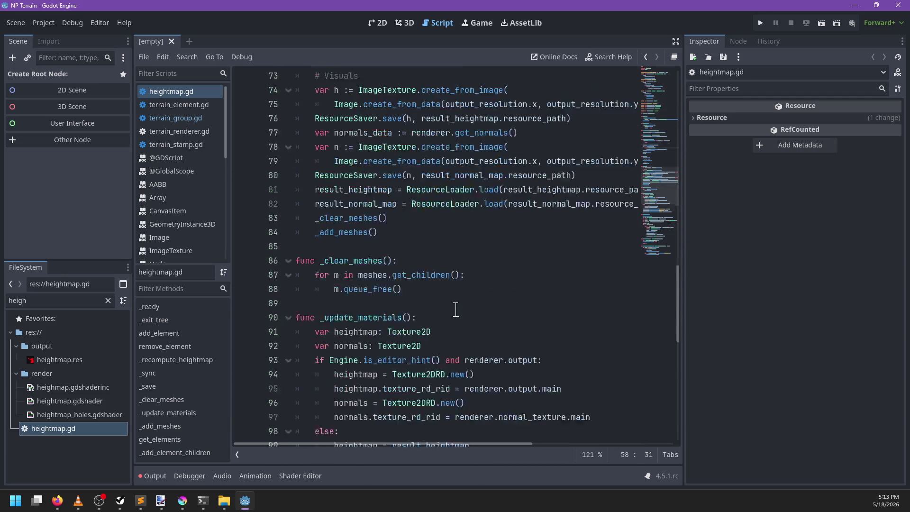
pyautogui.scroll(-9, 455, 310)
pyautogui.click(152, 475)
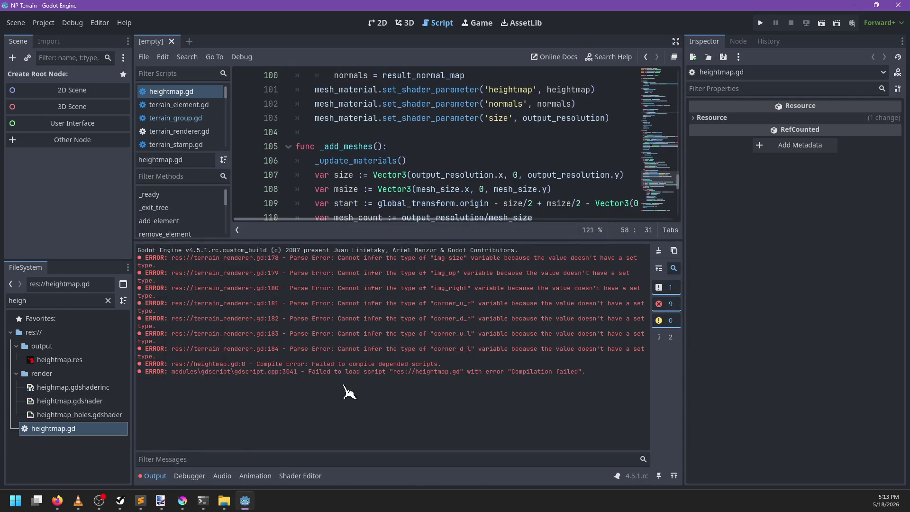
pyautogui.click(436, 154)
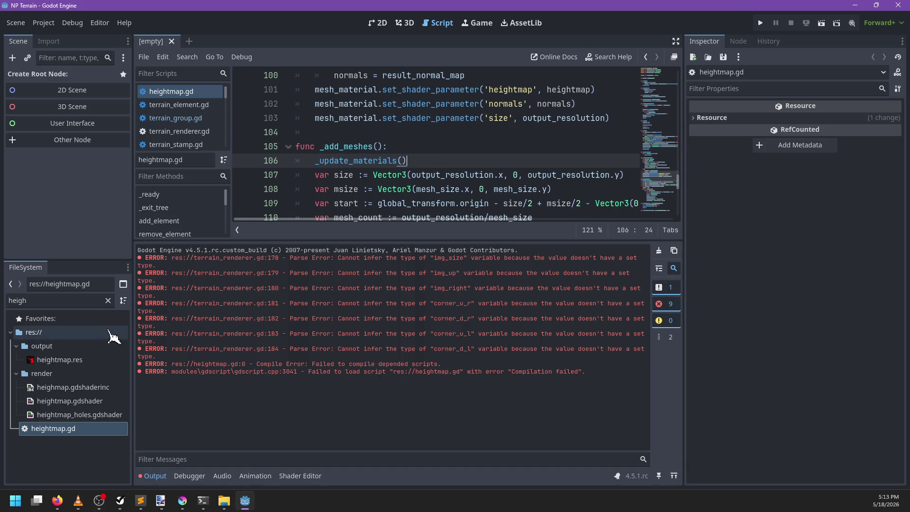
# Filter for 'terrain_render' and open terrain_renderer.gd, hiding the output log
pyautogui.doubleClick(81, 297)
pyautogui.write('terrain_rende')
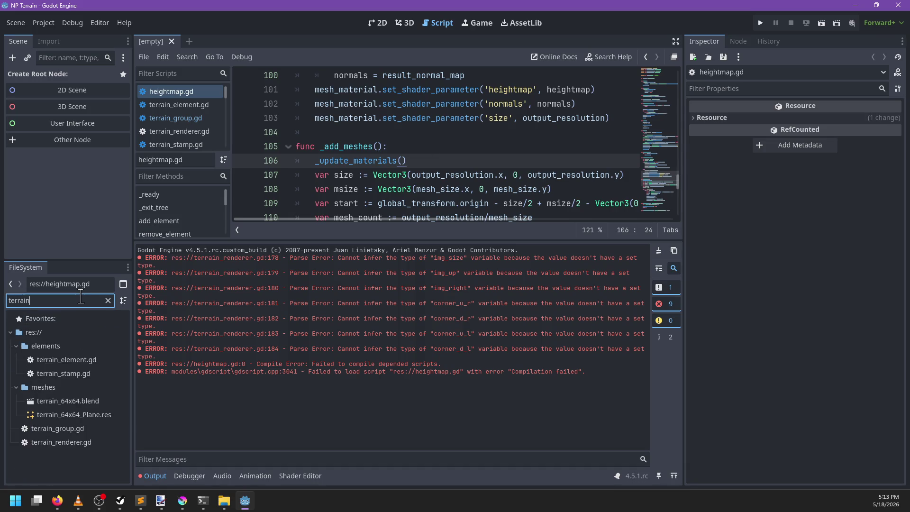
pyautogui.write('r')
pyautogui.doubleClick(85, 347)
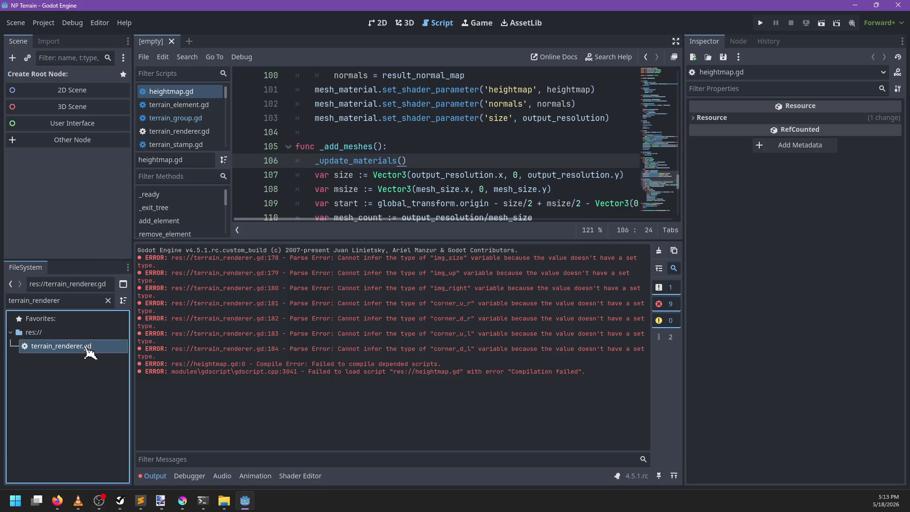
pyautogui.click(156, 478)
# Search terrain_renderer.gd for img and img_size usages
pyautogui.doubleClick(450, 279)
pyautogui.hotkey('ctrl', 'f')
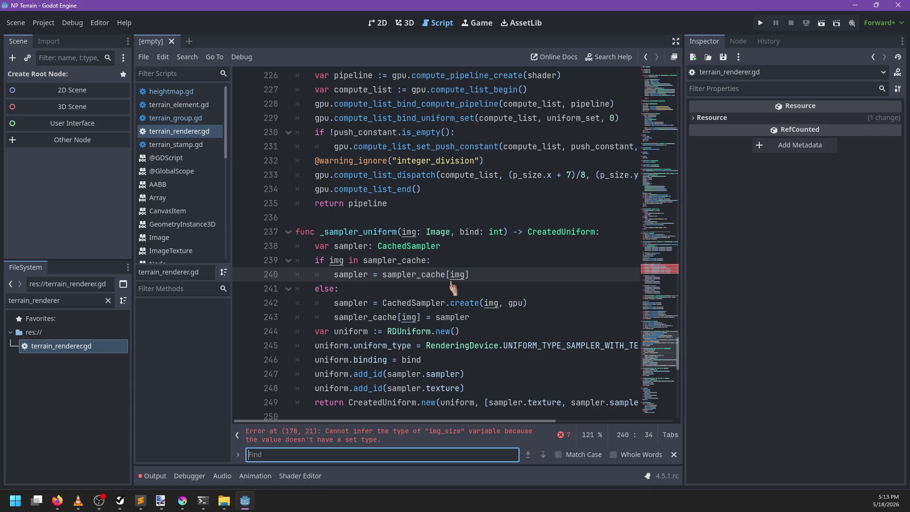
pyautogui.press('Return')
pyautogui.write('_size')
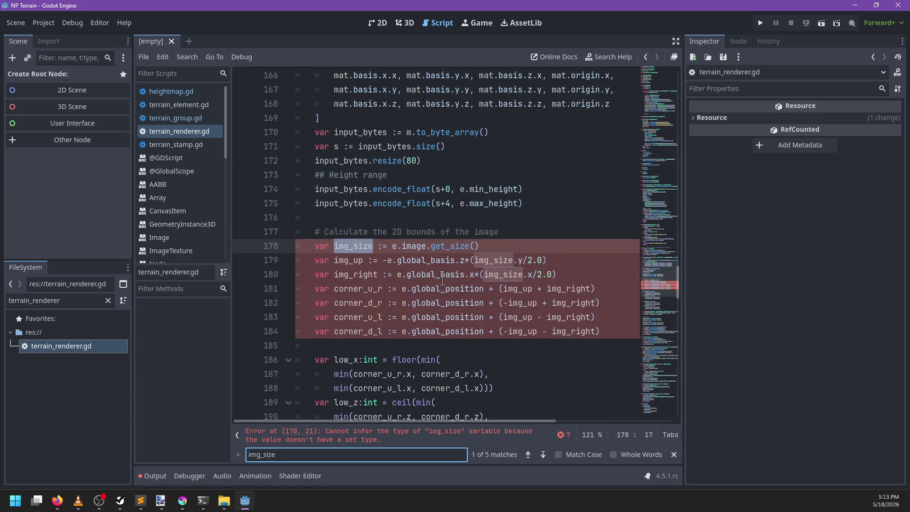
pyautogui.scroll(8, 443, 279)
pyautogui.scroll(-3, 474, 246)
pyautogui.press('Escape')
# Change the _image_mix parameter type from NPTerrainElement to NPTerrainStamp and save
pyautogui.doubleClick(559, 232)
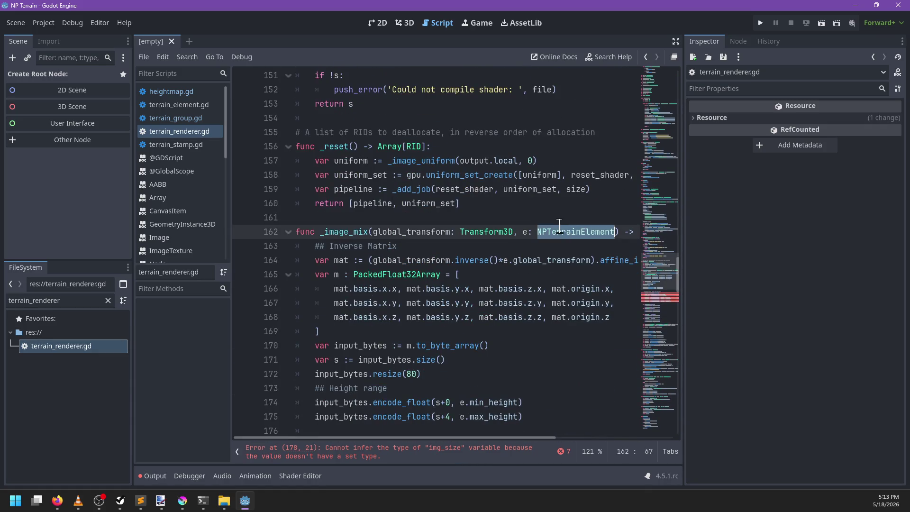
pyautogui.write('NPTerrainSt')
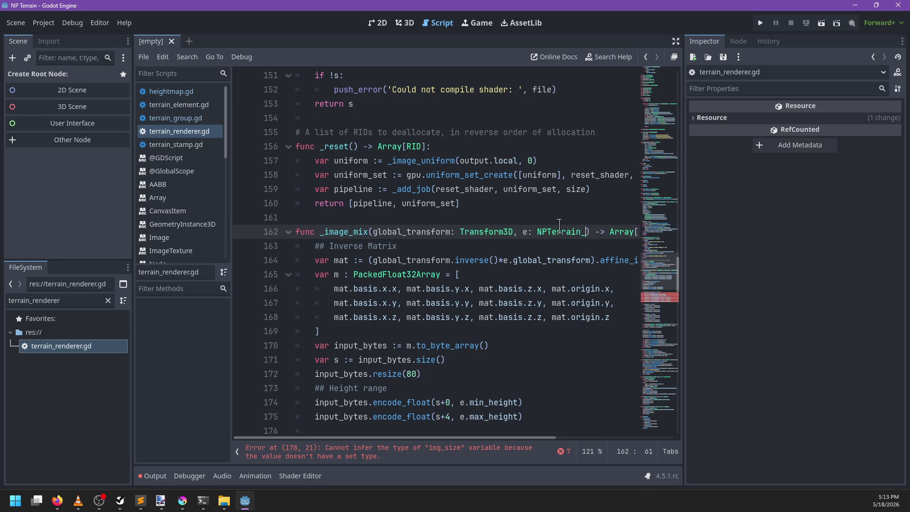
pyautogui.write('amp')
pyautogui.scroll(-6, 468, 242)
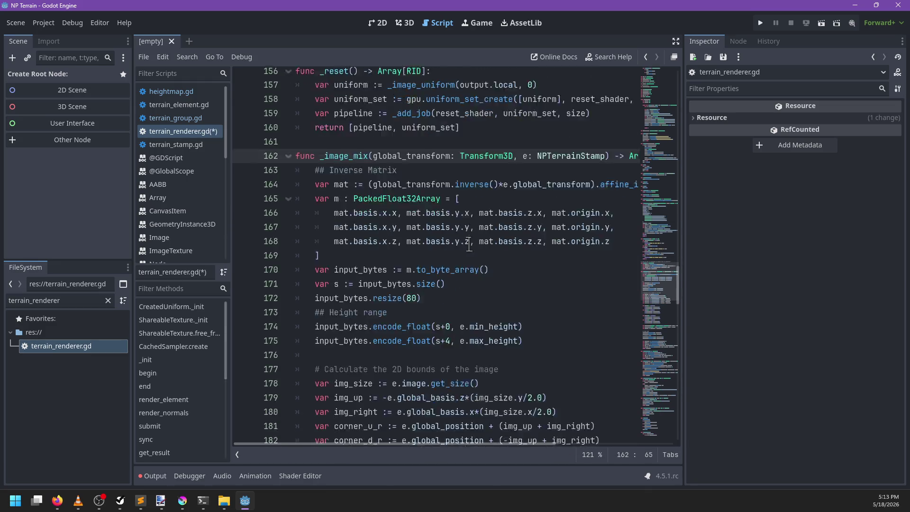
pyautogui.click(518, 192)
pyautogui.hotkey('ctrl', 's')
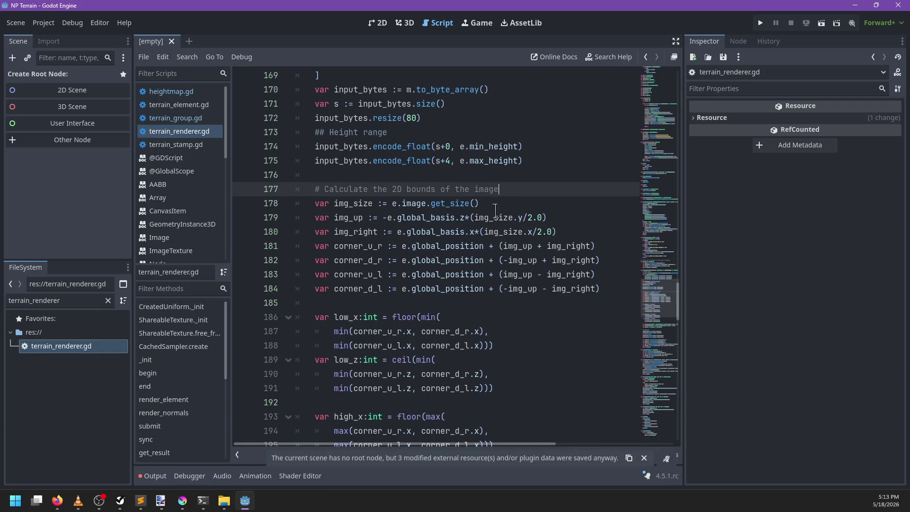
# Replace e.raw_image with e.image in the sampler call
pyautogui.scroll(-6, 438, 342)
pyautogui.scroll(8, 443, 346)
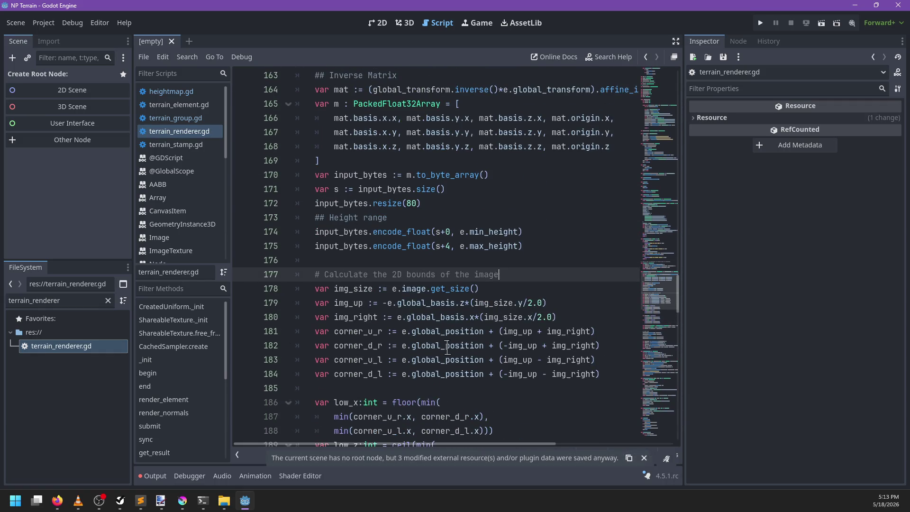
pyautogui.click(532, 235)
pyautogui.hotkey('ctrl', 'f')
pyautogui.write('raw_i')
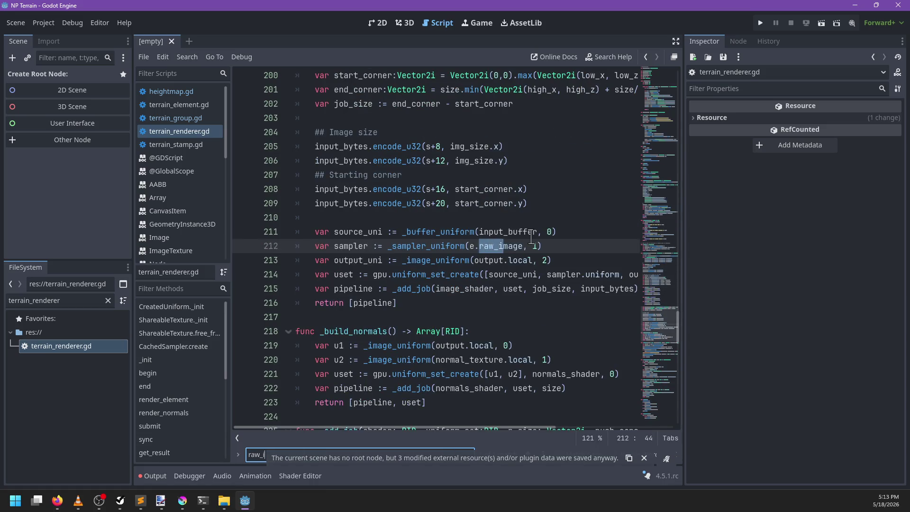
pyautogui.press('Escape')
pyautogui.press('BackSpace')
pyautogui.write('image')
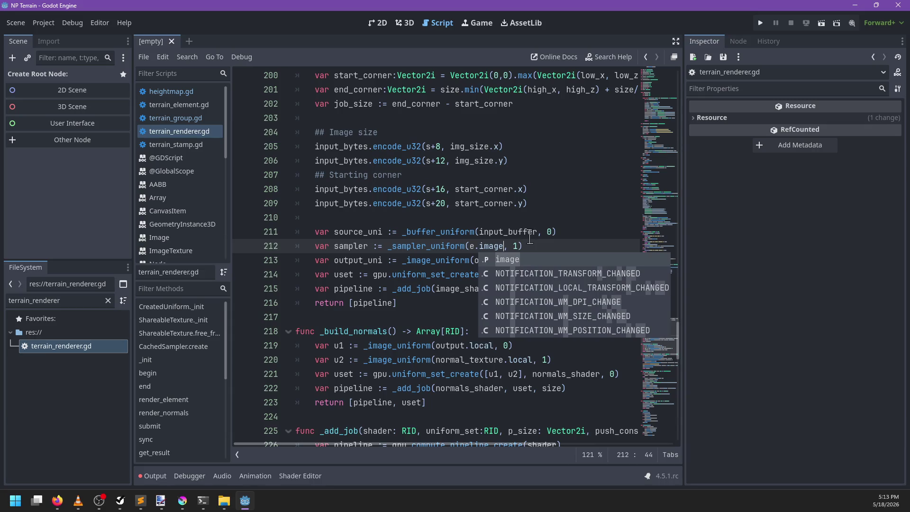
pyautogui.click(575, 230)
pyautogui.scroll(-1, 540, 252)
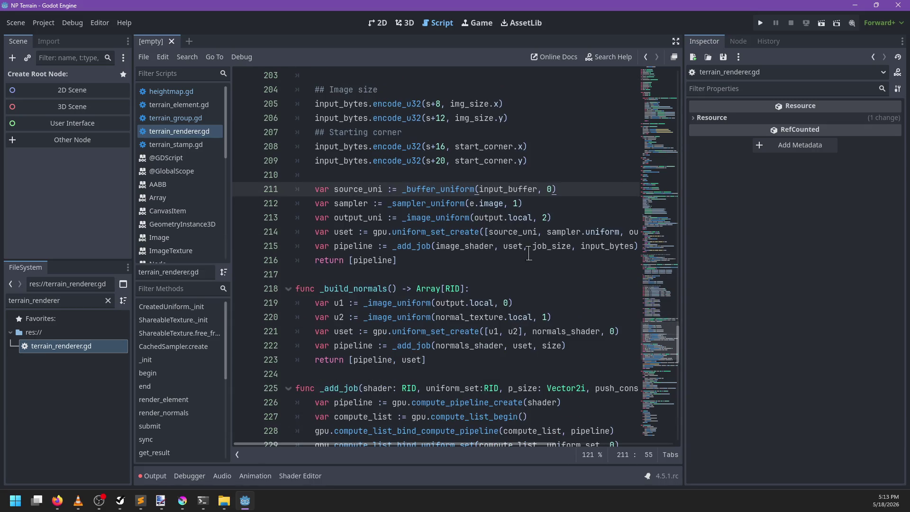
pyautogui.scroll(-2, 529, 253)
# Filter FileSystem for 'test' and open the test scene
pyautogui.doubleClick(74, 301)
pyautogui.write('test')
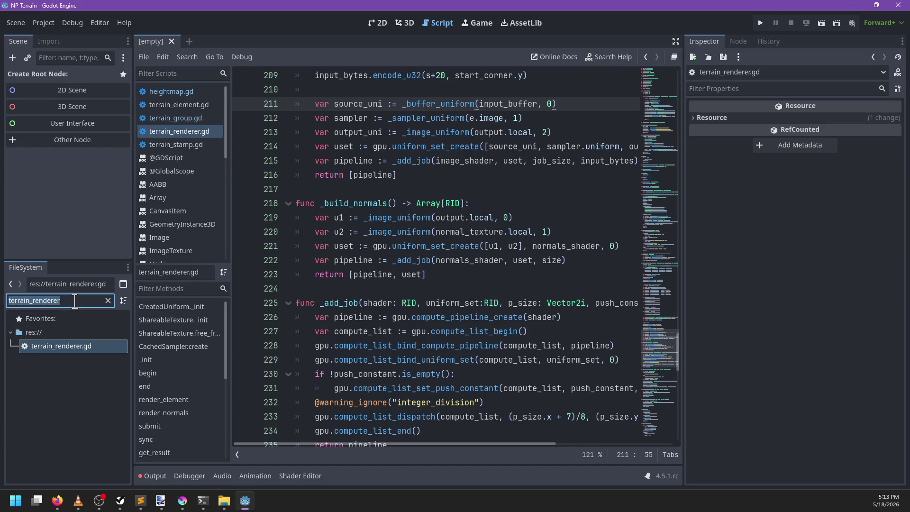
pyautogui.doubleClick(44, 473)
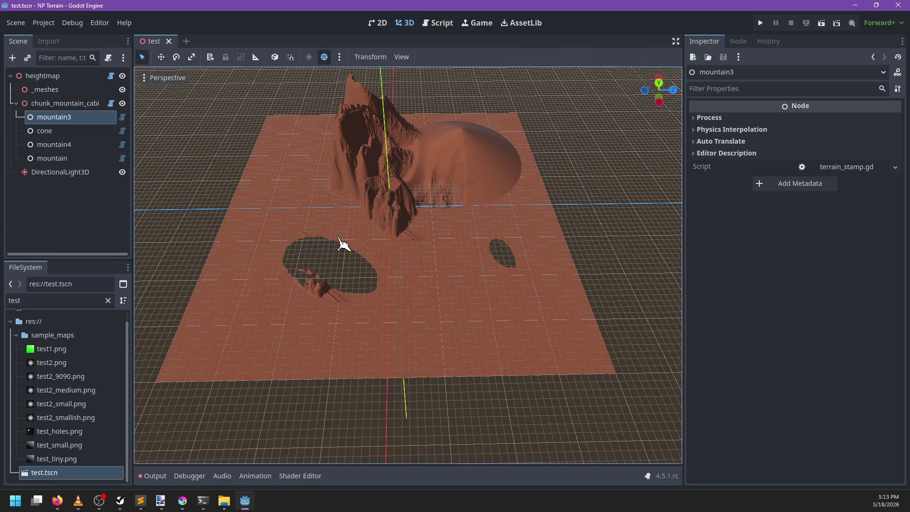
# Select the cone stamp node in the Scene dock and orbit around the terrain
pyautogui.scroll(3, 322, 244)
pyautogui.click(62, 132)
pyautogui.click(52, 117)
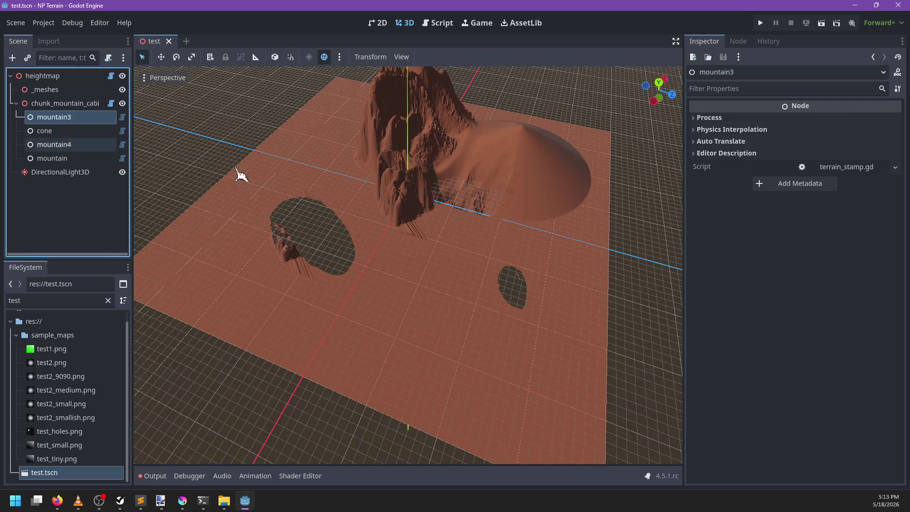
pyautogui.press('f')
pyautogui.click(80, 132)
pyautogui.scroll(-4, 441, 243)
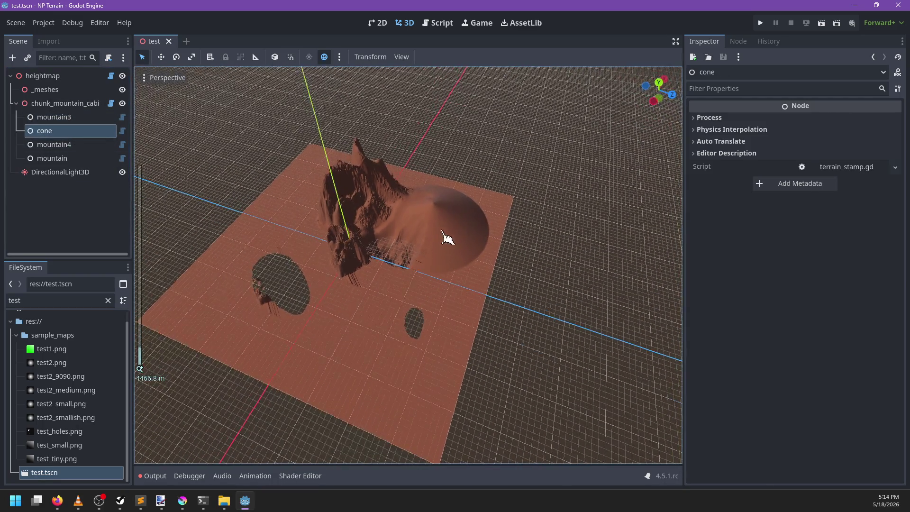
pyautogui.moveTo(483, 247); pyautogui.dragTo(455, 234)
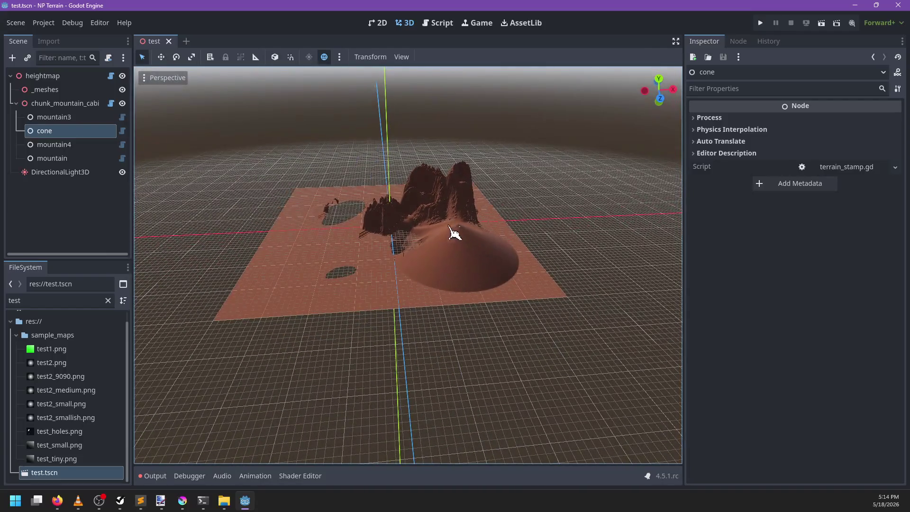
pyautogui.click(444, 245)
pyautogui.click(83, 133)
# Open the cone's terrain_stamp.gd and its base class terrain_element.gd, then switch to PowerShell
pyautogui.moveTo(785, 110)
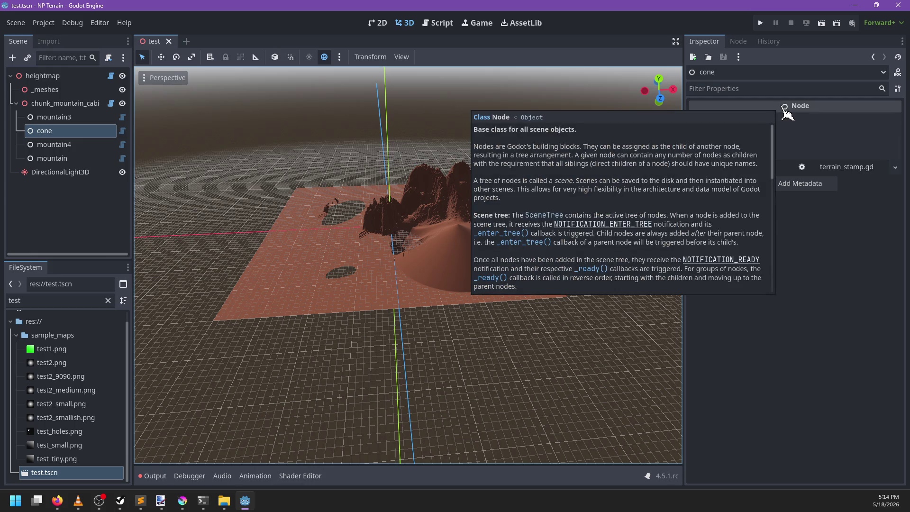
pyautogui.click(835, 170)
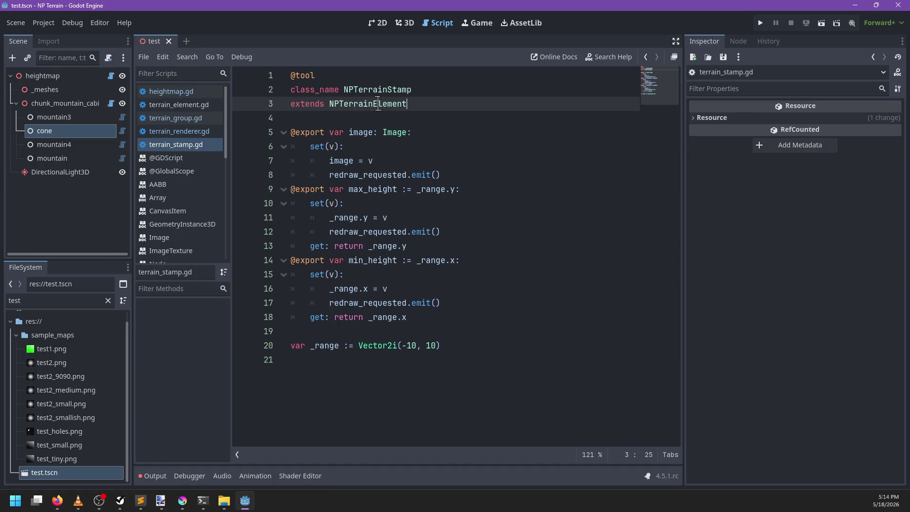
pyautogui.keyDown('ctrl'); pyautogui.click(378, 108); pyautogui.keyUp('ctrl')
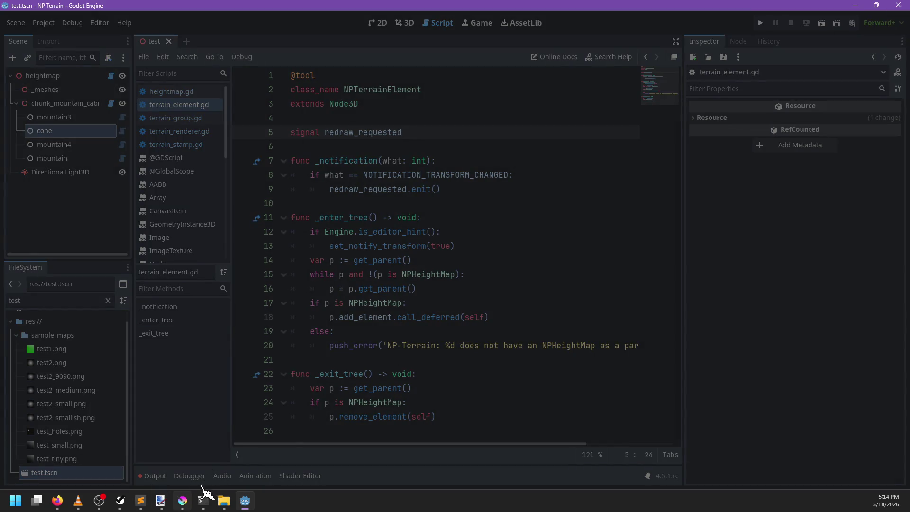
pyautogui.click(202, 501)
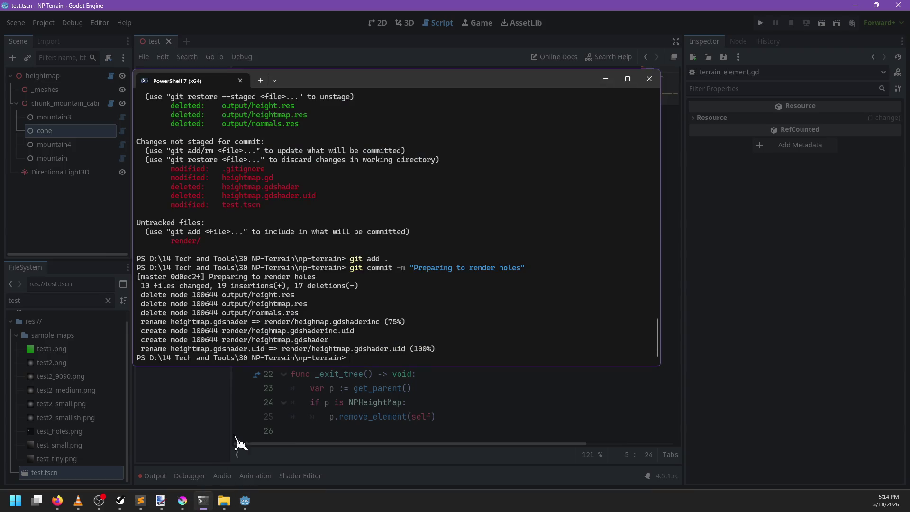
# Stage all repository changes with git and commit them as 'Refactor for holes'
pyautogui.write('git status')
pyautogui.press('Return')
pyautogui.write('git add .')
pyautogui.press('Return')
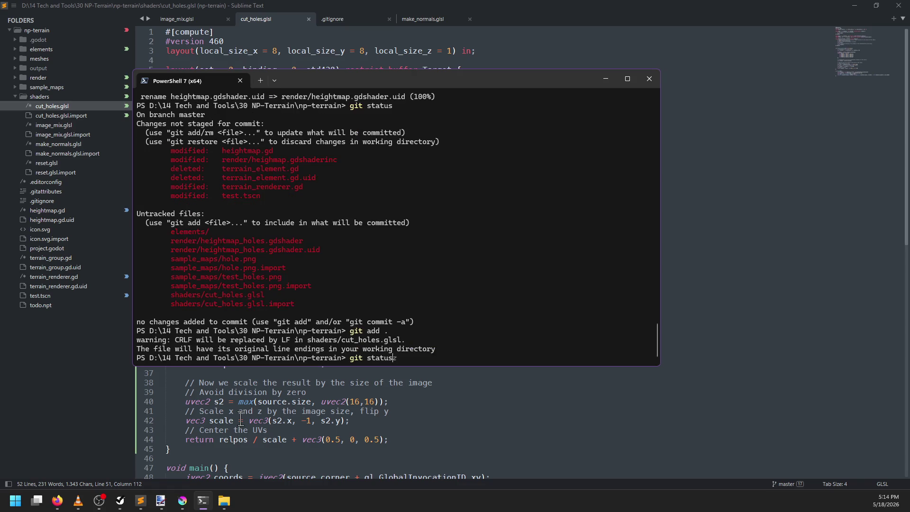
pyautogui.press('Return')
pyautogui.write('git commi')
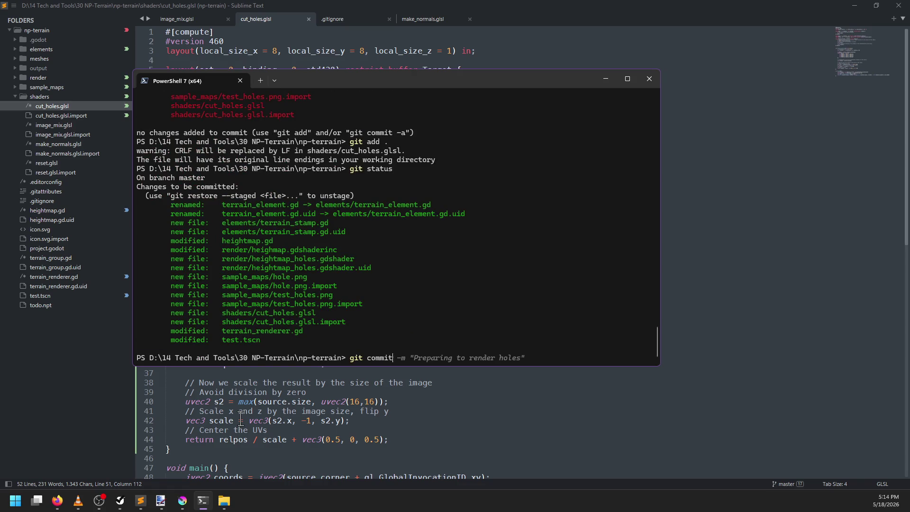
pyautogui.write('"Refactor for holes')
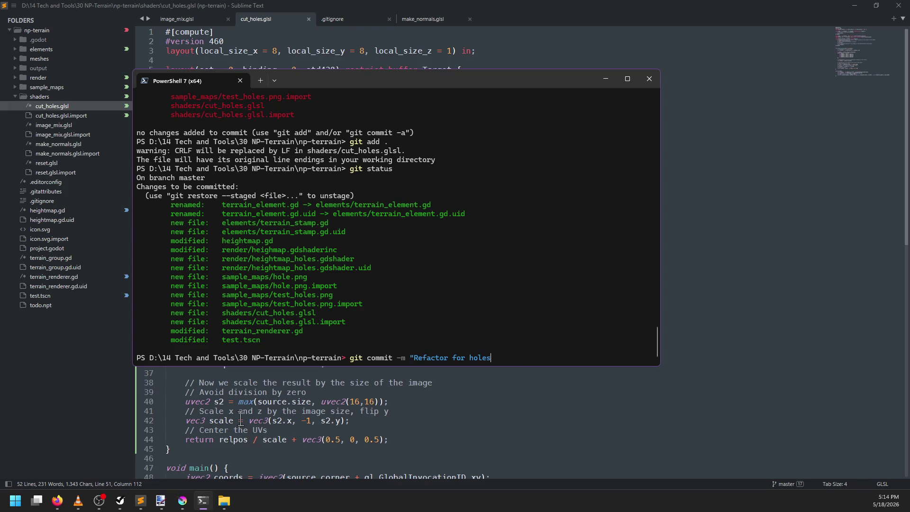
pyautogui.write('"')
pyautogui.press('Return')
# Run git clean -xdf and reopen the NP Terrain project in Godot
pyautogui.write('git clean -xdf')
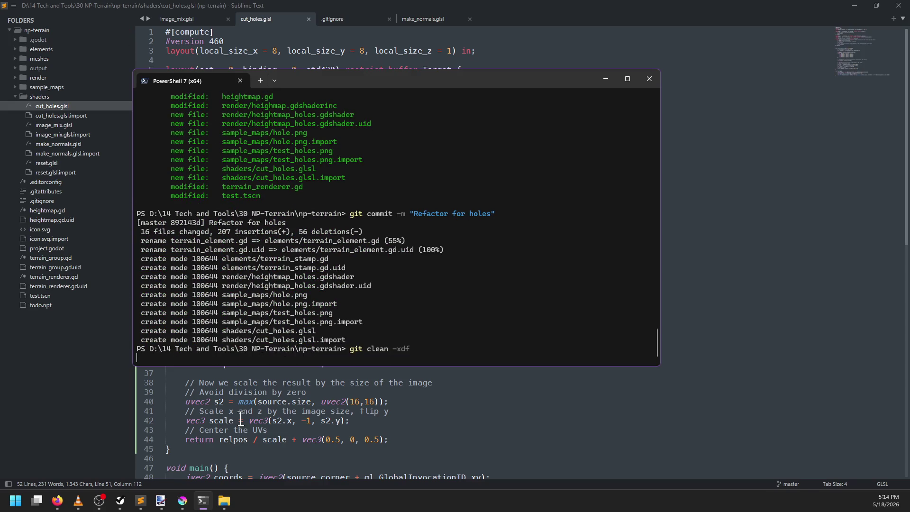
pyautogui.press('Return')
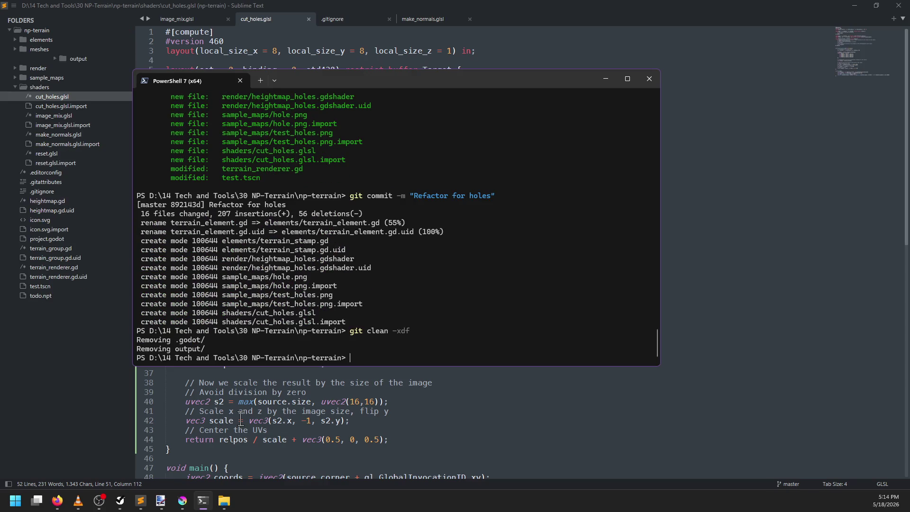
pyautogui.press('super')
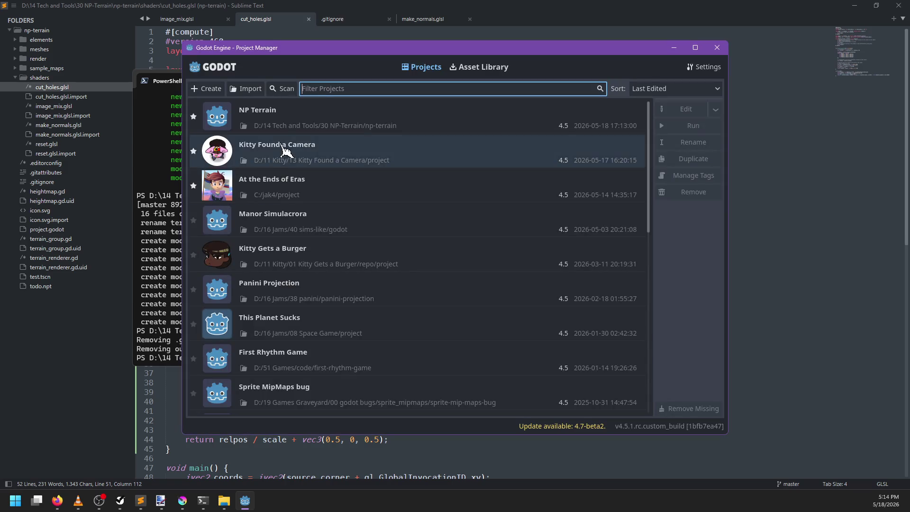
pyautogui.doubleClick(306, 123)
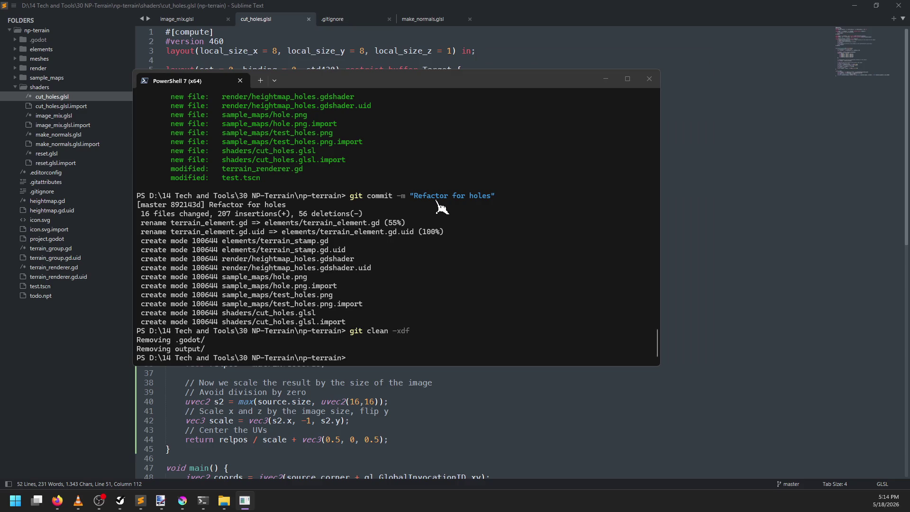
# Create an 'output' folder in np-terrain via Sublime Text's sidebar and return to Godot
pyautogui.rightClick(54, 31)
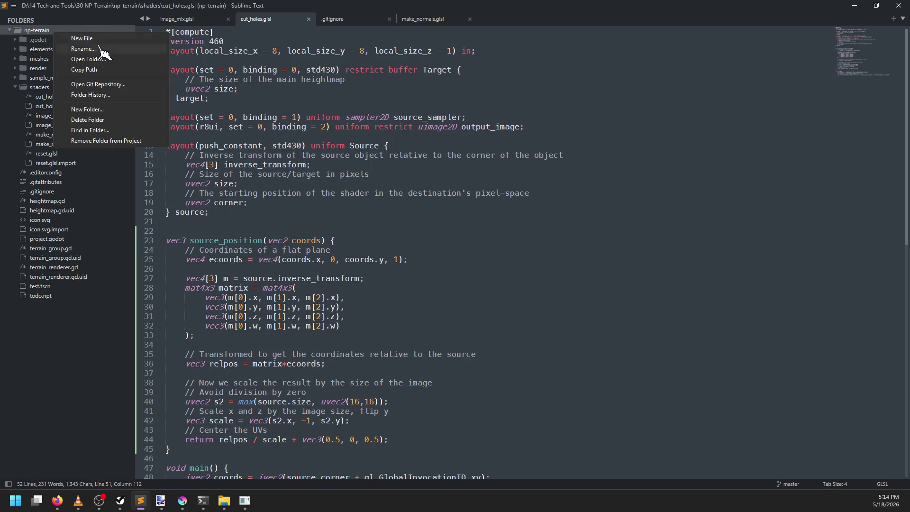
pyautogui.click(99, 110)
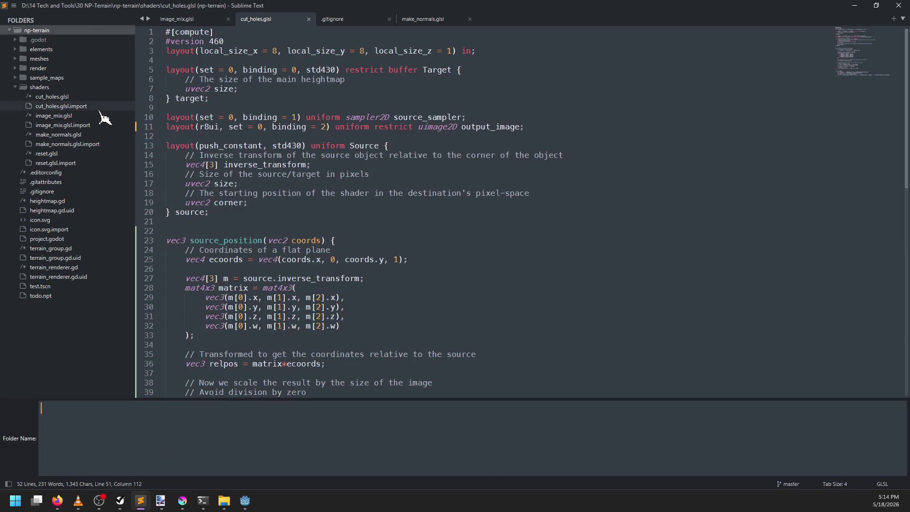
pyautogui.write('utput')
pyautogui.press('Return')
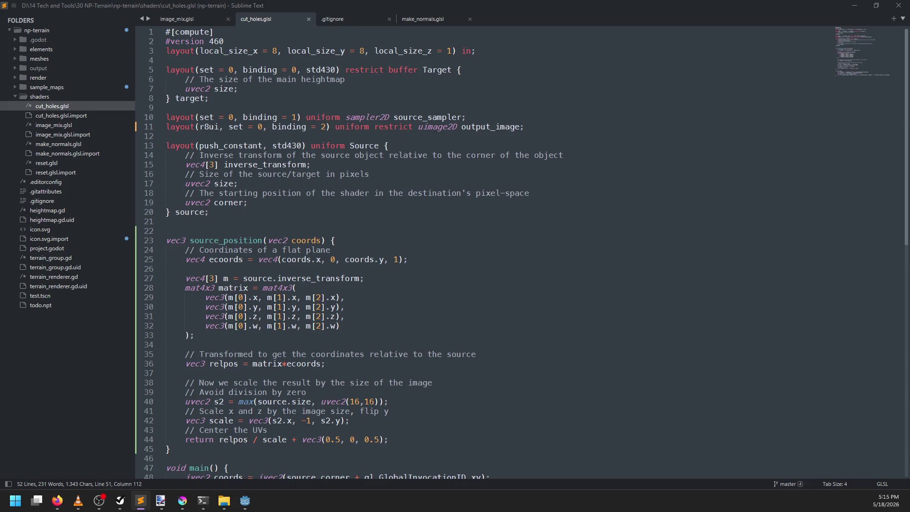
pyautogui.moveTo(255, 505)
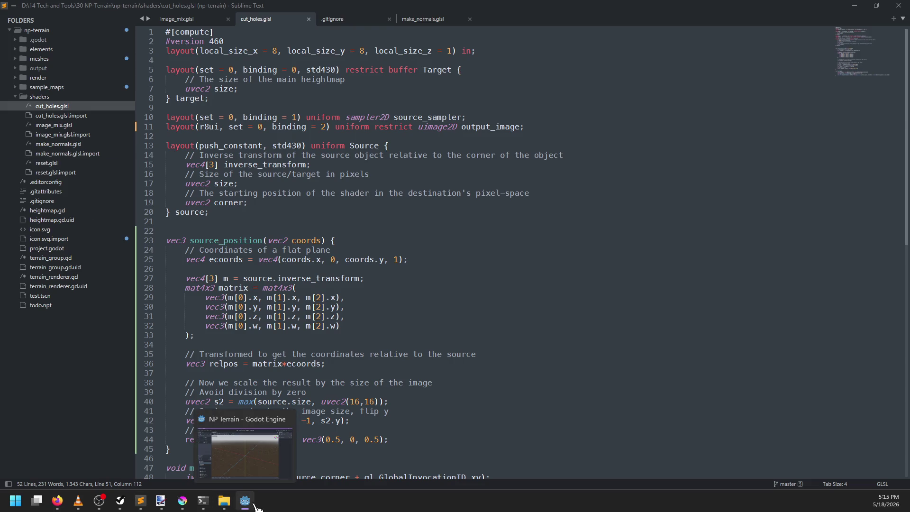
pyautogui.click(245, 501)
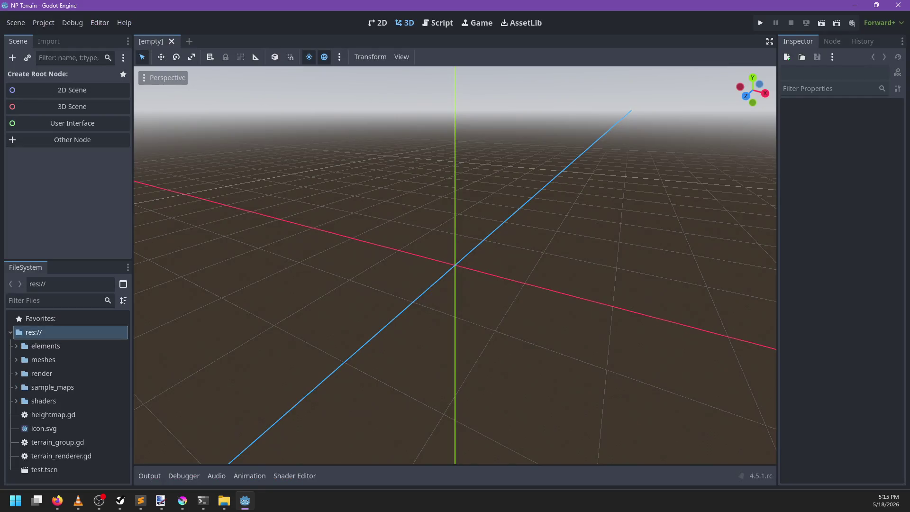
# Open test.tscn, dismiss the dependency loading error, and orbit across the scene
pyautogui.doubleClick(27, 470)
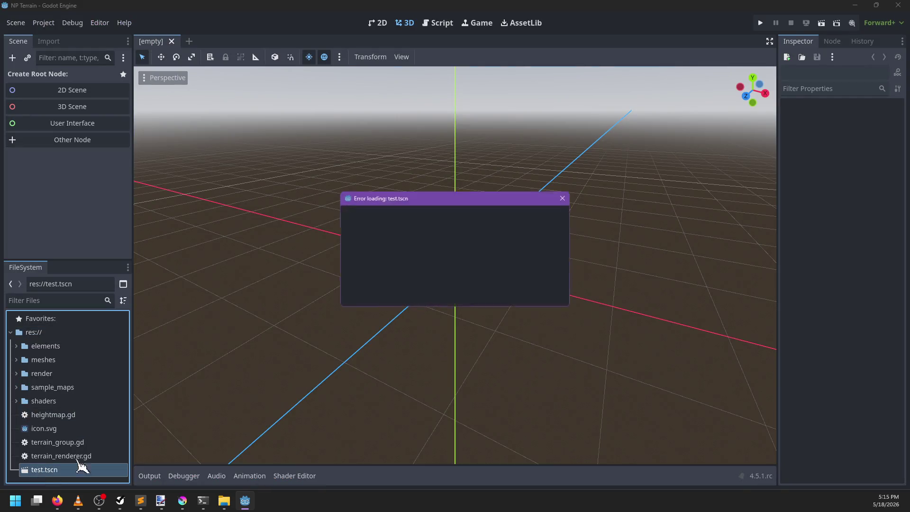
pyautogui.click(406, 296)
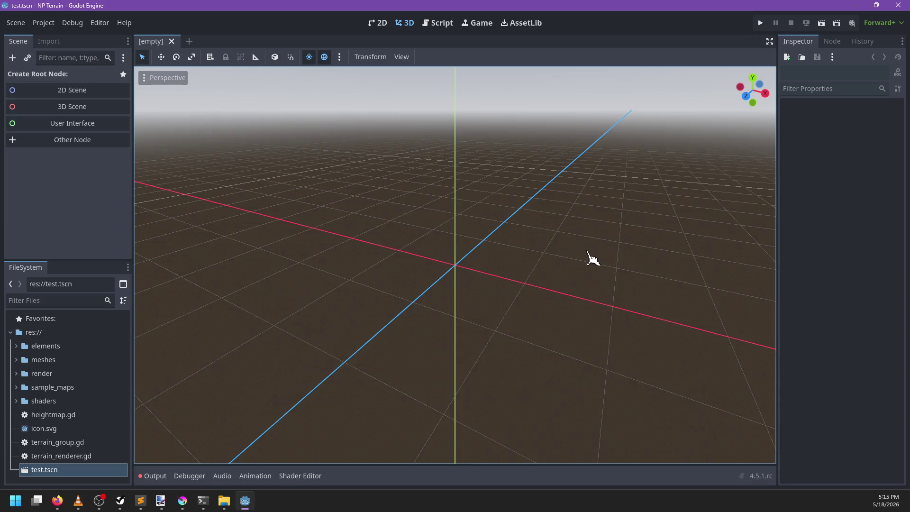
pyautogui.moveTo(559, 279)
pyautogui.mouseDown()
pyautogui.moveTo(505, 291)
pyautogui.moveTo(561, 274)
pyautogui.moveTo(548, 341)
pyautogui.mouseUp()
pyautogui.scroll(-15, 549, 337)
pyautogui.scroll(15, 540, 322)
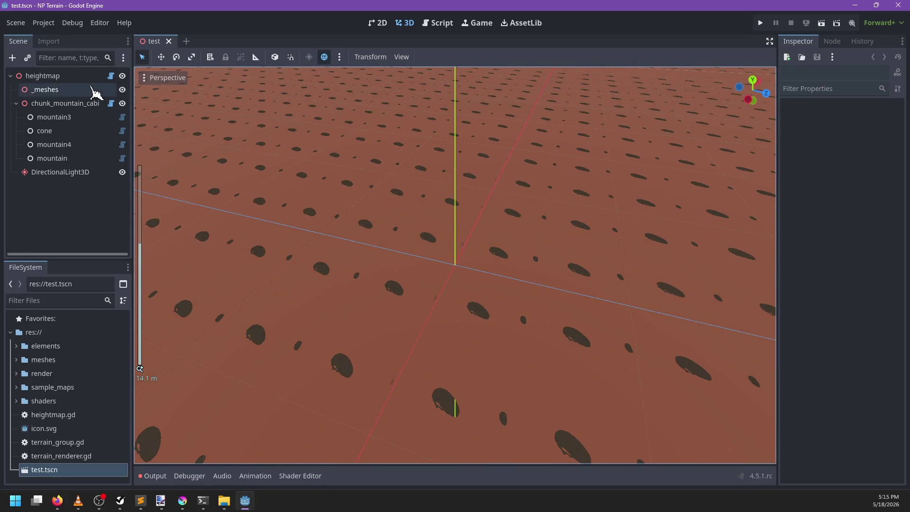
# Select the heightmap node and view the holed terrain from above, glancing at the shader in Sublime
pyautogui.click(78, 77)
pyautogui.moveTo(558, 271)
pyautogui.mouseDown()
pyautogui.moveTo(521, 308)
pyautogui.moveTo(538, 284)
pyautogui.mouseUp()
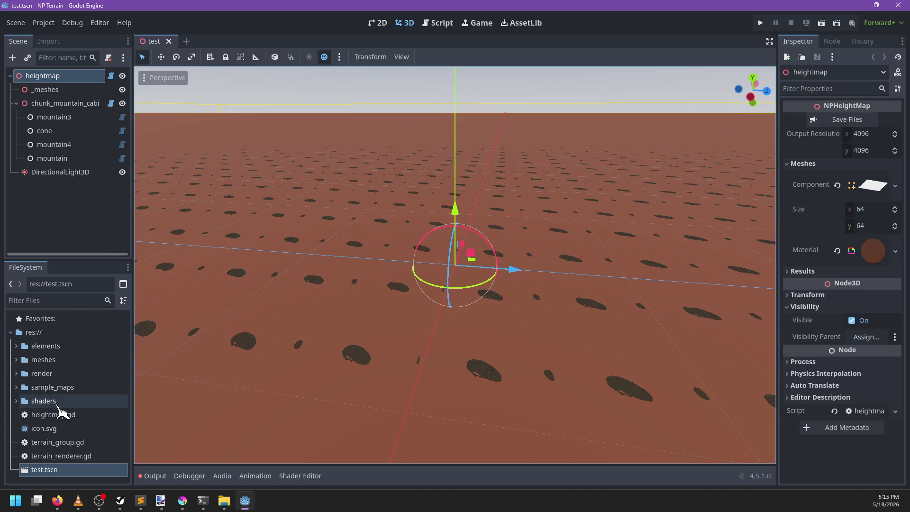
pyautogui.hotkey('alt', 'Tab')
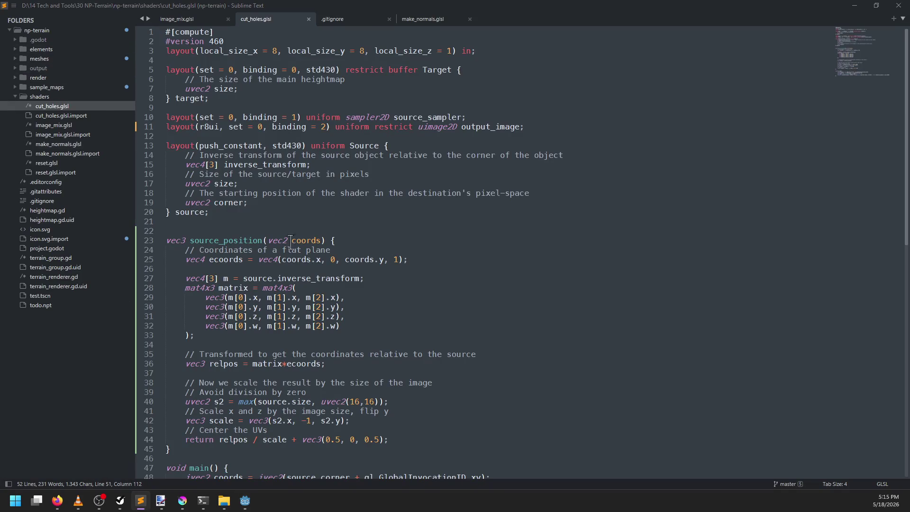
pyautogui.hotkey('alt', 'Tab')
pyautogui.scroll(-1, 252, 299)
pyautogui.scroll(10, 319, 301)
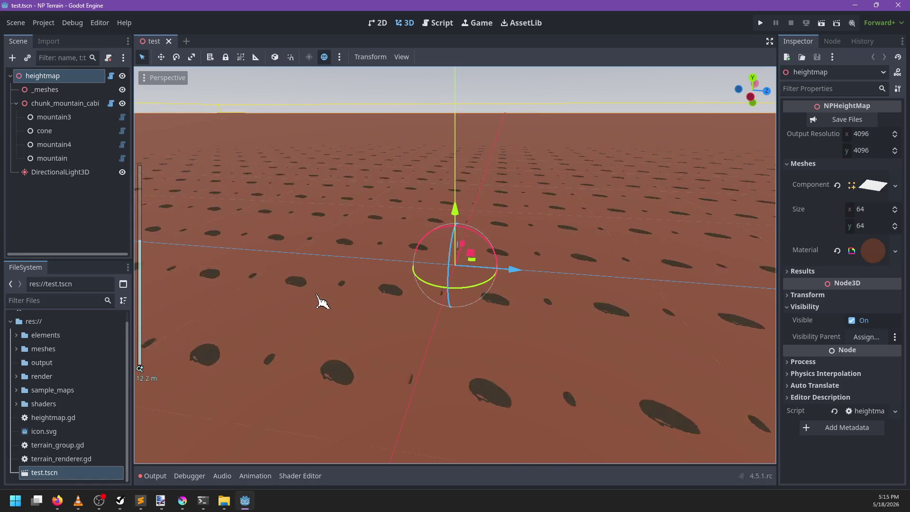
pyautogui.scroll(5, 467, 289)
pyautogui.scroll(1, 471, 289)
pyautogui.moveTo(390, 288)
pyautogui.mouseDown()
pyautogui.moveTo(407, 270)
pyautogui.moveTo(386, 331)
pyautogui.moveTo(598, 283)
pyautogui.moveTo(383, 284)
pyautogui.moveTo(490, 279)
pyautogui.moveTo(378, 230)
pyautogui.moveTo(348, 188)
pyautogui.moveTo(365, 204)
pyautogui.moveTo(325, 202)
pyautogui.moveTo(325, 180)
pyautogui.moveTo(347, 138)
pyautogui.moveTo(477, 148)
pyautogui.moveTo(524, 217)
pyautogui.moveTo(315, 341)
pyautogui.moveTo(483, 270)
pyautogui.moveTo(297, 287)
pyautogui.moveTo(520, 266)
pyautogui.moveTo(460, 260)
pyautogui.moveTo(396, 321)
pyautogui.mouseUp()
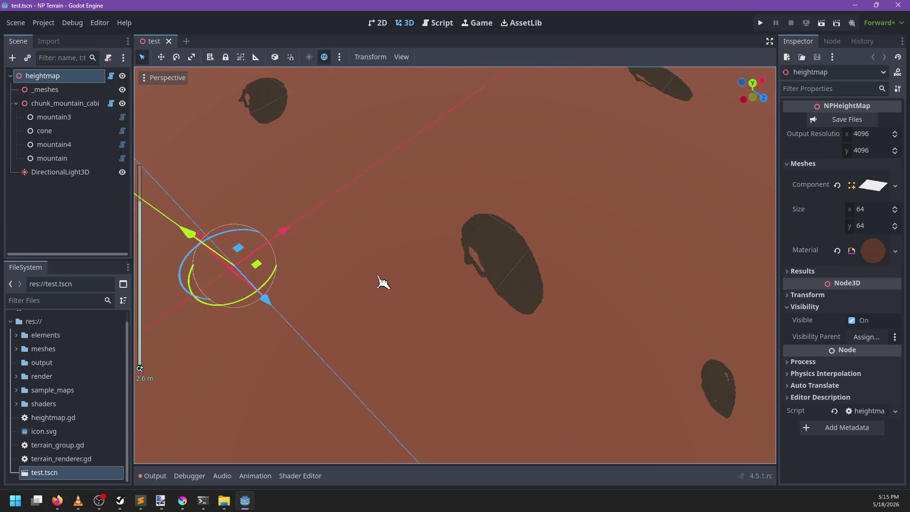
pyautogui.scroll(3, 490, 279)
pyautogui.scroll(-4, 483, 270)
pyautogui.scroll(-3, 400, 309)
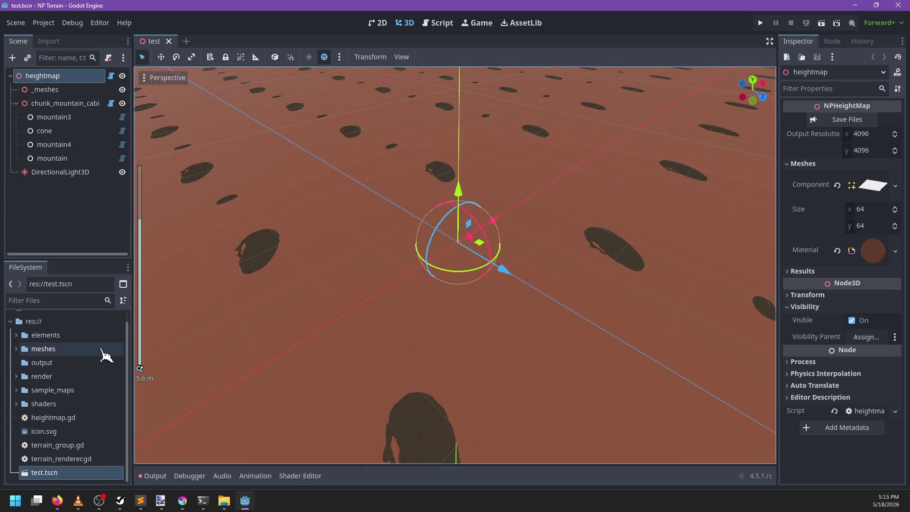
# Open the output folder in FileSystem and show the log of missing normals.res errors
pyautogui.click(16, 349)
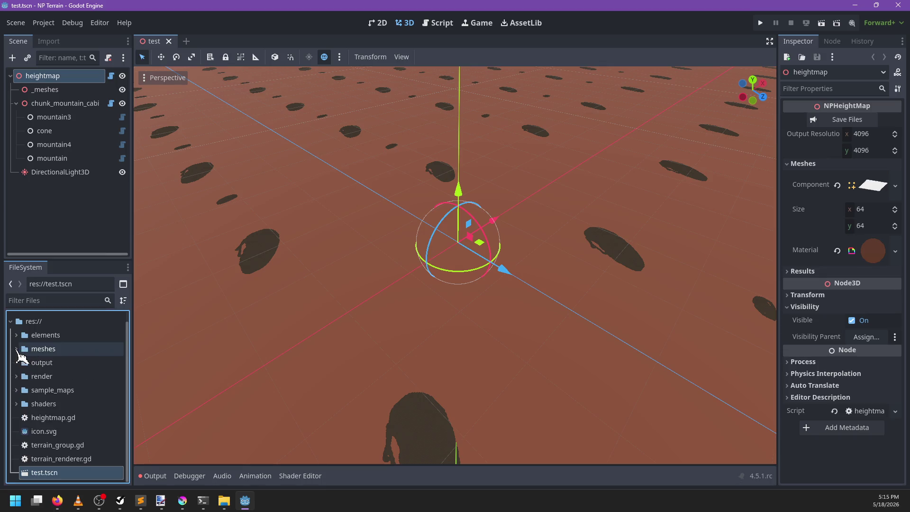
pyautogui.click(38, 362)
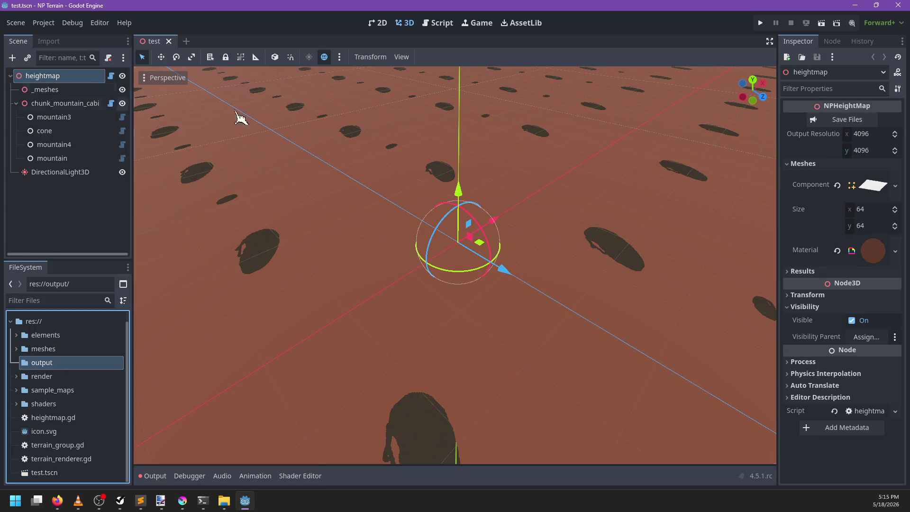
pyautogui.click(153, 476)
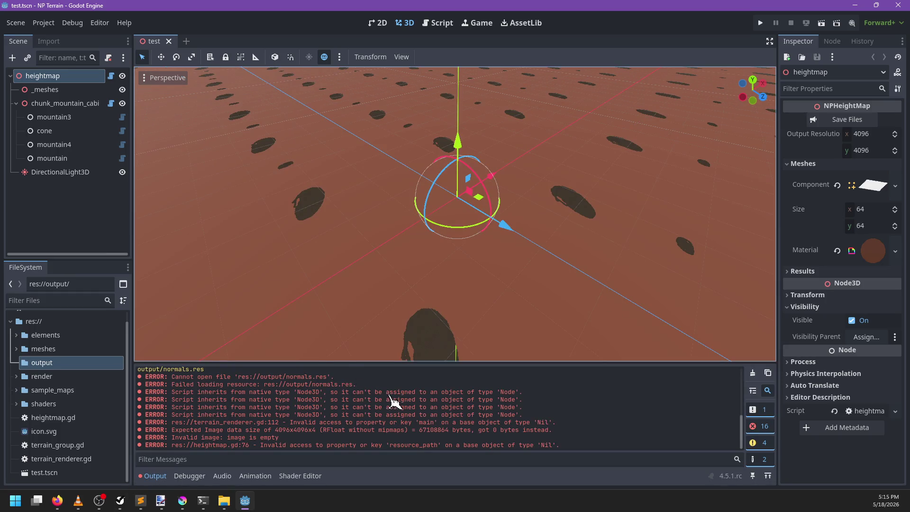
# Give the heightmap's Heightmap, Normal Map and Hole Map results new ImageTextures
pyautogui.click(833, 274)
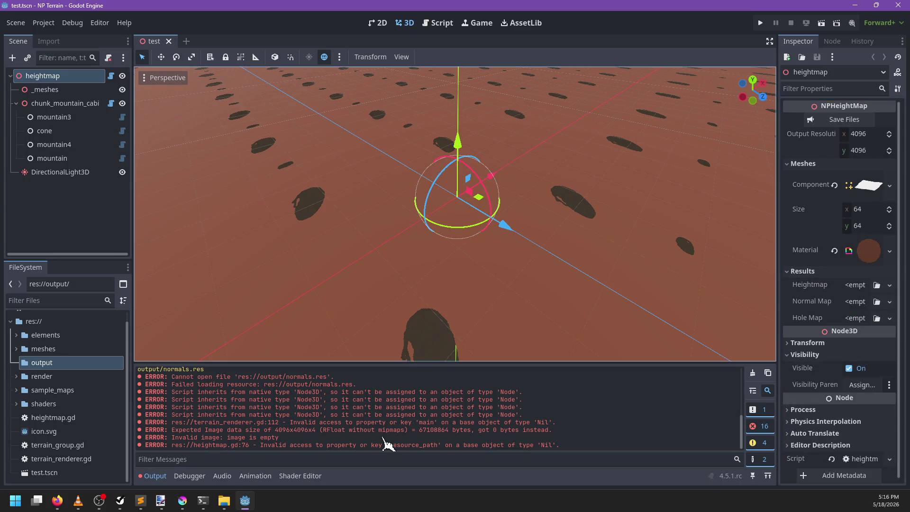
pyautogui.click(862, 294)
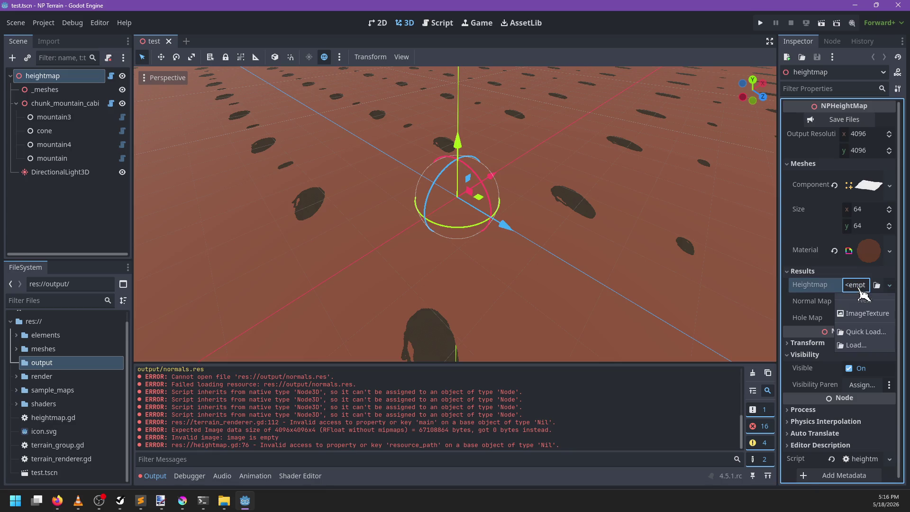
pyautogui.click(867, 317)
pyautogui.click(859, 302)
pyautogui.click(867, 342)
pyautogui.click(859, 318)
pyautogui.click(865, 342)
pyautogui.click(868, 287)
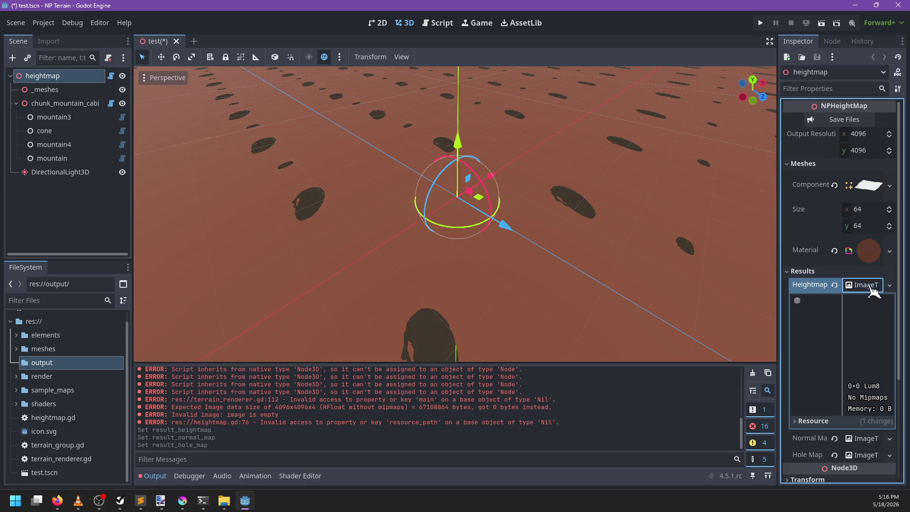
pyautogui.click(868, 286)
pyautogui.click(891, 286)
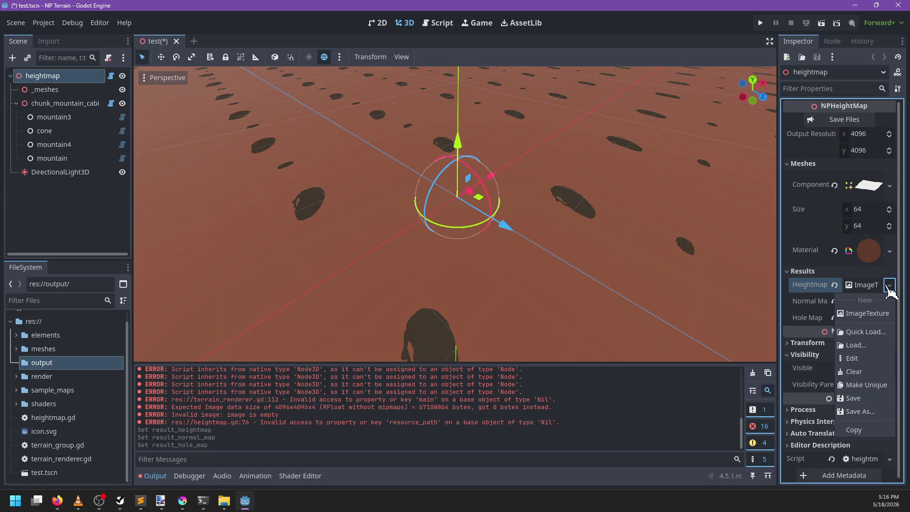
pyautogui.click(827, 327)
pyautogui.click(844, 119)
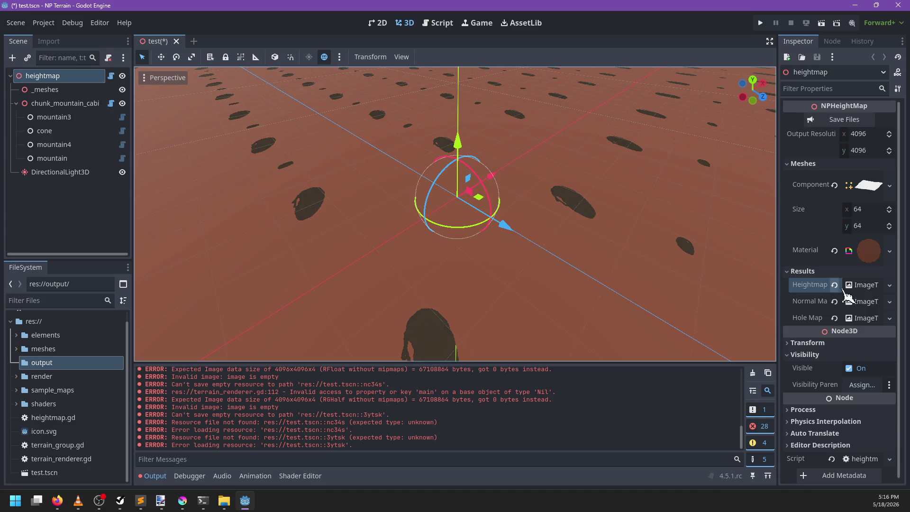
# Save the Heightmap and Normal Map textures as heightmap.res and normals.res in output
pyautogui.click(887, 286)
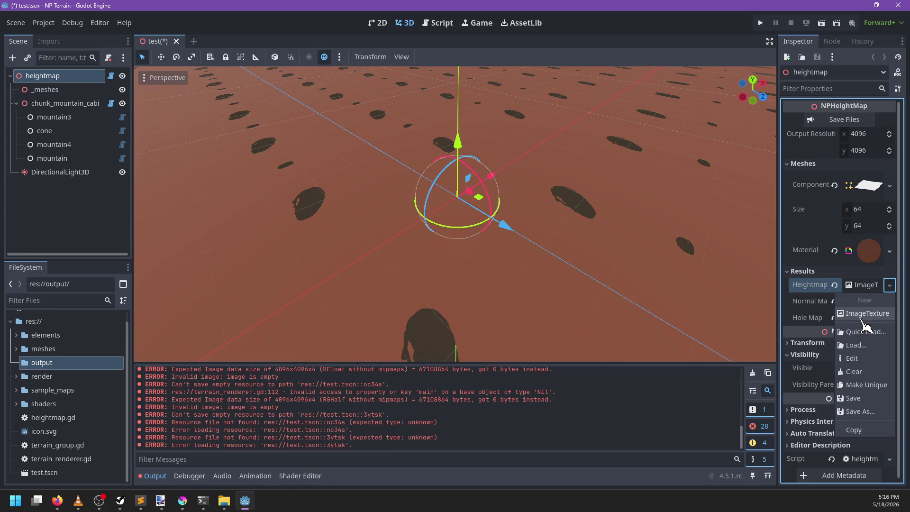
pyautogui.click(849, 412)
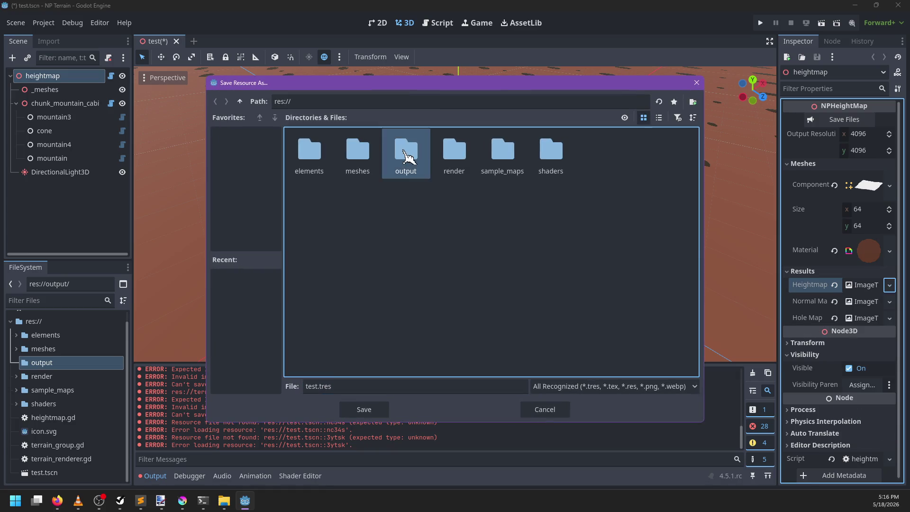
pyautogui.doubleClick(405, 148)
pyautogui.tripleClick(312, 382)
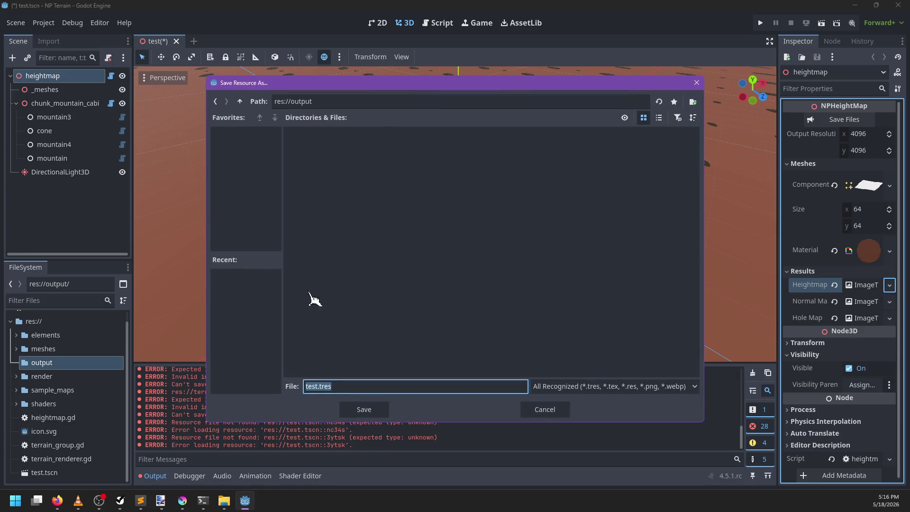
pyautogui.write('heightmap')
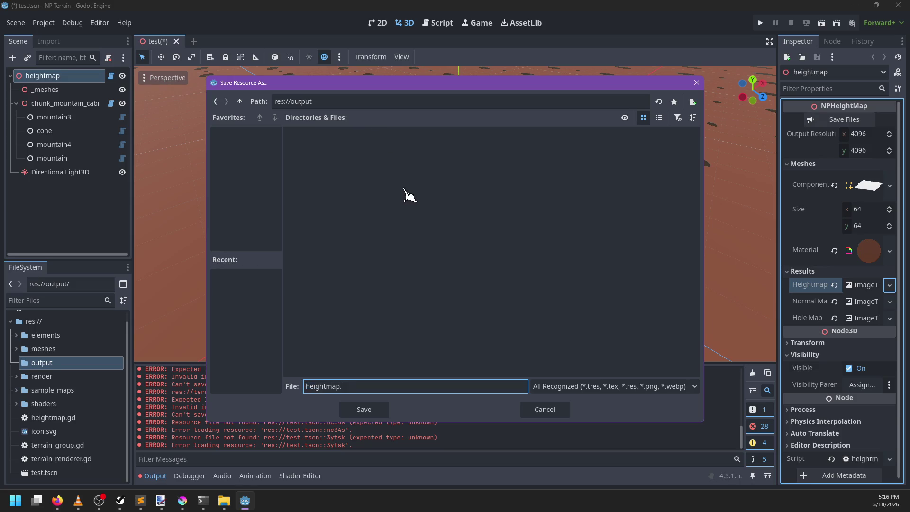
pyautogui.press('Return')
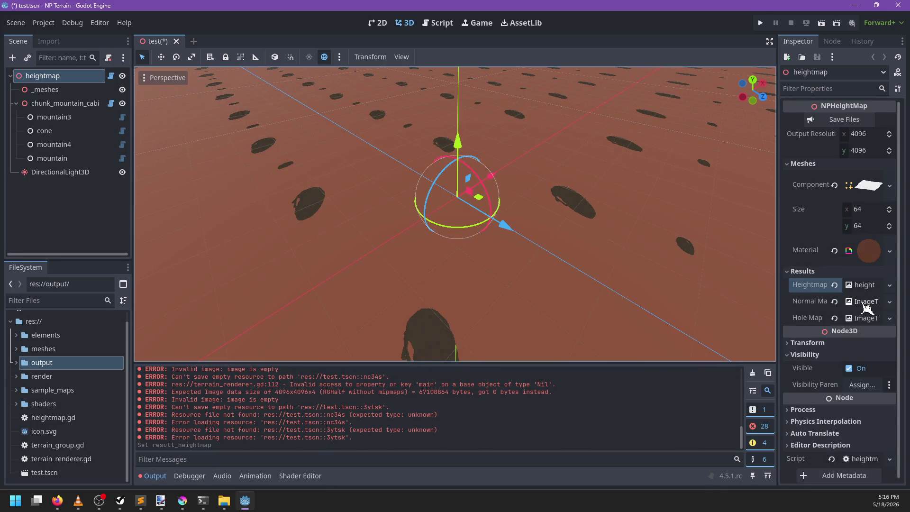
pyautogui.click(889, 301)
pyautogui.click(849, 431)
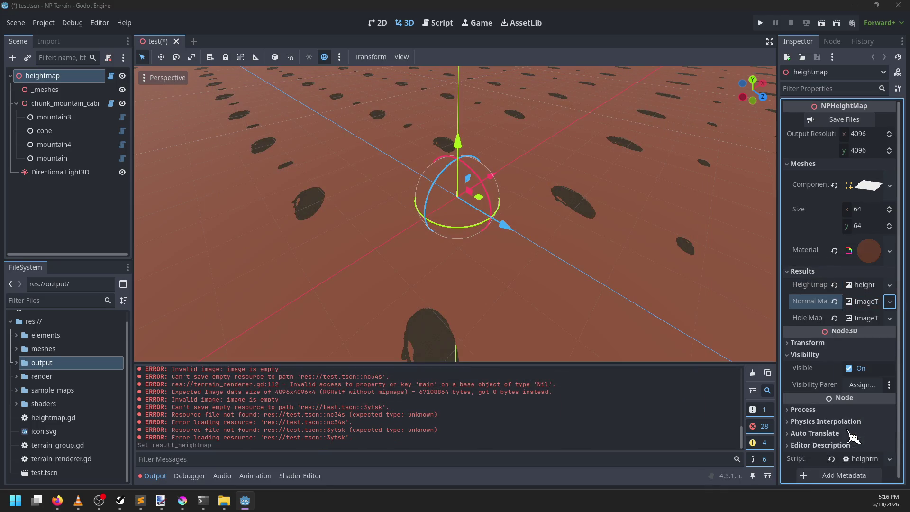
pyautogui.moveTo(358, 388); pyautogui.dragTo(267, 387)
pyautogui.write('hei')
pyautogui.press('BackSpace')
pyautogui.press('BackSpace')
pyautogui.press('BackSpace')
pyautogui.write('normals.res')
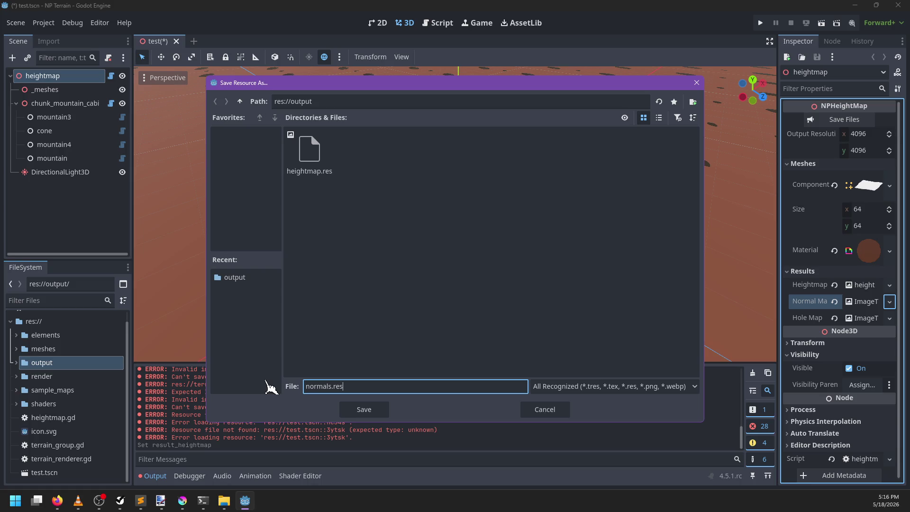
pyautogui.press('Return')
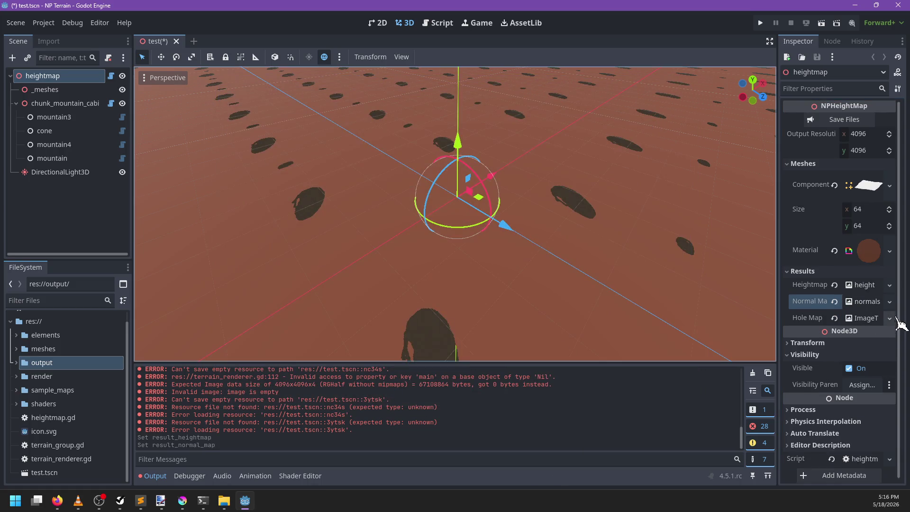
# Save the Hole Map as holes.res and retry saving the result files
pyautogui.click(890, 318)
pyautogui.click(859, 444)
pyautogui.write('holes.res')
pyautogui.press('Return')
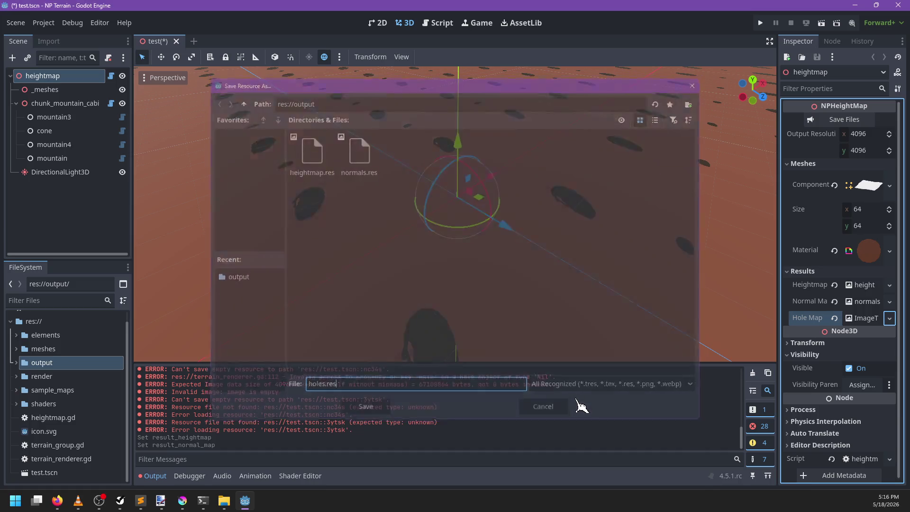
pyautogui.click(829, 122)
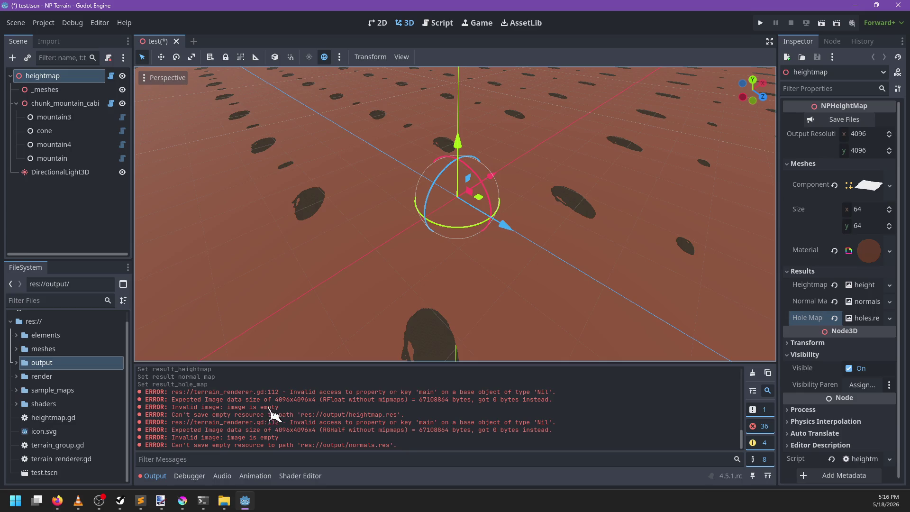
# Inspect the renderer's begin function in terrain_renderer.gd, then return to heightmap.gd's _recompute_heightmap
pyautogui.click(110, 76)
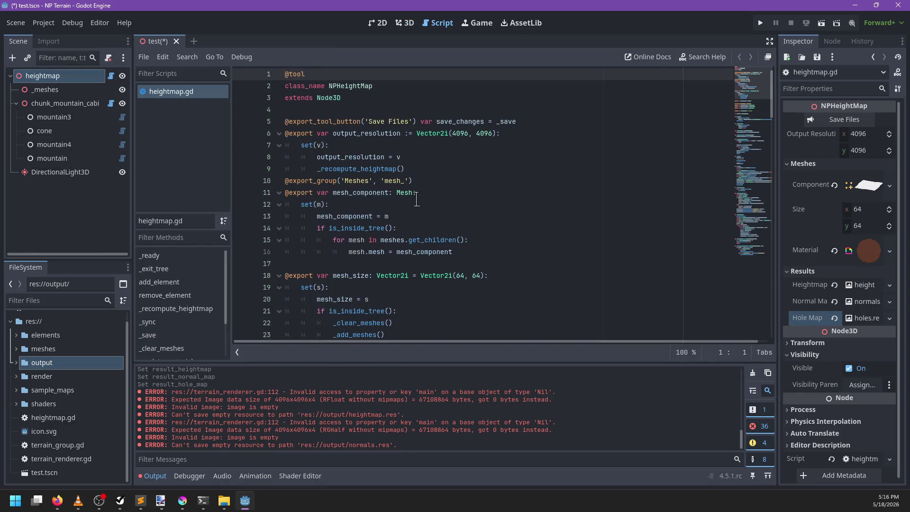
pyautogui.keyDown('ctrl'); pyautogui.click(351, 170); pyautogui.keyUp('ctrl')
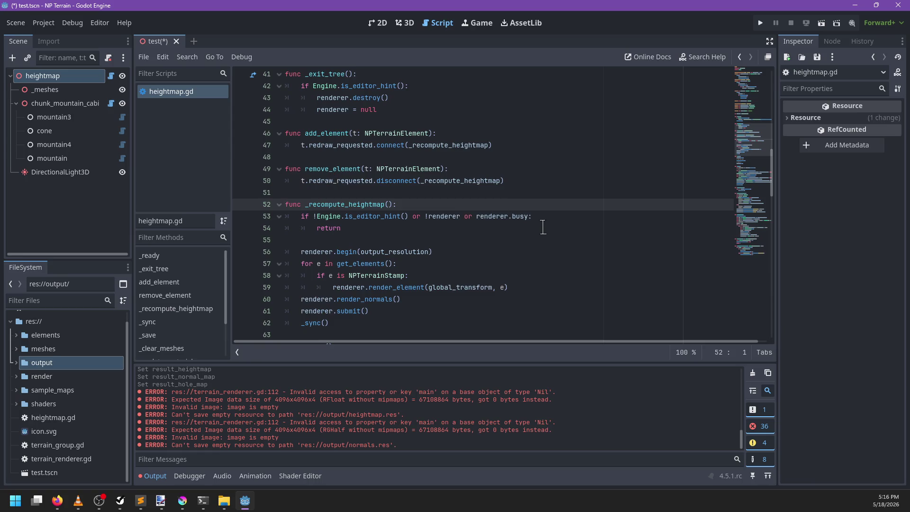
pyautogui.scroll(-2, 478, 226)
pyautogui.scroll(3, 478, 226)
pyautogui.scroll(-1, 423, 243)
pyautogui.keyDown('ctrl'); pyautogui.click(350, 220); pyautogui.keyUp('ctrl')
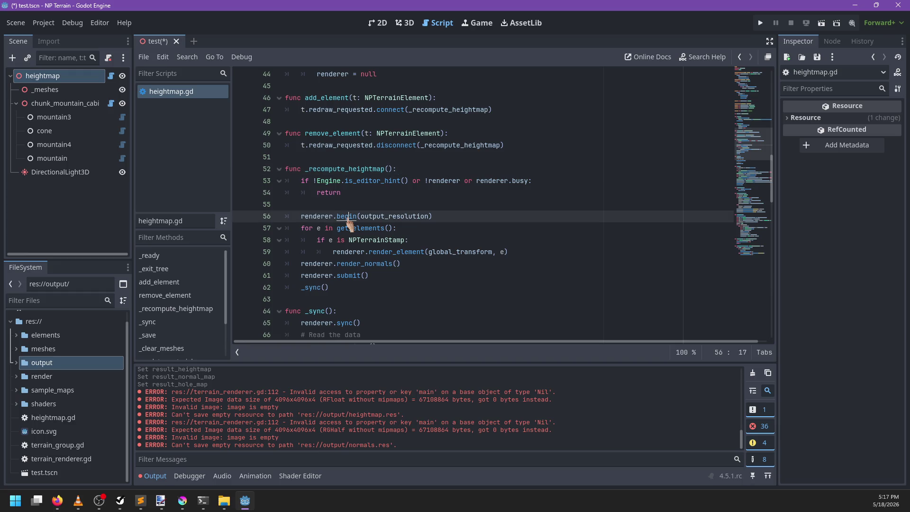
pyautogui.scroll(2, 459, 213)
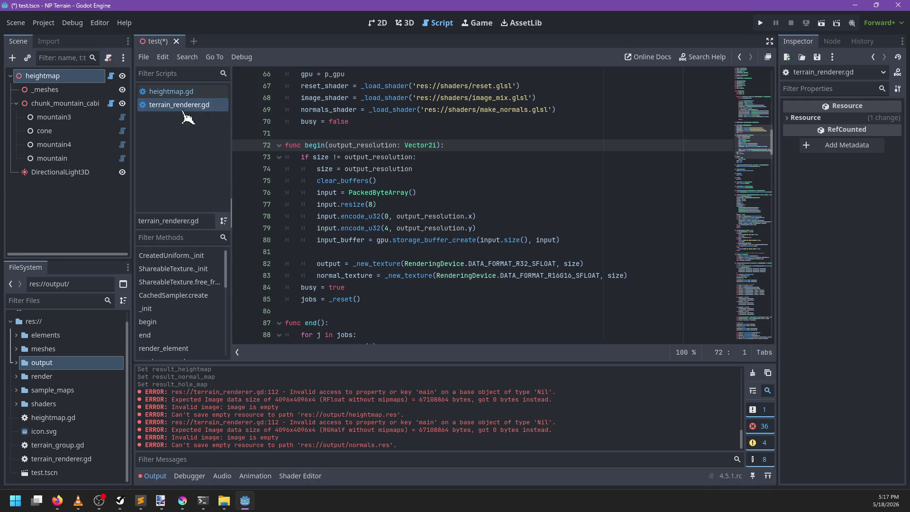
pyautogui.click(110, 76)
pyautogui.scroll(14, 410, 219)
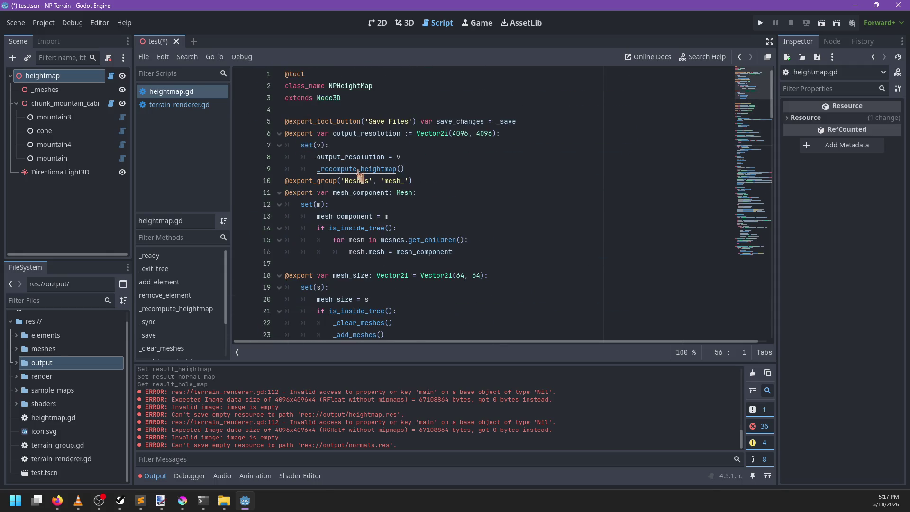
pyautogui.keyDown('ctrl'); pyautogui.click(359, 170); pyautogui.keyUp('ctrl')
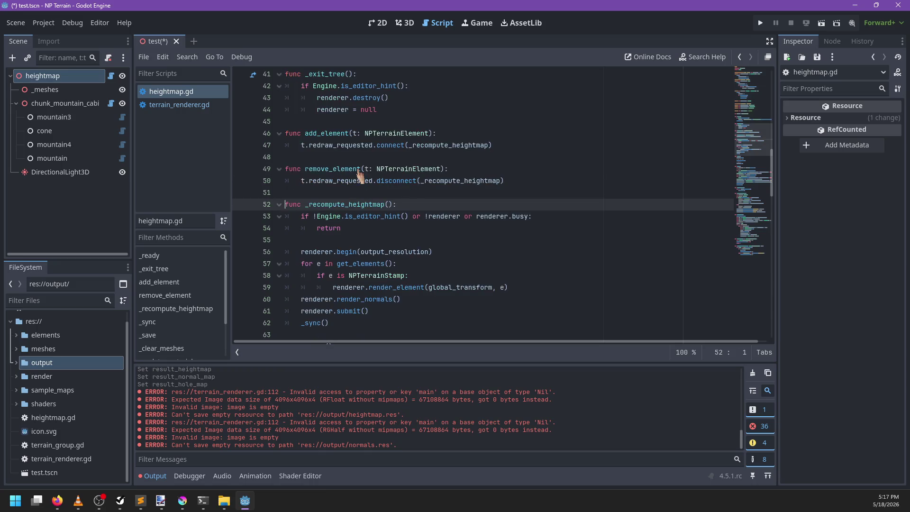
# Add an empty line after the early return in _recompute_heightmap
pyautogui.click(401, 229)
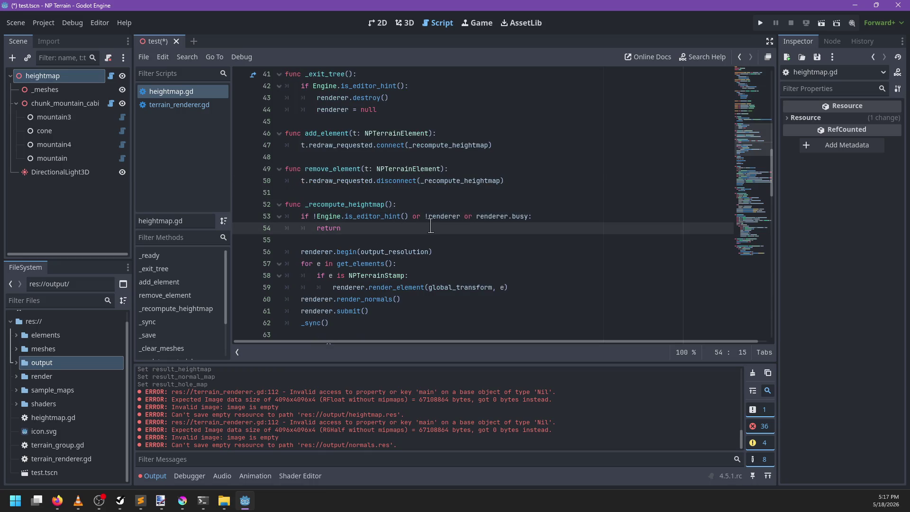
pyautogui.press('Return')
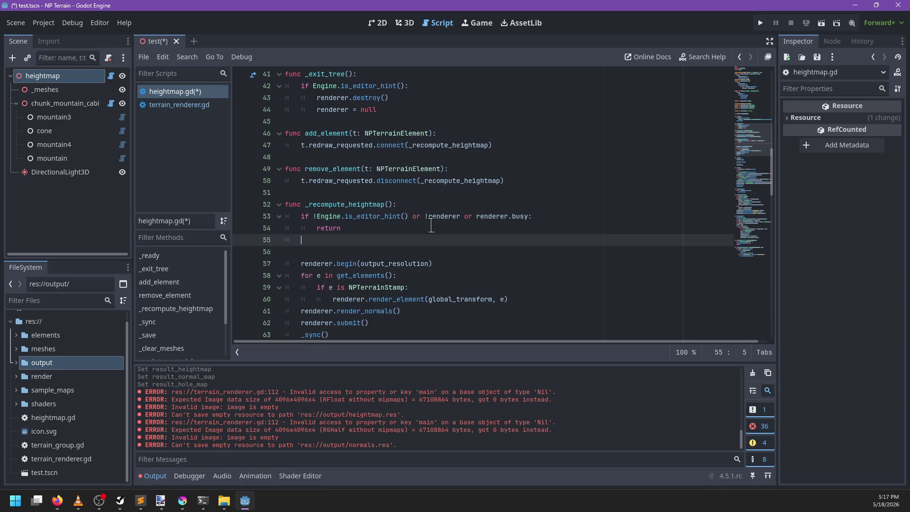
pyautogui.scroll(10, 431, 225)
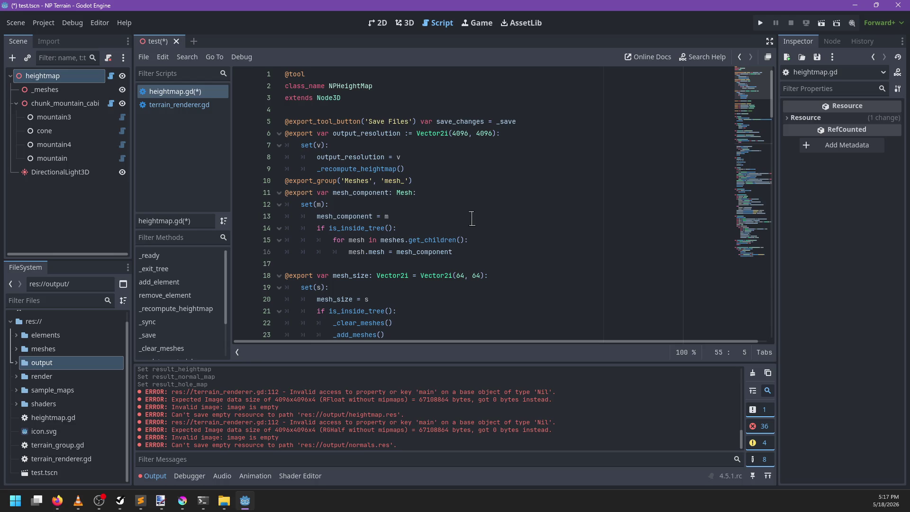
pyautogui.scroll(-5, 472, 218)
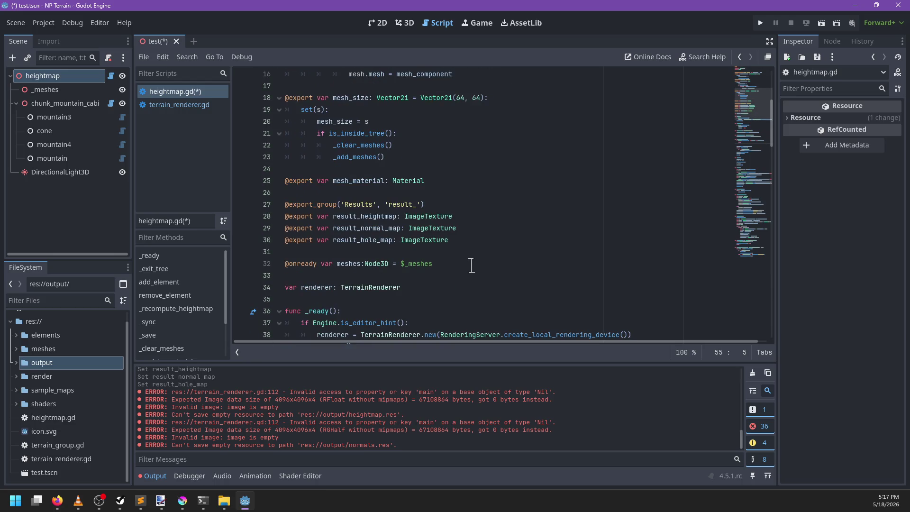
pyautogui.click(468, 263)
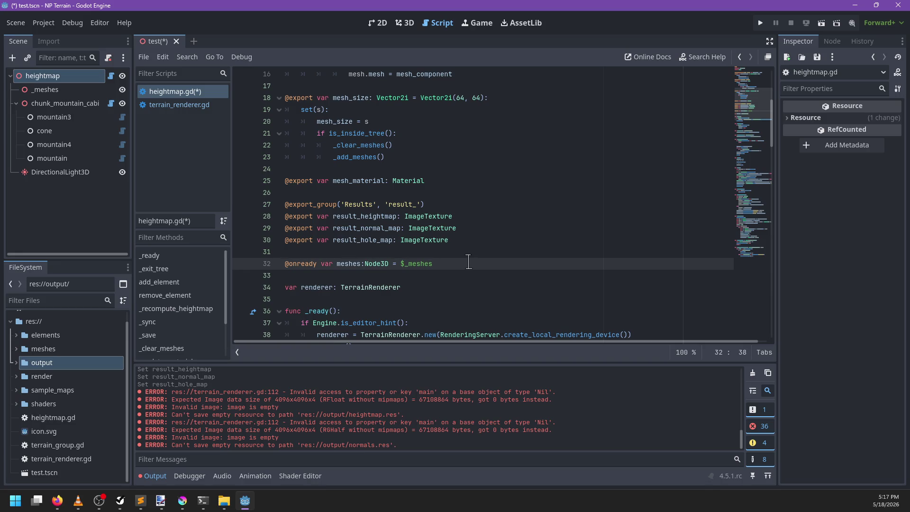
pyautogui.scroll(-8, 455, 260)
pyautogui.click(353, 255)
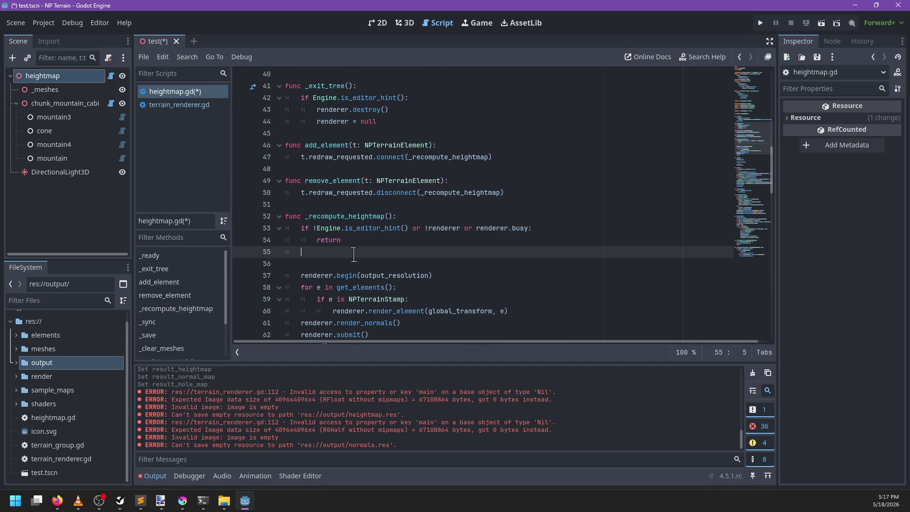
# Write result_heightmap.set_image() with var ih := Image.new() above it, then open the Image reference
pyautogui.write('sul')
pyautogui.press('Return')
pyautogui.write('set_i')
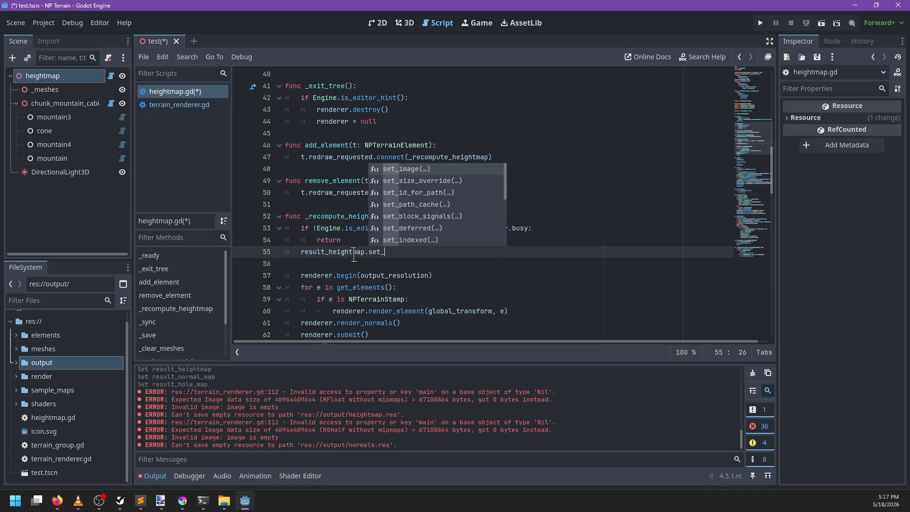
pyautogui.press('Return')
pyautogui.hotkey('ctrl', 'shift', 'Return')
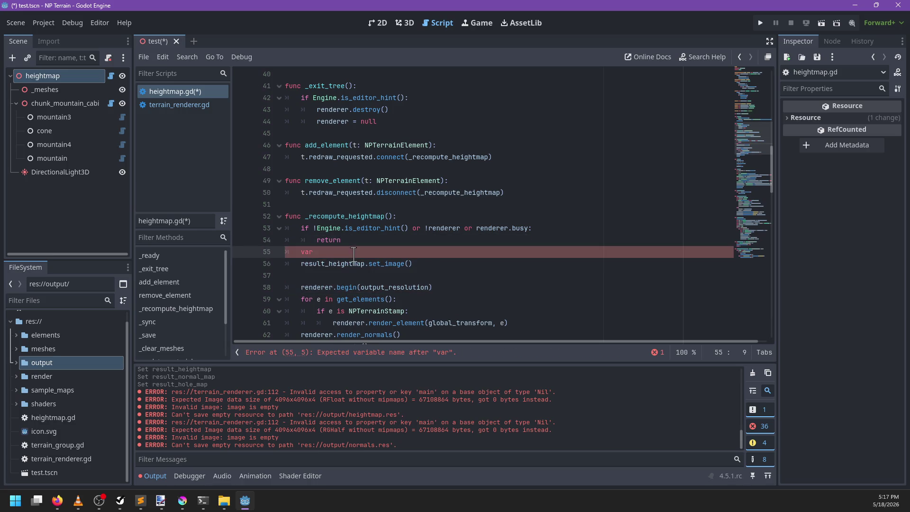
pyautogui.write('mage.new(')
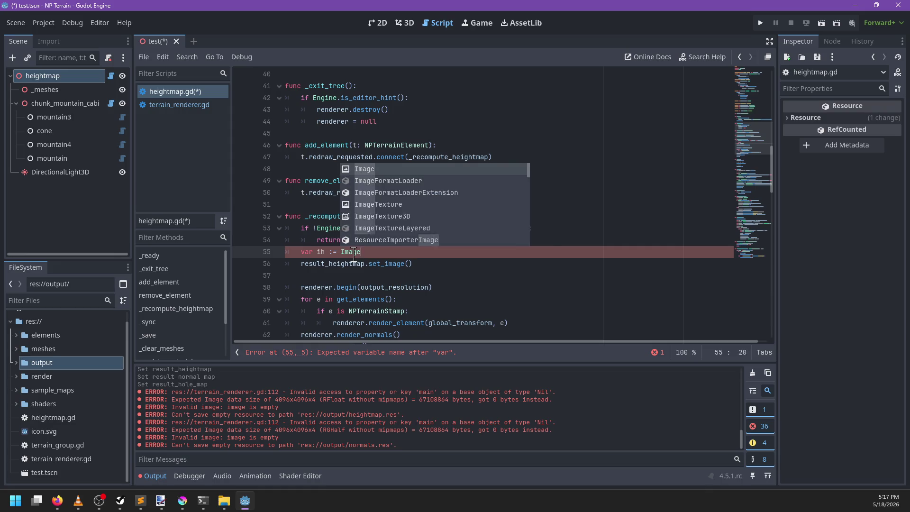
pyautogui.write(')')
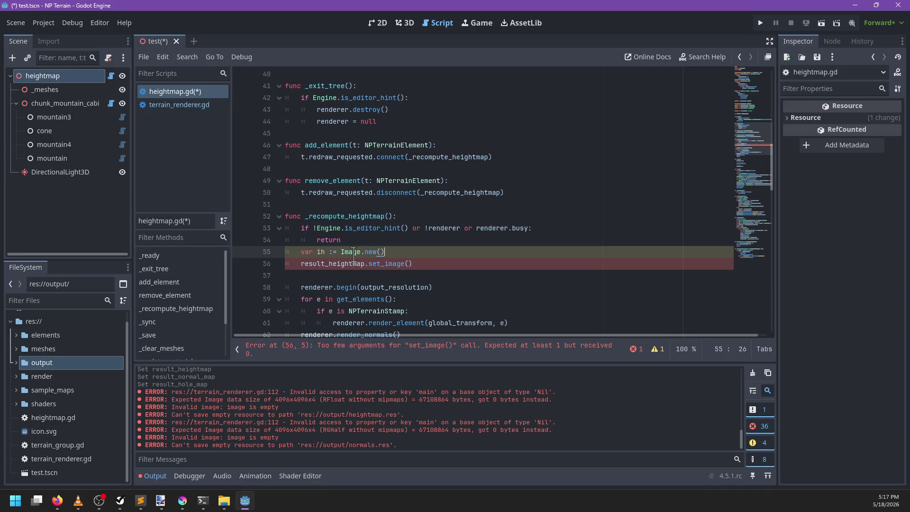
pyautogui.keyDown('ctrl'); pyautogui.click(354, 253); pyautogui.keyUp('ctrl')
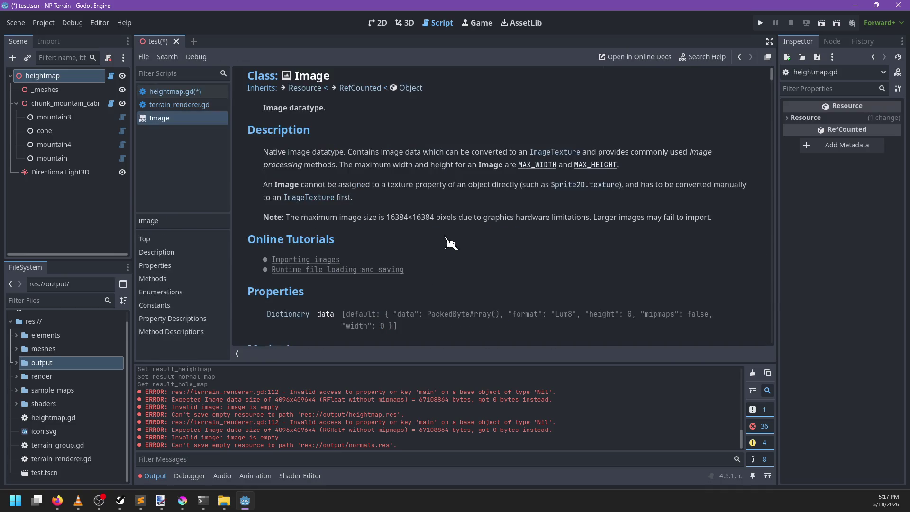
# Scroll through the Image class Methods and Enumerations lists
pyautogui.scroll(-5, 447, 242)
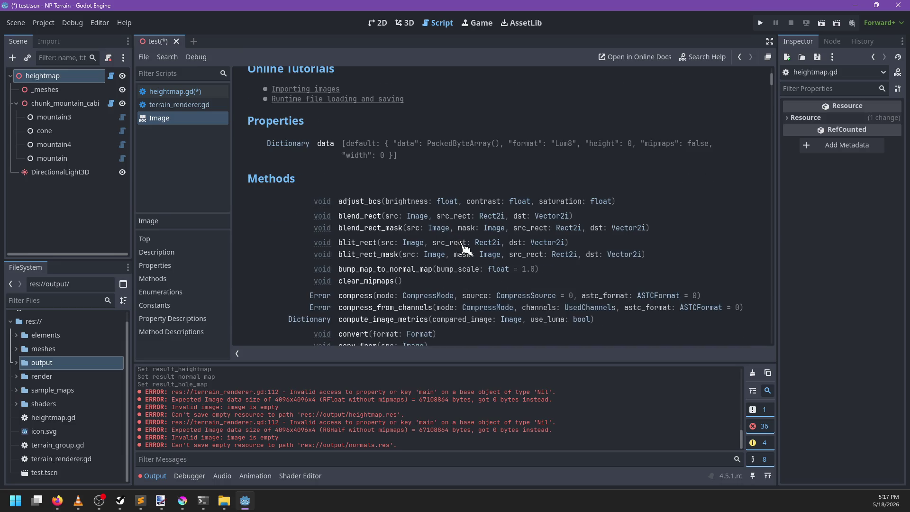
pyautogui.scroll(5, 464, 248)
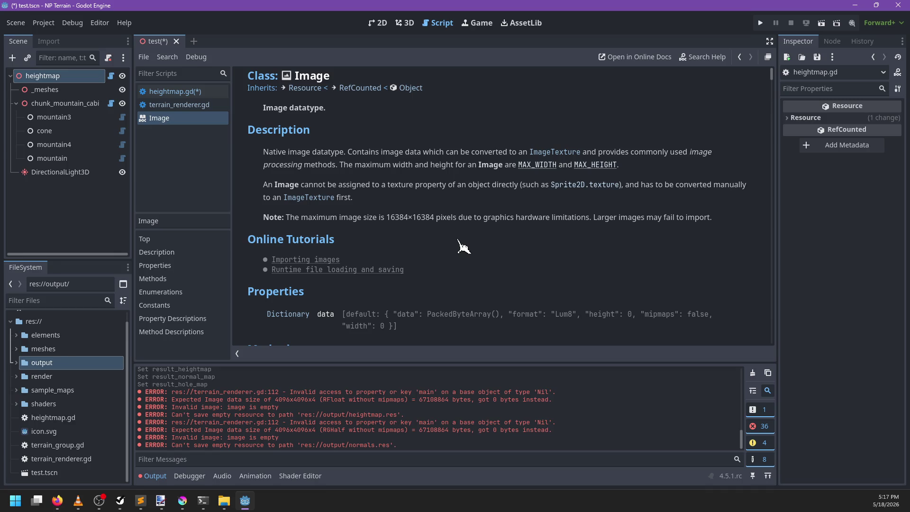
pyautogui.scroll(-10, 458, 240)
pyautogui.scroll(-15, 457, 242)
pyautogui.scroll(10, 416, 223)
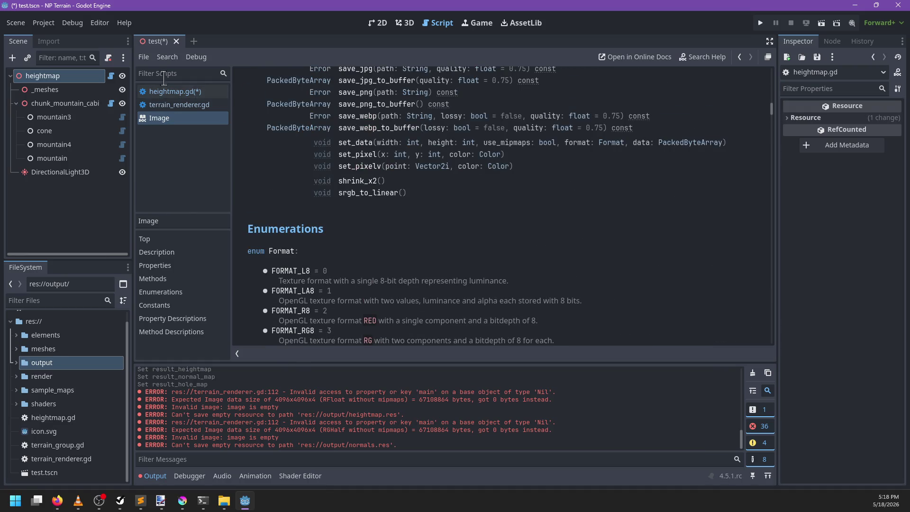
# Back in heightmap.gd, pass output_resolution into the Image.new() call on line 55
pyautogui.click(173, 91)
pyautogui.click(382, 251)
pyautogui.scroll(13, 530, 235)
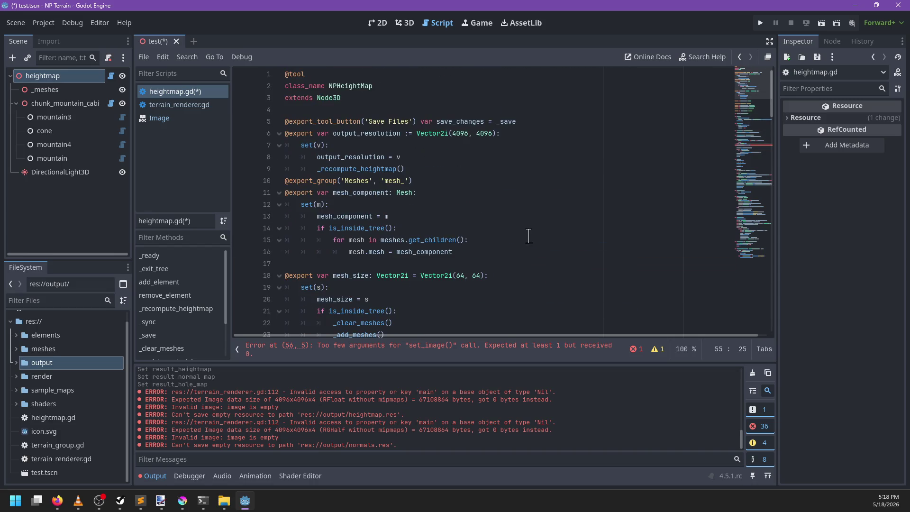
pyautogui.write('output_resolution,)')
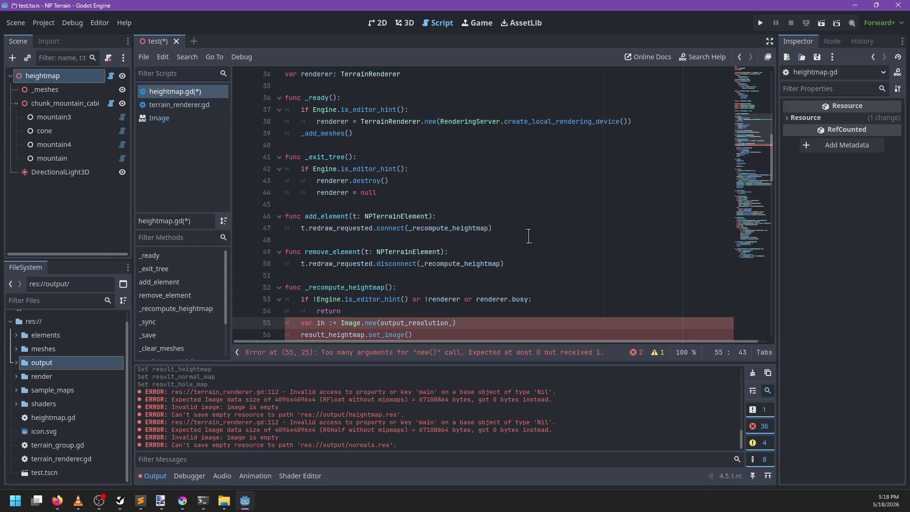
# Remove output_resolution from Image.new() and pass ih to set_image
pyautogui.hotkey('ctrl', 'BackSpace')
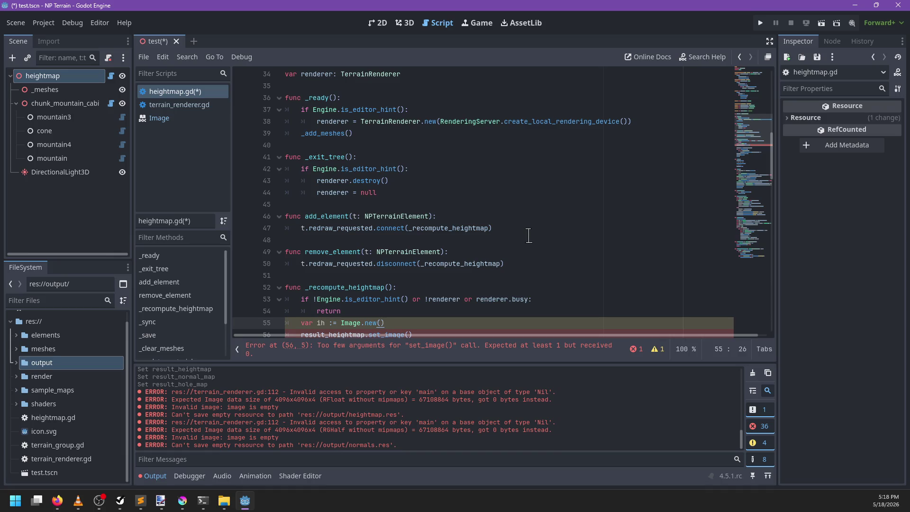
pyautogui.scroll(-2, 441, 285)
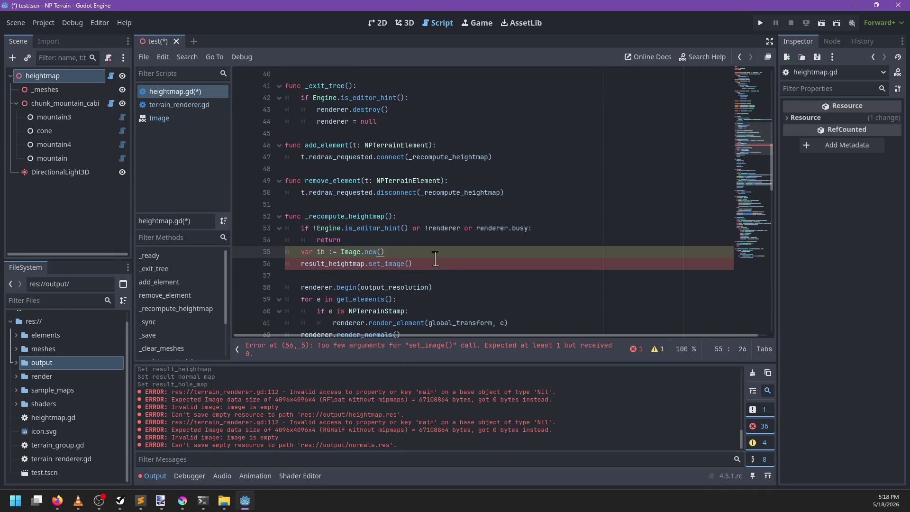
pyautogui.click(411, 264)
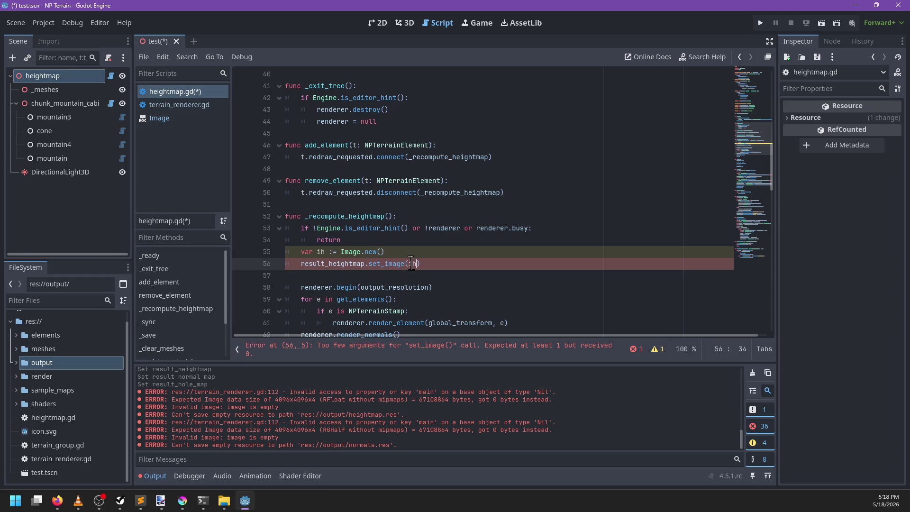
# Start an ih.set_ line above set_image(ih), then look up ImageTexture's set_image help
pyautogui.hotkey('ctrl', 'shift', 'Return')
pyautogui.write('.set_si')
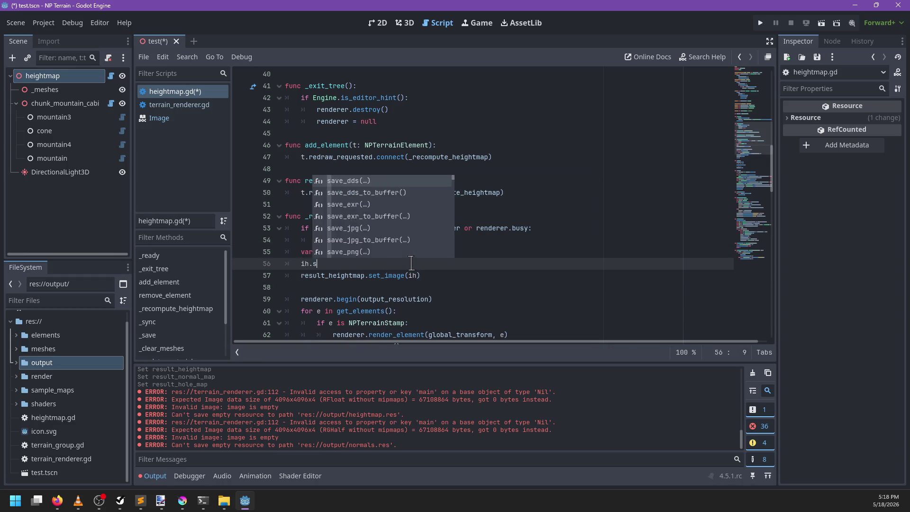
pyautogui.write('z')
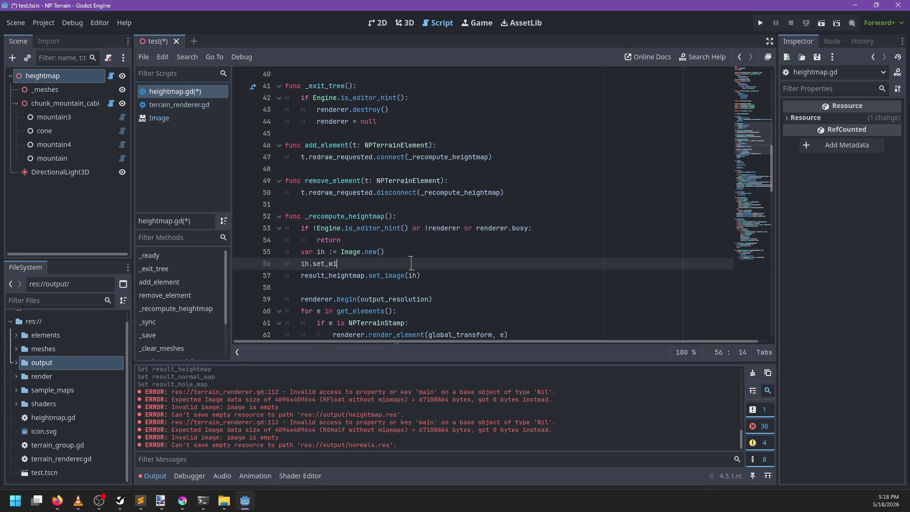
pyautogui.press('BackSpace')
pyautogui.press('BackSpace')
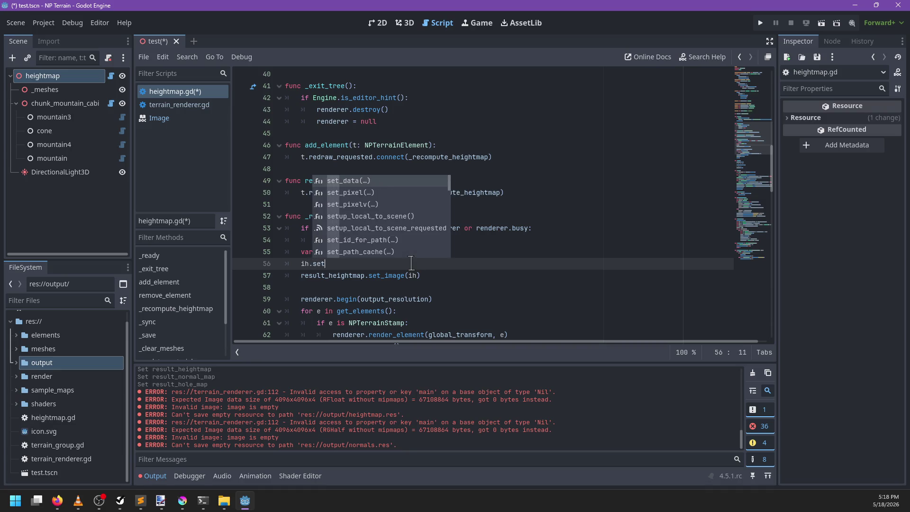
pyautogui.write('w')
pyautogui.hotkey('ctrl', 'BackSpace')
pyautogui.keyDown('ctrl'); pyautogui.click(386, 275); pyautogui.keyUp('ctrl')
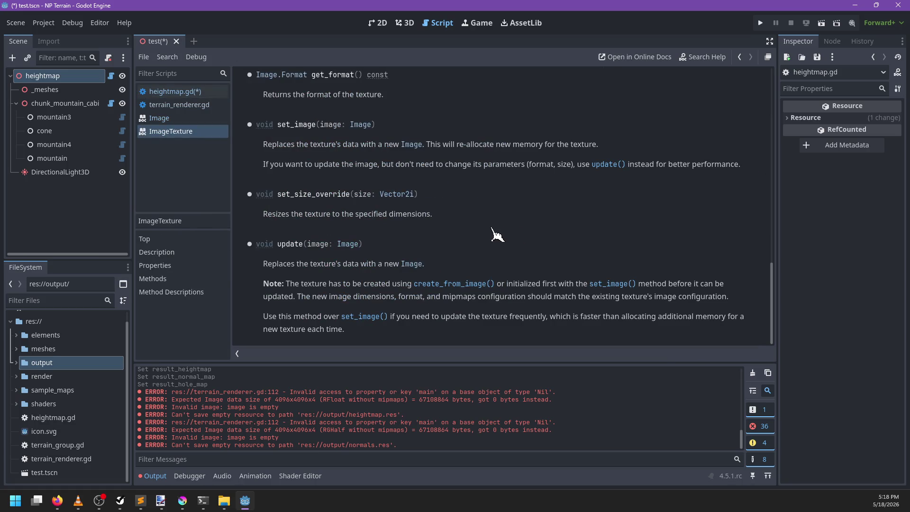
# Scroll up the ImageTexture reference, then go back to heightmap.gd
pyautogui.scroll(2, 494, 233)
pyautogui.scroll(3, 494, 233)
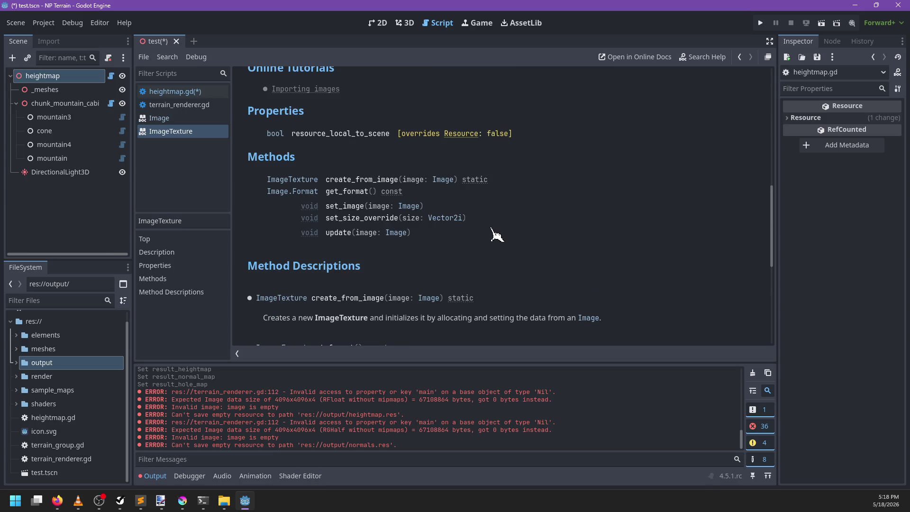
pyautogui.scroll(1, 495, 233)
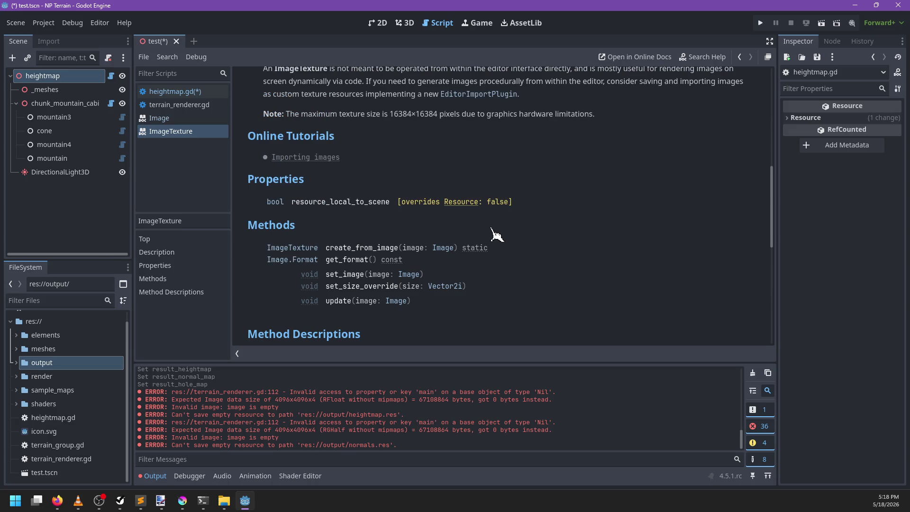
pyautogui.scroll(5, 494, 234)
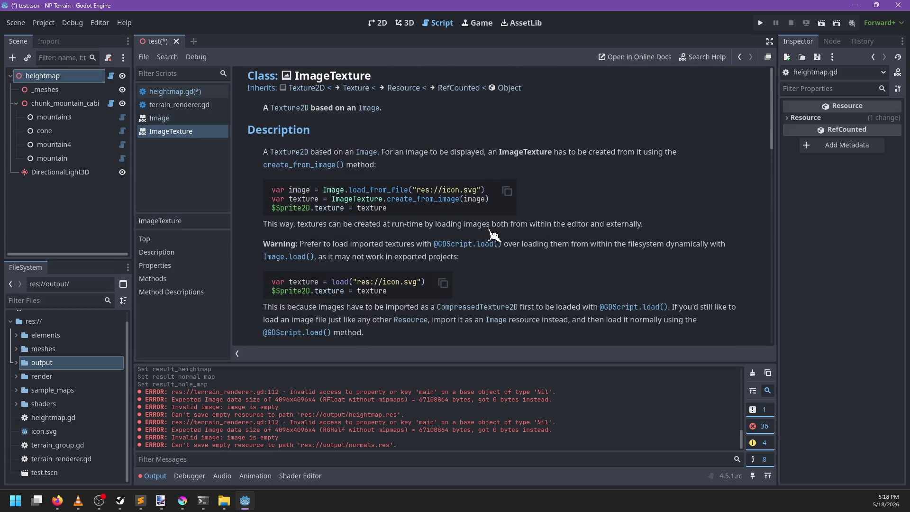
pyautogui.hotkey('alt', 'Left')
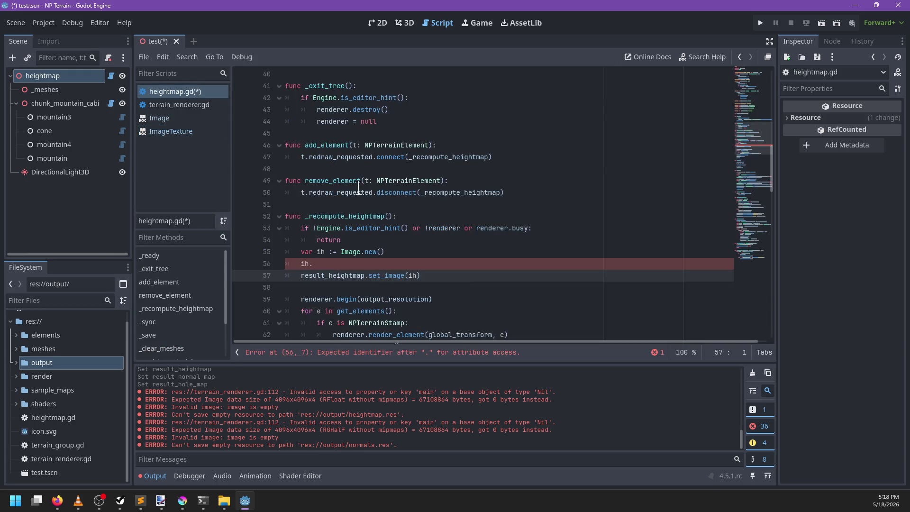
# Replace Image.new() with Image.create(output_resolution.x, output_resolution.y, false, Image.FORMAT_RF)
pyautogui.moveTo(413, 264); pyautogui.dragTo(364, 251)
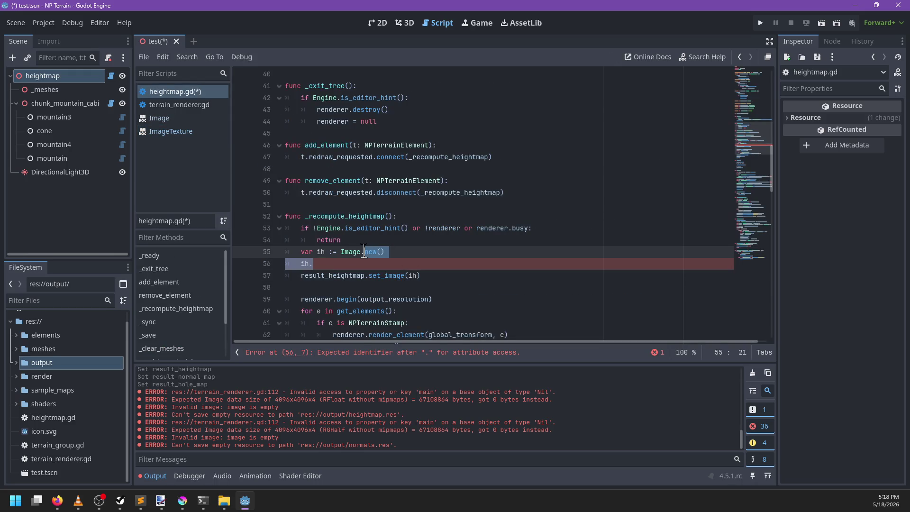
pyautogui.write('create')
pyautogui.press('Return')
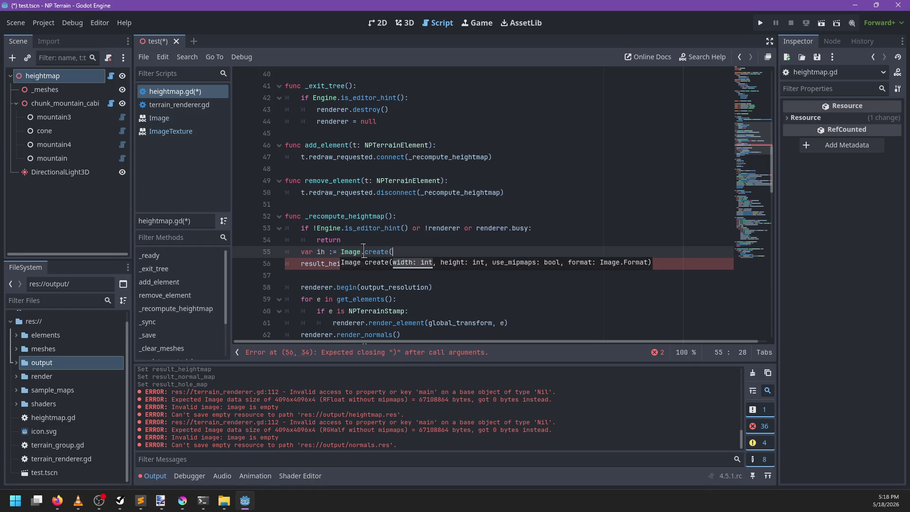
pyautogui.write('_resolution.,')
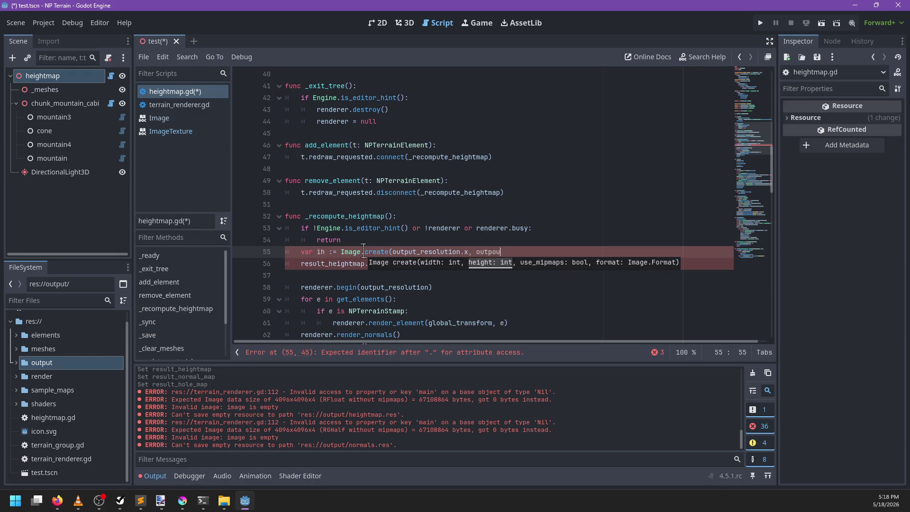
pyautogui.press('Return')
pyautogui.write('false,')
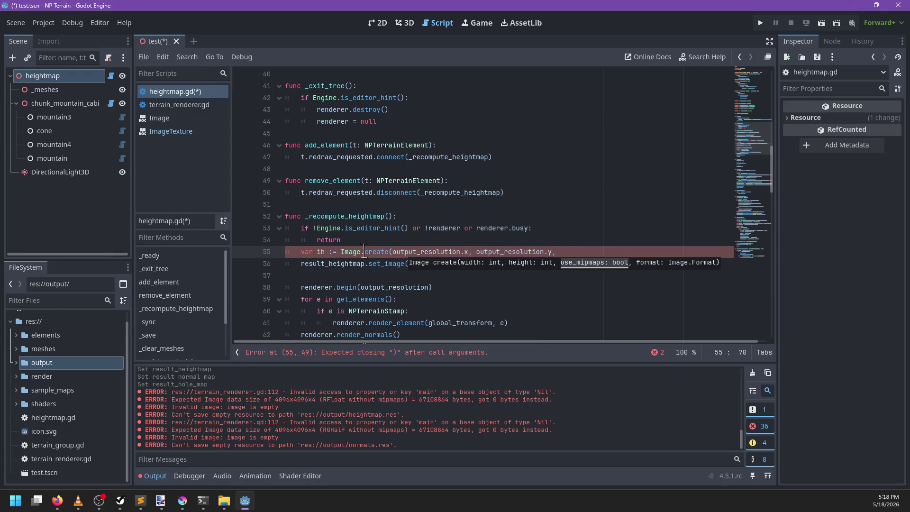
pyautogui.write(' Image.FORM')
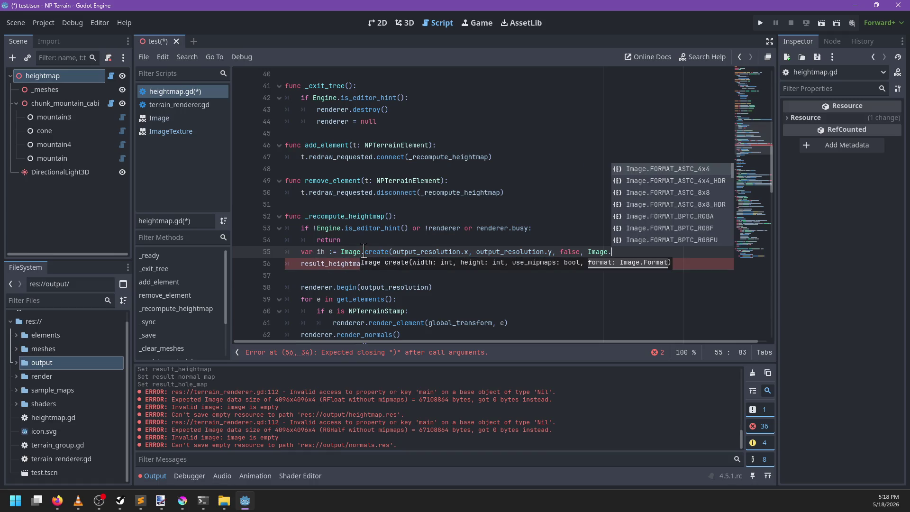
pyautogui.write('AT_')
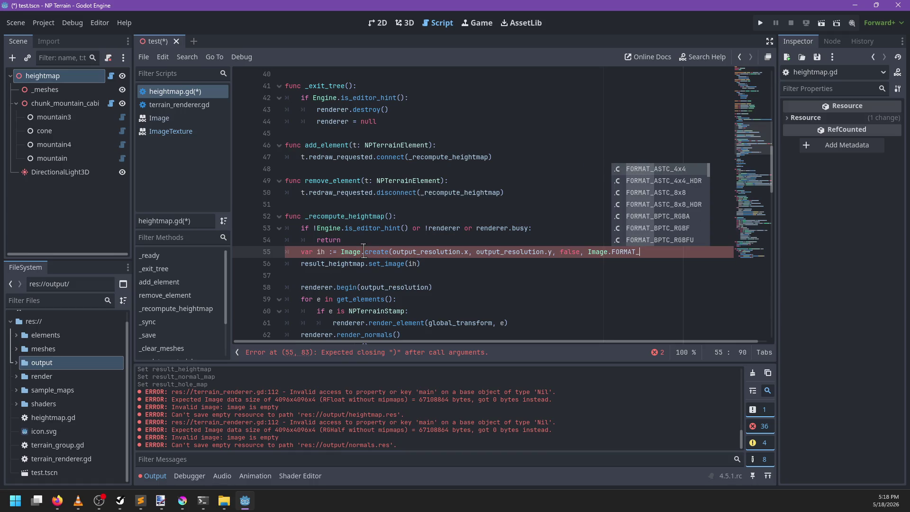
pyautogui.write('RF)')
pyautogui.press('Return')
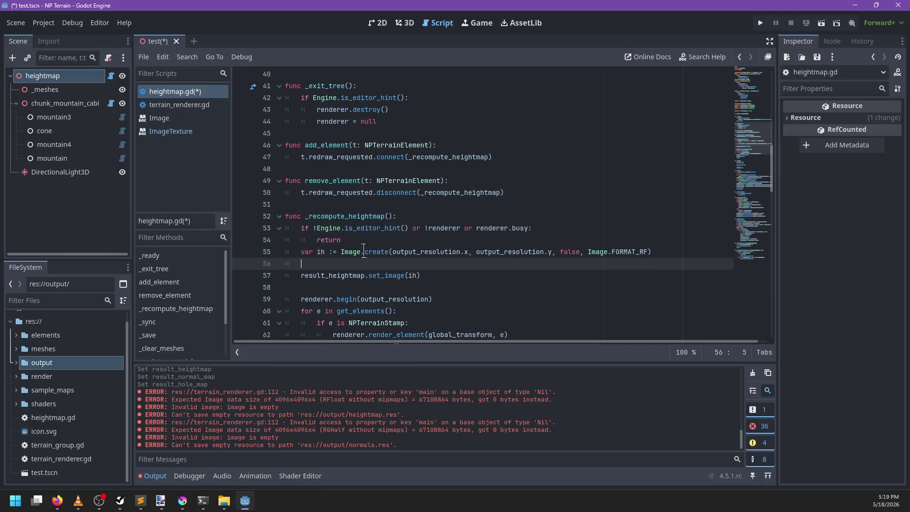
# Open a new var line below and rename the height image variable to himg
pyautogui.press('Delete')
pyautogui.press('End')
pyautogui.press('Return')
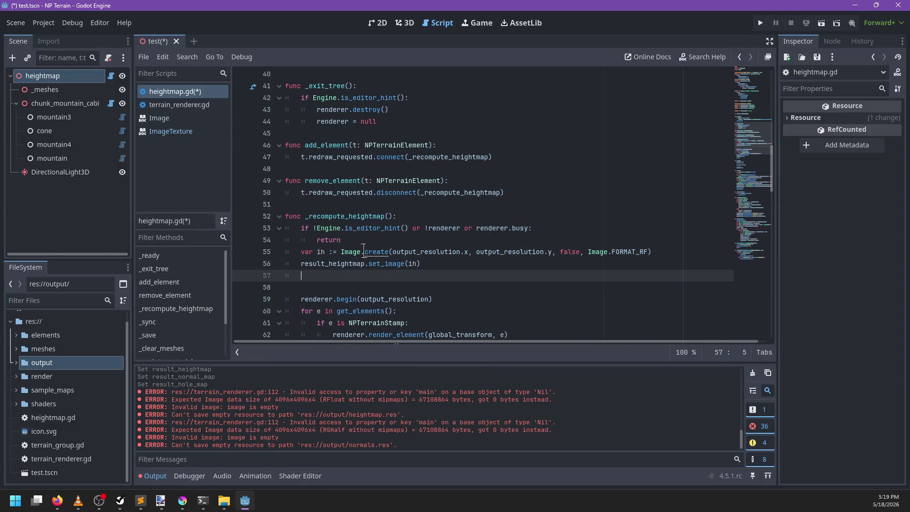
pyautogui.hotkey('alt', 'Up')
pyautogui.write('var')
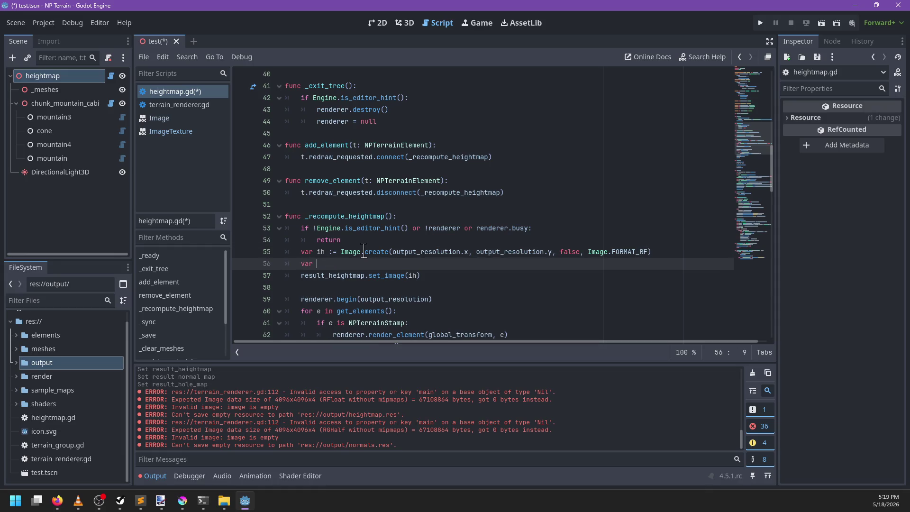
pyautogui.press('Up')
pyautogui.press('Right')
pyautogui.write('mg')
pyautogui.hotkey('ctrl', 'shift', 'Left')
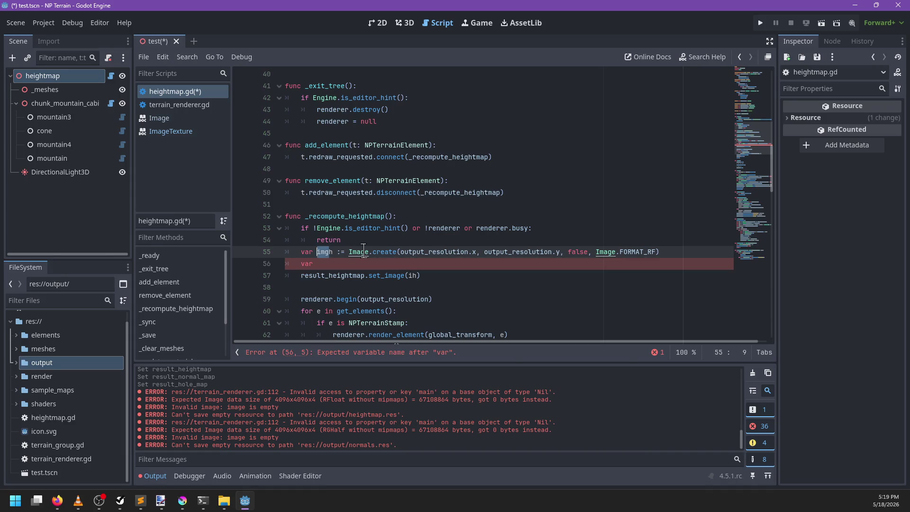
pyautogui.press('BackSpace')
pyautogui.write('img')
# Pass himg instead of ih to result_heightmap.set_image
pyautogui.hotkey('ctrl', 'shift', 'Left')
pyautogui.click(415, 276)
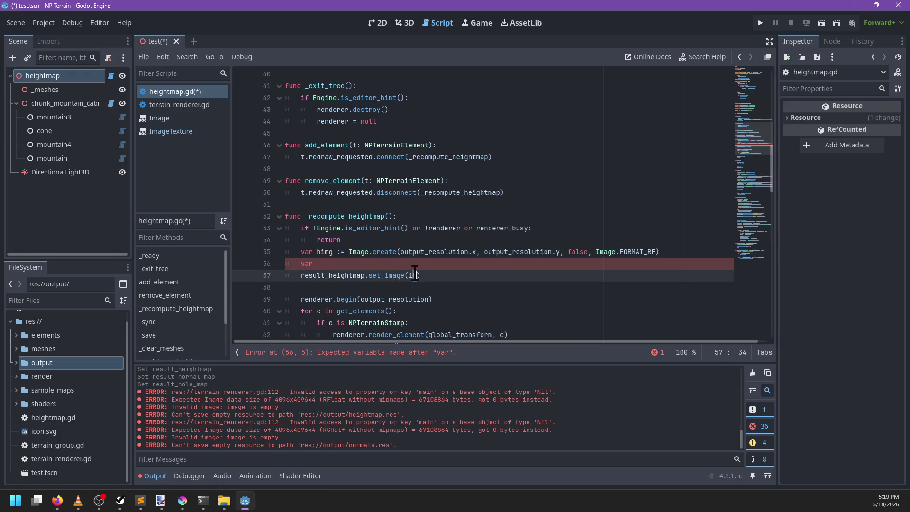
pyautogui.press('BackSpace')
pyautogui.press('BackSpace')
pyautogui.write('himg')
# Declare nimg as Image.create(output_resolution.x, output_resolution.y, false, Image.FORMAT_RGF)
pyautogui.press('Up')
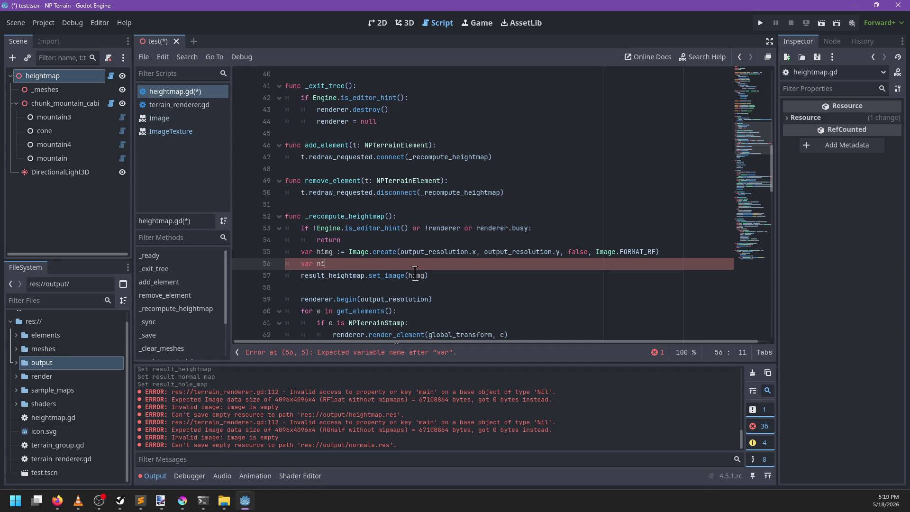
pyautogui.write('Image.c')
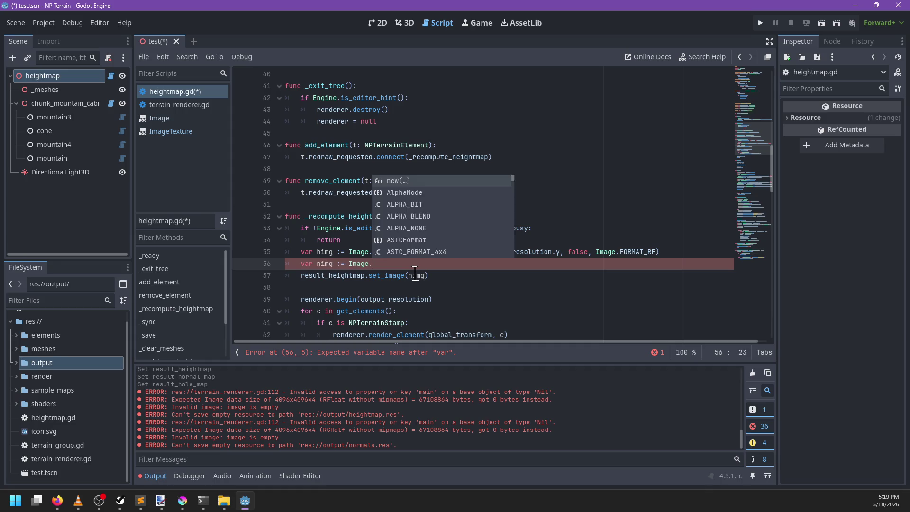
pyautogui.press('Return')
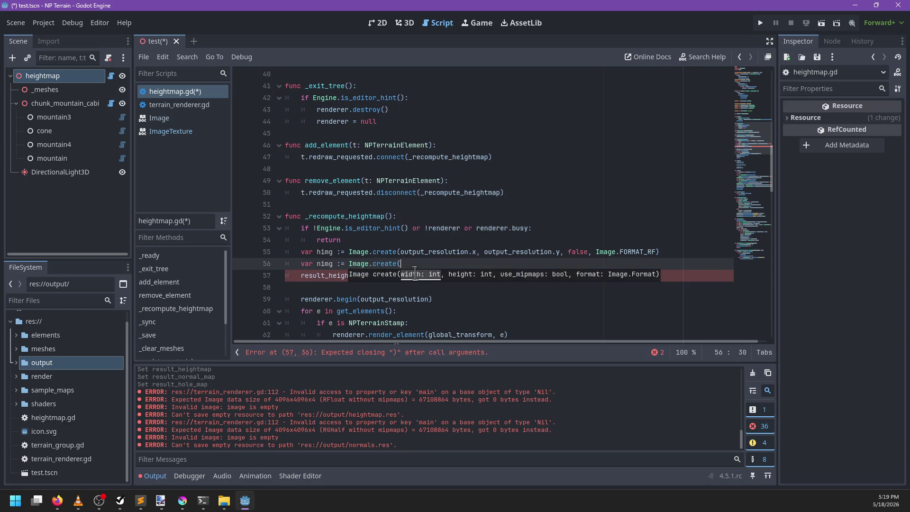
pyautogui.write('t_re')
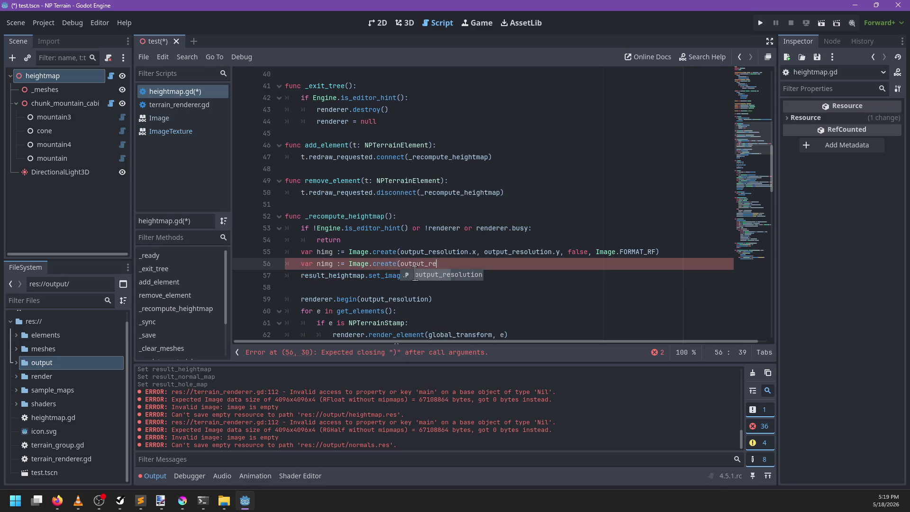
pyautogui.press('Return')
pyautogui.write('x, output_')
pyautogui.press('Return')
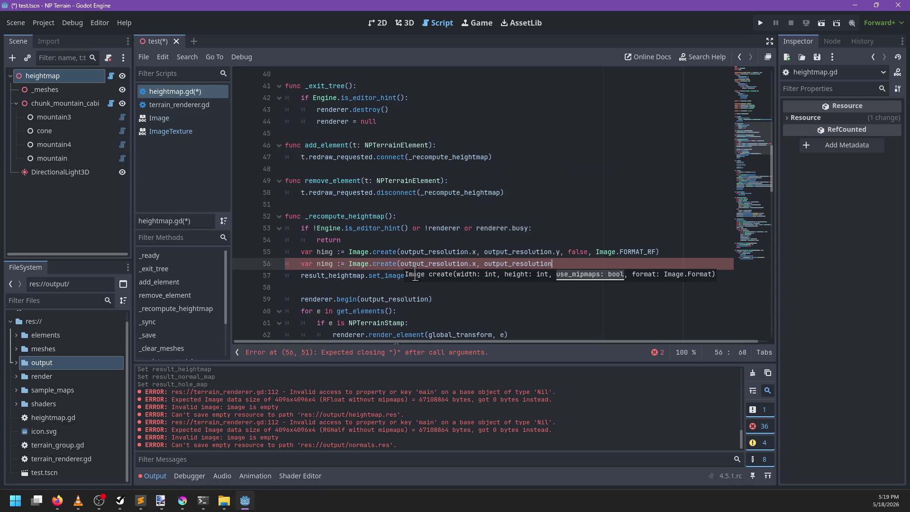
pyautogui.write('false, Image.FORMAT_')
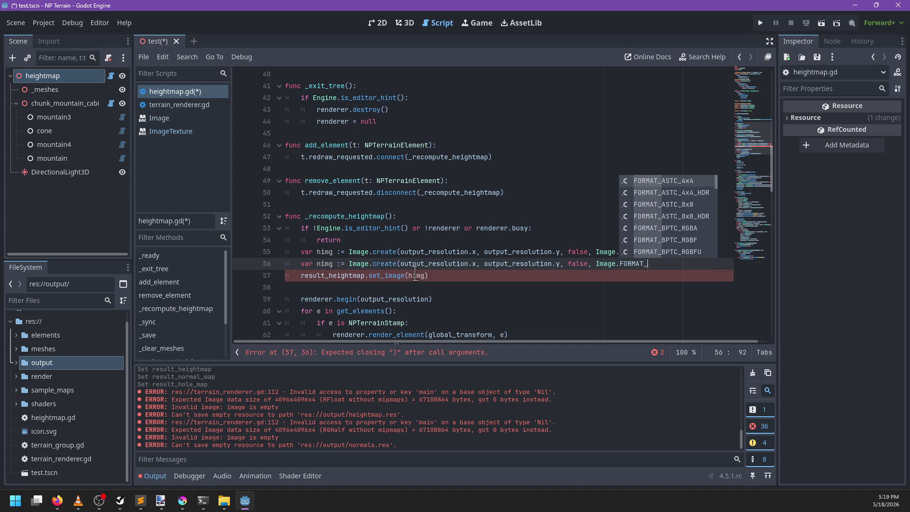
pyautogui.press('Escape')
pyautogui.write('GF)')
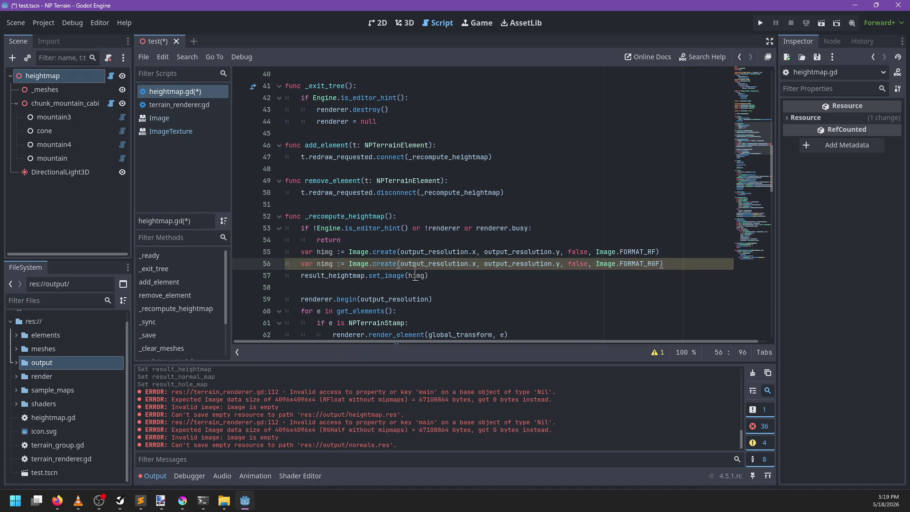
pyautogui.press('Down')
# Add result_normal_map.set_image(nimg) below the heightmap assignment
pyautogui.press('Return')
pyautogui.write('sult_no')
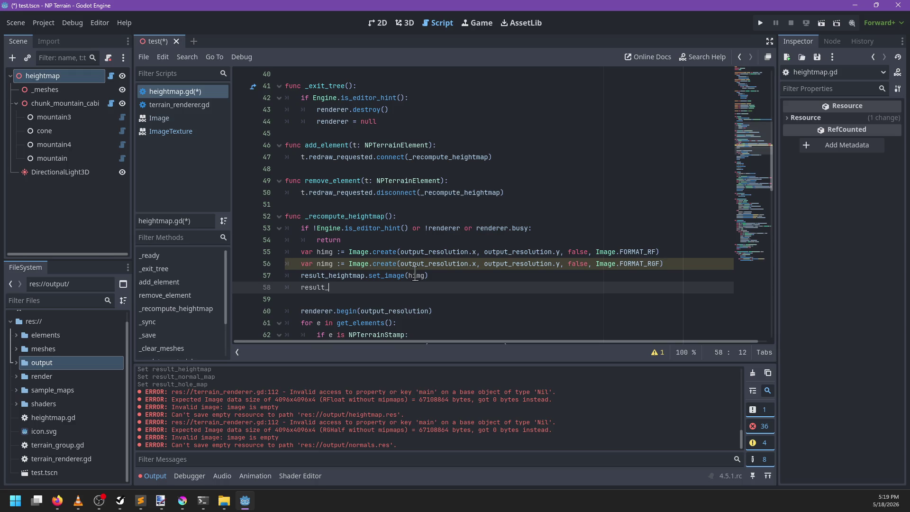
pyautogui.press('Return')
pyautogui.press('BackSpace')
pyautogui.write('_image(h')
pyautogui.press('BackSpace')
pyautogui.write('nimg)')
# Begin a var hole_img := Image.create(output_resolution...) line below the nimg declaration
pyautogui.press('Up')
pyautogui.press('Up')
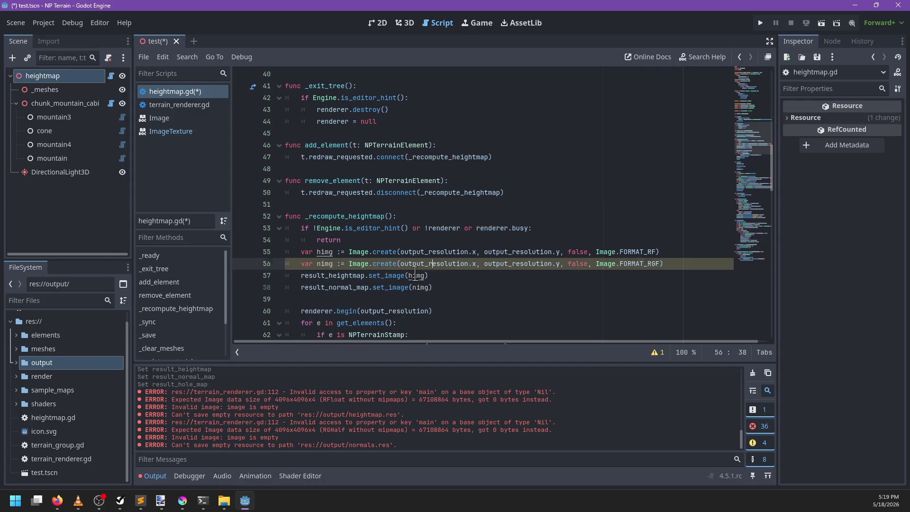
pyautogui.press('End')
pyautogui.press('Return')
pyautogui.write('var hole')
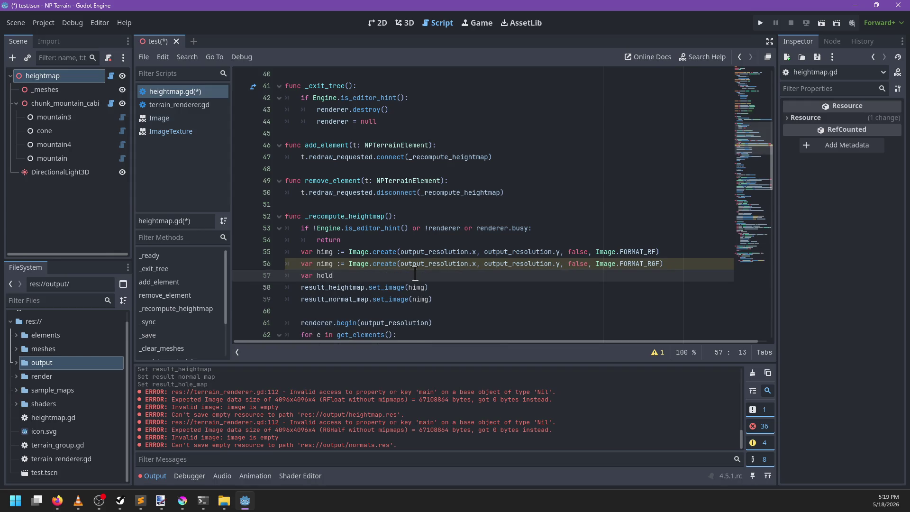
pyautogui.write('_img := Image.create(output_r')
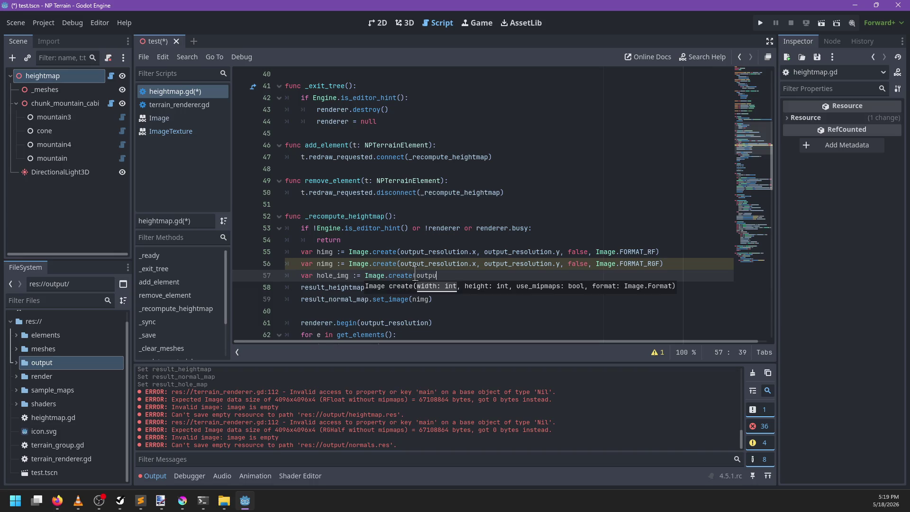
pyautogui.write('esolution.x, outpu')
# Finish hole_img's Image.create with output_resolution.y, false and an R8 image format
pyautogui.press('Escape')
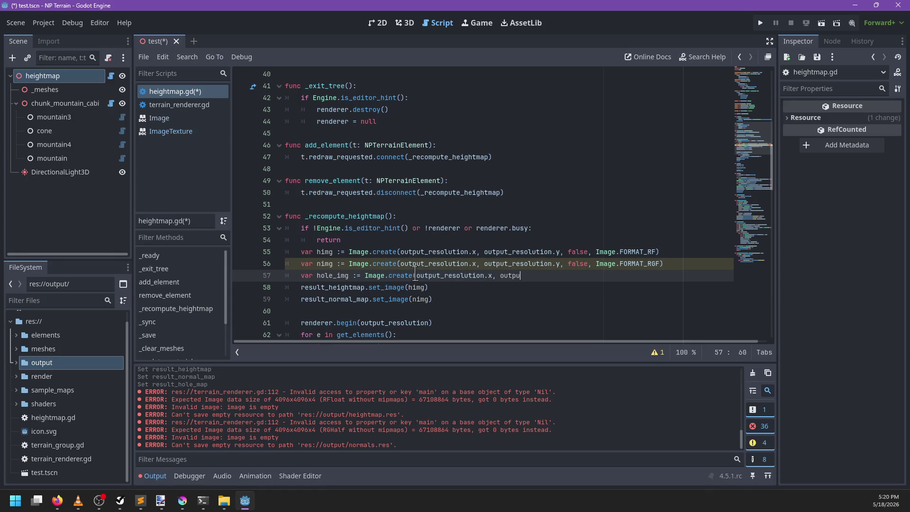
pyautogui.write('ution.y, fals')
pyautogui.write('e, Image.')
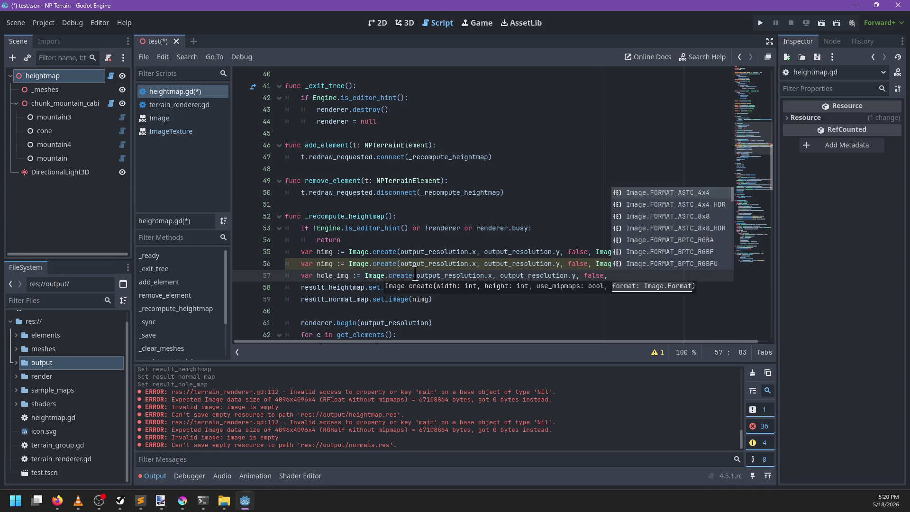
pyautogui.write('R')
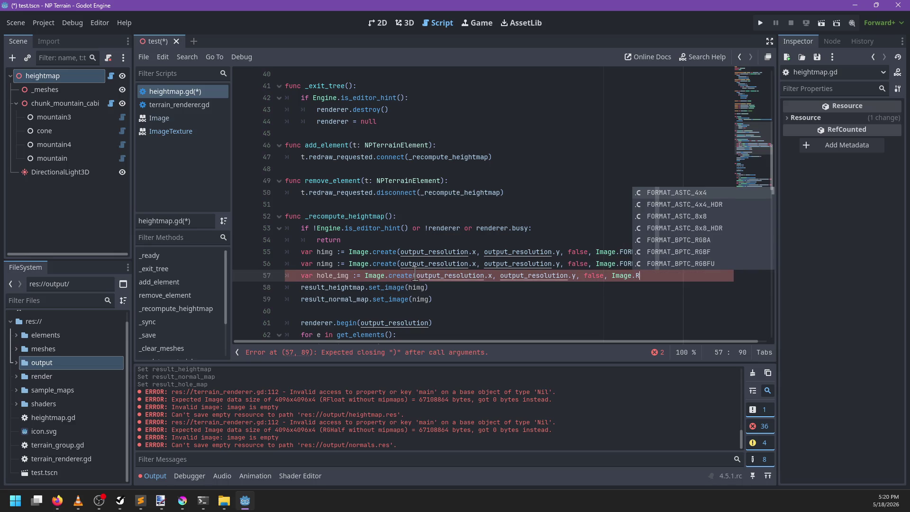
pyautogui.press('BackSpace')
pyautogui.press('BackSpace')
pyautogui.write('mat.')
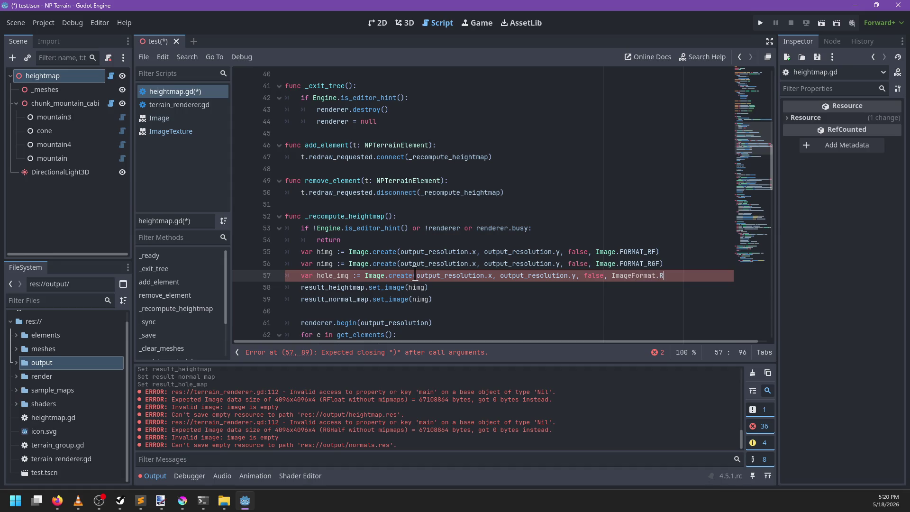
# Add result_hole_map.set_image(hole_img) after the normal map assignment
pyautogui.press('Down')
pyautogui.press('Down')
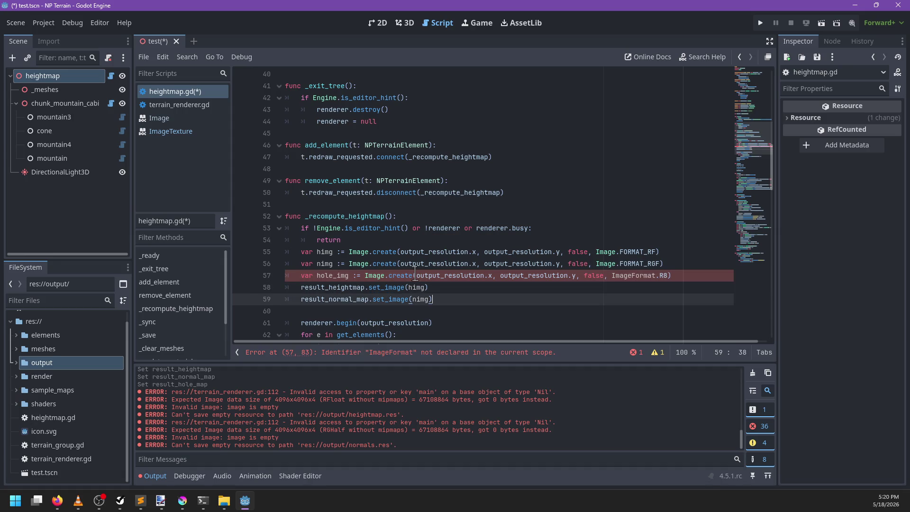
pyautogui.press('Return')
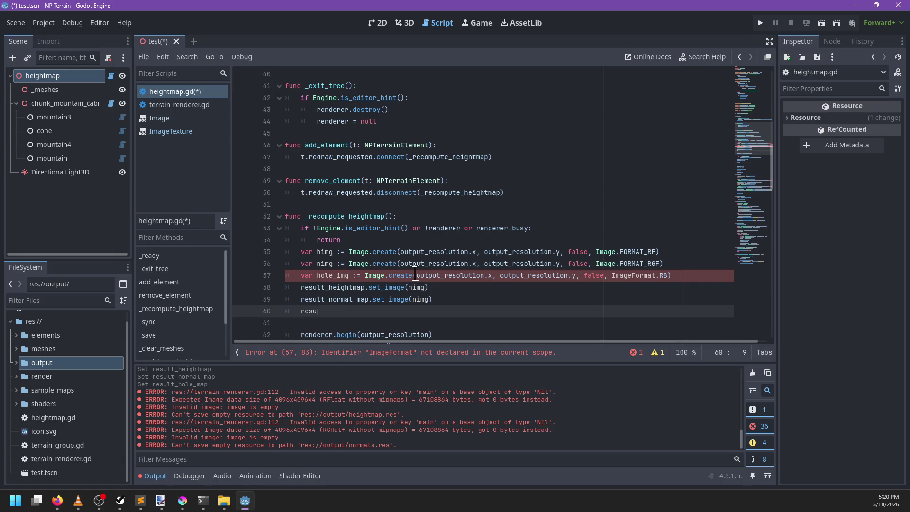
pyautogui.write('lt_')
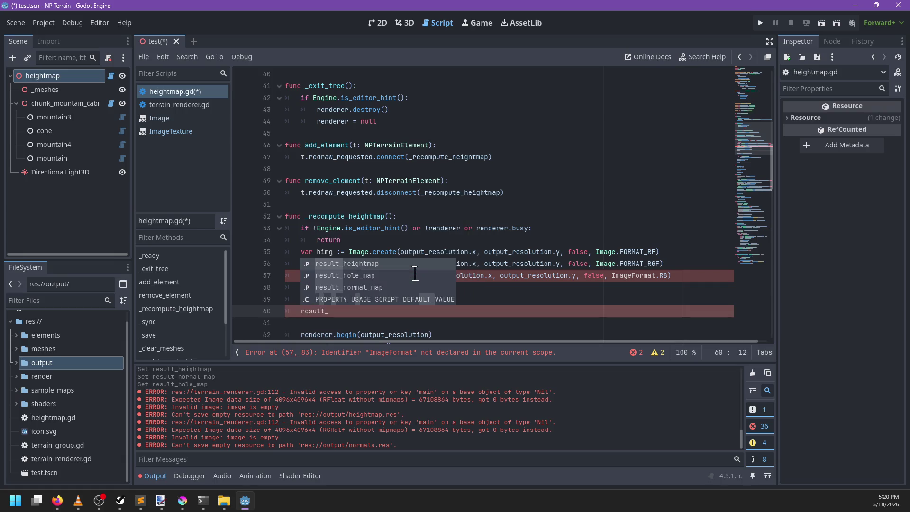
pyautogui.press('Down')
pyautogui.press('Return')
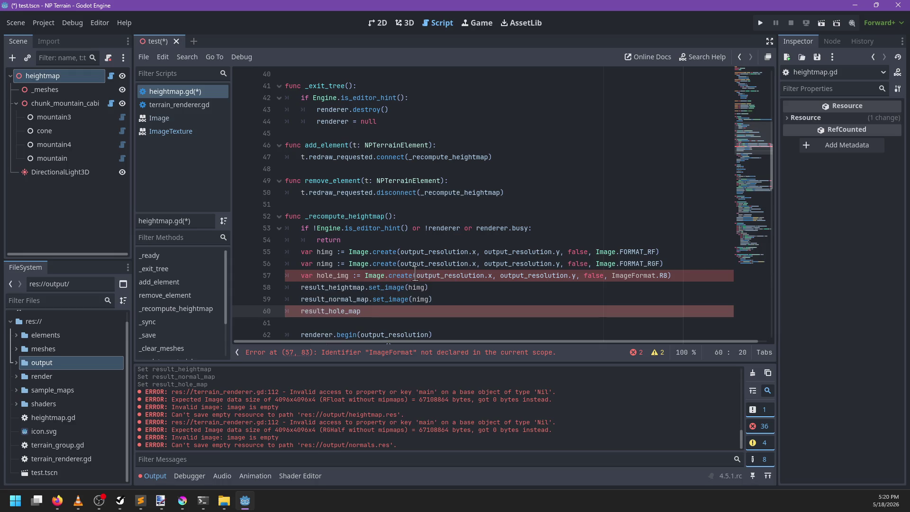
pyautogui.press('BackSpace')
pyautogui.press('BackSpace')
pyautogui.write('.set_ima')
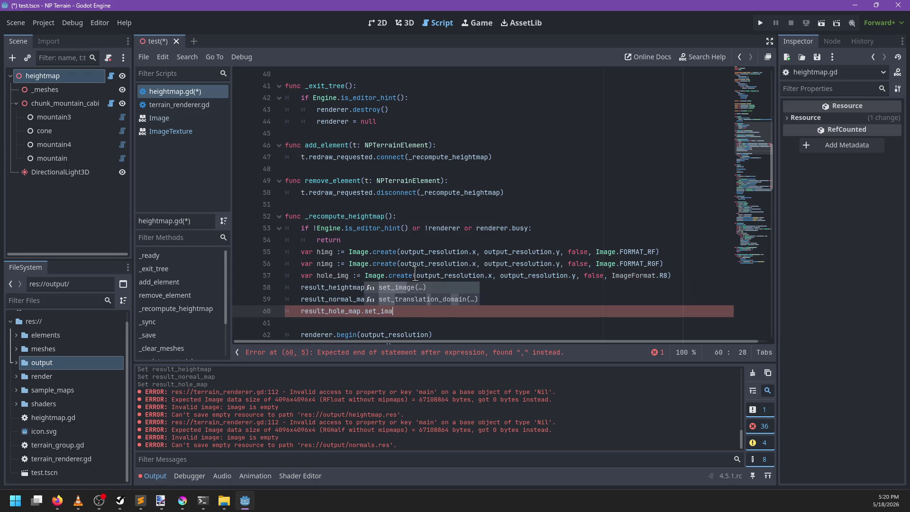
pyautogui.press('Return')
pyautogui.write('hole_img)')
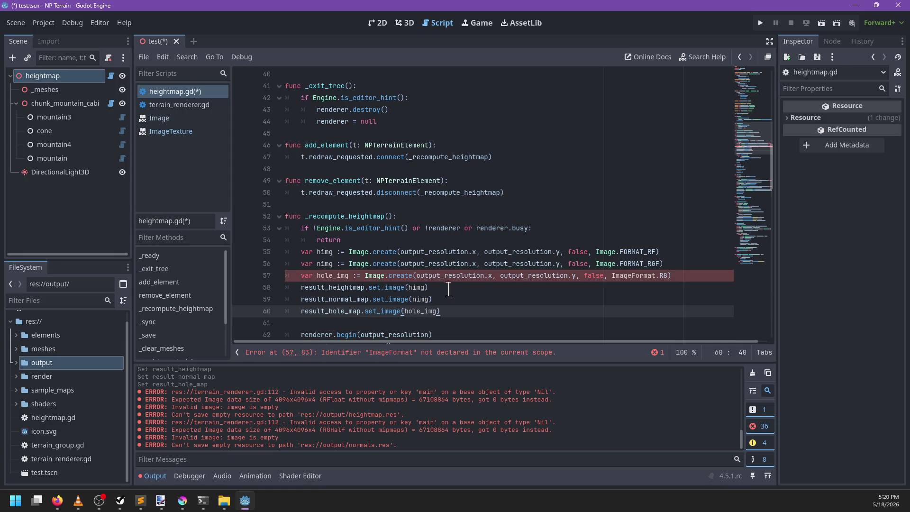
# After the return, add the condition if result_heightmap.get_size() != output_resolution:
pyautogui.scroll(-1, 504, 287)
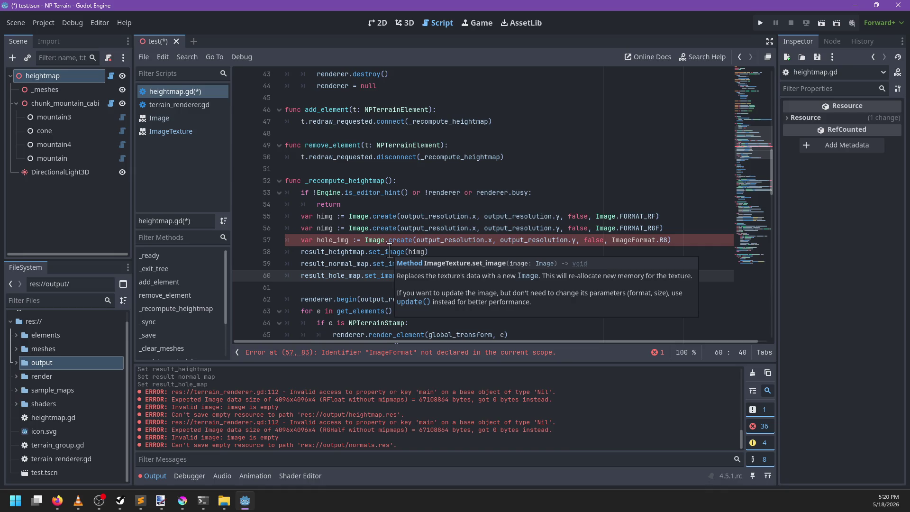
pyautogui.click(462, 235)
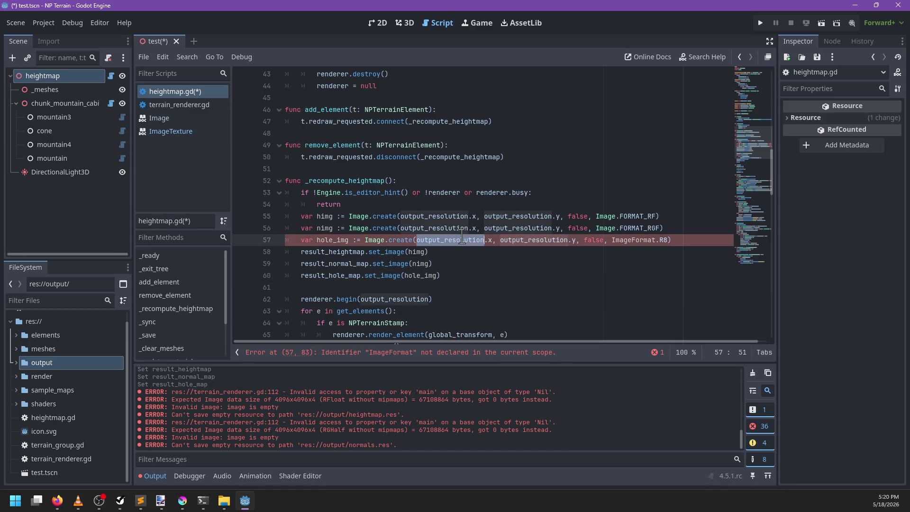
pyautogui.click(384, 204)
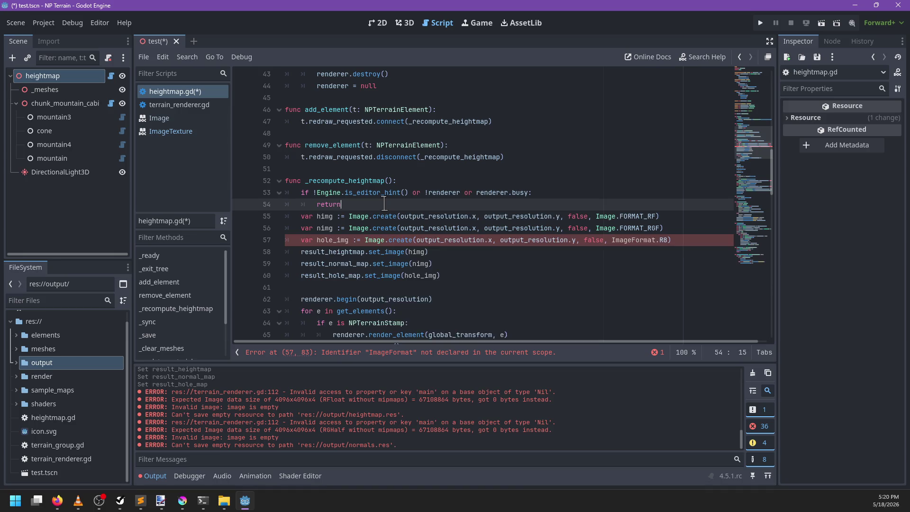
pyautogui.press('Return')
pyautogui.press('BackSpace')
pyautogui.write('img.get_siz')
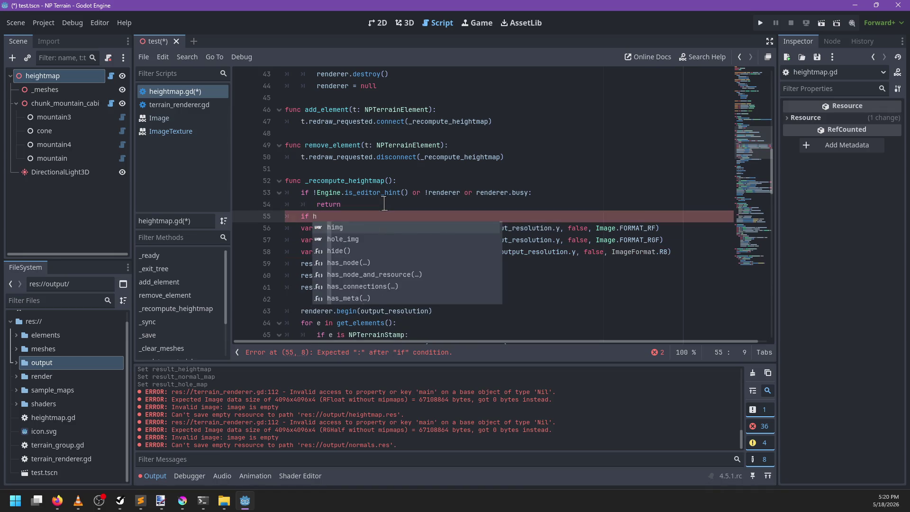
pyautogui.write('e')
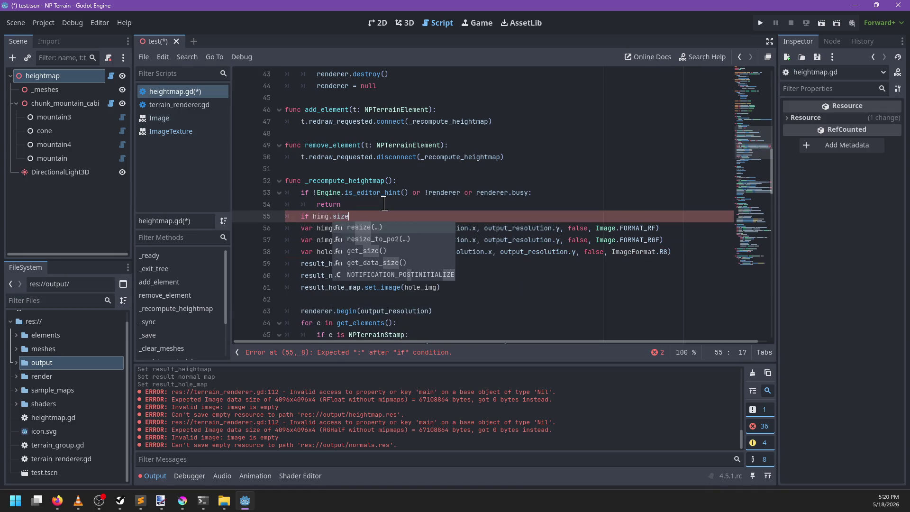
pyautogui.press('Return')
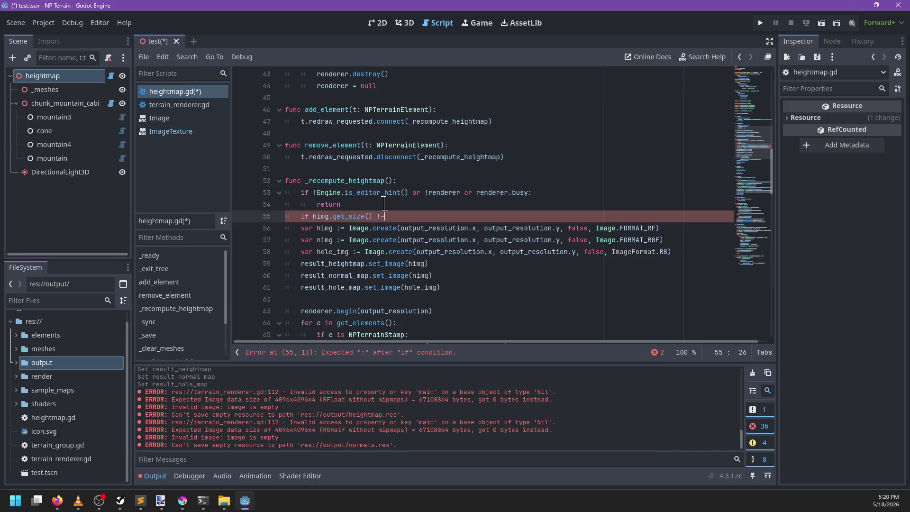
pyautogui.write('output')
pyautogui.press('Return')
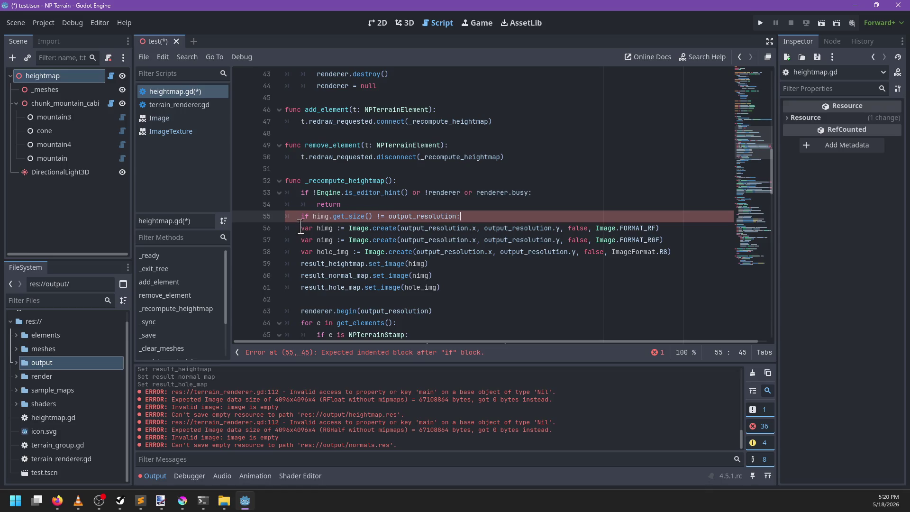
pyautogui.doubleClick(315, 216)
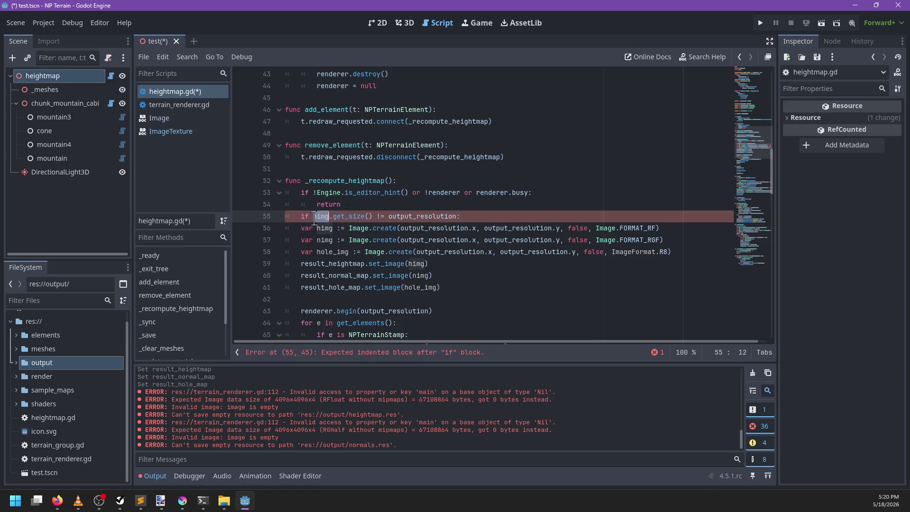
pyautogui.write('result_')
pyautogui.press('Return')
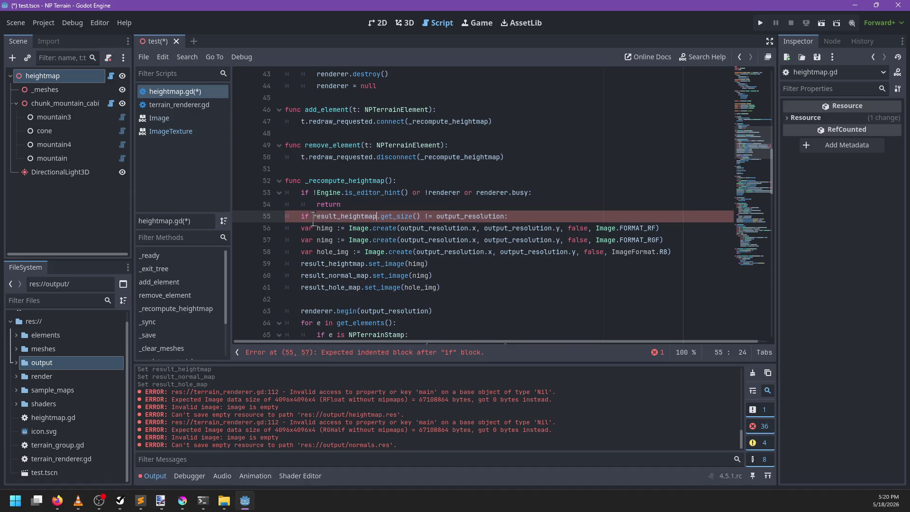
# Nest the himg creation and set_image(himg) under the condition, then view result_heightmap's declaration
pyautogui.hotkey('ctrl', 'Right')
pyautogui.hotkey('ctrl', 'Return')
pyautogui.press('Down')
pyautogui.press('Home')
pyautogui.press('Tab')
pyautogui.moveTo(432, 276)
pyautogui.mouseDown()
pyautogui.moveTo(301, 276)
pyautogui.moveTo(332, 251)
pyautogui.moveTo(337, 231)
pyautogui.mouseUp()
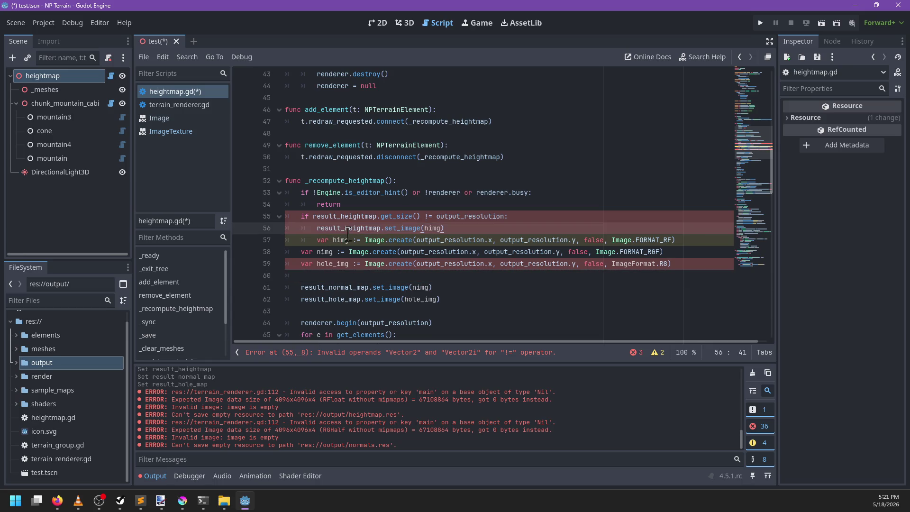
pyautogui.hotkey('alt', 'Down')
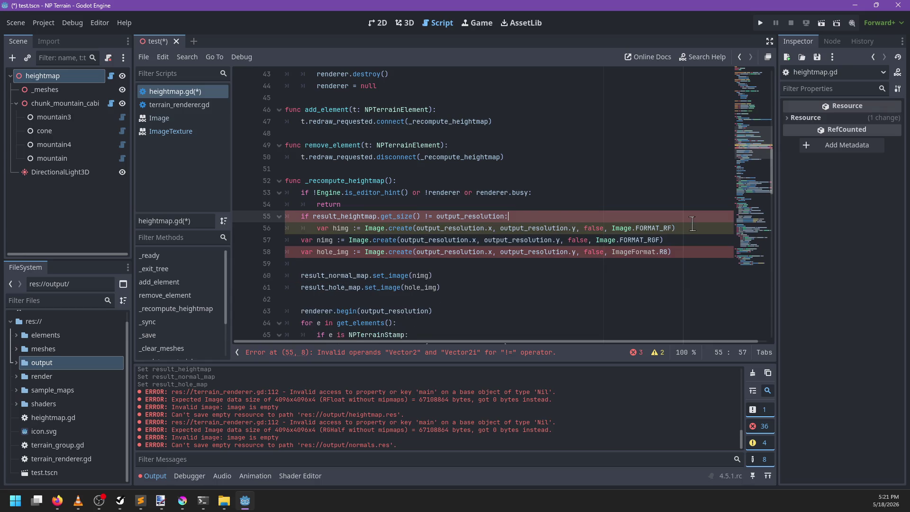
pyautogui.click(357, 217)
pyautogui.keyDown('ctrl'); pyautogui.click(357, 217); pyautogui.keyUp('ctrl')
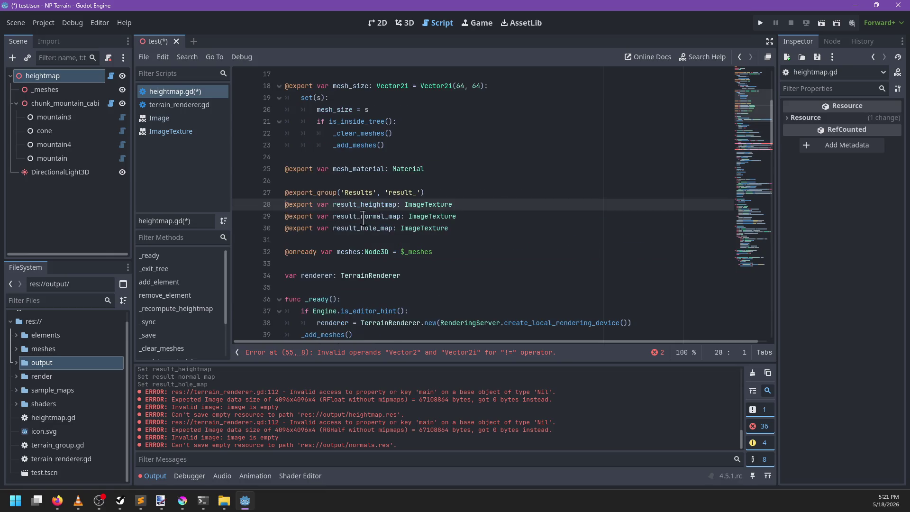
pyautogui.keyDown('ctrl'); pyautogui.click(428, 204); pyautogui.keyUp('ctrl')
pyautogui.scroll(-5, 423, 220)
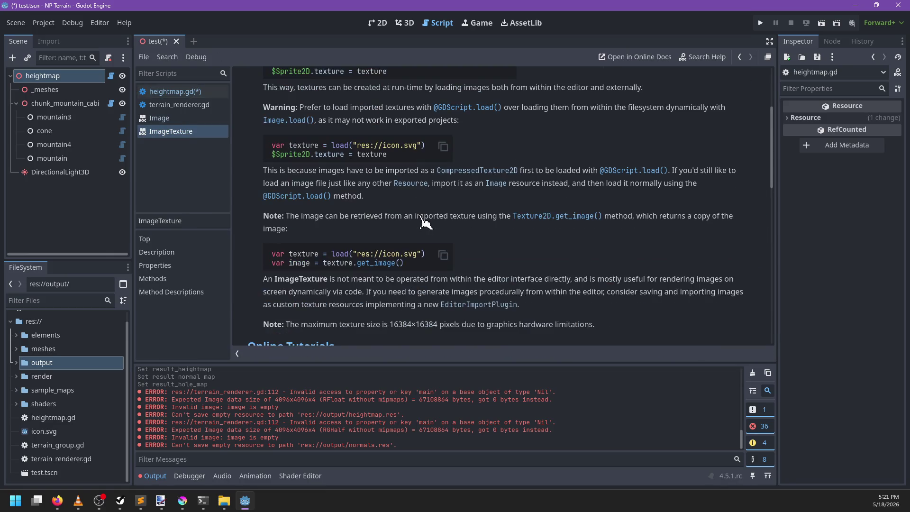
pyautogui.scroll(-2, 423, 220)
pyautogui.hotkey('ctrl', 'f')
pyautogui.write('sizew')
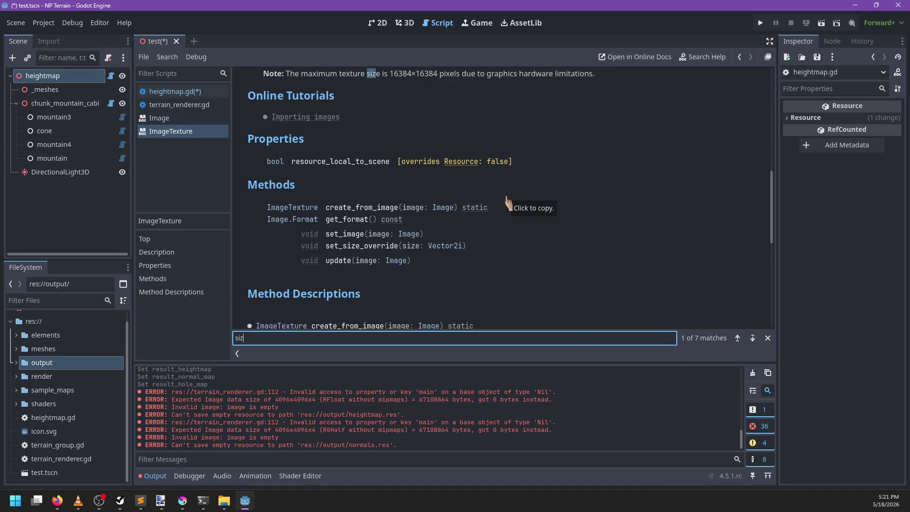
pyautogui.press('BackSpace')
pyautogui.press('Return')
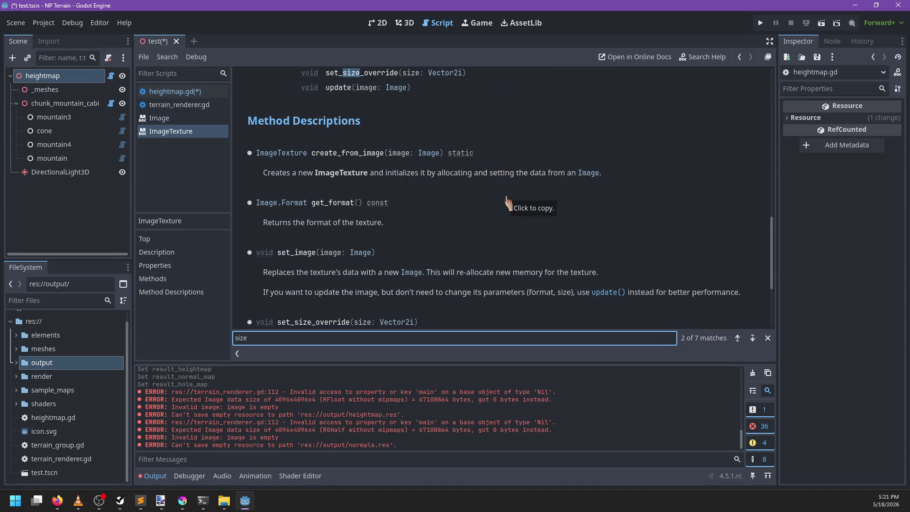
pyautogui.scroll(3, 432, 182)
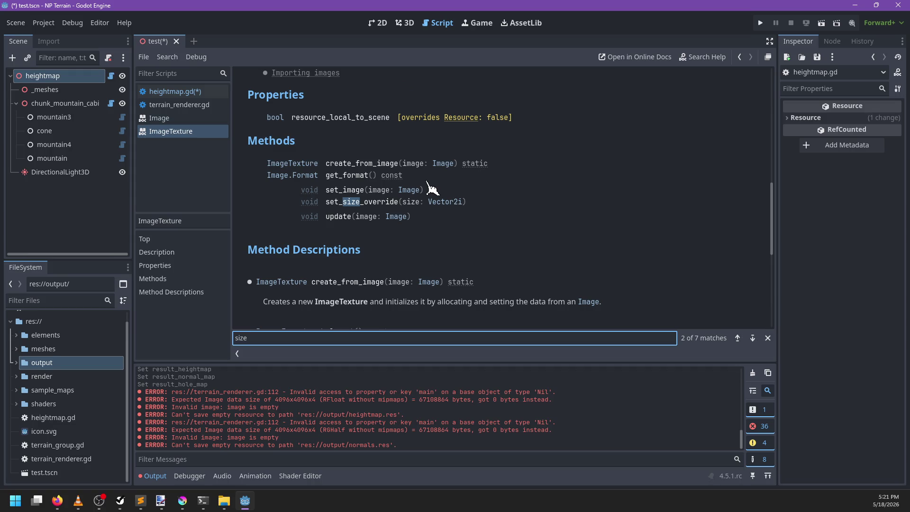
pyautogui.press('Escape')
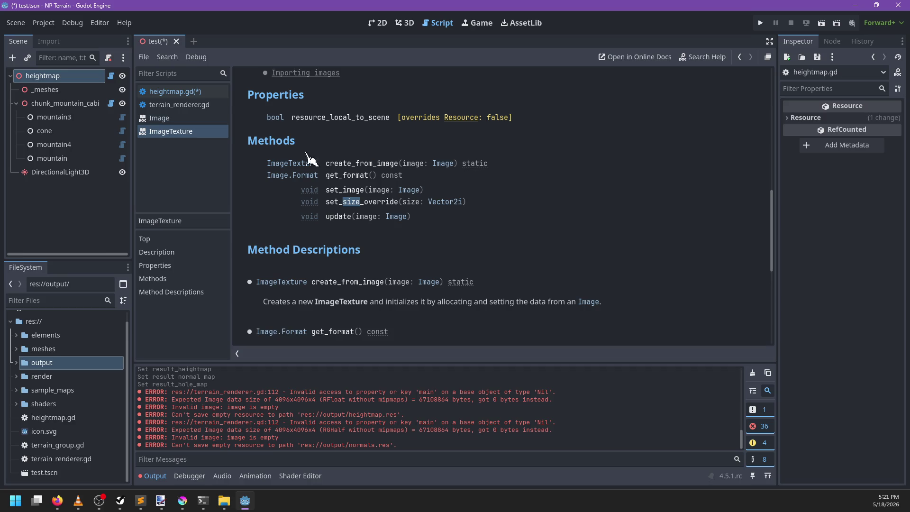
pyautogui.hotkey('ctrl', 'f')
pyautogui.scroll(4, 512, 221)
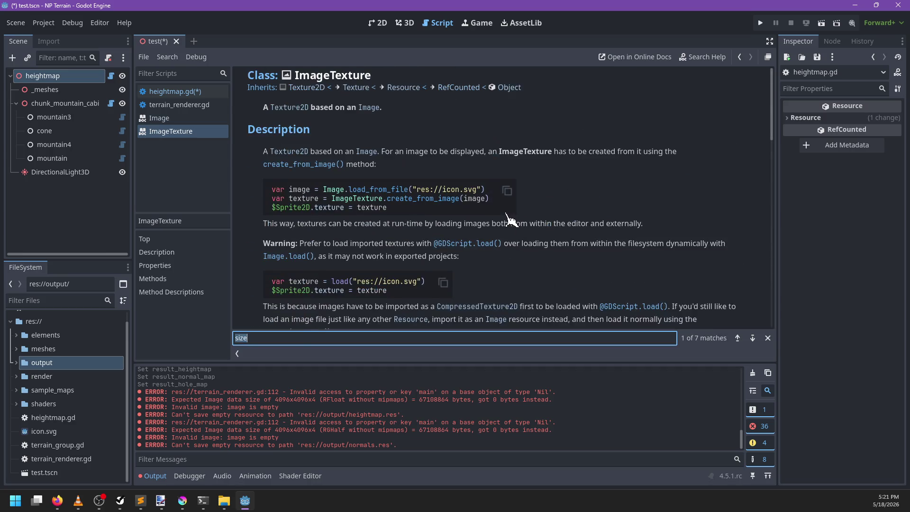
pyautogui.click(308, 88)
pyautogui.scroll(-6, 529, 223)
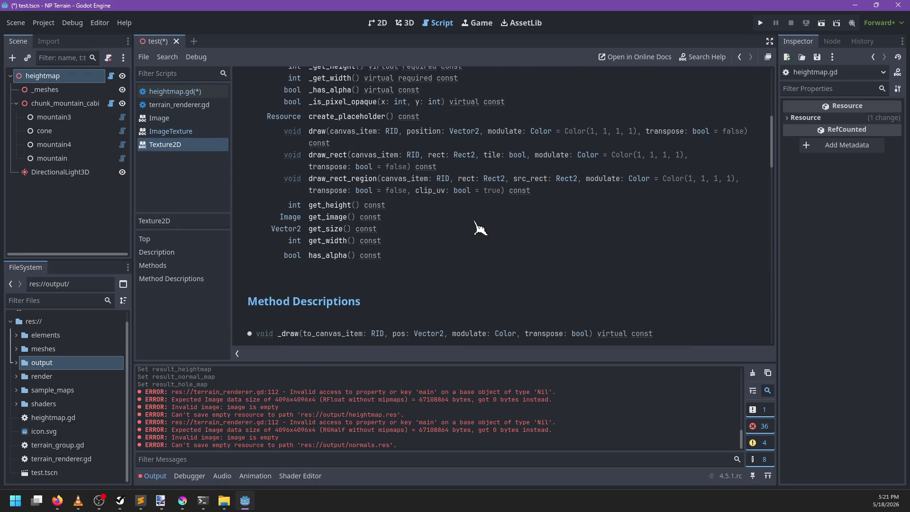
pyautogui.click(180, 91)
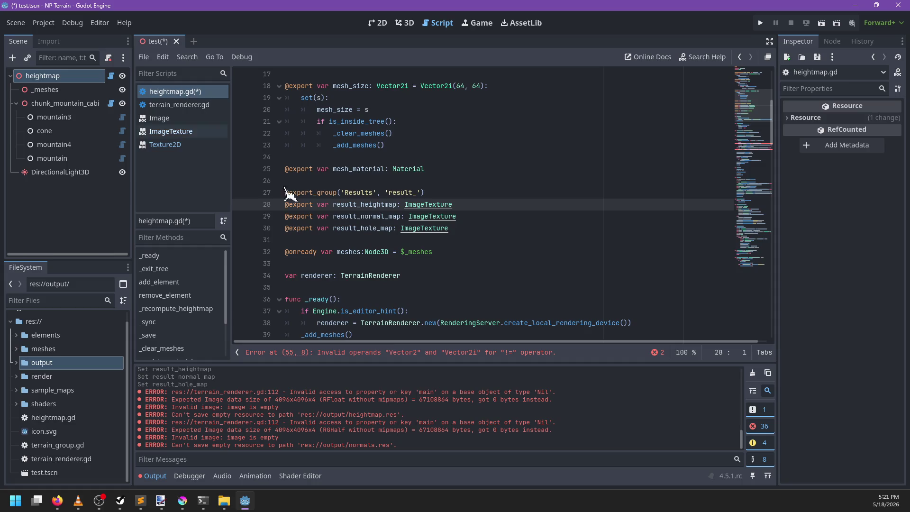
# Save heightmap.gd and check the declared type of output_resolution
pyautogui.scroll(-8, 474, 223)
pyautogui.scroll(2, 446, 302)
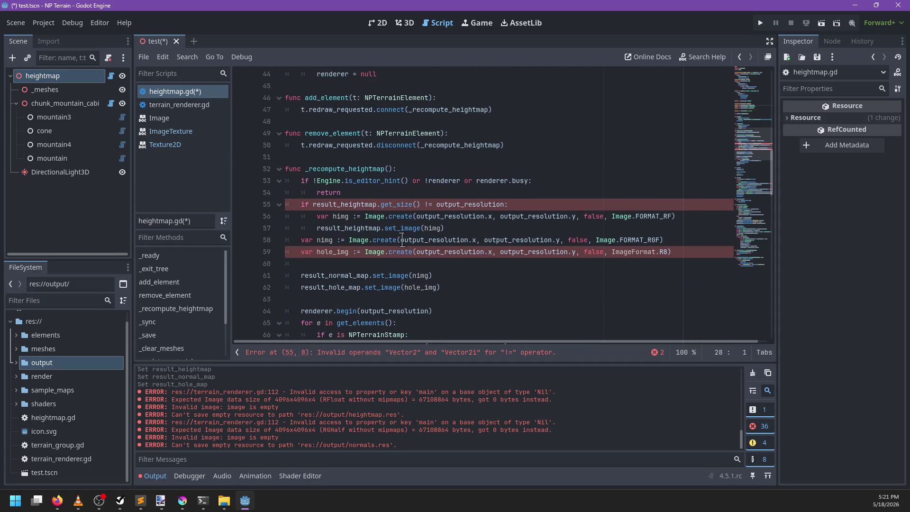
pyautogui.click(412, 204)
pyautogui.hotkey('ctrl', 's')
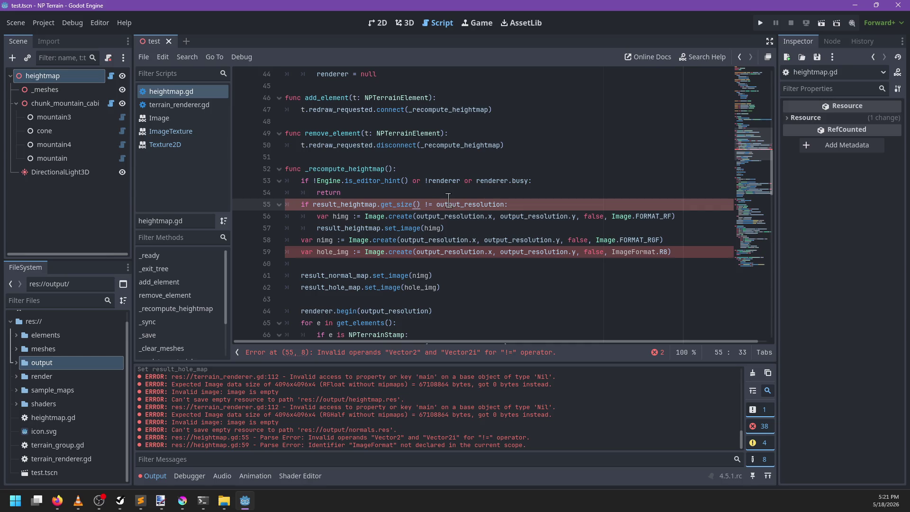
pyautogui.keyDown('ctrl'); pyautogui.click(449, 205); pyautogui.keyUp('ctrl')
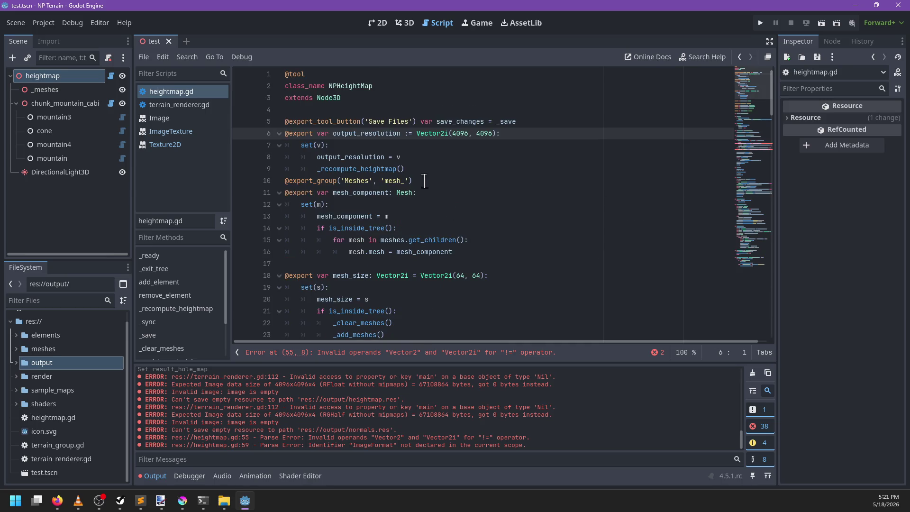
pyautogui.click(389, 352)
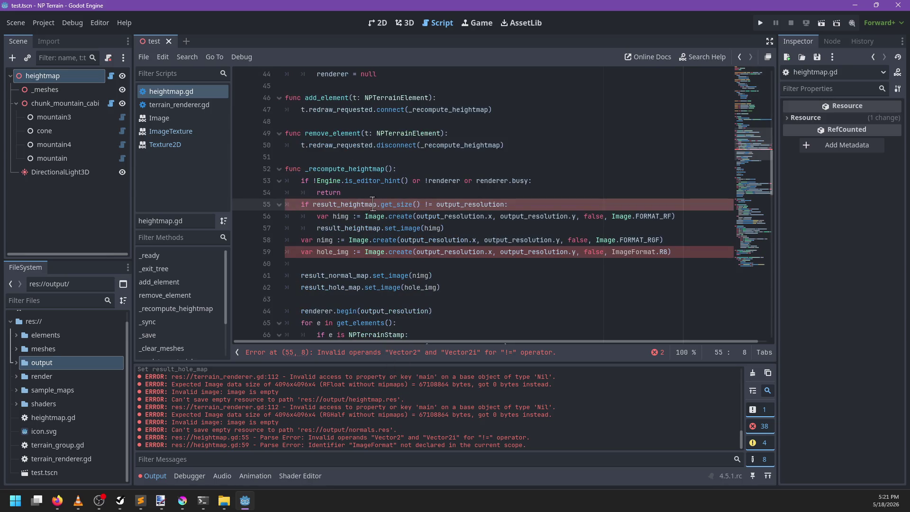
# Wrap result_heightmap.get_size() in Vector2i() and add a blank line after the if block
pyautogui.write('Vec')
pyautogui.write('tro2')
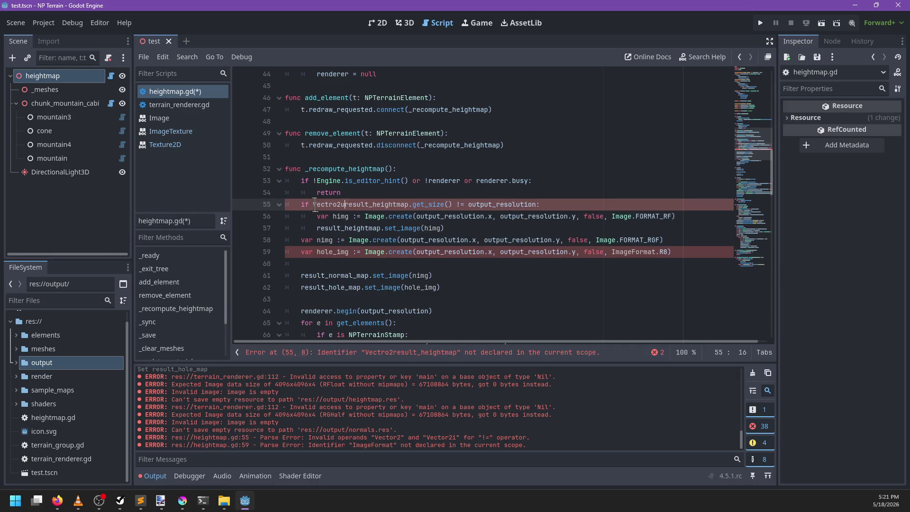
pyautogui.write('i(')
pyautogui.hotkey('ctrl', 'Right')
pyautogui.hotkey('ctrl', 'Right')
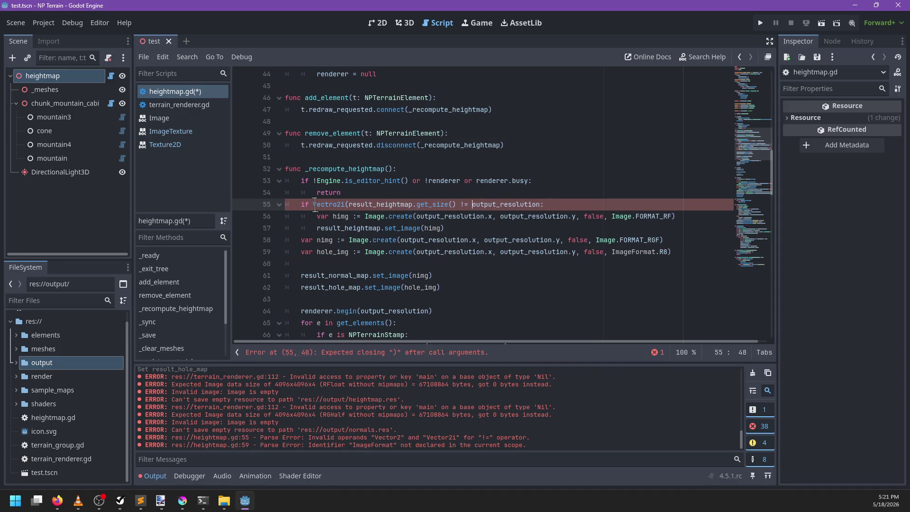
pyautogui.write(')')
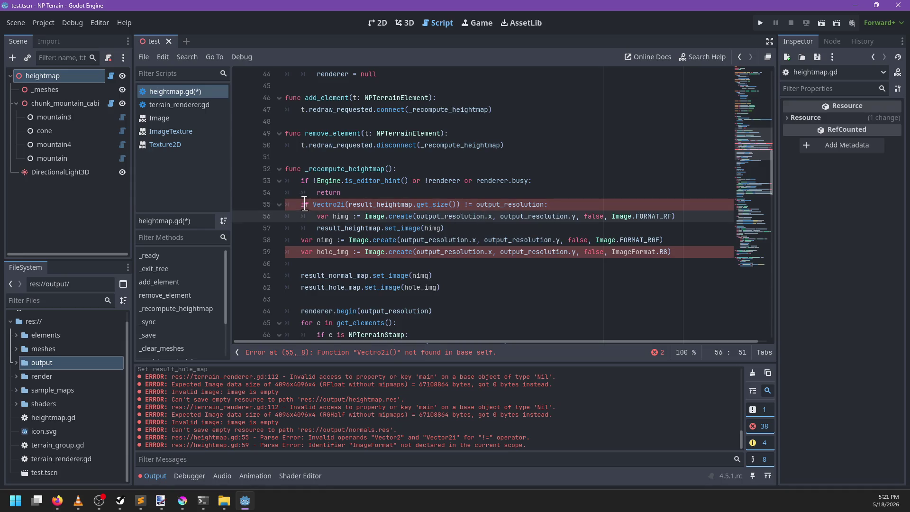
pyautogui.click(334, 205)
pyautogui.press('BackSpace')
pyautogui.press('BackSpace')
pyautogui.write('or')
pyautogui.click(470, 228)
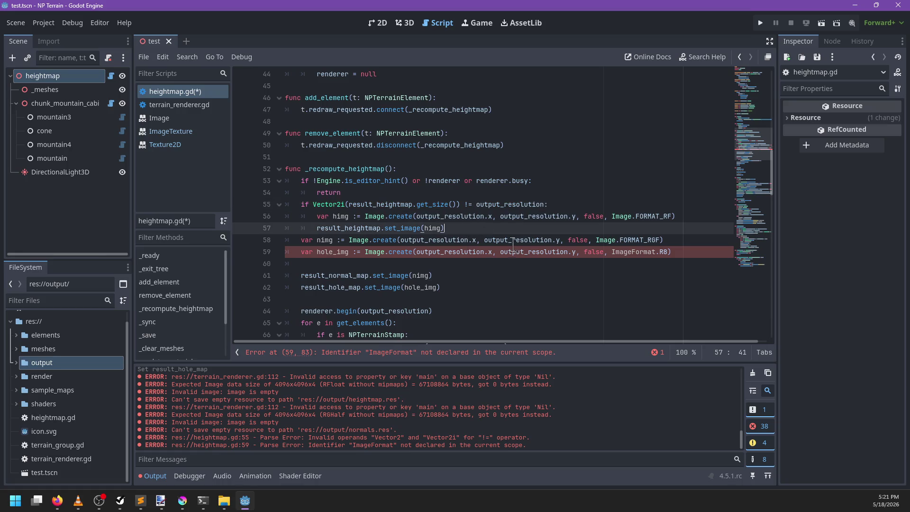
pyautogui.press('Return')
pyautogui.press('BackSpace')
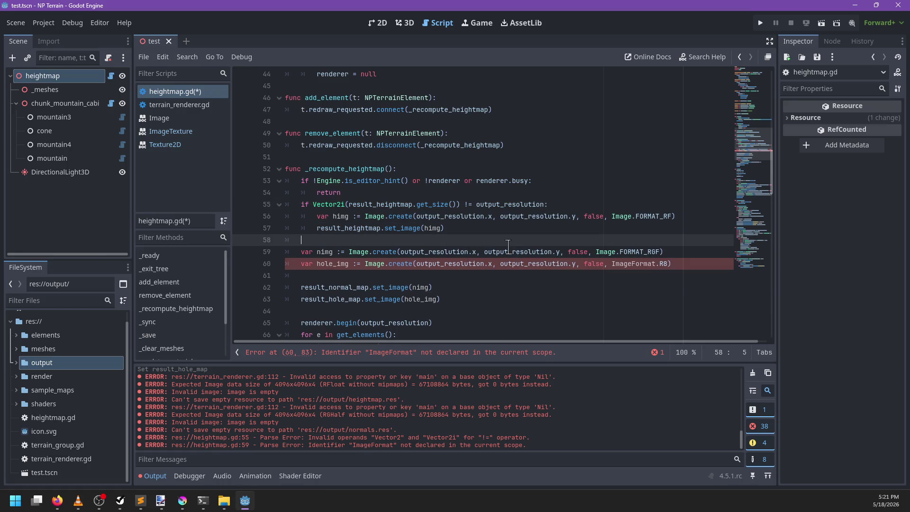
# Wrap the normal map image creation and assignment in an if comparing its size to output_resolution
pyautogui.write('if Vector2')
pyautogui.write('i(res')
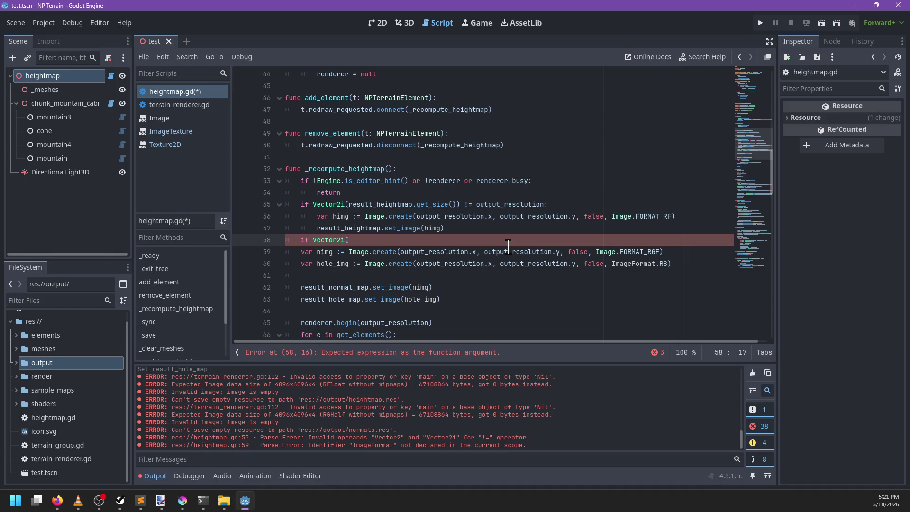
pyautogui.write('ult_normal_map.')
pyautogui.write('get_')
pyautogui.write('s')
pyautogui.press('Return')
pyautogui.write(')')
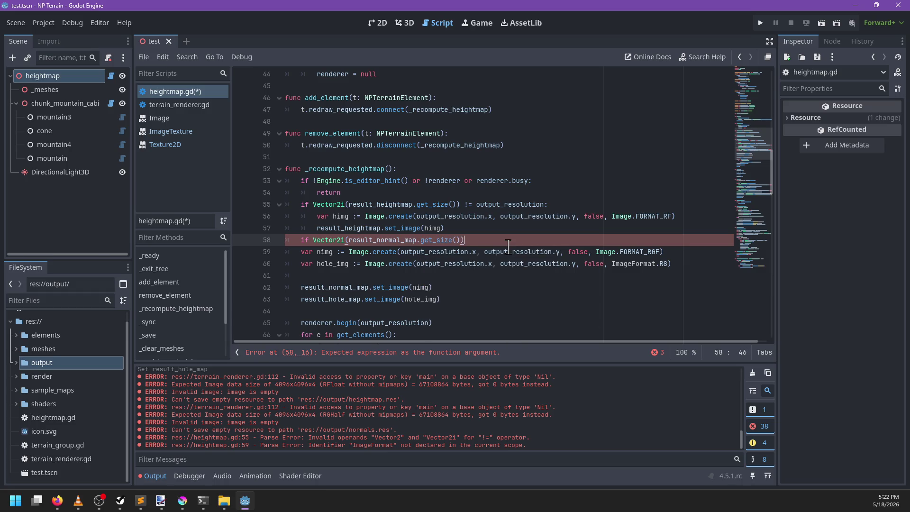
pyautogui.write('outp')
pyautogui.write('ution:')
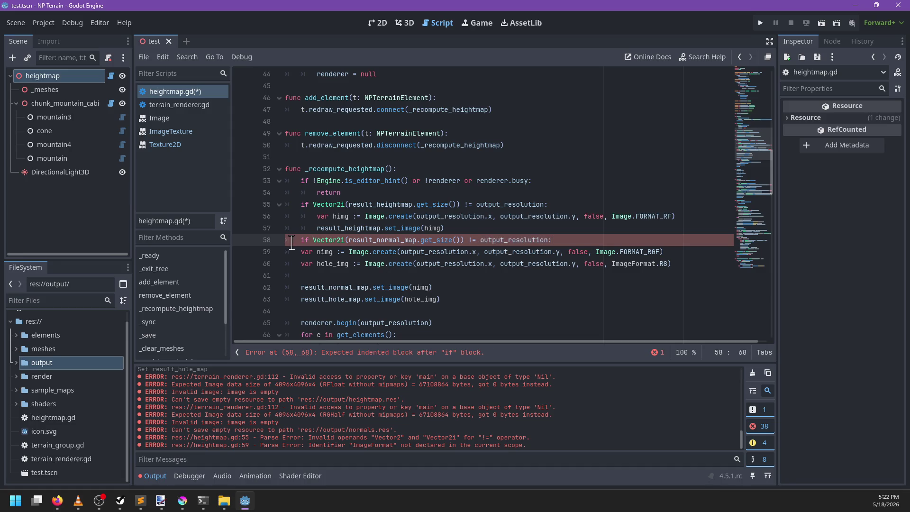
pyautogui.click(296, 252)
pyautogui.press('Tab')
pyautogui.moveTo(446, 288); pyautogui.dragTo(446, 279)
pyautogui.click(446, 288)
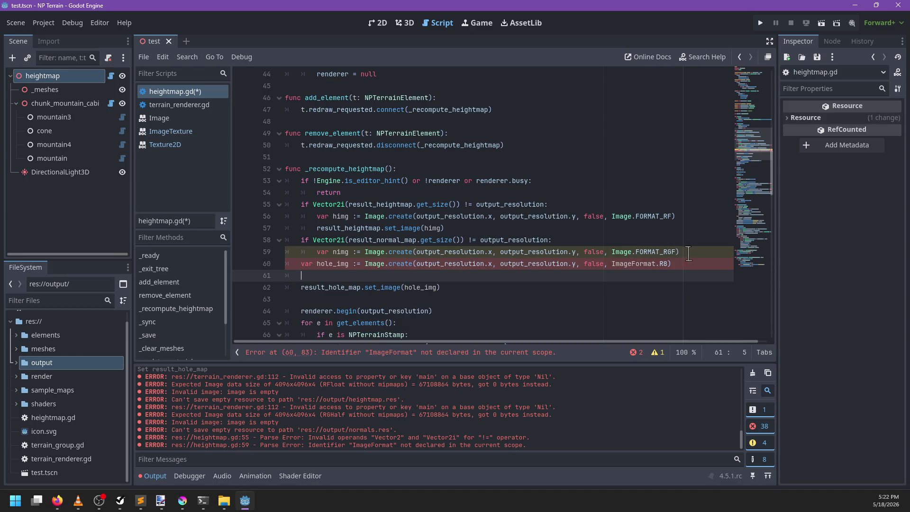
pyautogui.hotkey('alt', 'Up')
pyautogui.hotkey('alt', 'Up')
pyautogui.press('Tab')
# Add a matching output_resolution size-check if for the hole map and indent its lines beneath it
pyautogui.click(486, 259)
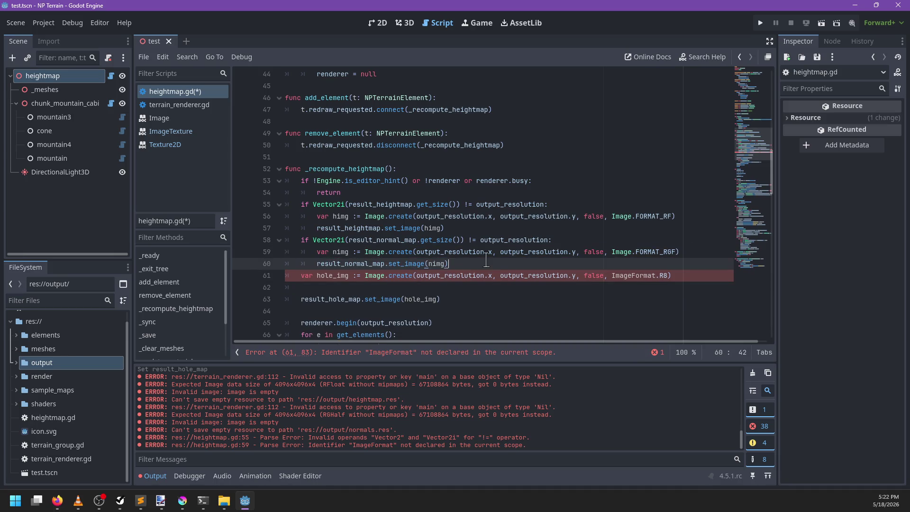
pyautogui.press('Return')
pyautogui.write('Vector23')
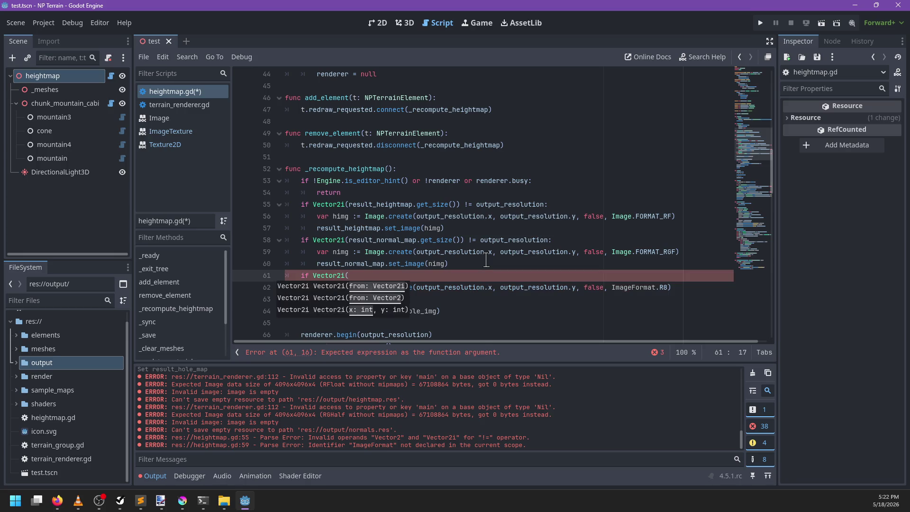
pyautogui.write('(hole_img')
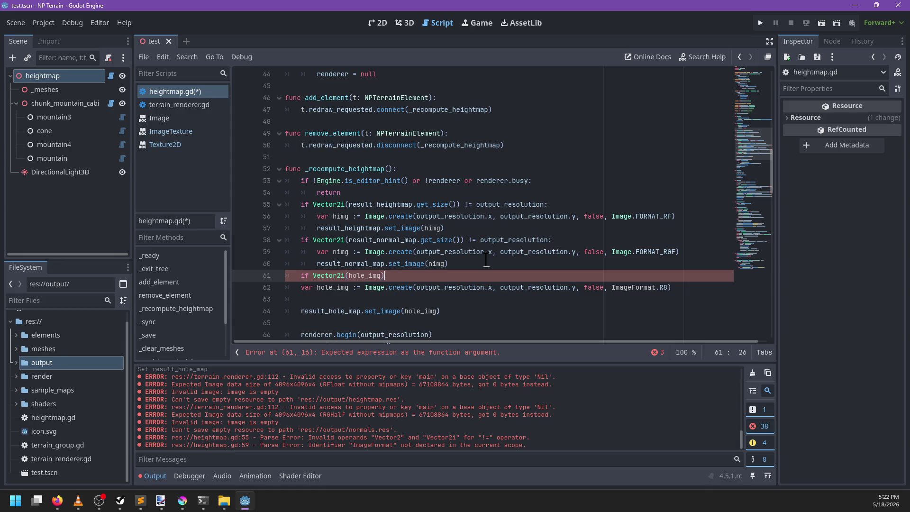
pyautogui.write('get_size()')
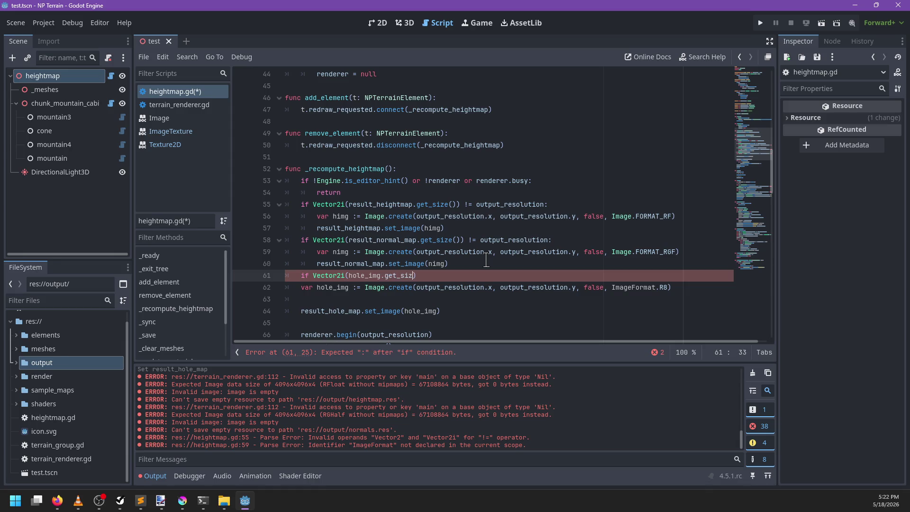
pyautogui.write('= output_')
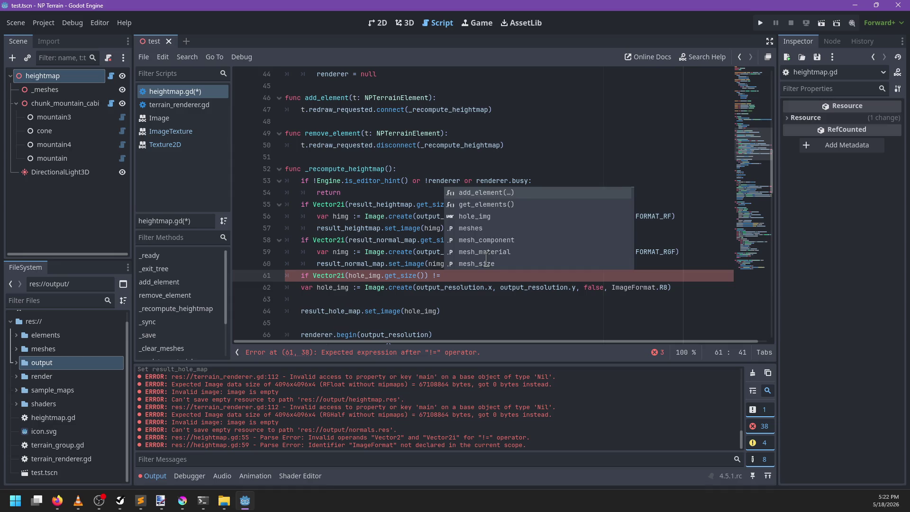
pyautogui.press('Return')
pyautogui.write(':')
pyautogui.click(304, 288)
pyautogui.press('Tab')
pyautogui.click(304, 311)
pyautogui.press('Tab')
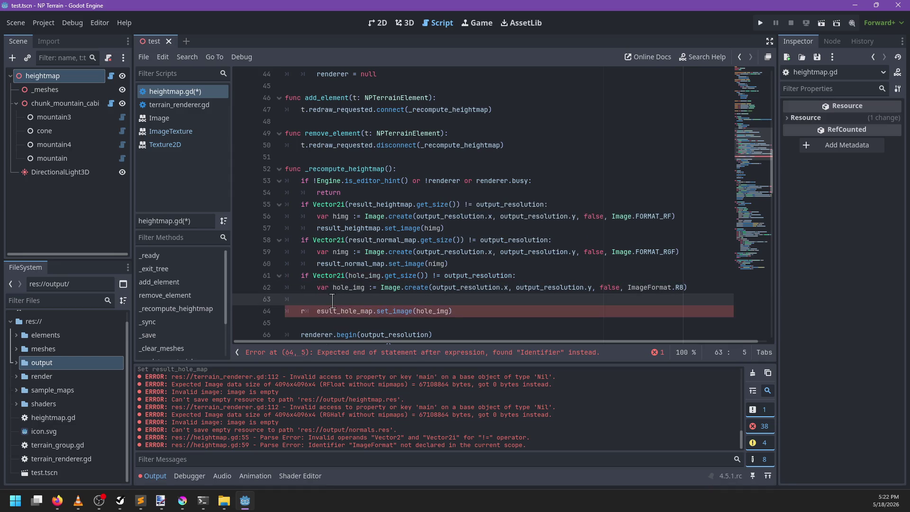
# Remove the stray blank line and make the hole map condition test result_hole_map's size
pyautogui.click(333, 299)
pyautogui.hotkey('ctrl', 'shift', 'k')
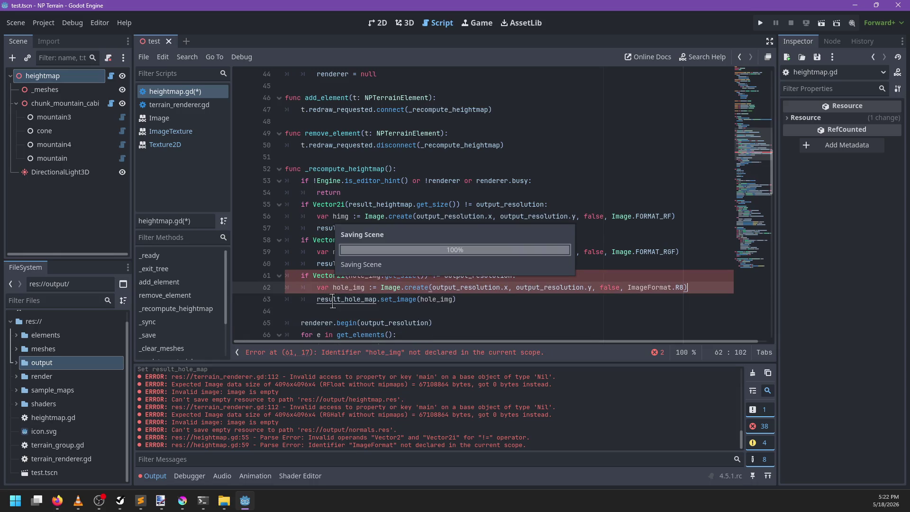
pyautogui.click(476, 300)
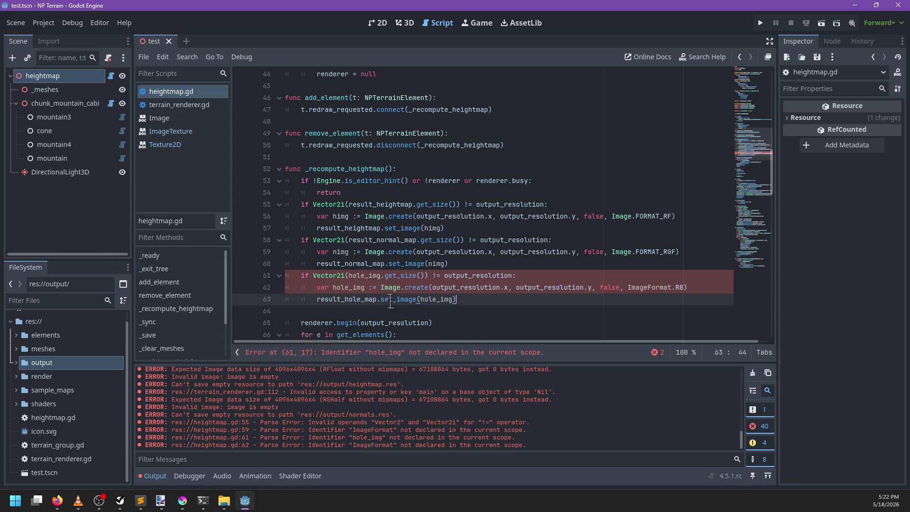
pyautogui.doubleClick(354, 299)
pyautogui.hotkey('ctrl', 'c')
pyautogui.doubleClick(364, 275)
pyautogui.hotkey('ctrl', 'v')
# Replace ImageFormat.R8 with Image.FORMAT_R8 for the hole image and save heightmap.gd
pyautogui.hotkey('ctrl', 's')
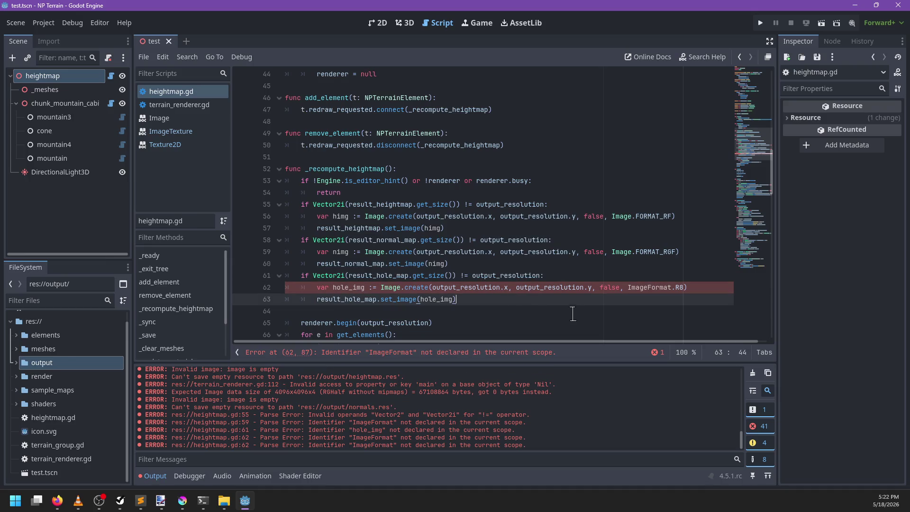
pyautogui.click(690, 289)
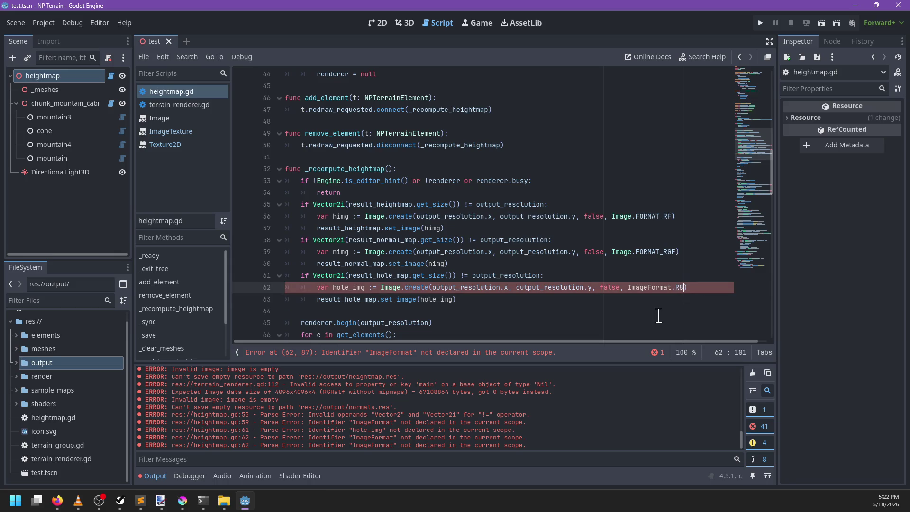
pyautogui.hotkey('ctrl', 'BackSpace')
pyautogui.hotkey('ctrl', 'BackSpace')
pyautogui.hotkey('ctrl', 'BackSpace')
pyautogui.write('Image.')
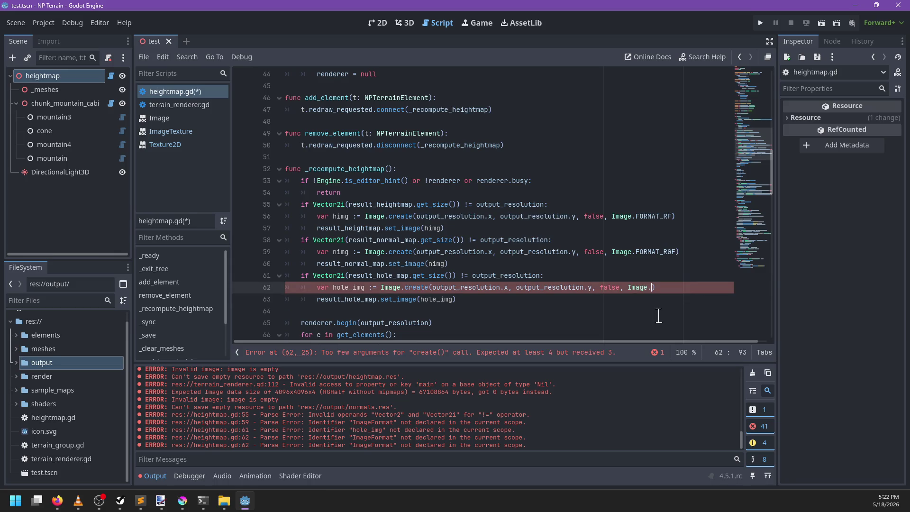
pyautogui.write('FORMAT_R')
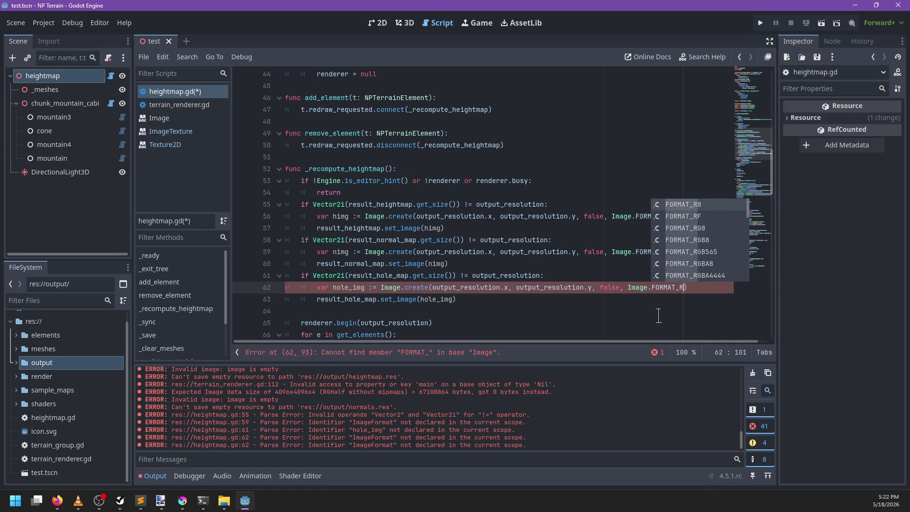
pyautogui.write('8')
pyautogui.hotkey('ctrl', 's')
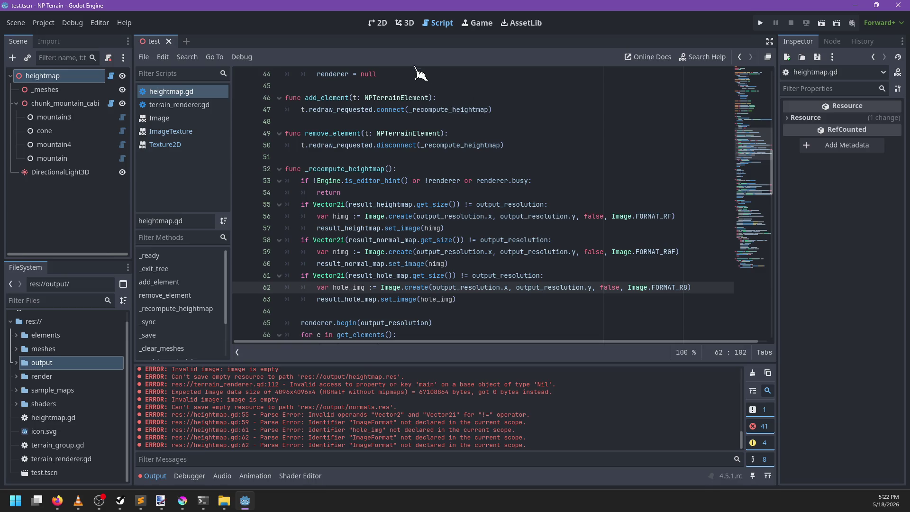
# In the 3D view, select the mountain3 node and orbit over the terrain
pyautogui.click(405, 23)
pyautogui.moveTo(486, 203); pyautogui.dragTo(490, 210)
pyautogui.hotkey('ctrl', 'z')
pyautogui.click(54, 117)
pyautogui.scroll(-1, 483, 197)
pyautogui.scroll(-6, 484, 196)
pyautogui.moveTo(764, 158)
pyautogui.mouseDown()
pyautogui.moveTo(384, 246)
pyautogui.moveTo(447, 236)
pyautogui.mouseUp()
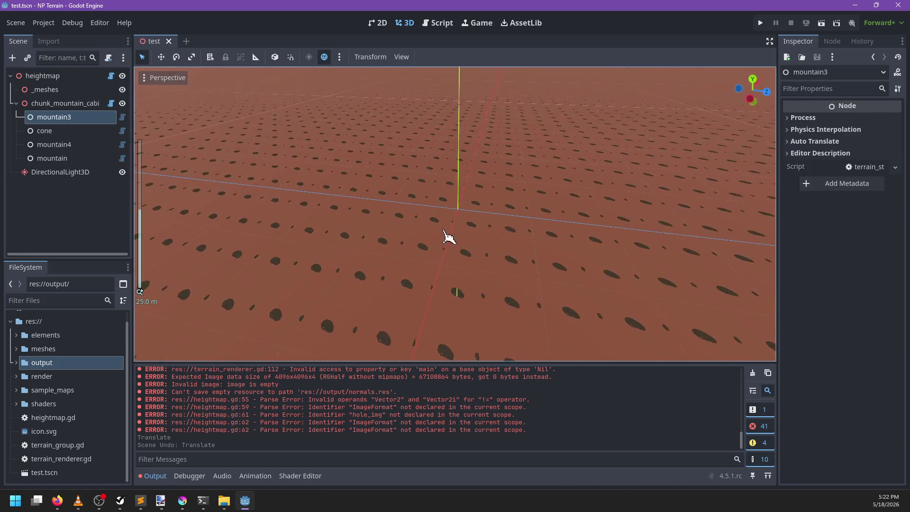
# Delete the four nodes from mountain3 through mountain in the scene tree
pyautogui.click(122, 117)
pyautogui.keyDown('shift'); pyautogui.click(72, 162); pyautogui.keyUp('shift')
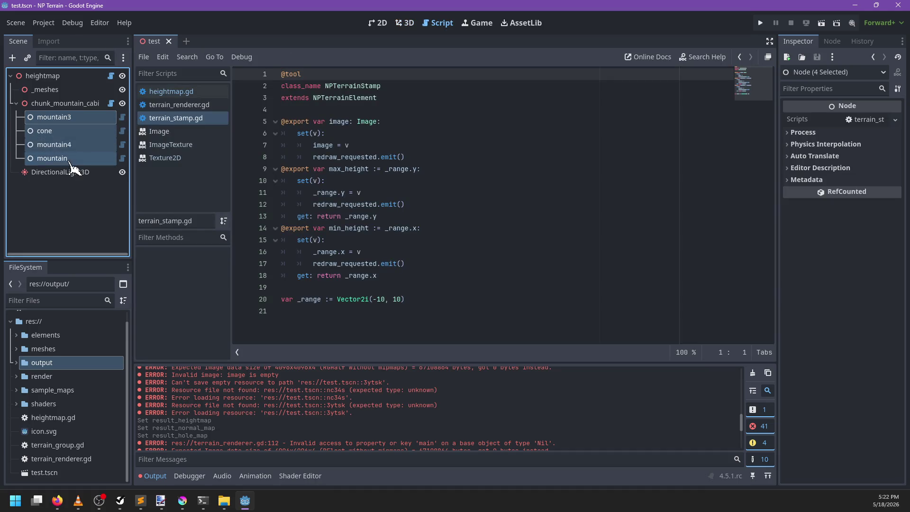
pyautogui.press('Delete')
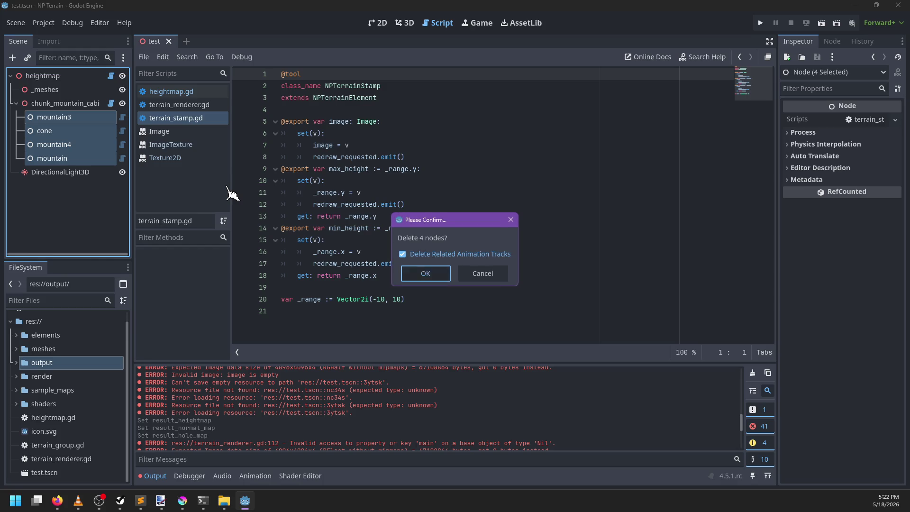
pyautogui.press('Return')
pyautogui.click(405, 23)
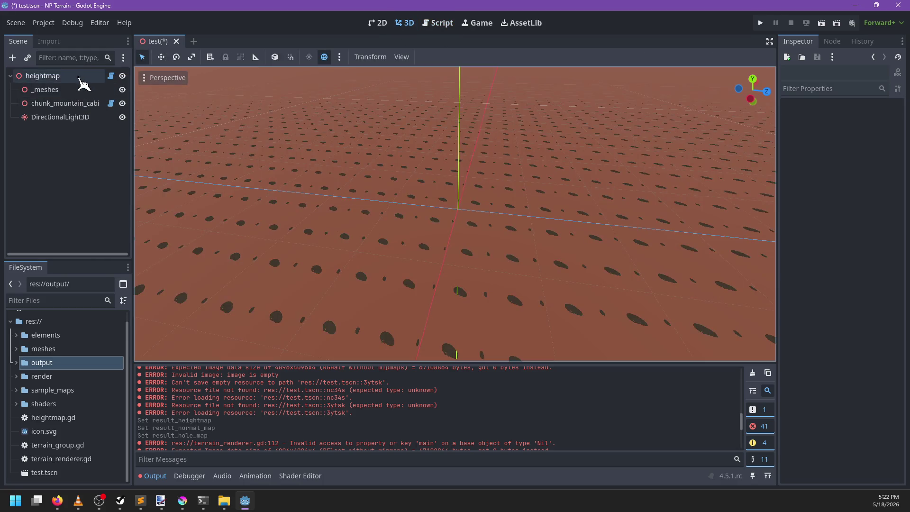
# Add an NPTerrainStamp child under chunk_mountain_cabin and nudge it along the Z axis
pyautogui.click(83, 103)
pyautogui.hotkey('ctrl', 'a')
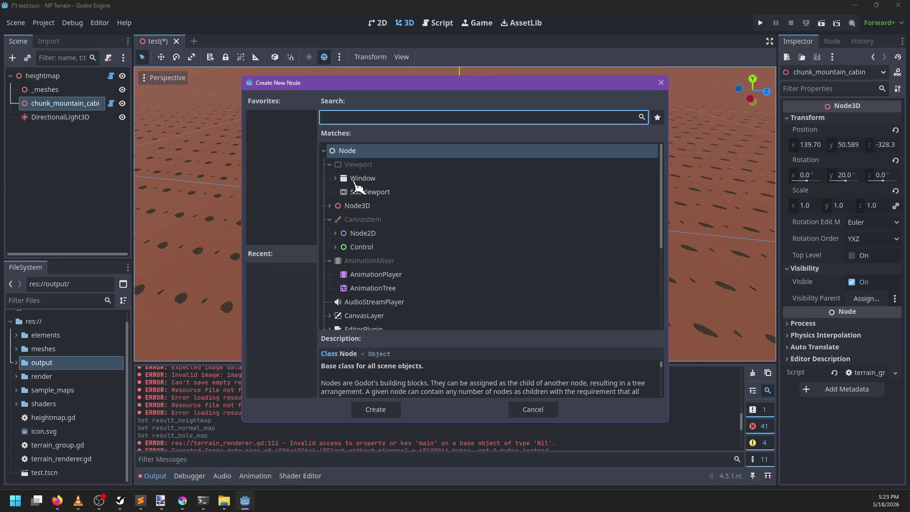
pyautogui.write('stam')
pyautogui.press('Return')
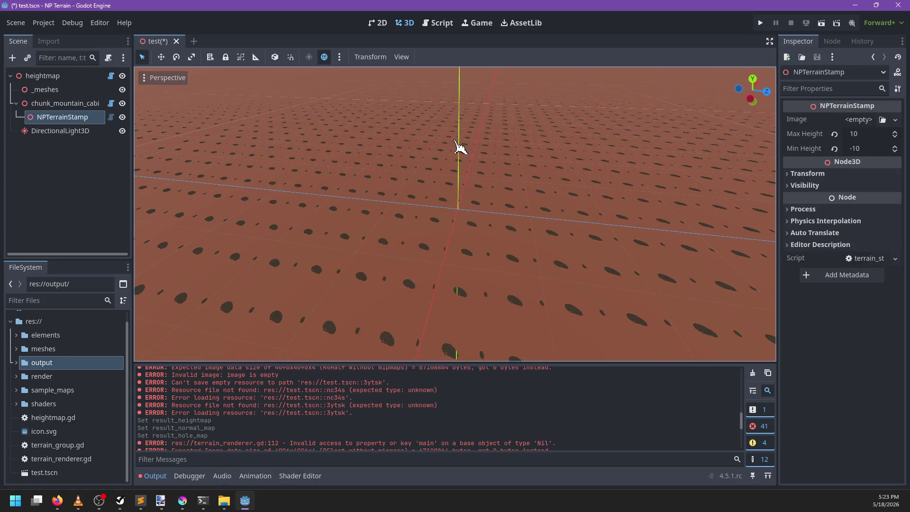
pyautogui.scroll(-8, 458, 156)
pyautogui.moveTo(426, 179); pyautogui.dragTo(416, 168)
# Frame the new stamp, clear the output log, and move it slightly to trigger a redraw
pyautogui.press('f')
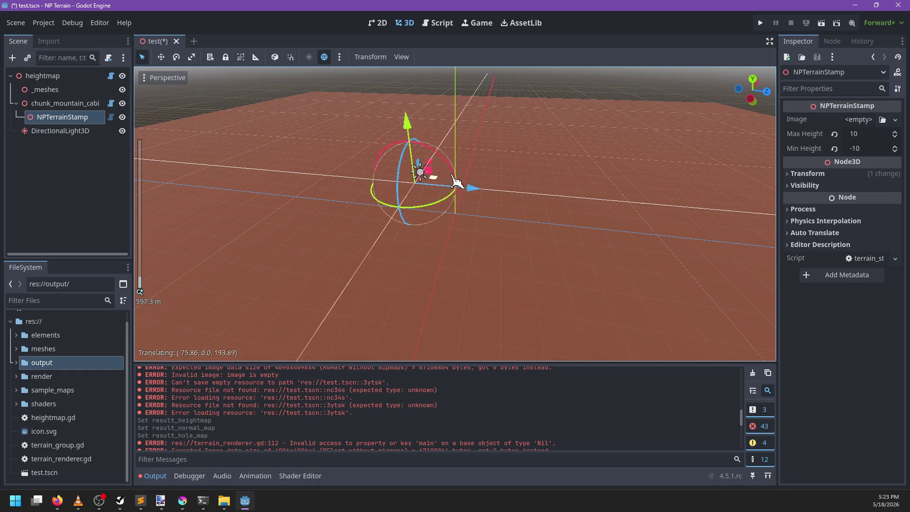
pyautogui.moveTo(517, 260)
pyautogui.mouseDown()
pyautogui.moveTo(365, 203)
pyautogui.moveTo(315, 238)
pyautogui.moveTo(367, 191)
pyautogui.moveTo(335, 211)
pyautogui.moveTo(522, 217)
pyautogui.moveTo(558, 229)
pyautogui.moveTo(345, 250)
pyautogui.moveTo(321, 279)
pyautogui.moveTo(412, 275)
pyautogui.mouseUp()
pyautogui.scroll(-3, 315, 237)
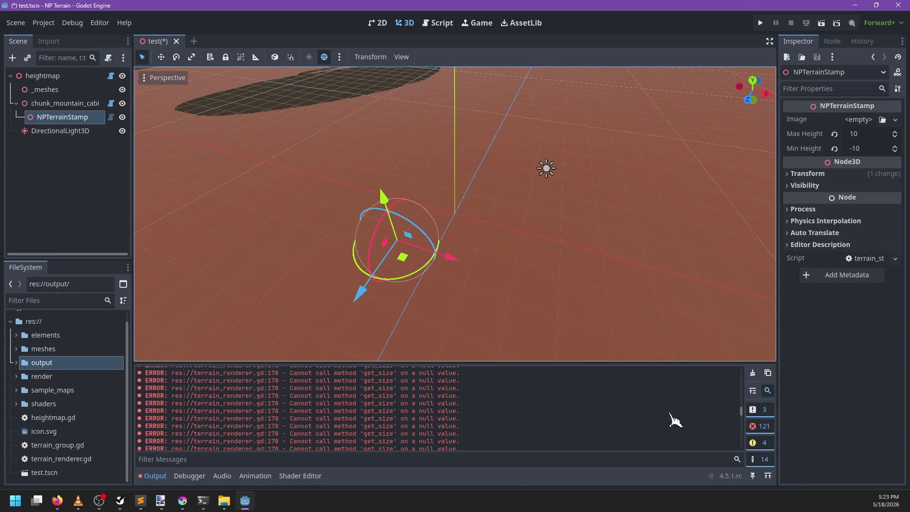
pyautogui.click(753, 373)
pyautogui.moveTo(406, 261); pyautogui.dragTo(418, 256)
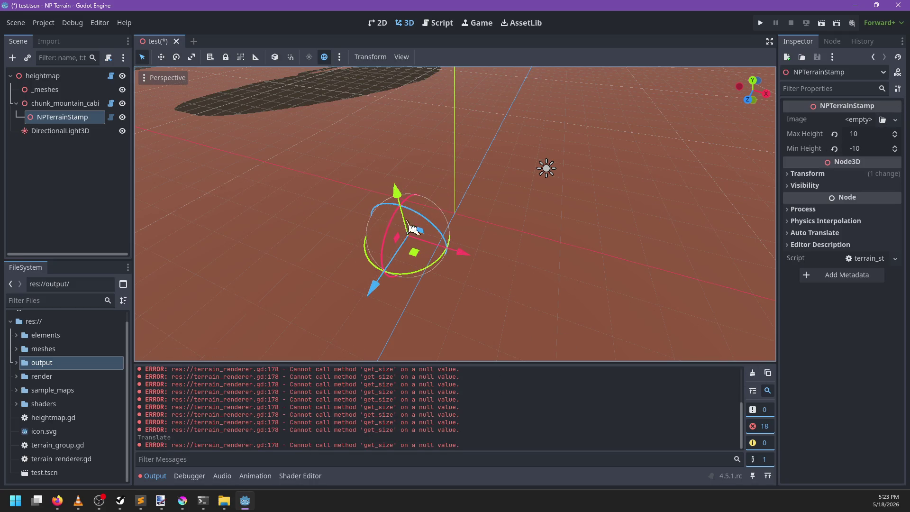
pyautogui.click(85, 301)
# Filter the FileSystem for 'stamp' and assign stamp1_256.png as the stamp's Image
pyautogui.write('height')
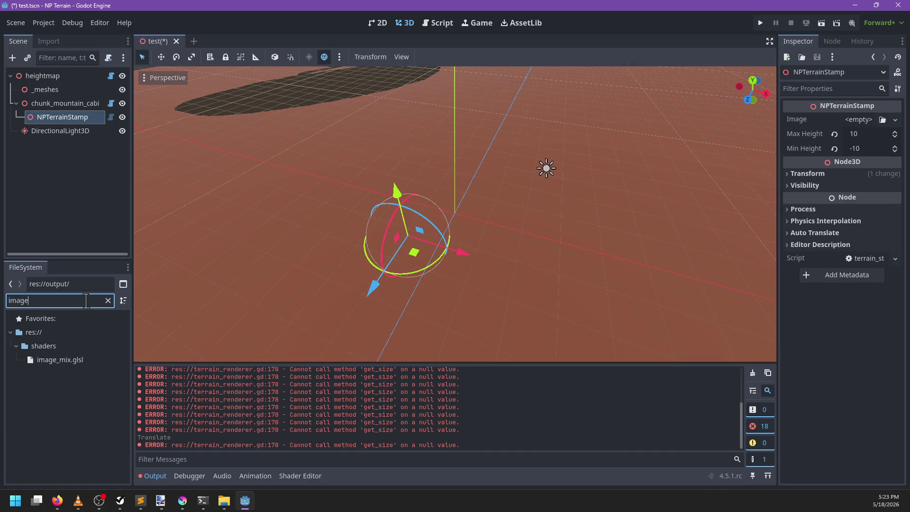
pyautogui.hotkey('ctrl', 'a')
pyautogui.press('BackSpace')
pyautogui.write('stamp')
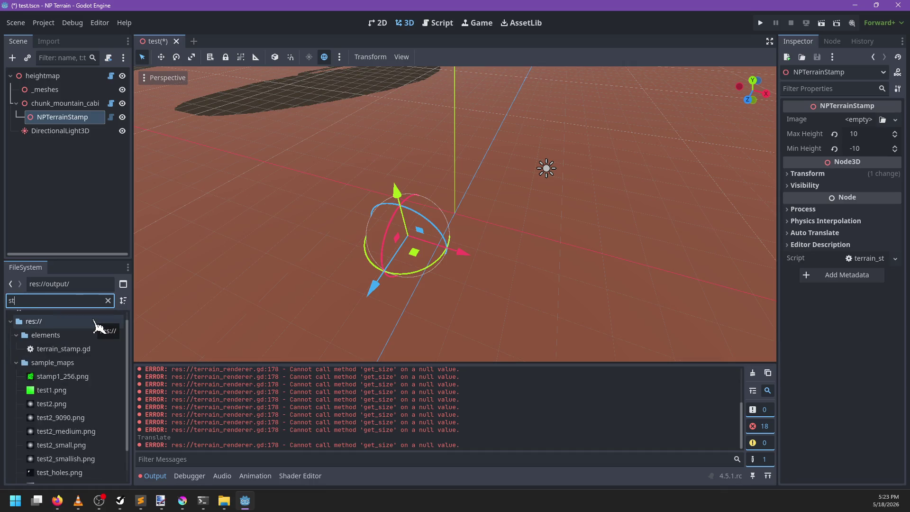
pyautogui.moveTo(109, 386)
pyautogui.mouseDown()
pyautogui.moveTo(340, 321)
pyautogui.moveTo(818, 119)
pyautogui.moveTo(857, 127)
pyautogui.mouseUp()
pyautogui.moveTo(417, 259); pyautogui.dragTo(455, 249)
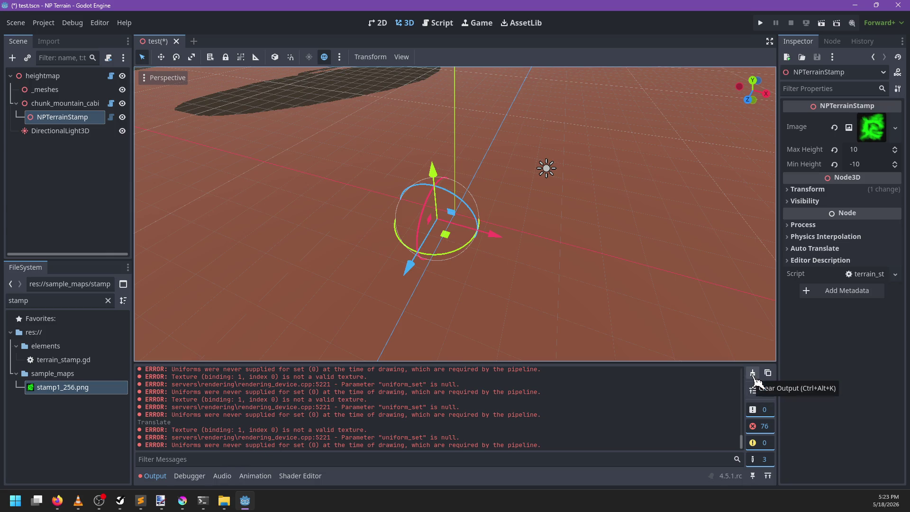
# Clear the output log and move the stamp slightly to recompute the terrain
pyautogui.scroll(5, 431, 447)
pyautogui.scroll(3, 431, 447)
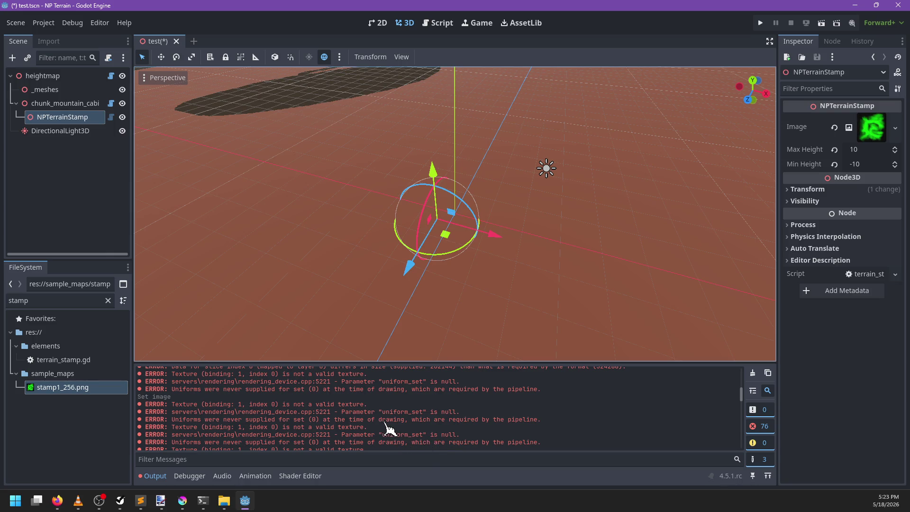
pyautogui.scroll(5, 388, 428)
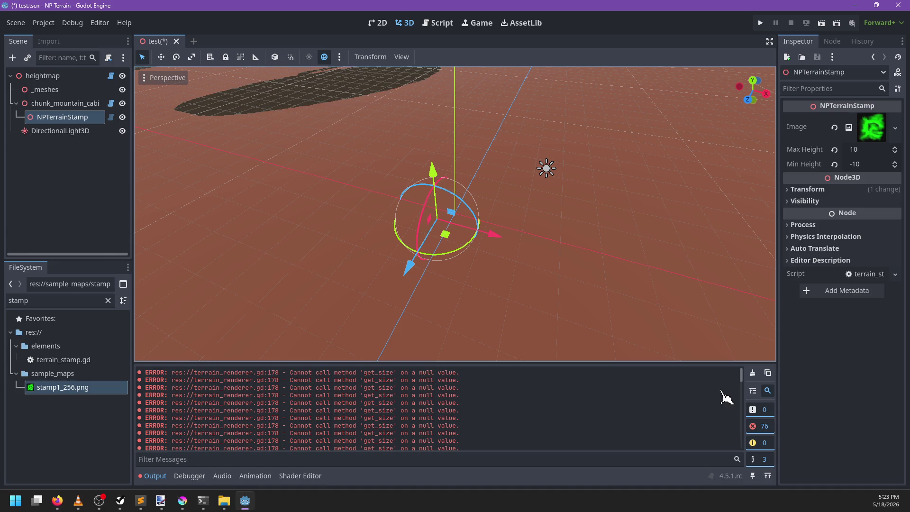
pyautogui.click(753, 373)
pyautogui.moveTo(407, 267); pyautogui.dragTo(406, 266)
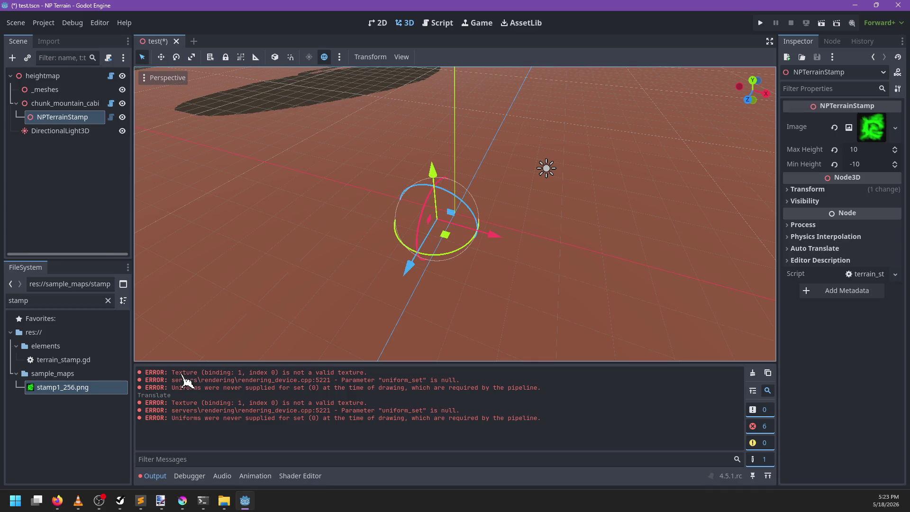
# Search terrain_renderer.gd for the _sampler_uniform usage
pyautogui.click(440, 23)
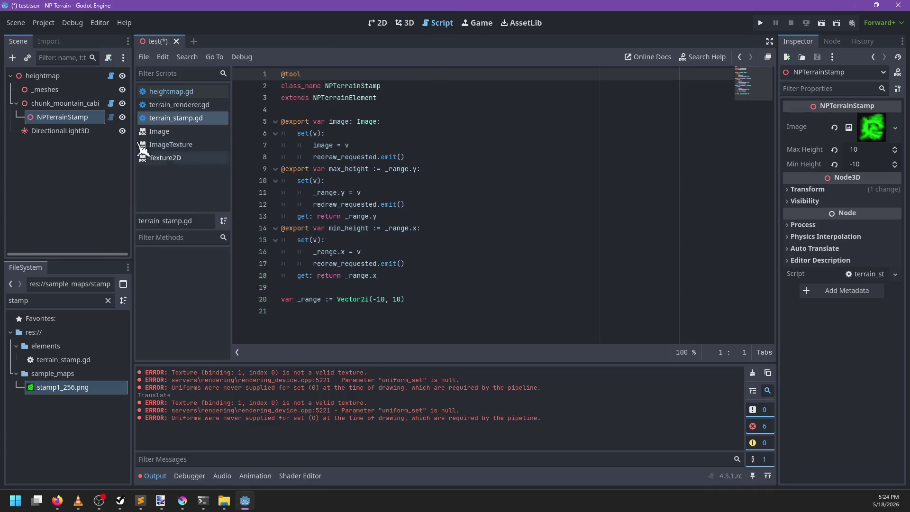
pyautogui.click(176, 105)
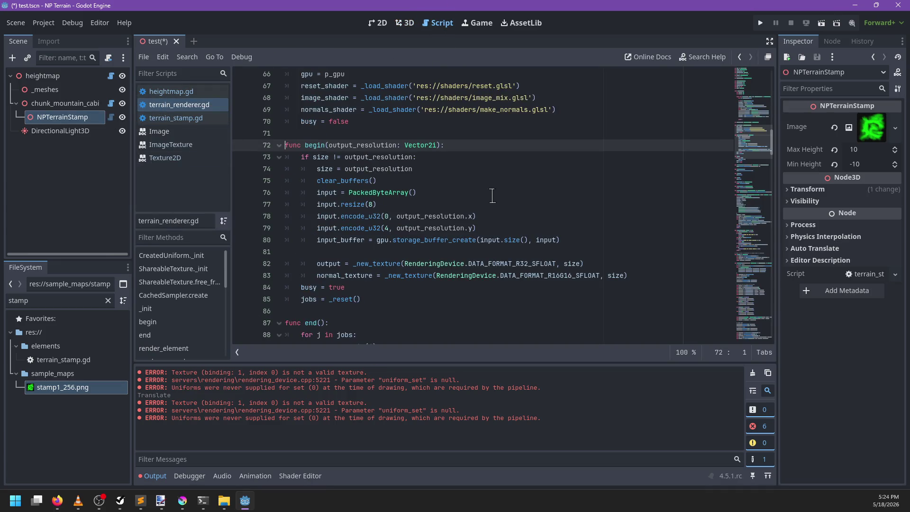
pyautogui.click(502, 184)
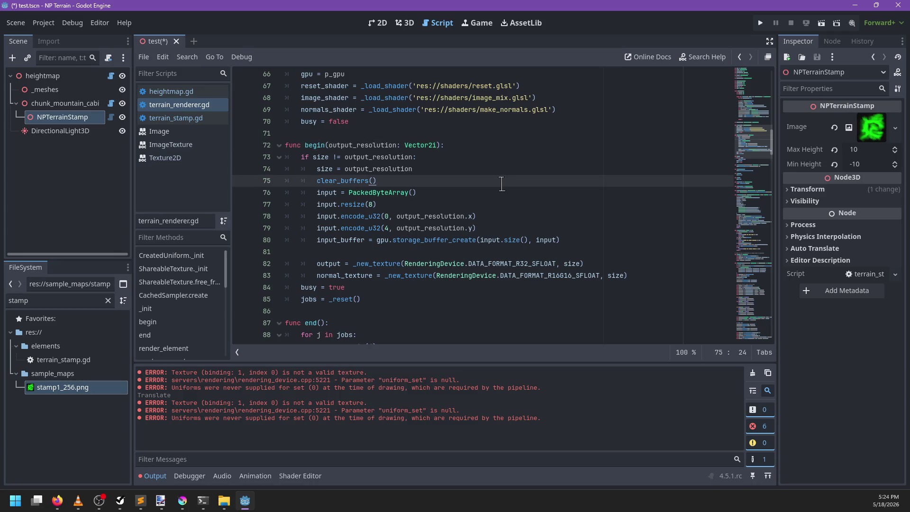
pyautogui.click(189, 91)
pyautogui.hotkey('ctrl', 'f')
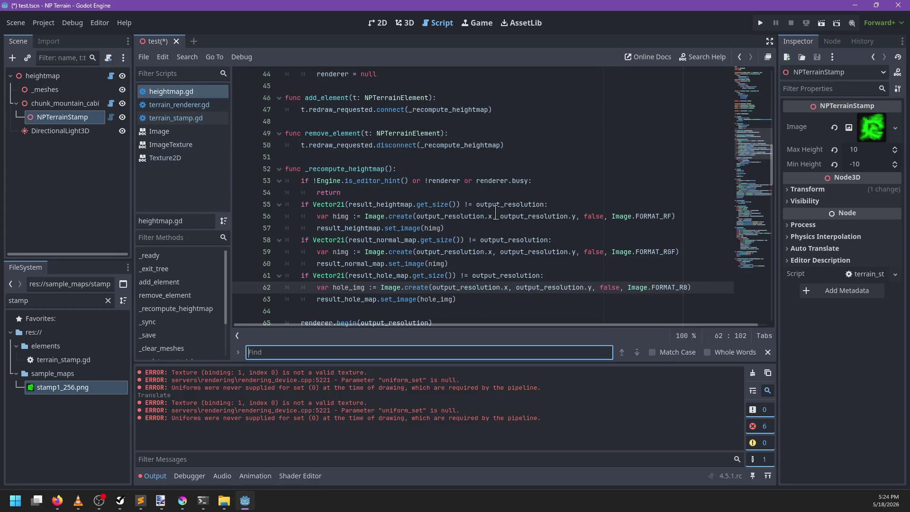
pyautogui.click(218, 107)
pyautogui.write('_samp')
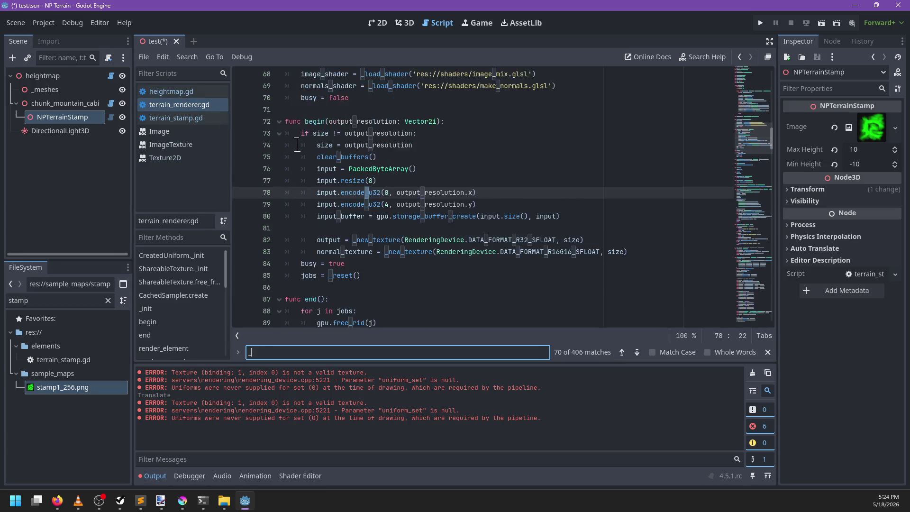
pyautogui.write('ler_iun')
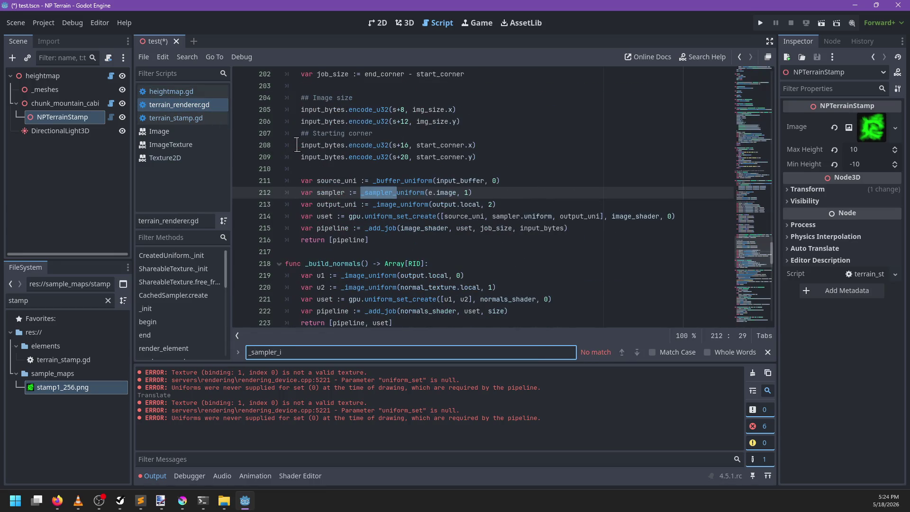
pyautogui.press('Escape')
# Change e.image to e.raw_image on line 212 and save terrain_renderer.gd
pyautogui.click(493, 157)
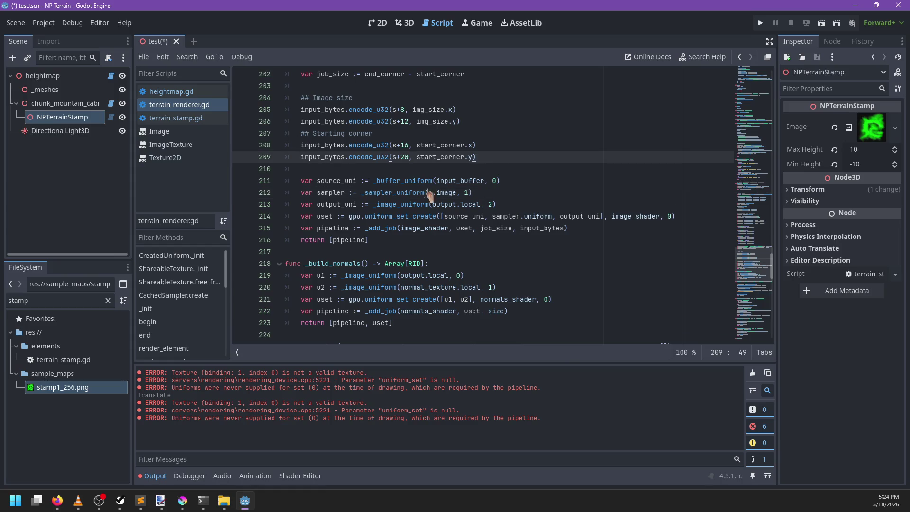
pyautogui.click(437, 192)
pyautogui.write('raw_')
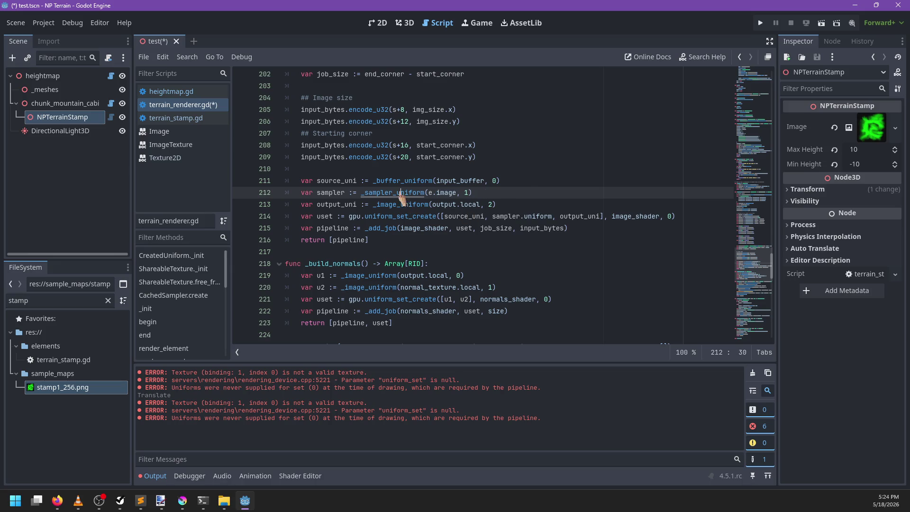
pyautogui.keyDown('ctrl'); pyautogui.click(403, 193); pyautogui.keyUp('ctrl')
pyautogui.hotkey('ctrl', 's')
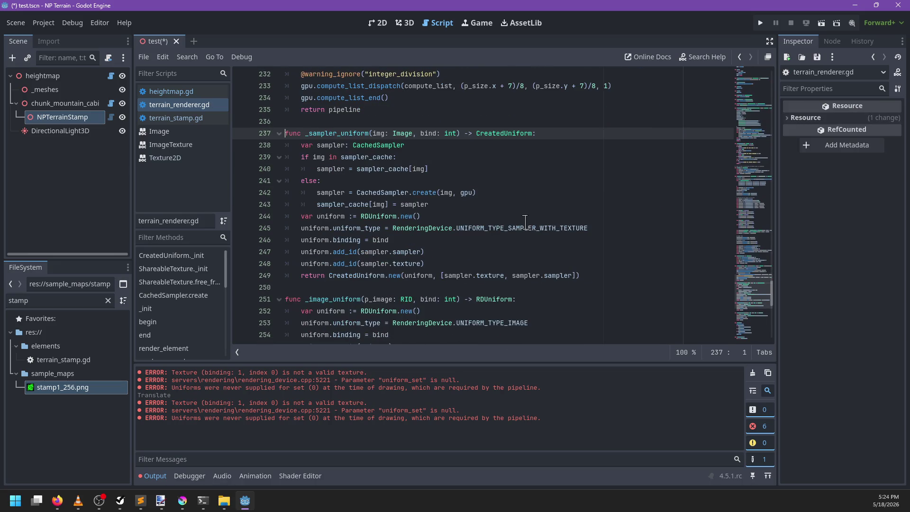
# Inspect the _sampler_uniform signature's img Image parameter, then go to terrain_stamp.gd
pyautogui.scroll(-1, 525, 222)
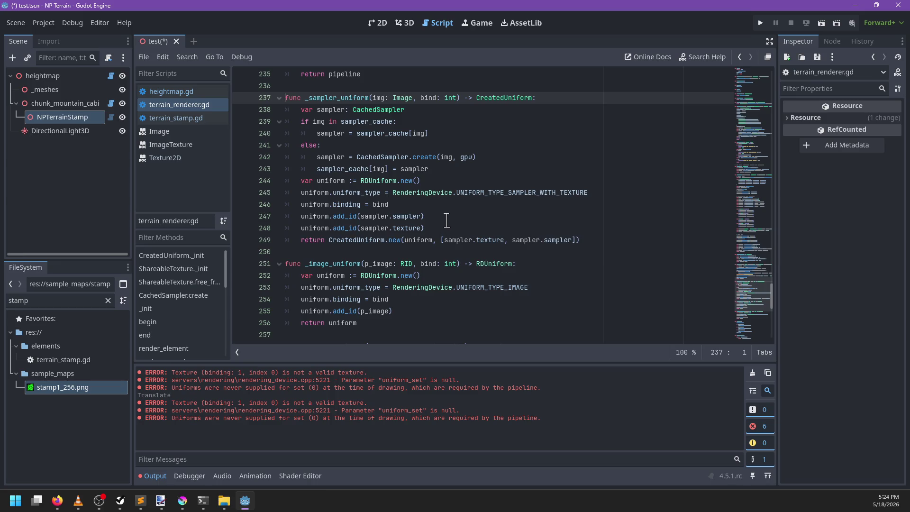
pyautogui.doubleClick(404, 99)
pyautogui.doubleClick(384, 99)
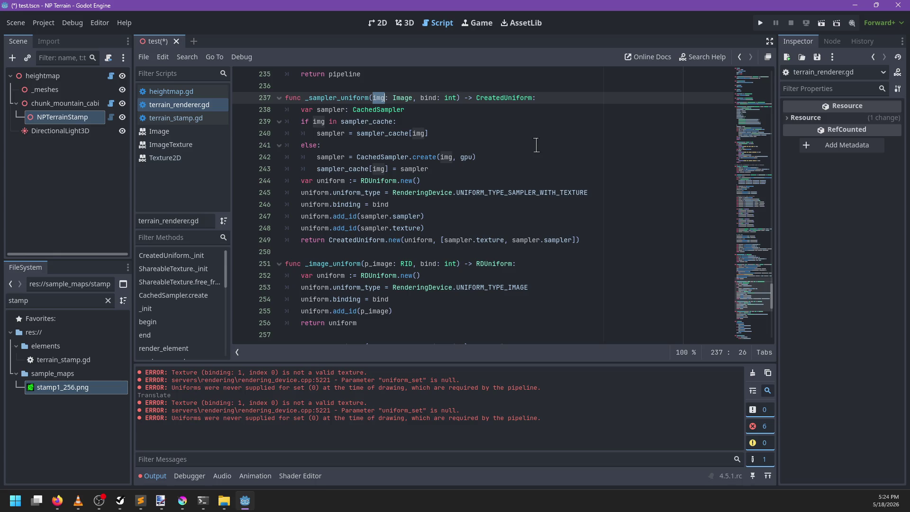
pyautogui.click(185, 120)
# Change raw_image's declared type from Vector3 to Image on line 21
pyautogui.click(379, 310)
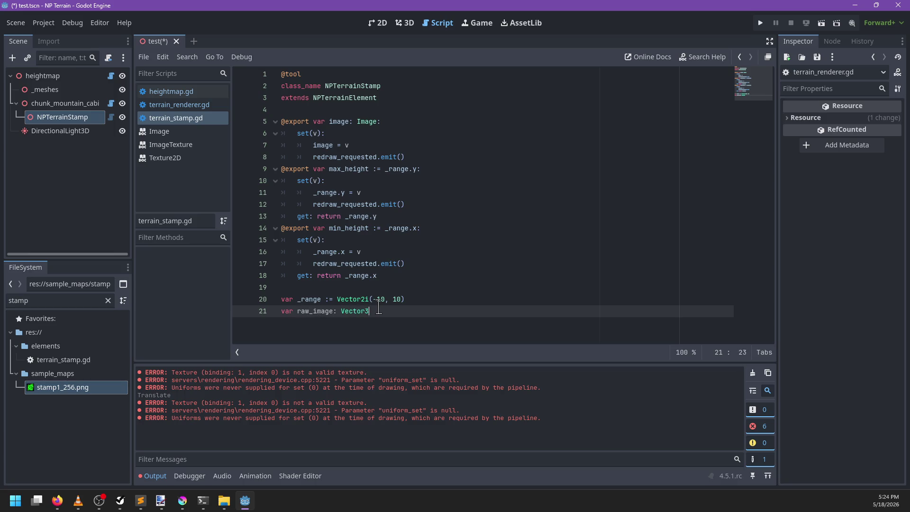
pyautogui.press('BackSpace')
pyautogui.press('BackSpace')
pyautogui.press('BackSpace')
pyautogui.write('Image')
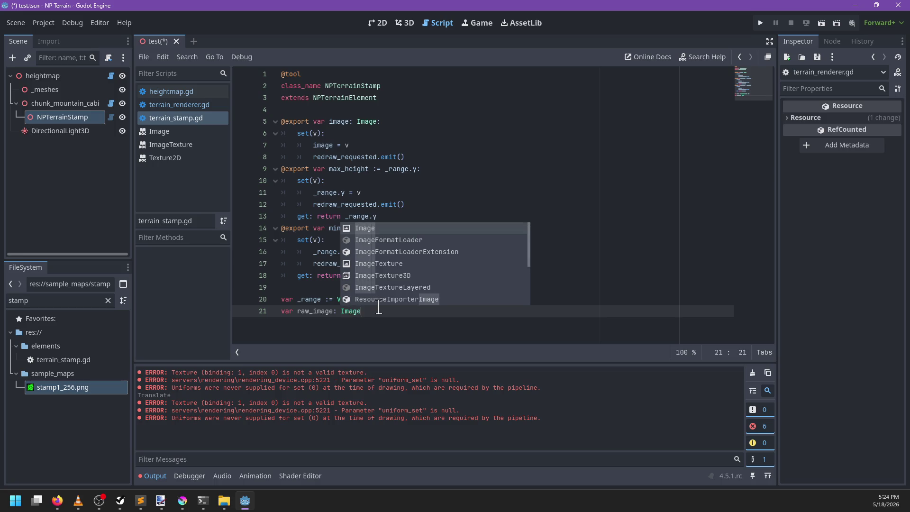
pyautogui.press('Return')
pyautogui.press('Return')
pyautogui.press('Return')
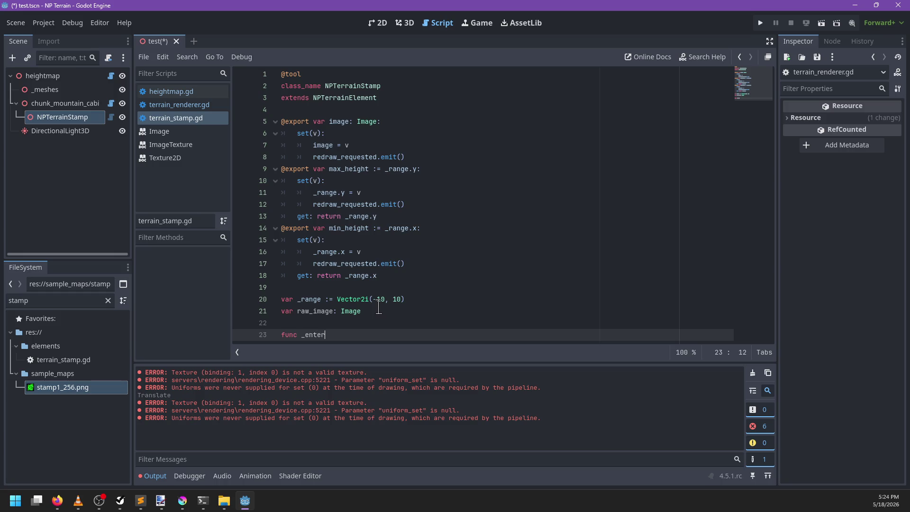
# Add an _enter_tree function that sets image = image and calls super._enter_tree()
pyautogui.write(':')
pyautogui.press('Return')
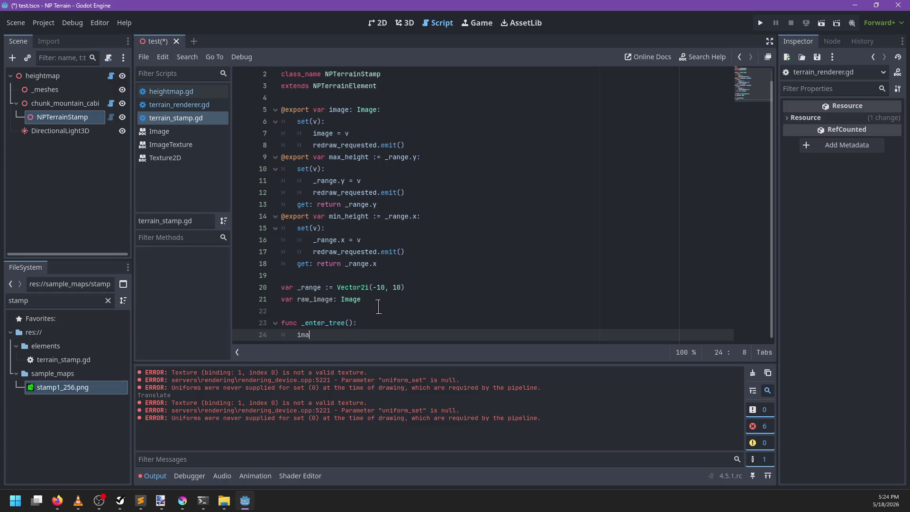
pyautogui.write('image')
pyautogui.press('Return')
pyautogui.press('Return')
pyautogui.write('super')
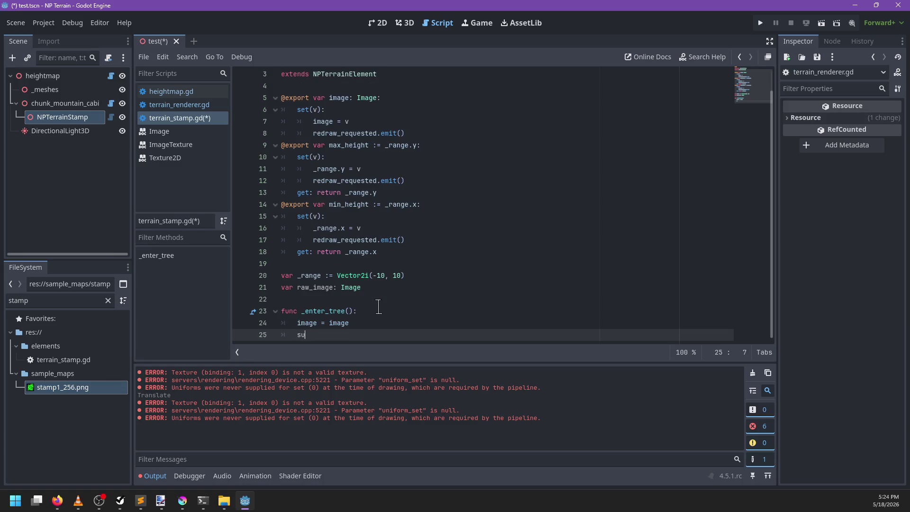
pyautogui.write('._ente')
pyautogui.press('Return')
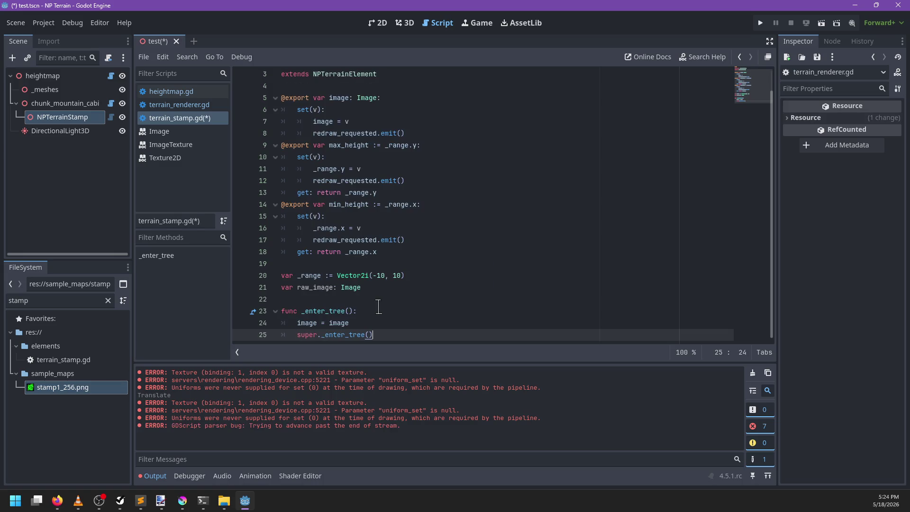
# Make the image setter store raw_image = image.duplicate()
pyautogui.click(432, 133)
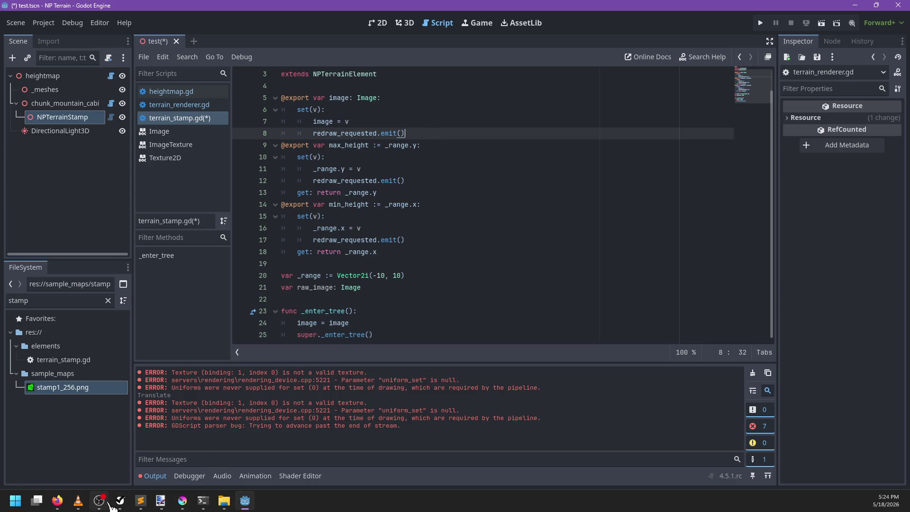
pyautogui.press('Return')
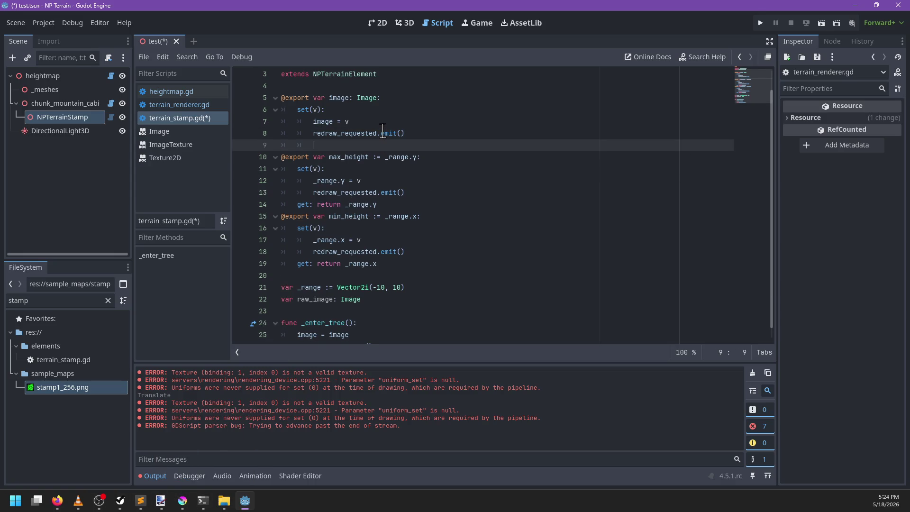
pyautogui.write('raw')
pyautogui.press('Return')
pyautogui.write('e.duplicate(')
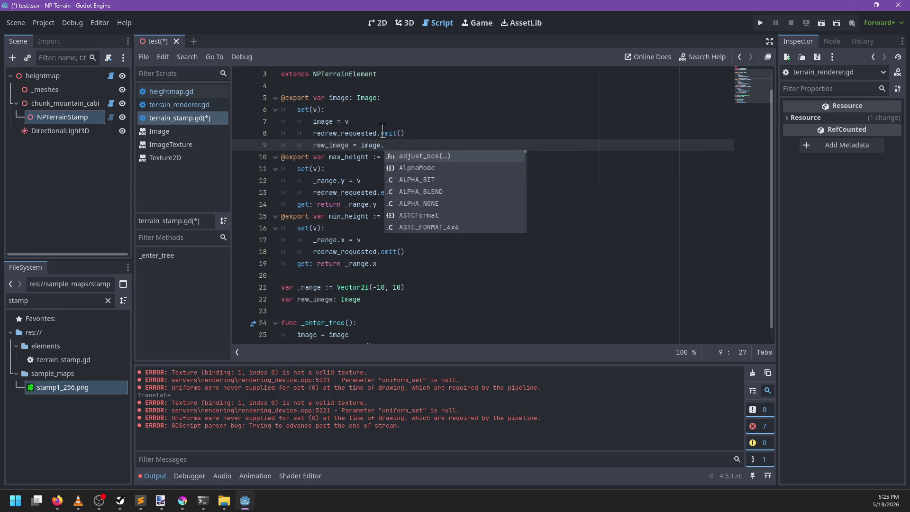
pyautogui.write(')')
pyautogui.press('Return')
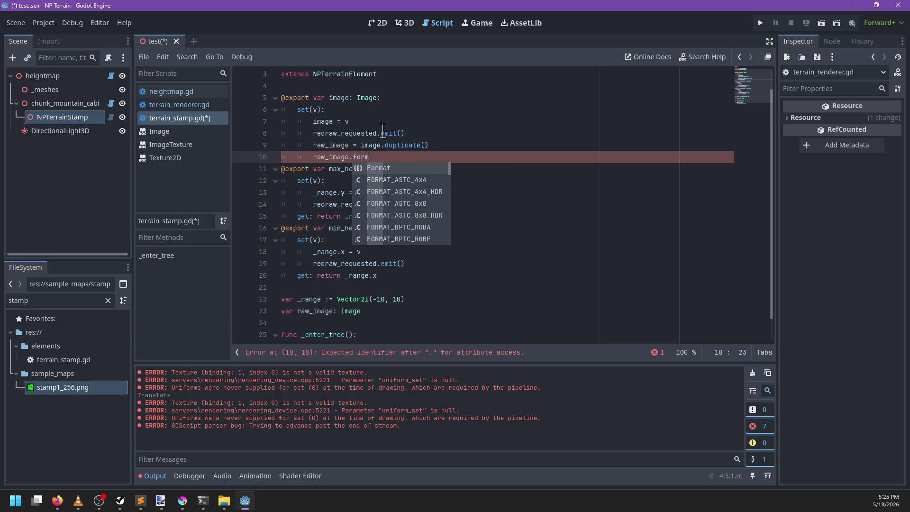
# Begin a raw_image.format line and browse the FORMAT constant suggestions
pyautogui.write('s')
pyautogui.press('BackSpace')
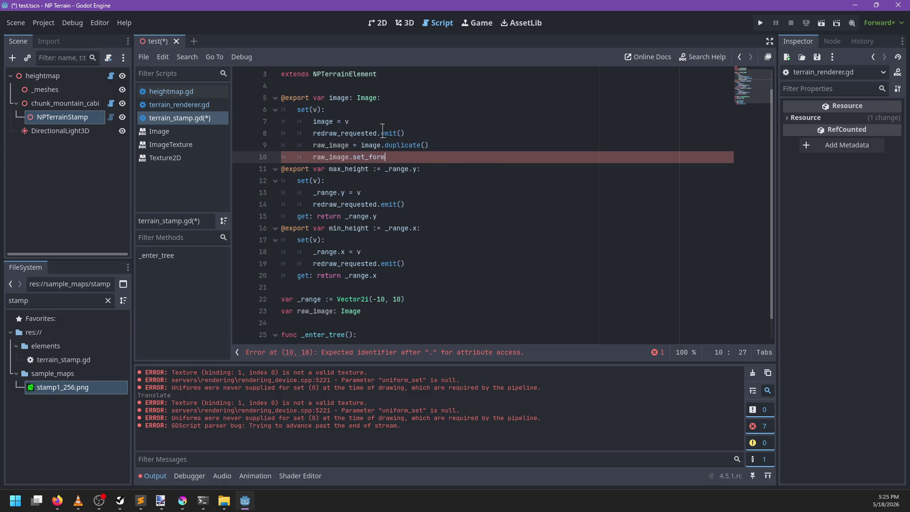
pyautogui.write('hange')
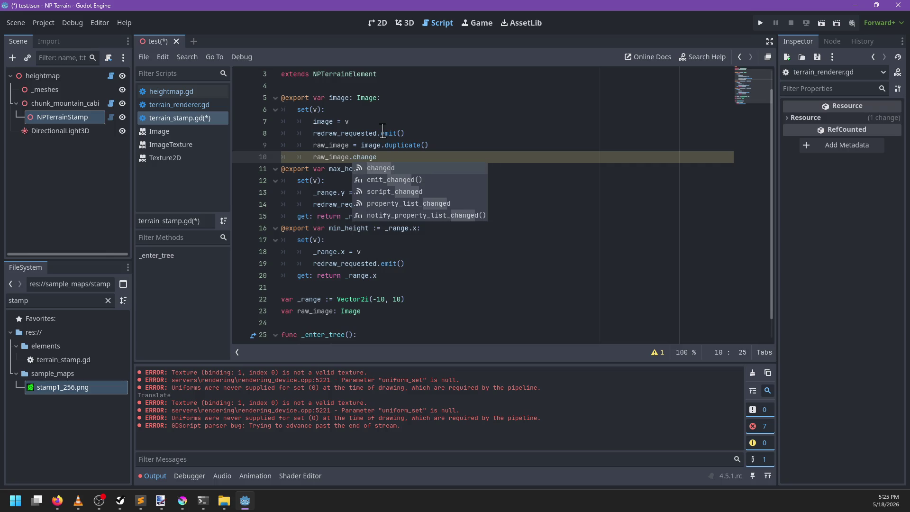
pyautogui.press('BackSpace')
pyautogui.press('BackSpace')
pyautogui.press('BackSpace')
pyautogui.write('format')
pyautogui.press('Down')
pyautogui.press('Down')
pyautogui.press('Down')
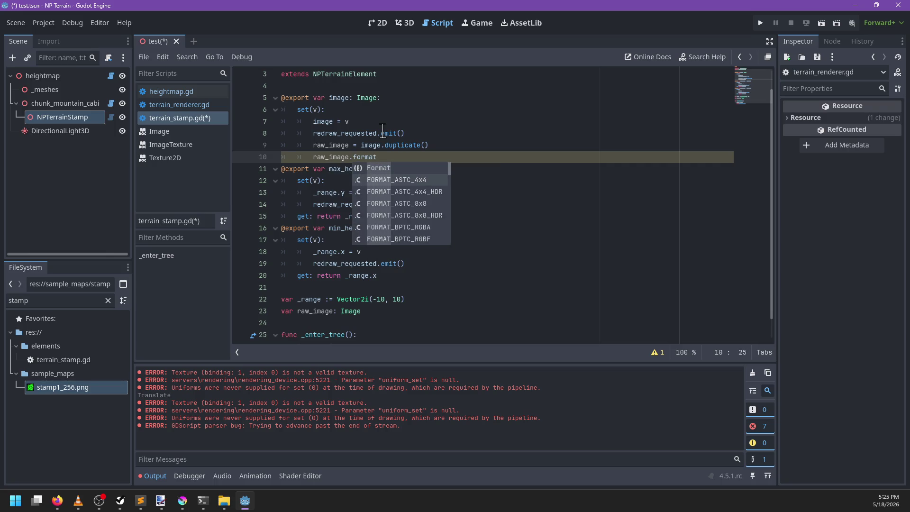
pyautogui.press('Down')
pyautogui.press('Down')
pyautogui.press('Down')
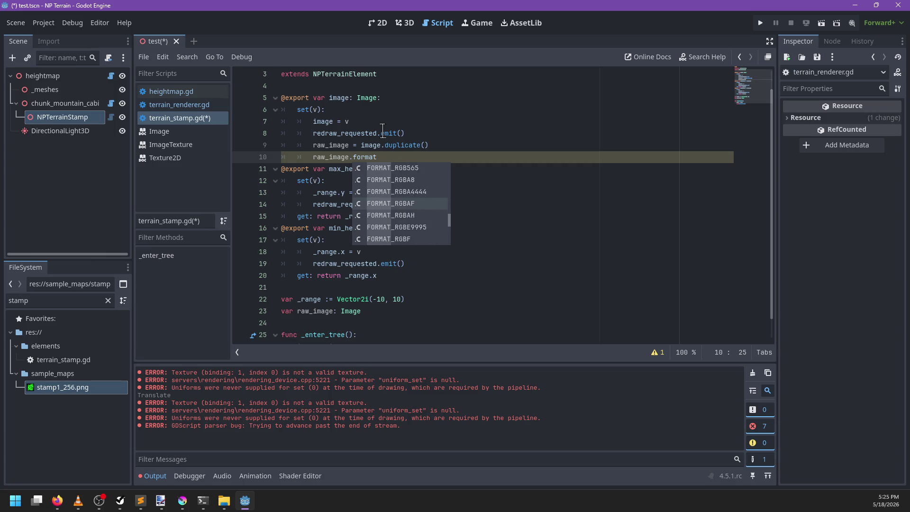
# Look up format in the built-in help and open the Image class reference
pyautogui.press('Down')
pyautogui.press('Down')
pyautogui.press('Down')
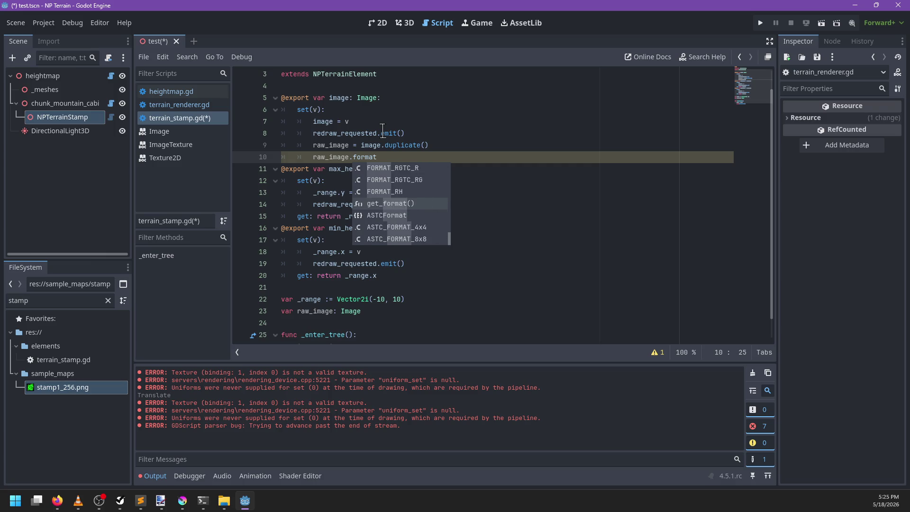
pyautogui.press('Escape')
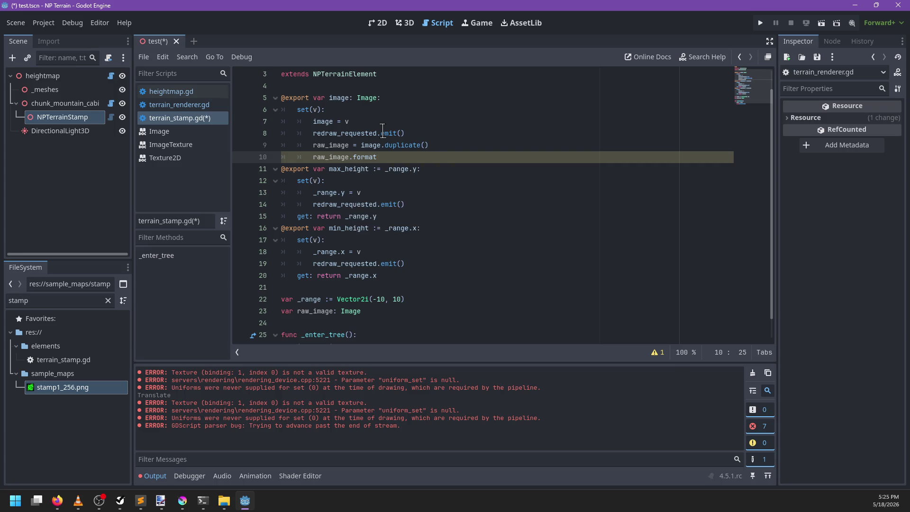
pyautogui.press('F1')
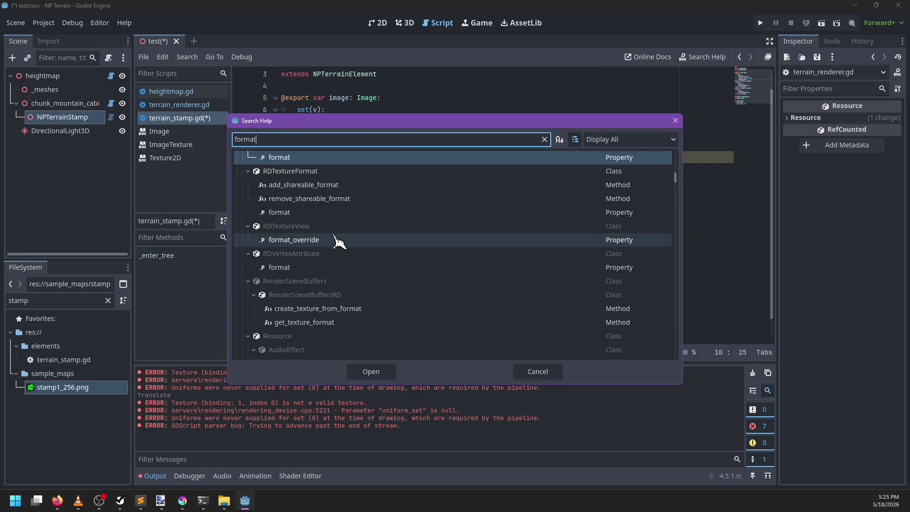
pyautogui.scroll(10, 339, 242)
pyautogui.scroll(2, 346, 271)
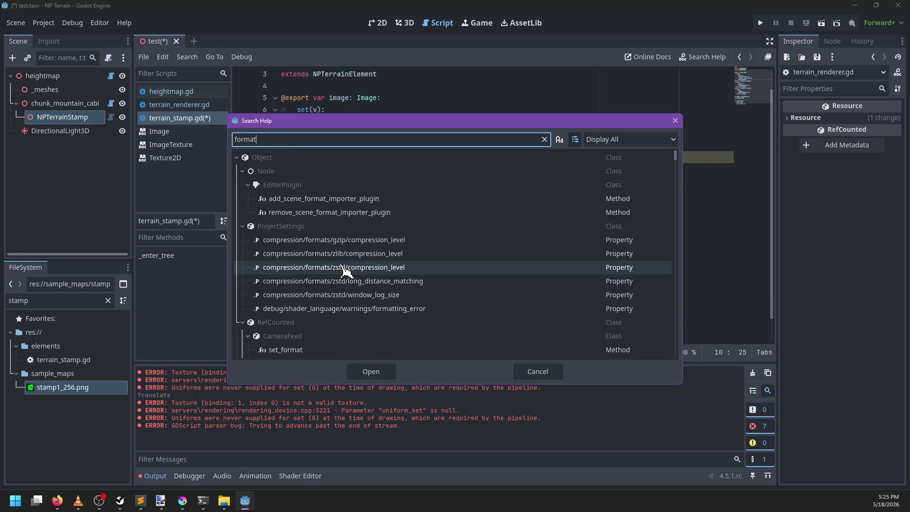
pyautogui.scroll(-4, 385, 254)
pyautogui.scroll(-12, 385, 255)
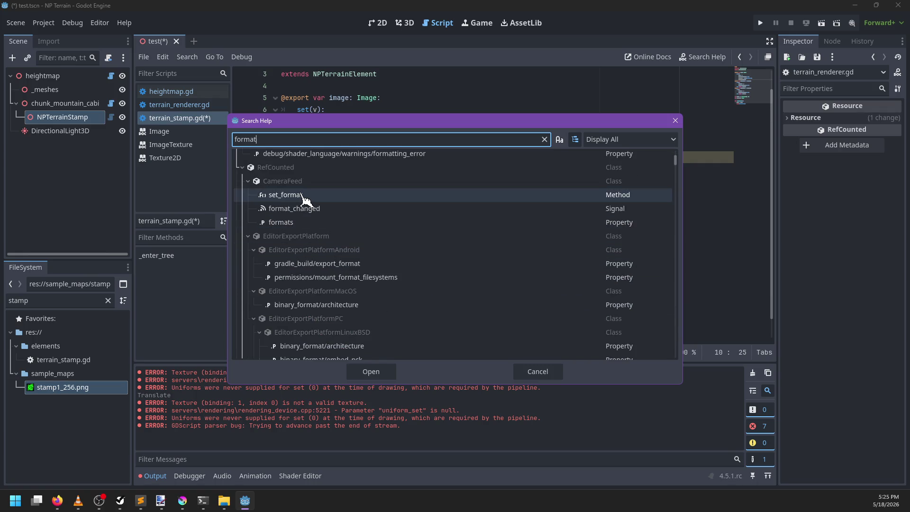
pyautogui.scroll(-5, 313, 275)
pyautogui.scroll(4, 308, 256)
pyautogui.doubleClick(280, 238)
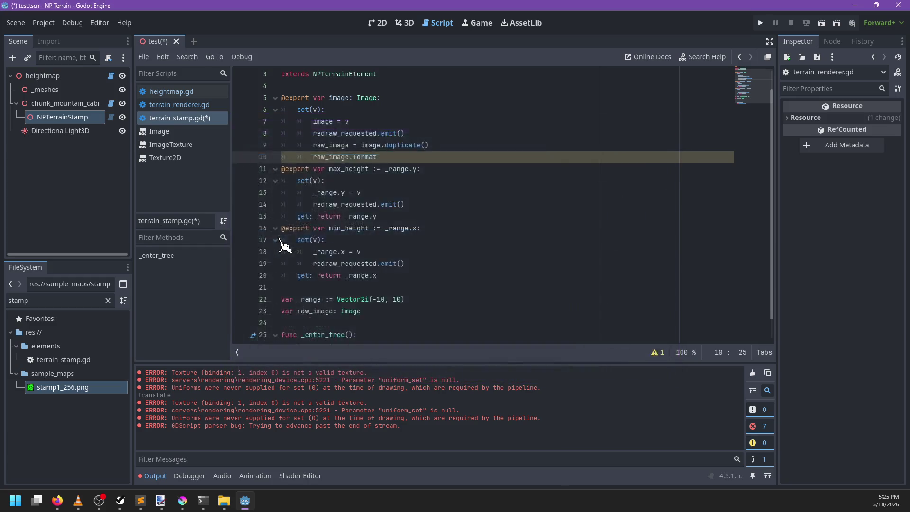
pyautogui.scroll(-3, 443, 228)
# Search the Image docs for 'format' and step through the matches
pyautogui.hotkey('ctrl', 'f')
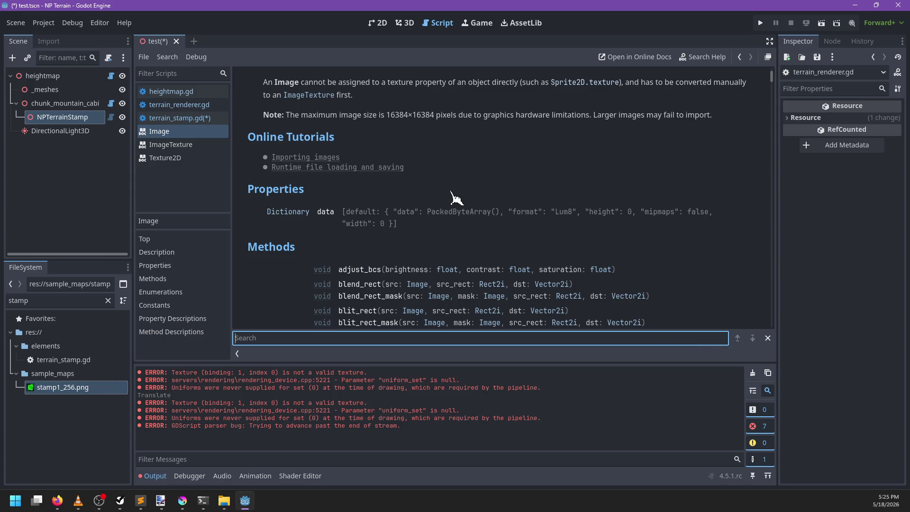
pyautogui.write('format')
pyautogui.press('Return')
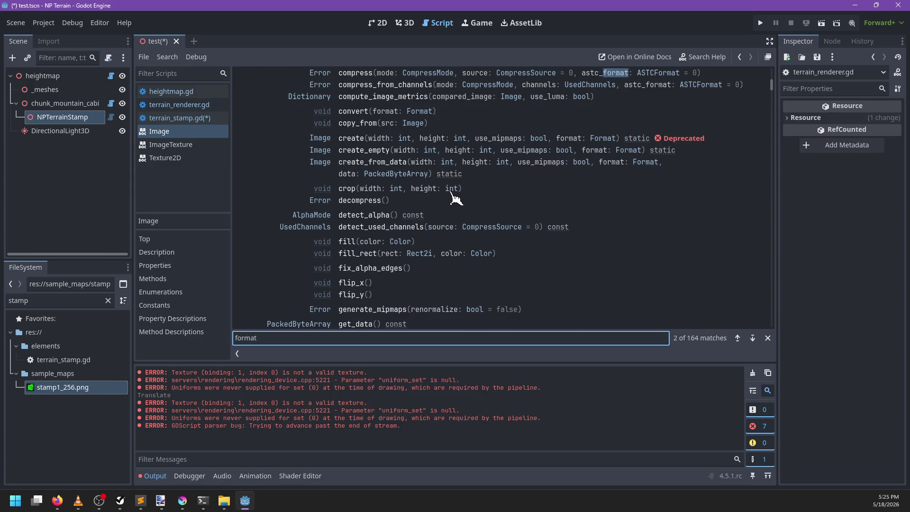
pyautogui.press('Return')
pyautogui.press('Escape')
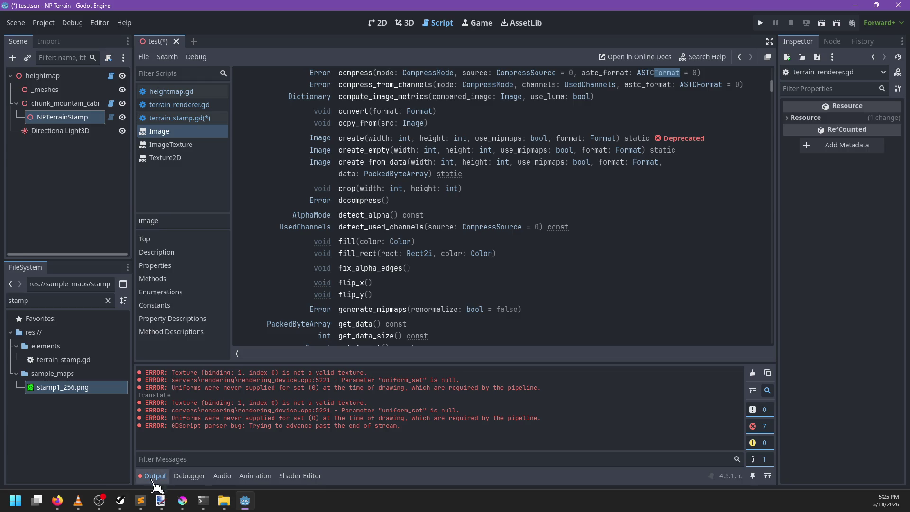
# In PowerShell, run git diff and git status to review uncommitted changes
pyautogui.click(203, 500)
pyautogui.write('git diff')
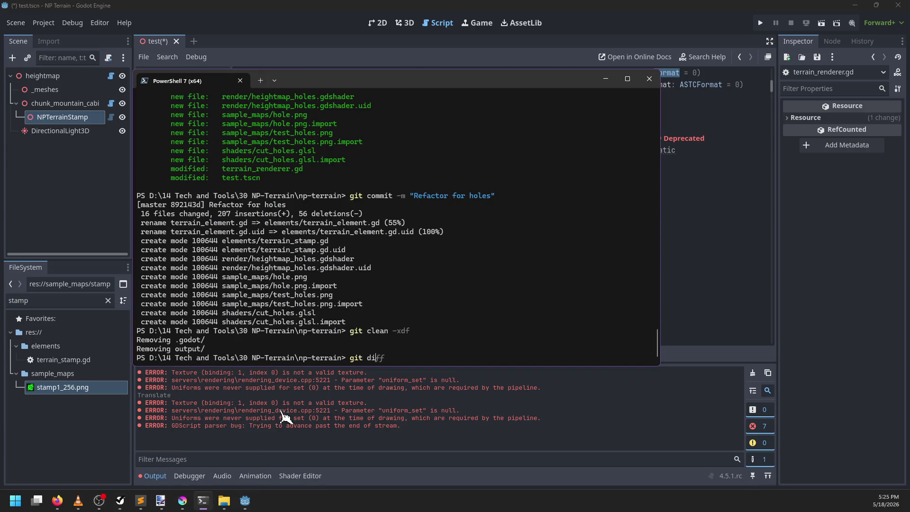
pyautogui.press('Return')
pyautogui.press('space')
pyautogui.press('space')
pyautogui.write('q')
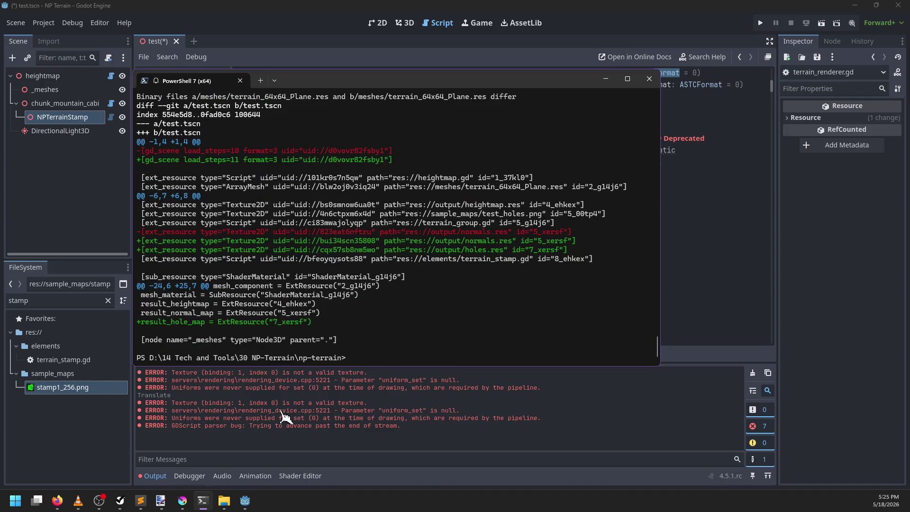
pyautogui.write('git satu')
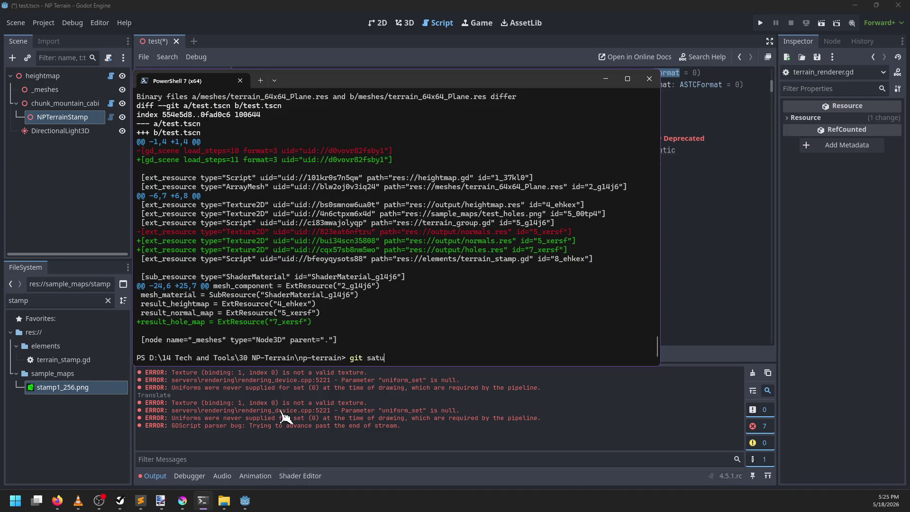
pyautogui.press('Return')
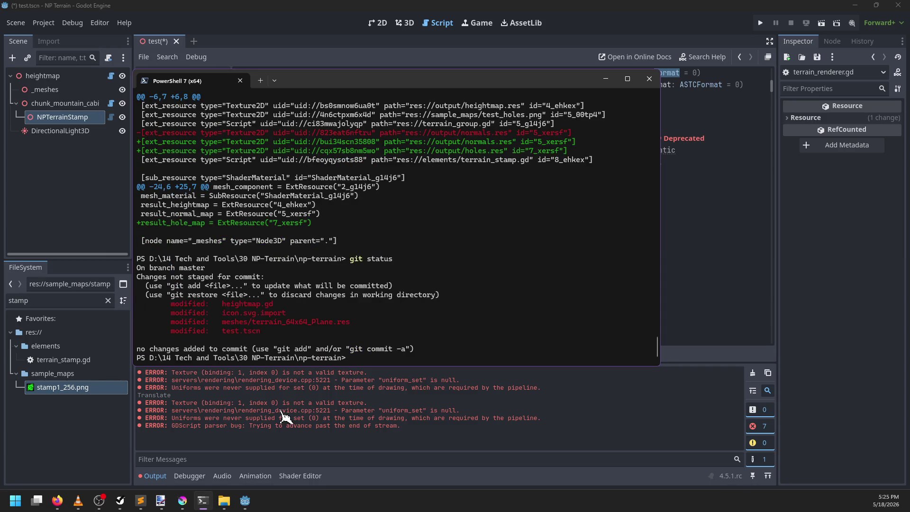
# Run git log elements to find the latest commit, then begin git diff HEAD~1 for terrain_stamp.gd
pyautogui.write('git l')
pyautogui.write('og elements')
pyautogui.press('Return')
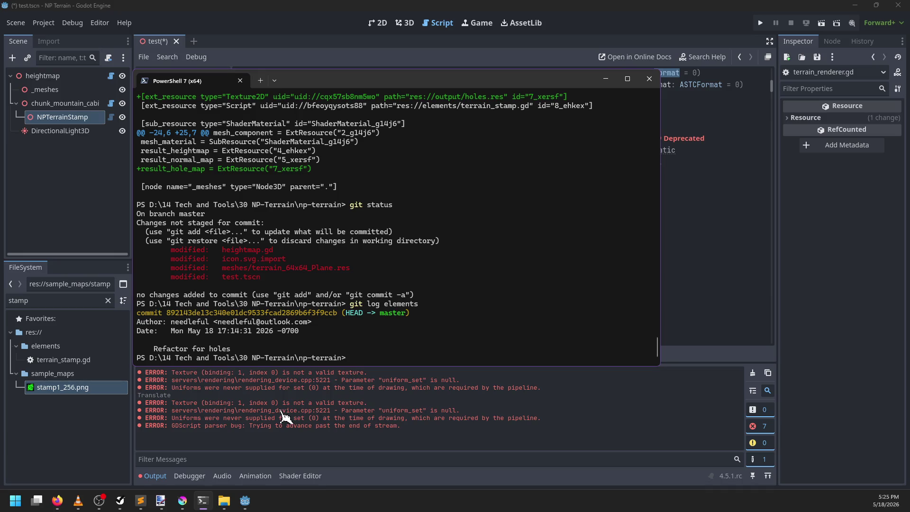
pyautogui.write('diff ')
pyautogui.write('HEAD~1')
pyautogui.write(' -- .\\elements\\teri')
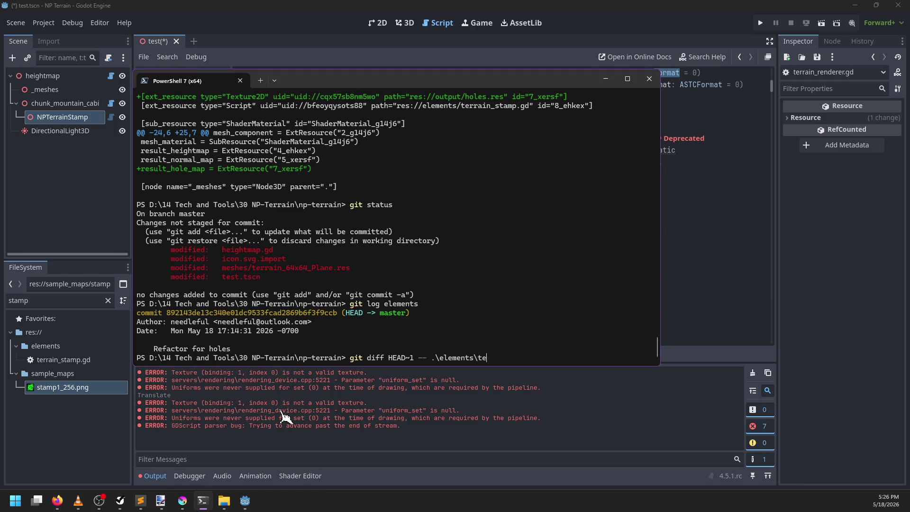
pyautogui.press('BackSpace')
# Fix the path typo and show the git diff of terrain_stamp.gd against HEAD~1
pyautogui.write('r')
pyautogui.press('Tab')
pyautogui.press('Tab')
pyautogui.press('Return')
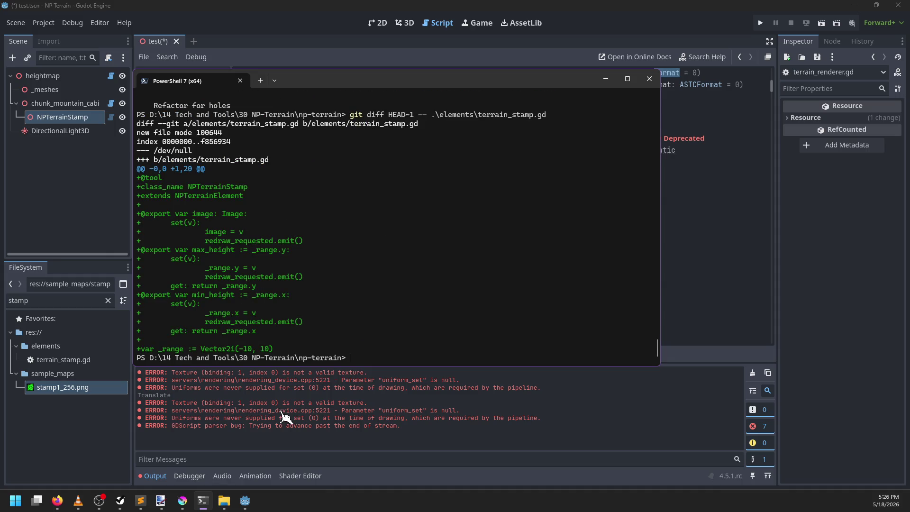
# Show the HEAD~1 git diff of elements/terrain_element.gd and page through it
pyautogui.press('Up')
pyautogui.press('BackSpace')
pyautogui.press('BackSpace')
pyautogui.press('BackSpace')
pyautogui.write('el')
pyautogui.press('Tab')
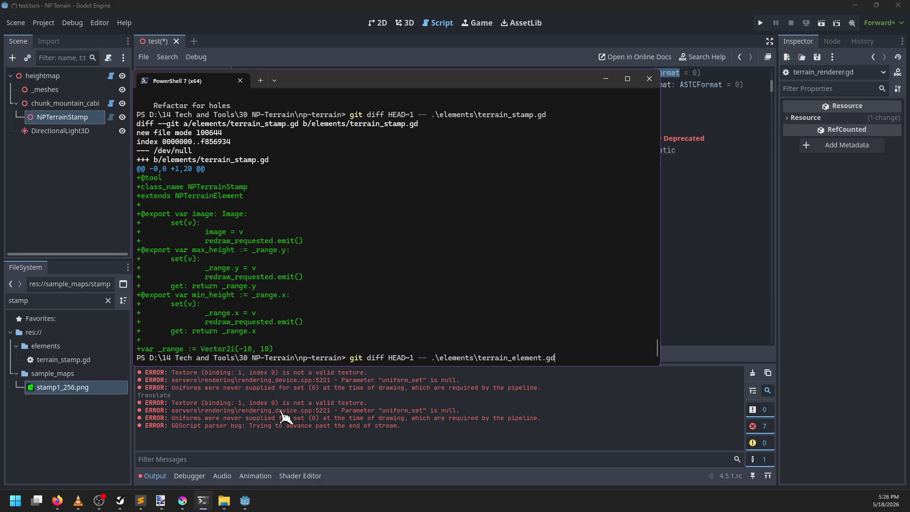
pyautogui.press('Return')
pyautogui.press('Down')
pyautogui.press('Down')
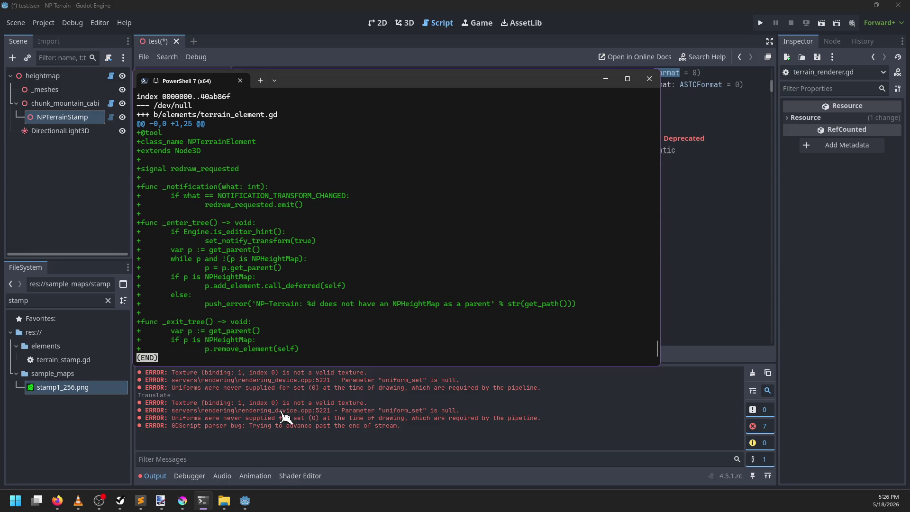
pyautogui.press('q')
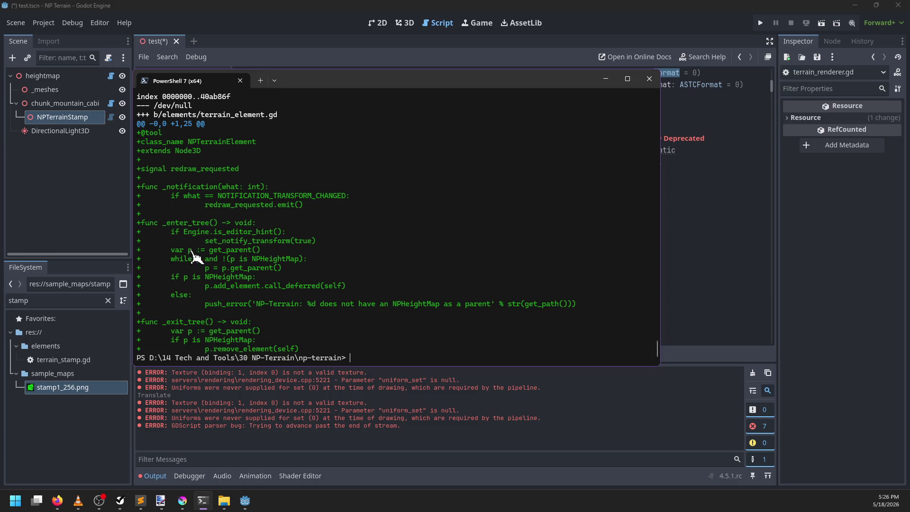
# Rerun the diff for the deleted 48-line root terrain_element.gd, read it, and return to Godot
pyautogui.write('git diff')
pyautogui.press('Right')
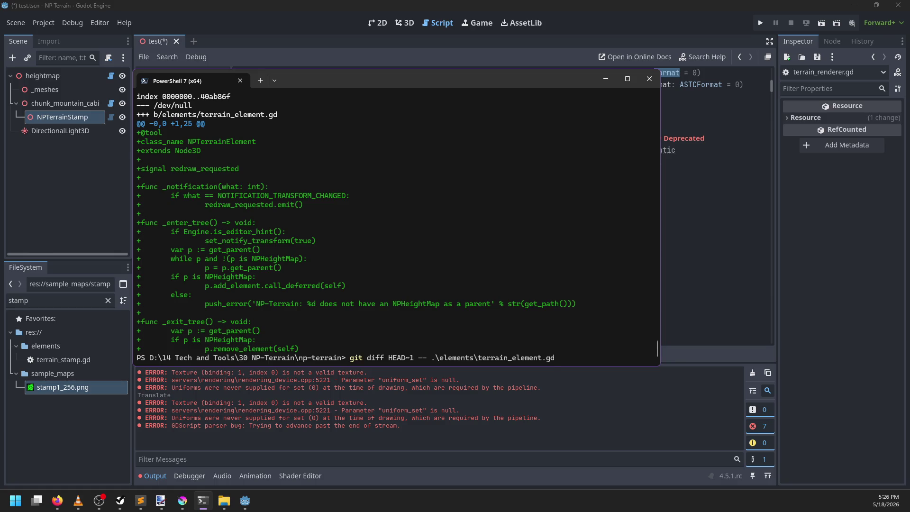
pyautogui.press('Return')
pyautogui.press('Down')
pyautogui.press('Down')
pyautogui.press('Down')
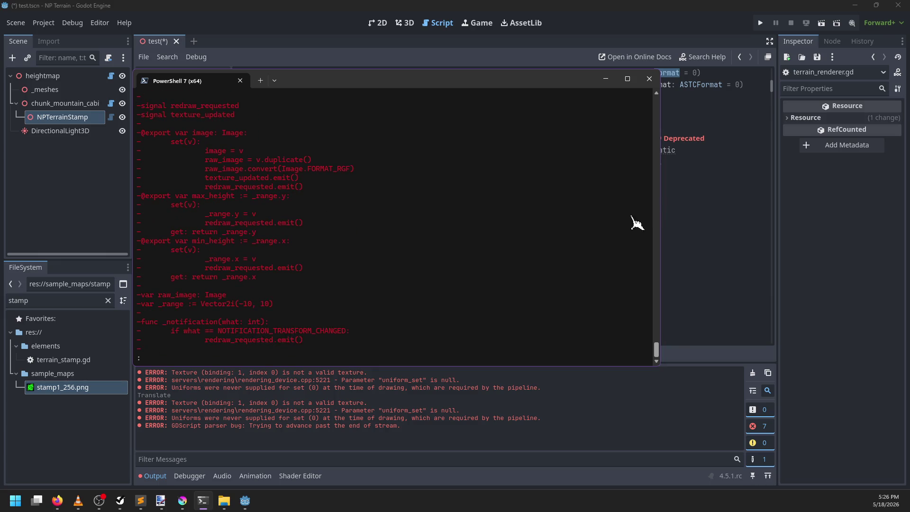
pyautogui.click(684, 208)
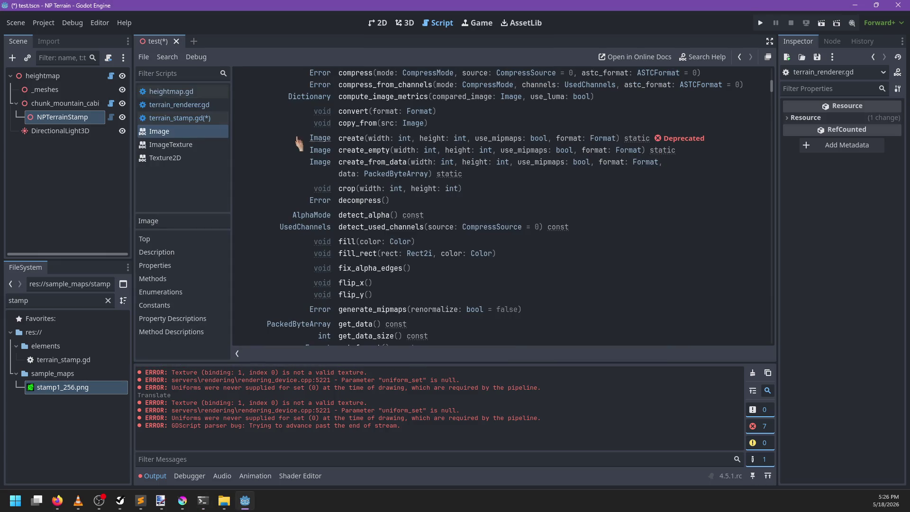
# In terrain_stamp.gd's image setter, replace the unfinished .format with .convert(Image.FORMAT_RGF)
pyautogui.click(171, 118)
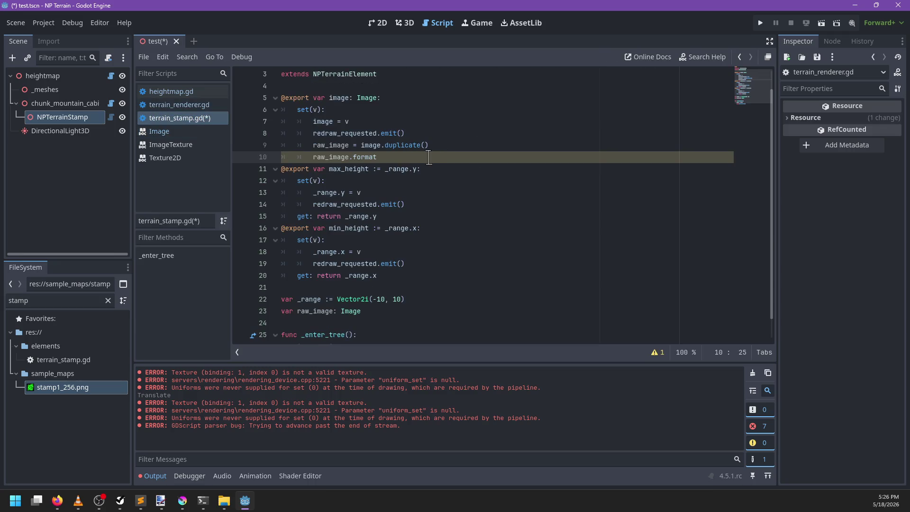
pyautogui.press('Up')
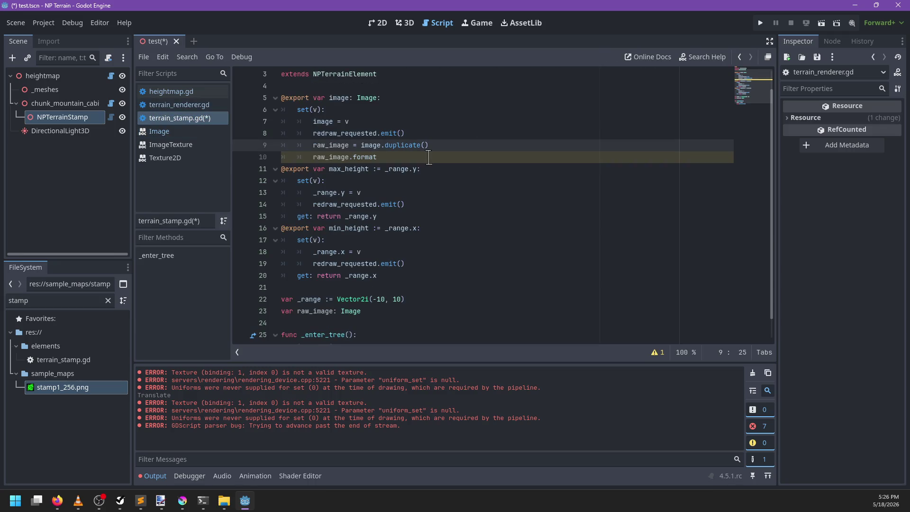
pyautogui.press('Down')
pyautogui.hotkey('ctrl', 'BackSpace')
pyautogui.write('convert(')
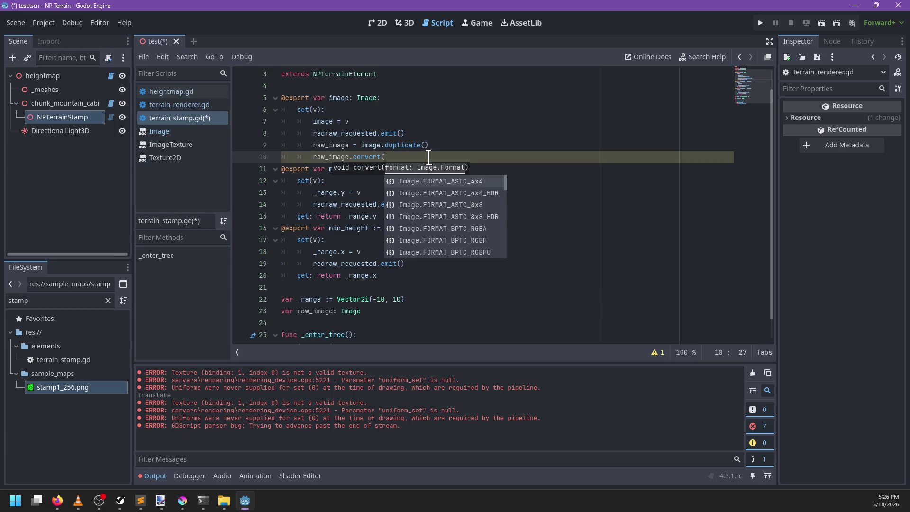
pyautogui.write('Image.FORMAT')
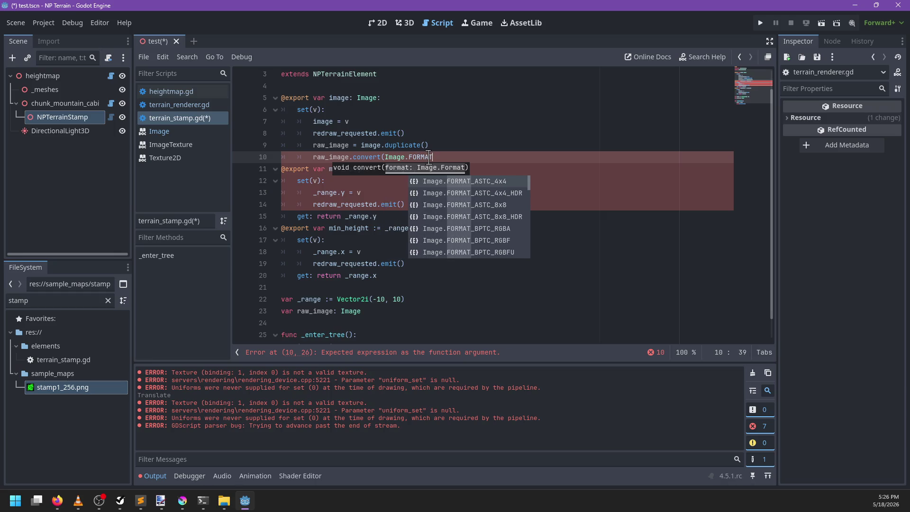
pyautogui.write('_RG')
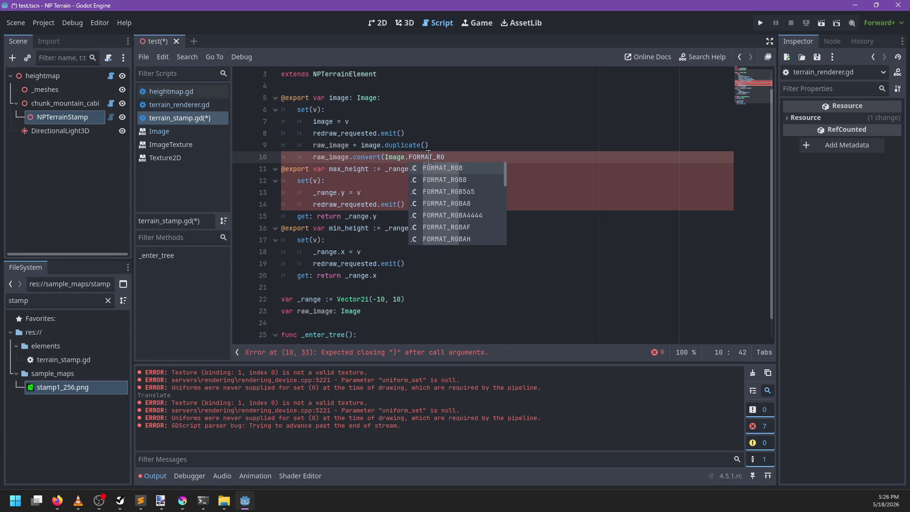
pyautogui.write('F)')
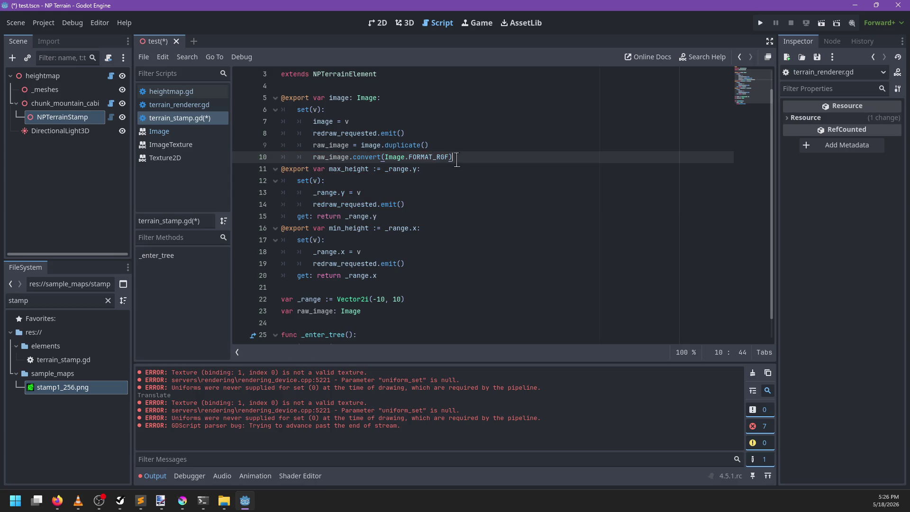
# Reorder the lines so raw_image is duplicated before the FORMAT_RGF conversion, and save
pyautogui.hotkey('alt', 'Up')
pyautogui.hotkey('alt', 'Up')
pyautogui.hotkey('ctrl', 's')
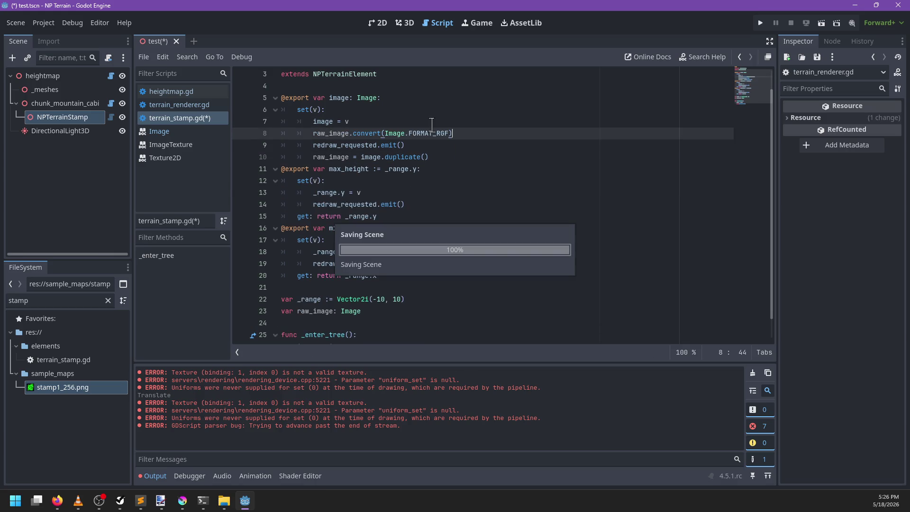
pyautogui.click(429, 156)
pyautogui.hotkey('alt', 'Up')
pyautogui.hotkey('alt', 'Up')
pyautogui.hotkey('ctrl', 's')
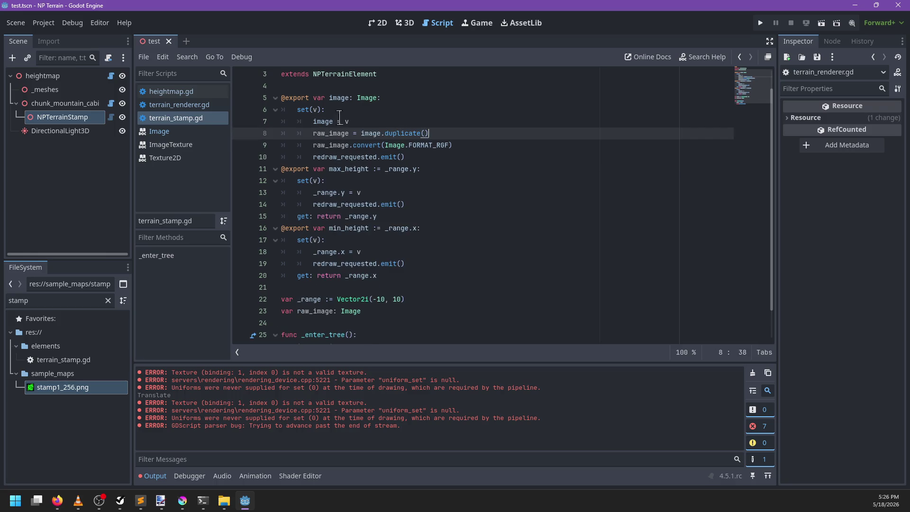
pyautogui.click(169, 41)
# Filter the FileSystem for 'test' and reopen test.tscn in the 3D viewport
pyautogui.click(404, 23)
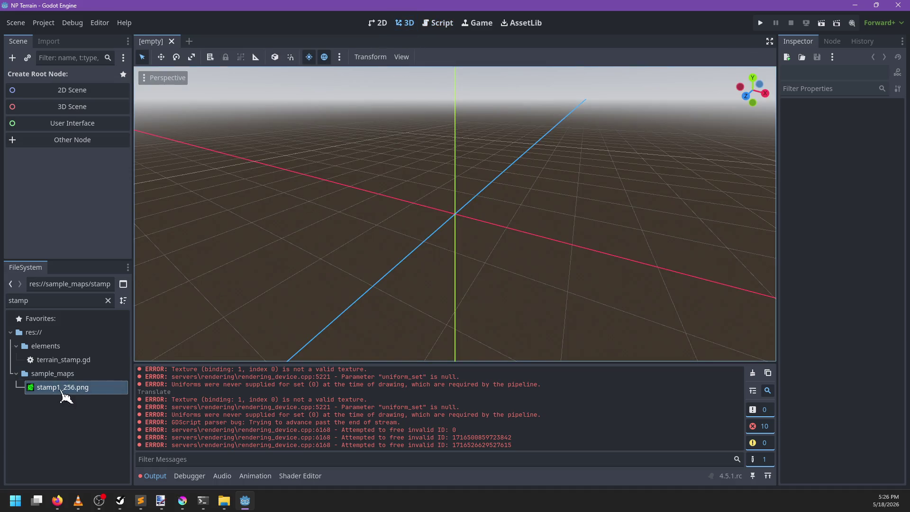
pyautogui.doubleClick(63, 300)
pyautogui.write('test')
pyautogui.scroll(-1, 41, 406)
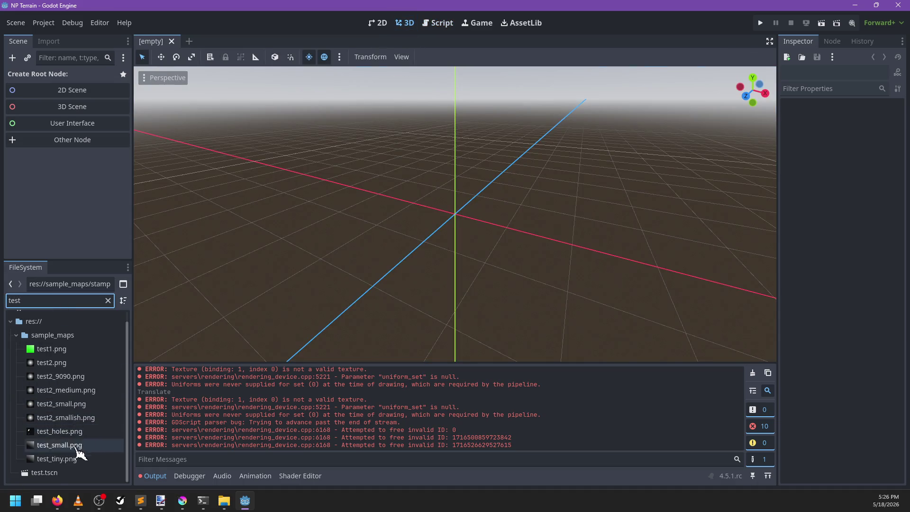
pyautogui.moveTo(44, 473); pyautogui.dragTo(443, 217)
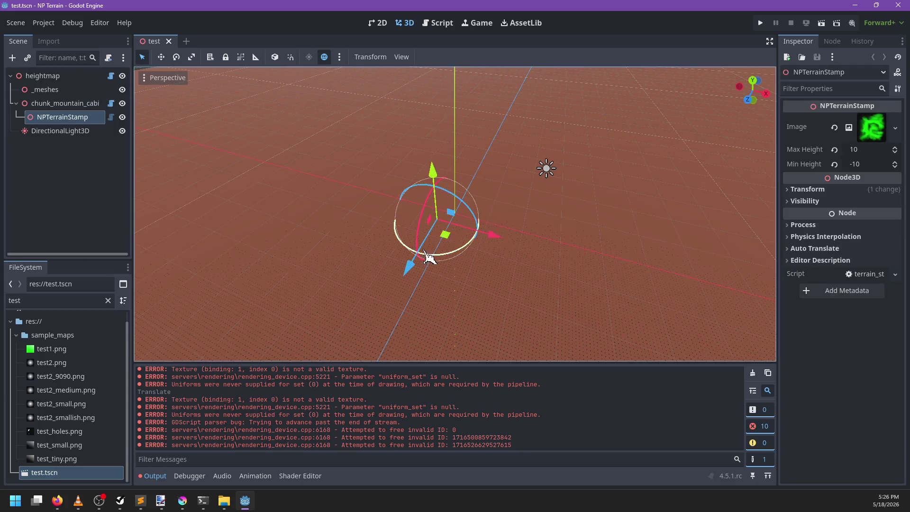
# Drag the NPTerrainStamp across the terrain to check it updates, and clear the output log
pyautogui.moveTo(451, 248)
pyautogui.mouseDown()
pyautogui.moveTo(459, 245)
pyautogui.moveTo(443, 248)
pyautogui.moveTo(383, 182)
pyautogui.moveTo(348, 175)
pyautogui.moveTo(422, 197)
pyautogui.moveTo(353, 383)
pyautogui.mouseUp()
pyautogui.click(753, 373)
pyautogui.scroll(3, 336, 408)
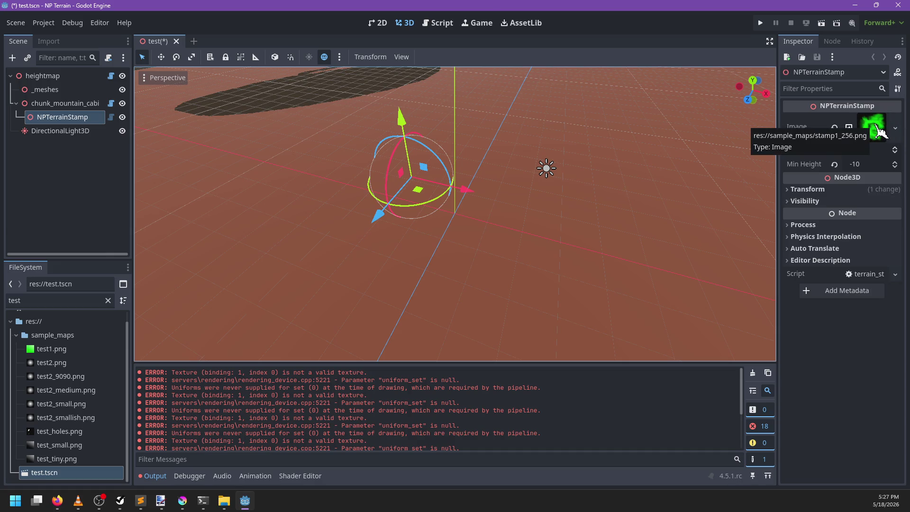
pyautogui.click(440, 23)
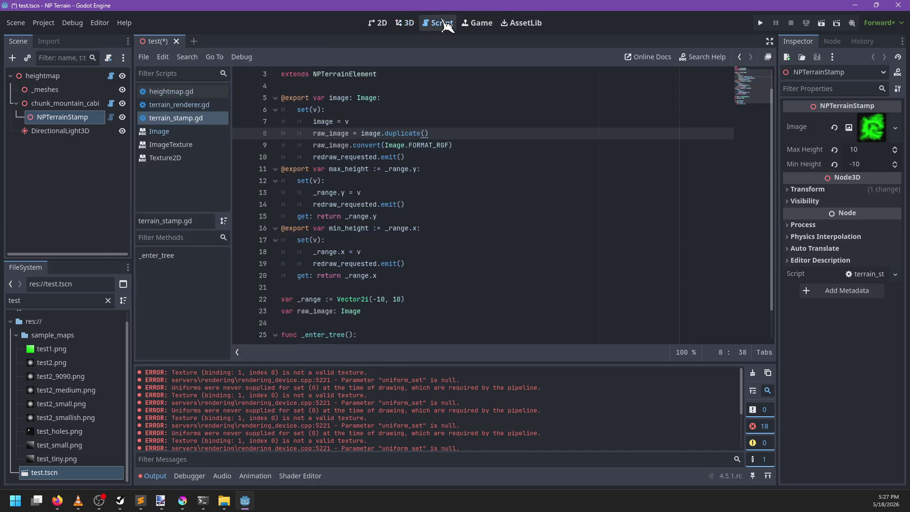
# Delete the 'if Engine.is_editor_hint():' check in heightmap.gd's _ready and save the script
pyautogui.click(182, 101)
pyautogui.click(178, 96)
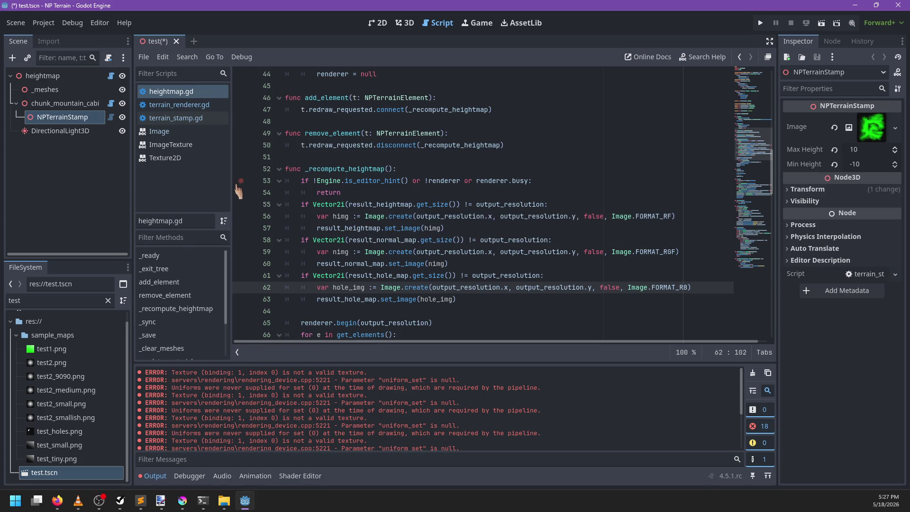
pyautogui.click(112, 78)
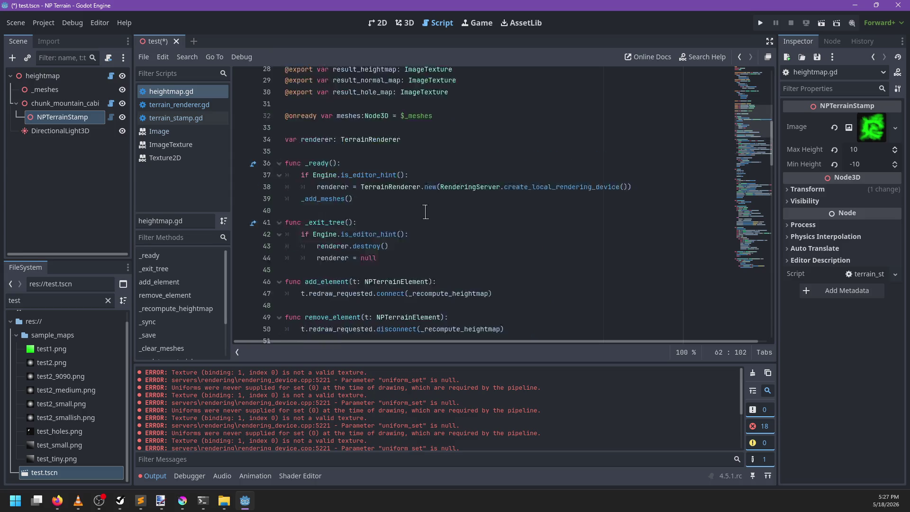
pyautogui.scroll(8, 424, 210)
pyautogui.scroll(-3, 424, 210)
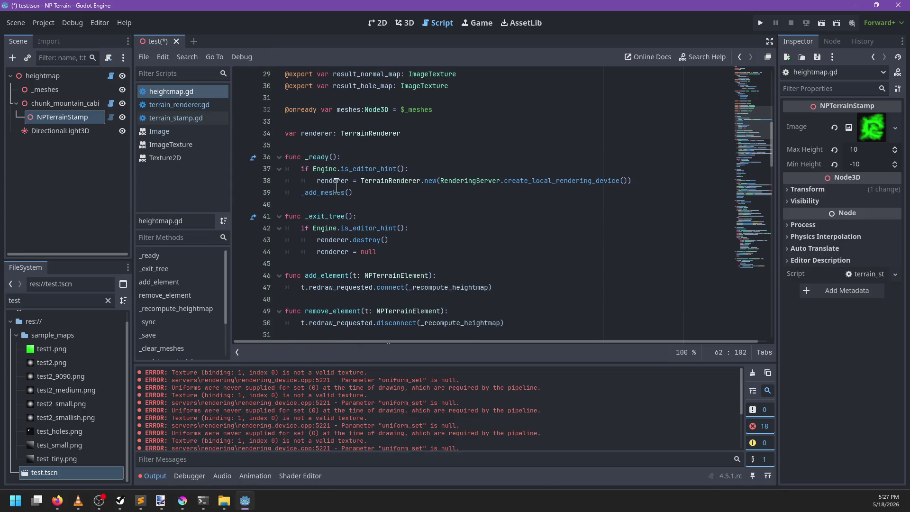
pyautogui.moveTo(316, 181); pyautogui.dragTo(302, 171)
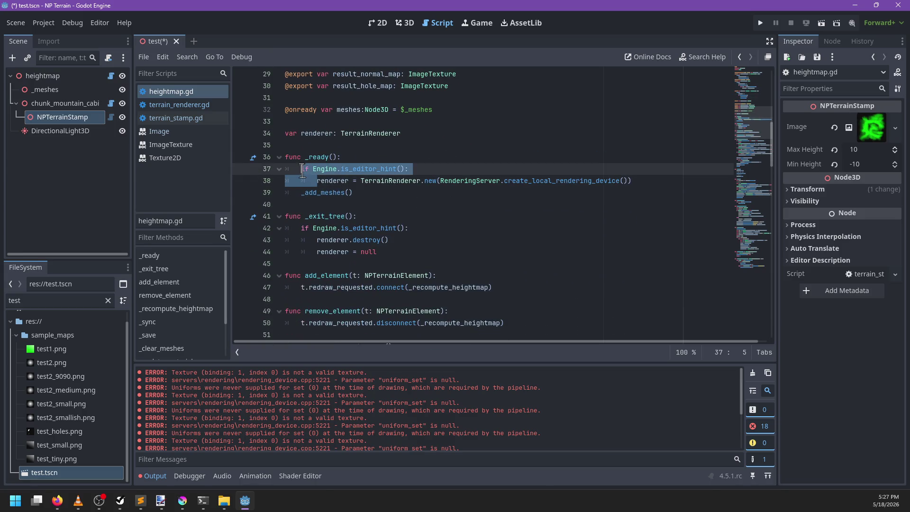
pyautogui.press('BackSpace')
pyautogui.hotkey('ctrl', 's')
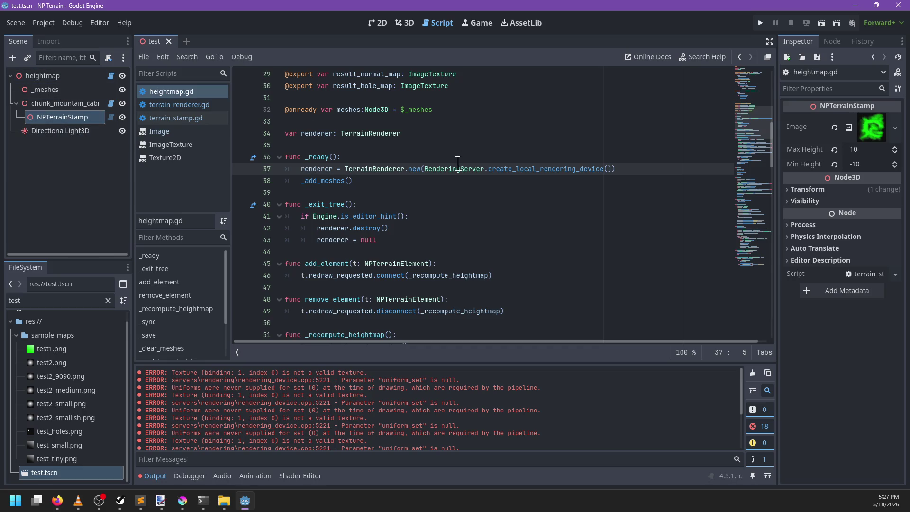
pyautogui.click(414, 180)
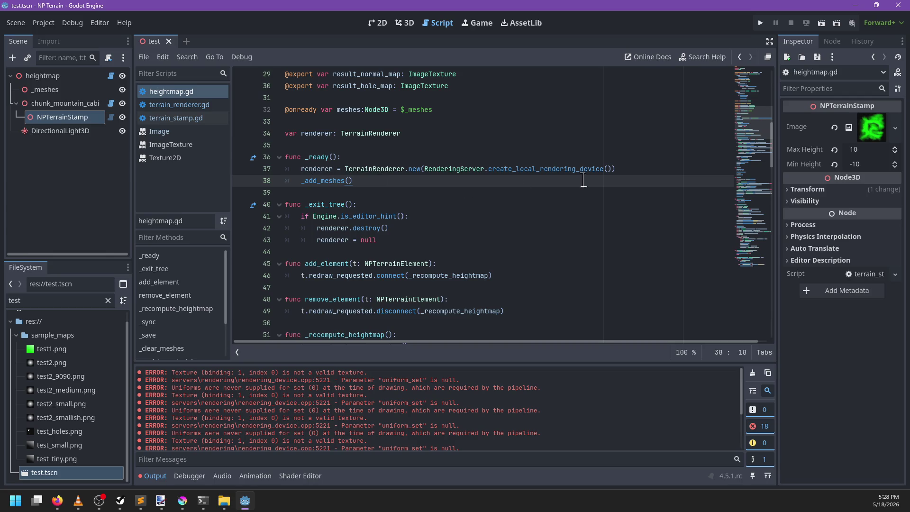
# Try a blank line after _add_meshes() in heightmap.gd, remove it again, and save the script
pyautogui.click(656, 159)
pyautogui.click(507, 172)
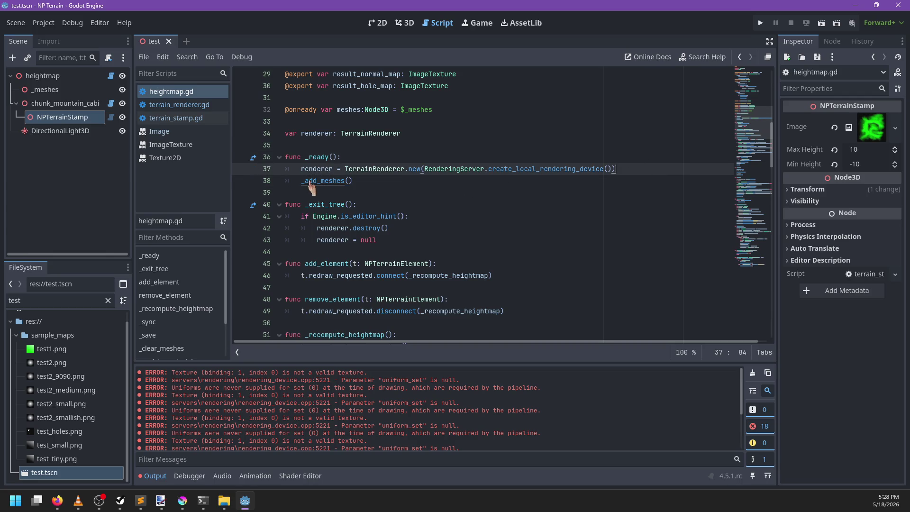
pyautogui.click(397, 182)
pyautogui.press('Return')
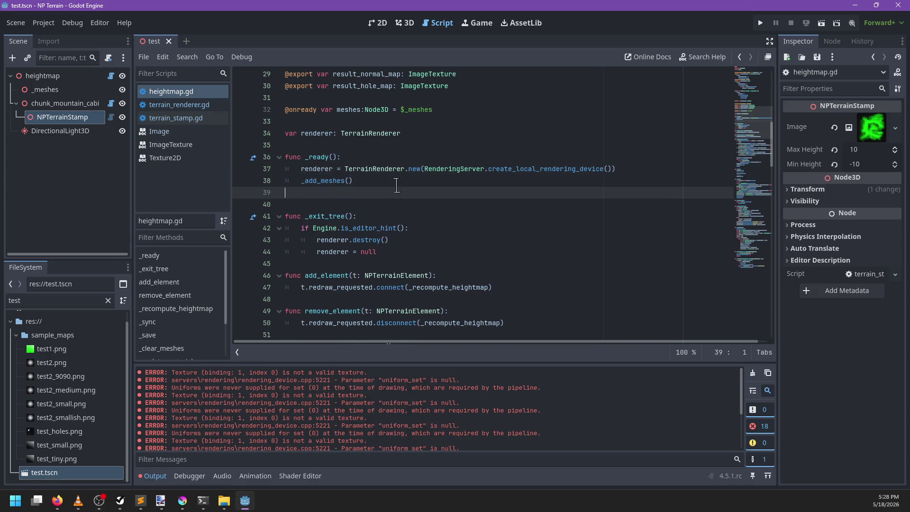
pyautogui.press('BackSpace')
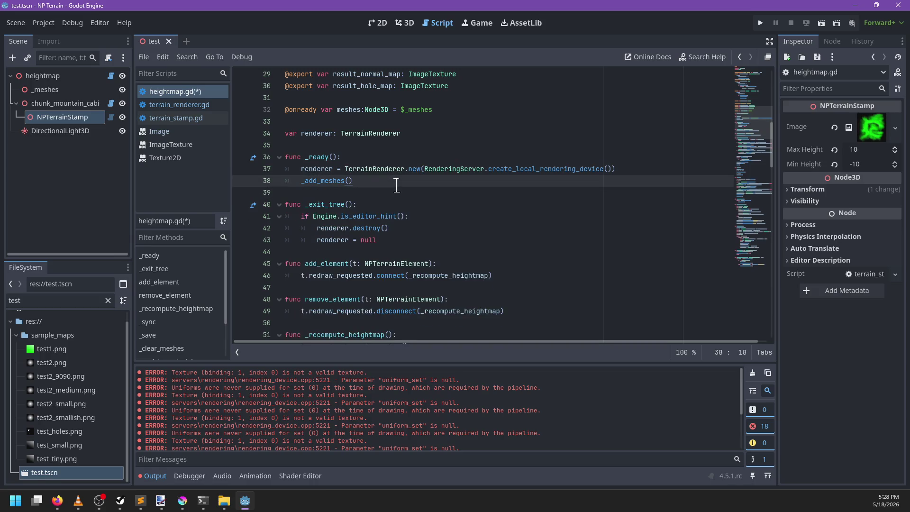
pyautogui.press('Return')
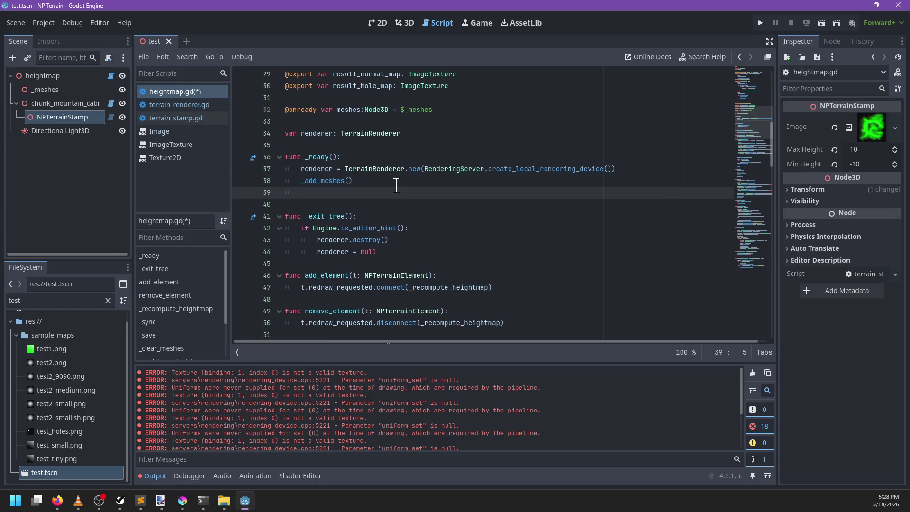
pyautogui.press('BackSpace')
pyautogui.press('BackSpace')
pyautogui.hotkey('ctrl', 's')
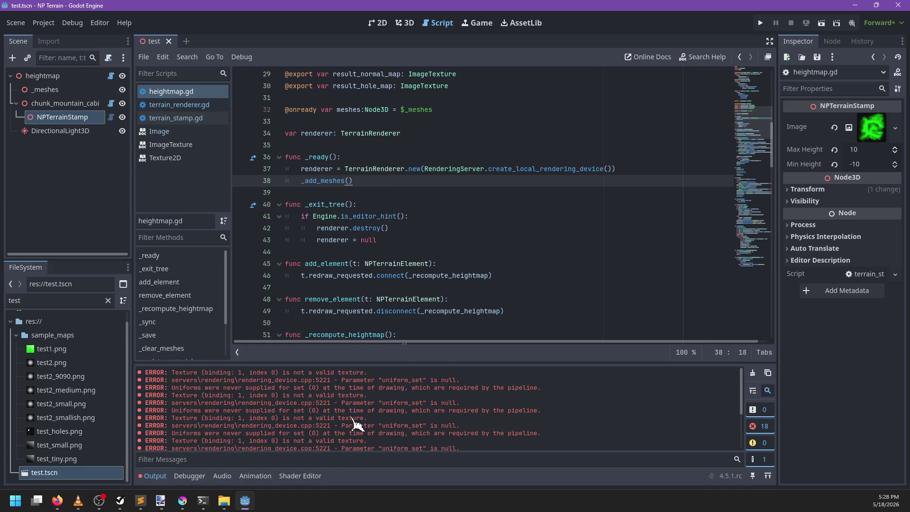
pyautogui.scroll(-3, 353, 426)
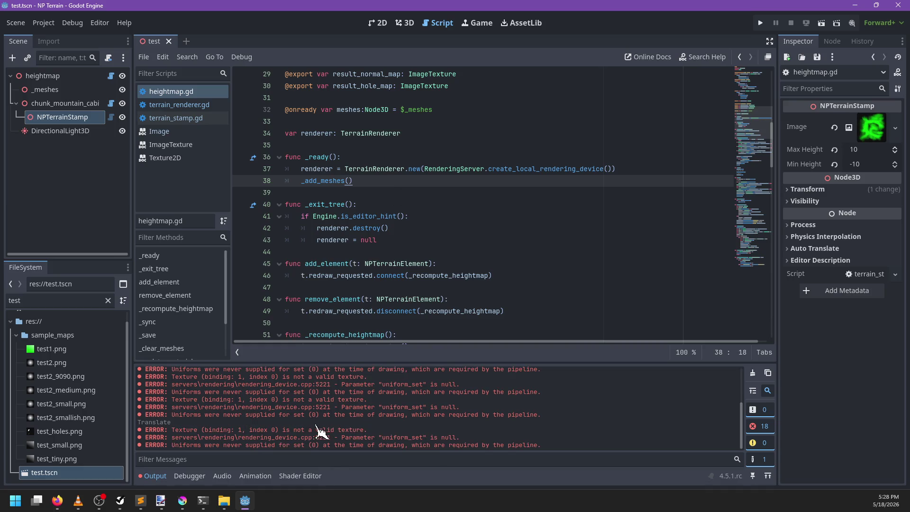
# In PowerShell, quit the pager and run git diff HEAD~1
pyautogui.click(209, 504)
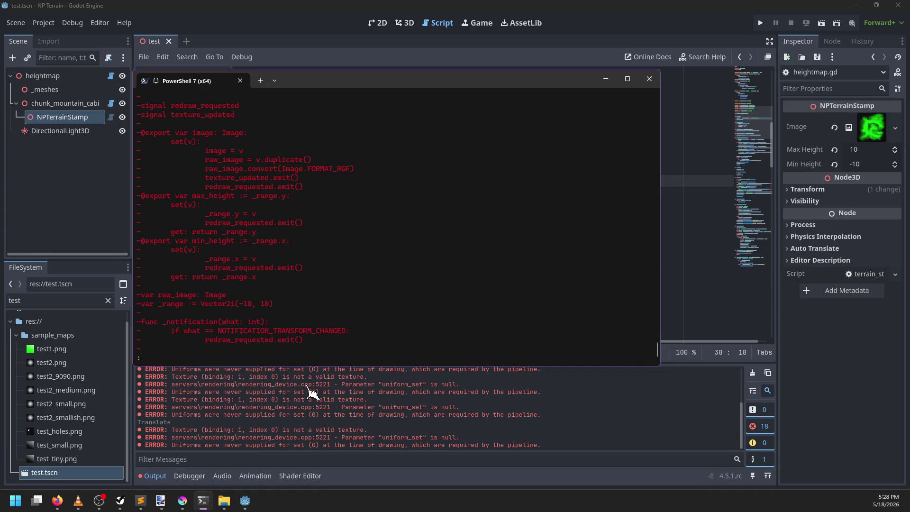
pyautogui.press('q')
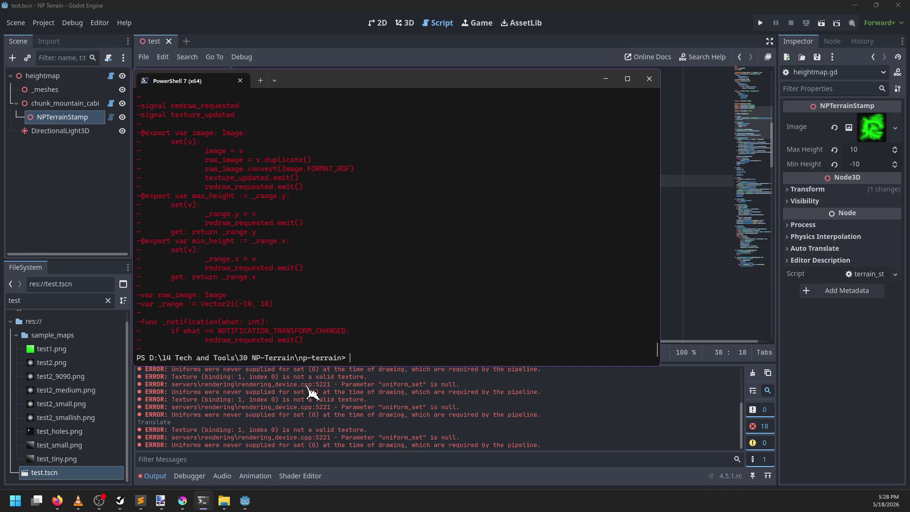
pyautogui.write('git ')
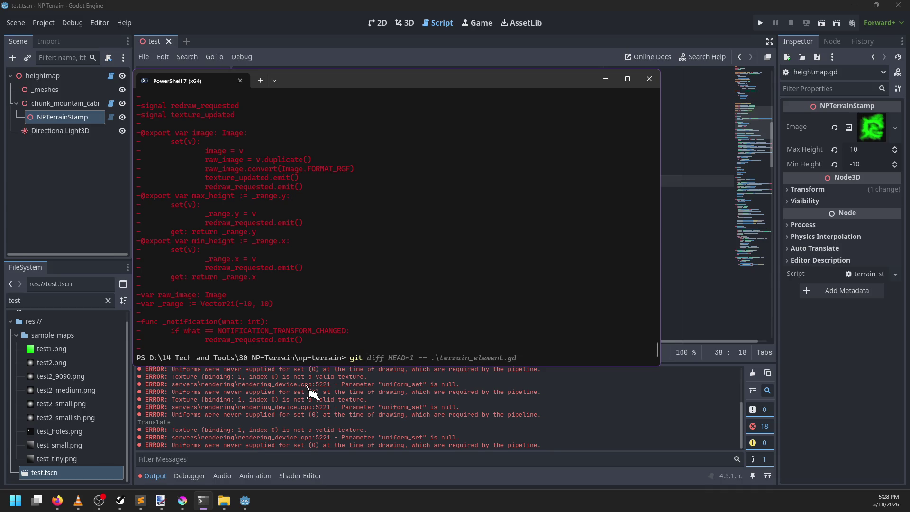
pyautogui.write('difdf')
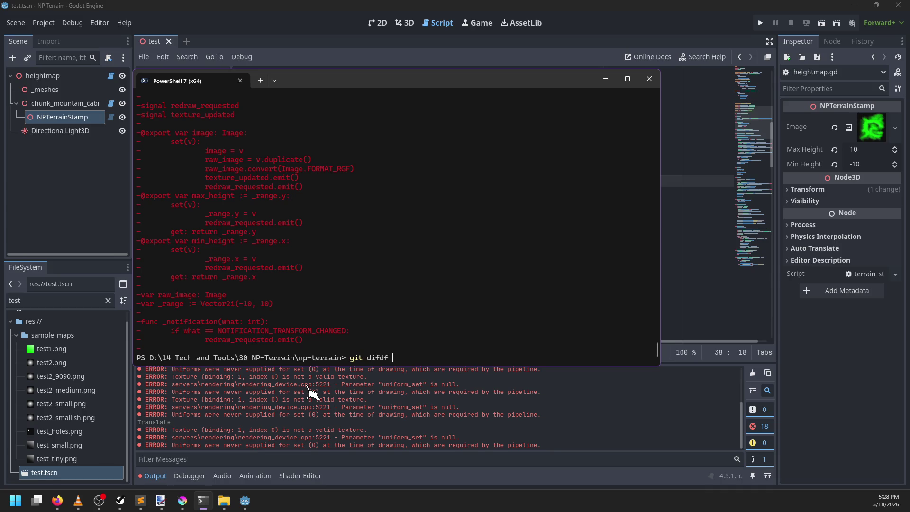
pyautogui.press('BackSpace')
pyautogui.press('BackSpace')
pyautogui.press('BackSpace')
pyautogui.write('f HEAD!')
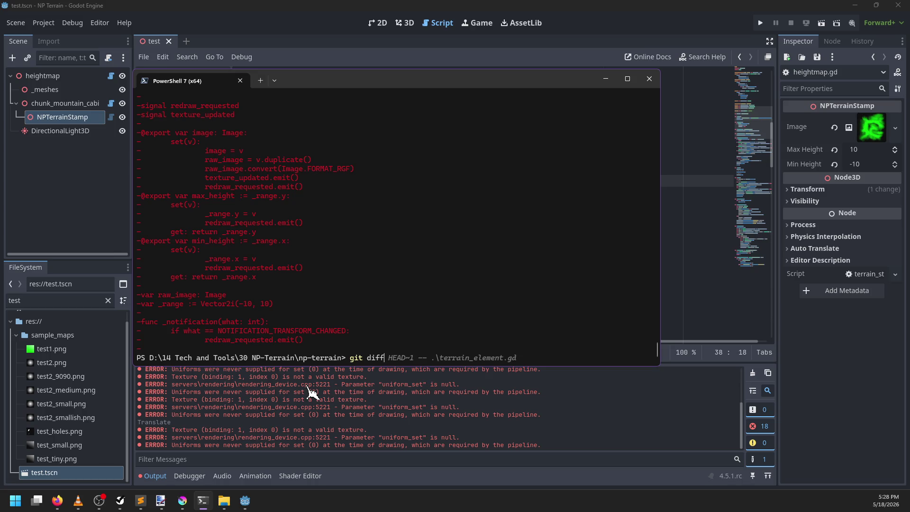
pyautogui.press('BackSpace')
pyautogui.write('~1')
pyautogui.press('Return')
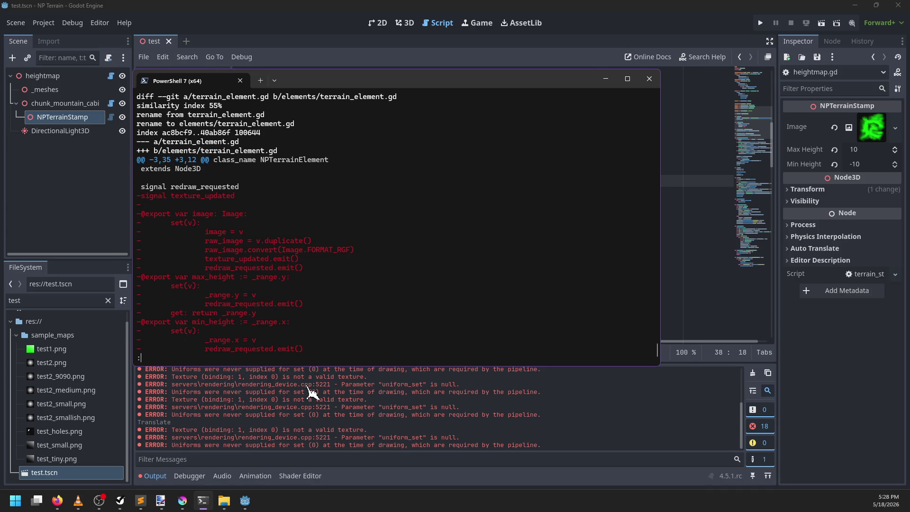
# Read the diff through the terrain_stamp.gd, heightmap.gd and icon.svg.import changes
pyautogui.press('Down')
pyautogui.press('Down')
pyautogui.press('Down')
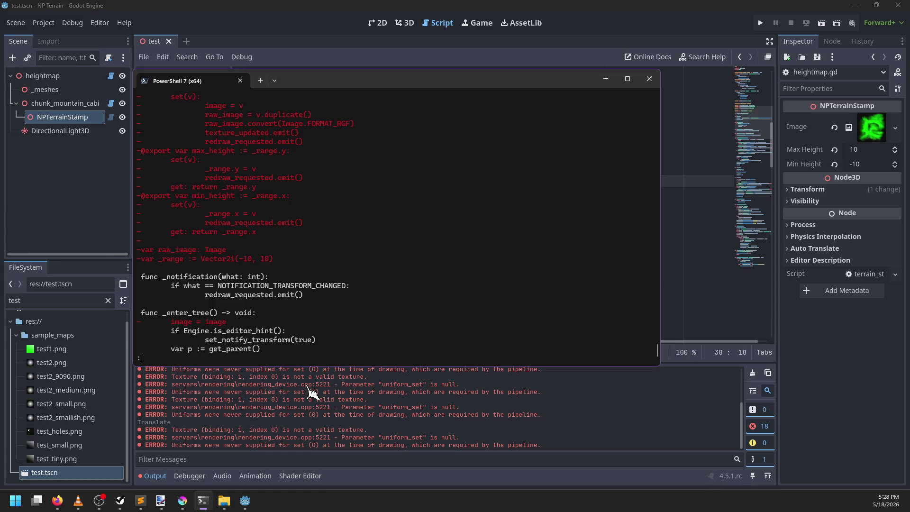
pyautogui.press('Down')
pyautogui.press('Down')
pyautogui.press('Down')
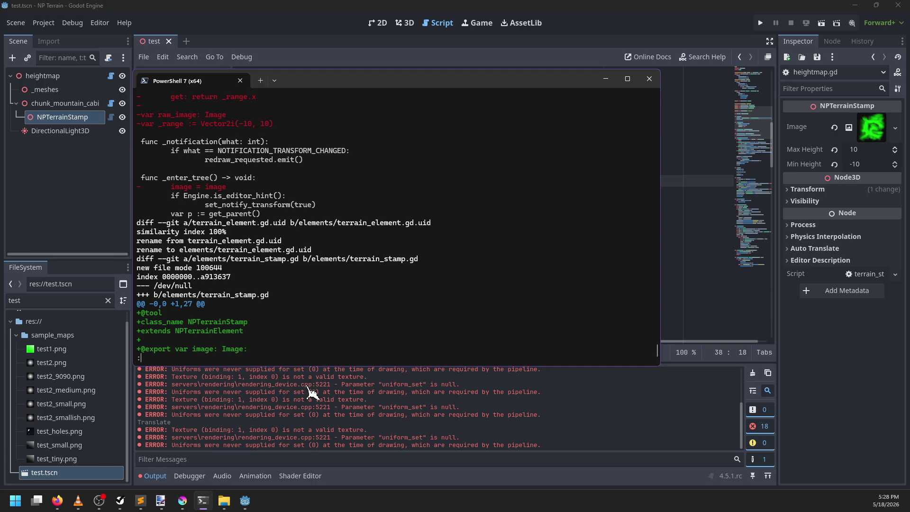
pyautogui.press('Down')
pyautogui.press('Down')
pyautogui.press('Down')
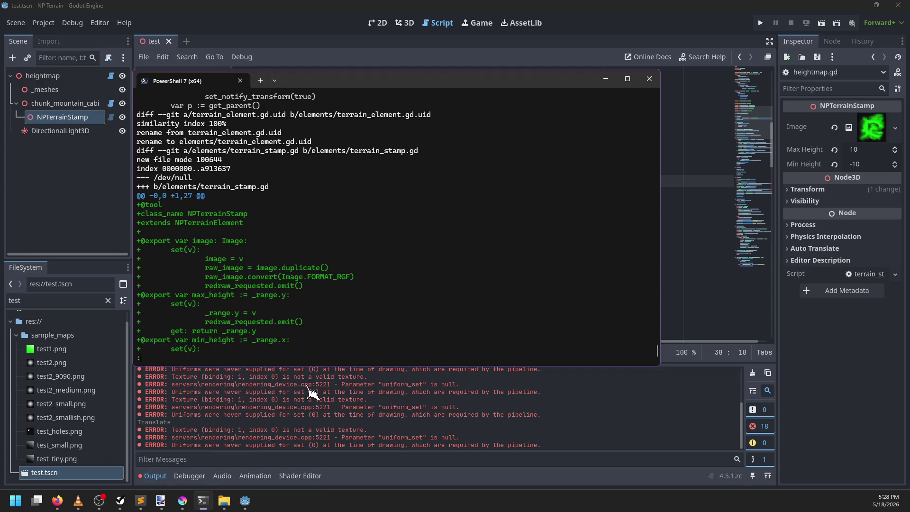
pyautogui.press('Down')
pyautogui.press('Down')
pyautogui.press('Down')
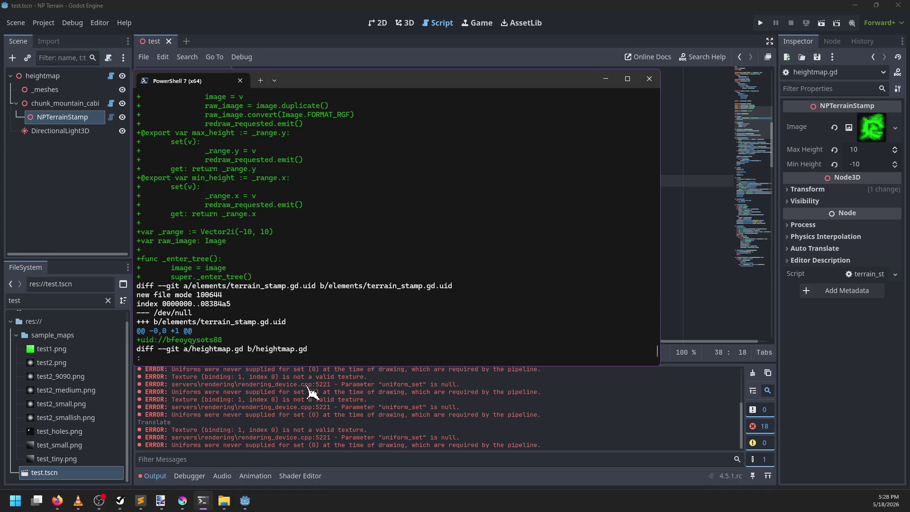
pyautogui.press('Down')
pyautogui.press('Down')
pyautogui.press('Down')
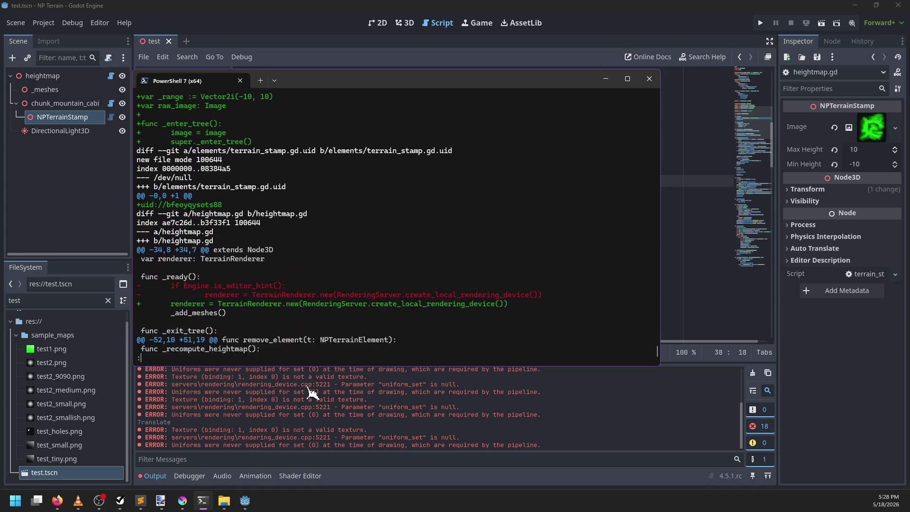
pyautogui.press('Down')
pyautogui.press('Down')
pyautogui.press('Down')
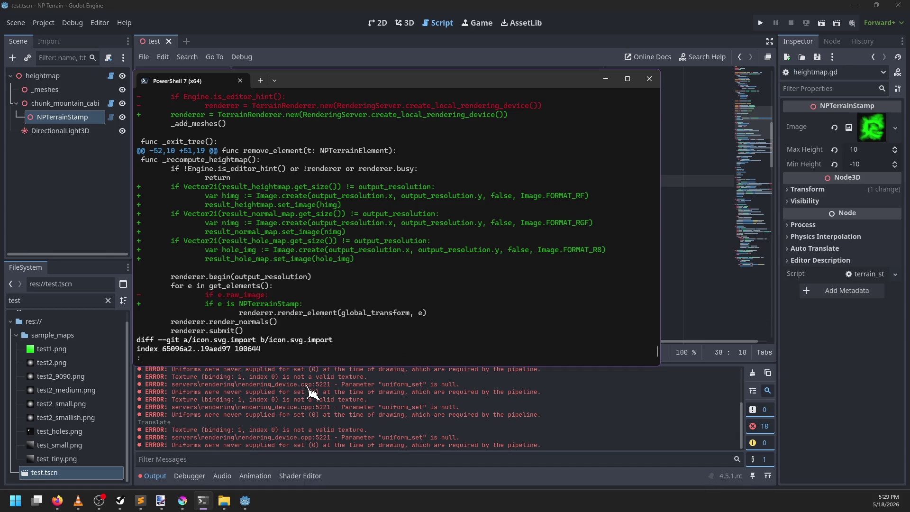
pyautogui.press('Down')
pyautogui.press('Down')
pyautogui.press('Down')
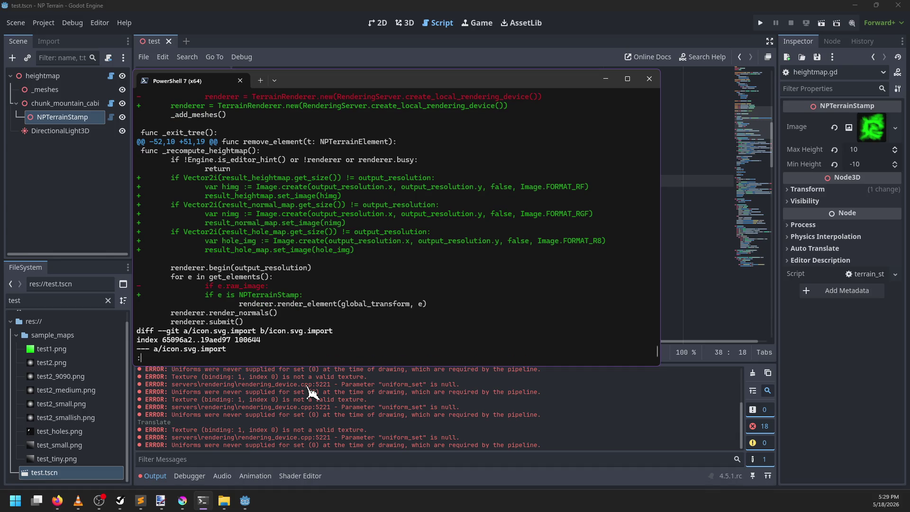
pyautogui.press('Down')
pyautogui.press('Down')
pyautogui.press('Down')
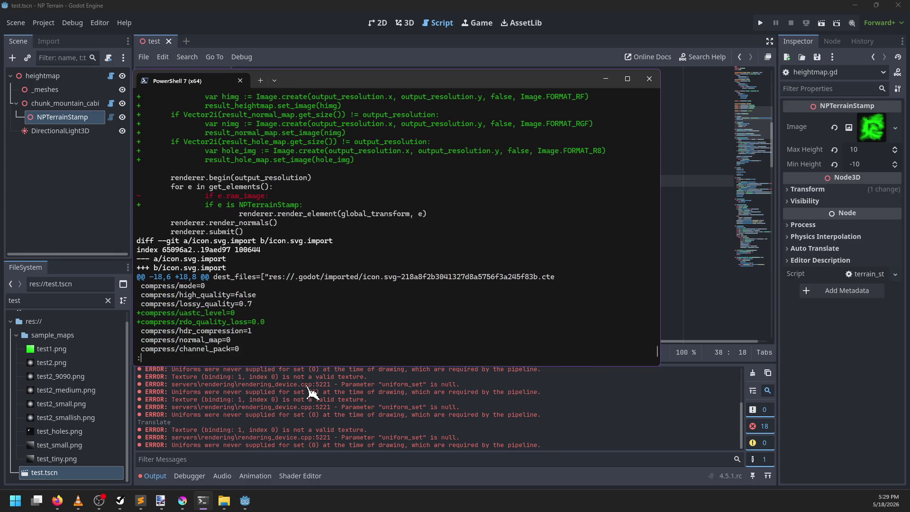
pyautogui.press('Down')
pyautogui.press('Down')
pyautogui.press('Down')
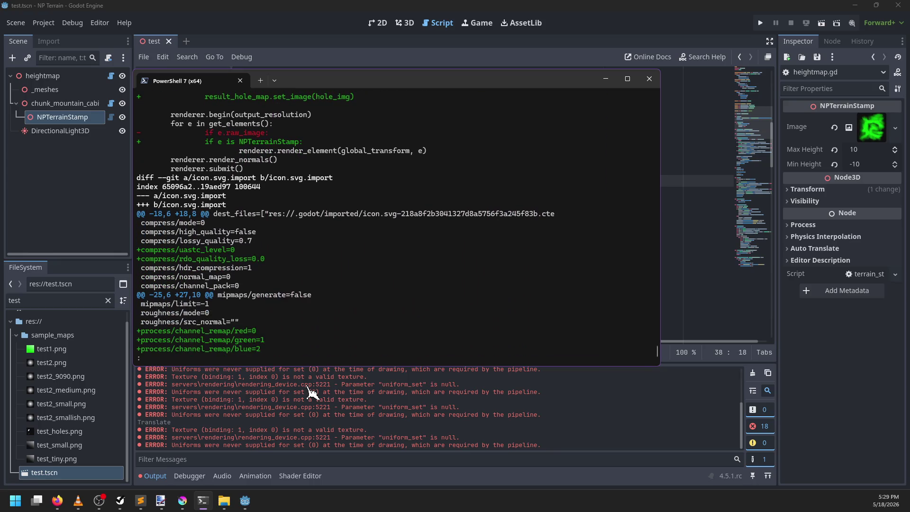
pyautogui.press('Down')
pyautogui.press('Up')
pyautogui.press('Up')
pyautogui.press('Up')
# Continue through the import settings, hole PNG diffs and the new cut_holes.glsl shader, then return to Godot
pyautogui.press('Down')
pyautogui.press('Down')
pyautogui.press('Down')
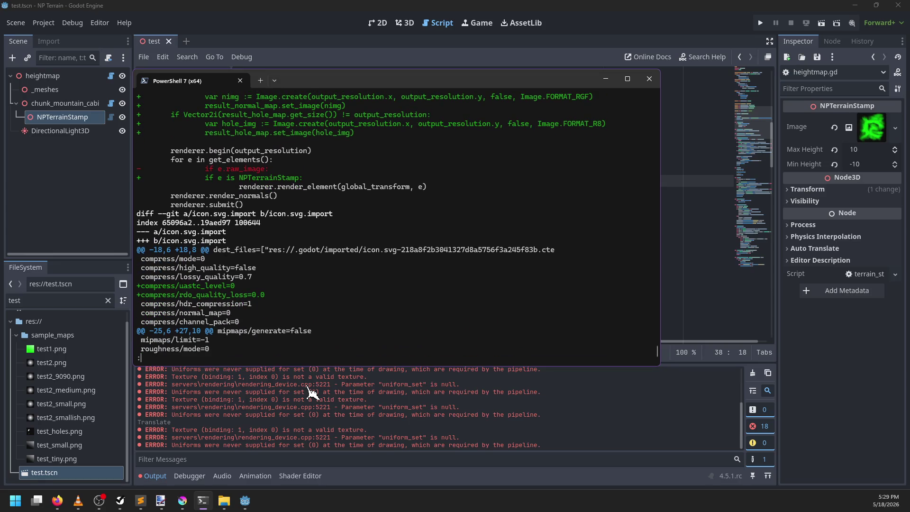
pyautogui.press('Down')
pyautogui.press('Down')
pyautogui.press('Down')
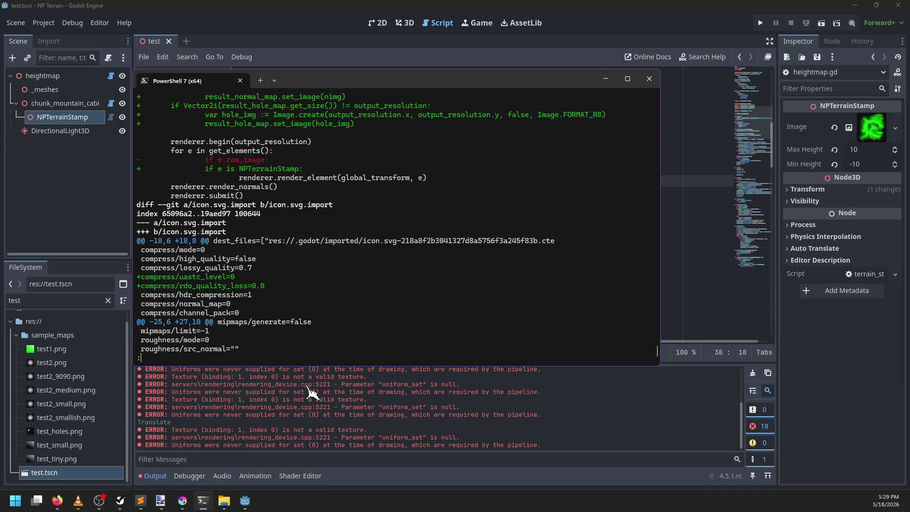
pyautogui.press('Down')
pyautogui.press('Down')
pyautogui.press('Down')
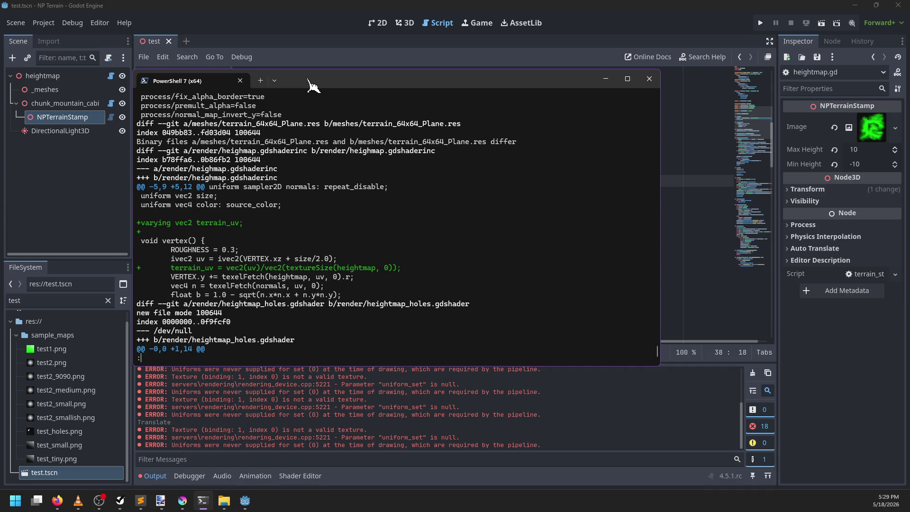
pyautogui.press('Down')
pyautogui.press('Down')
pyautogui.press('Down')
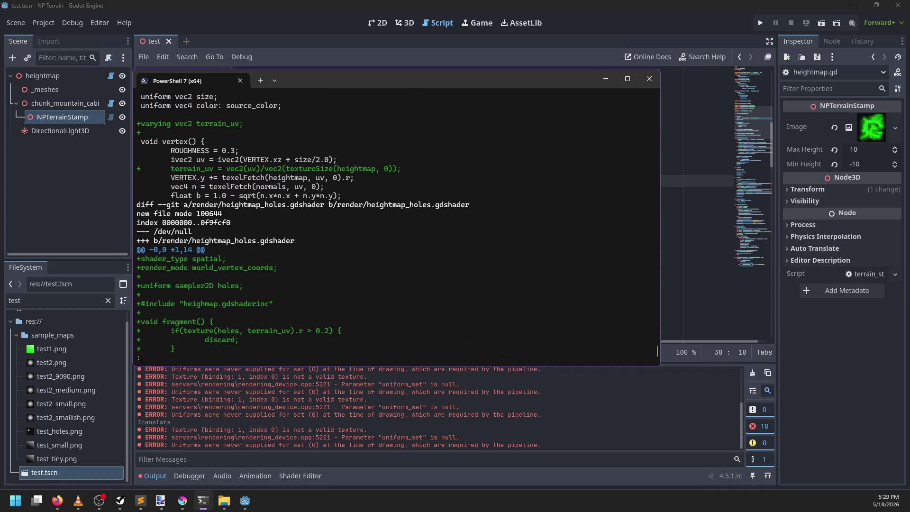
pyautogui.press('Down')
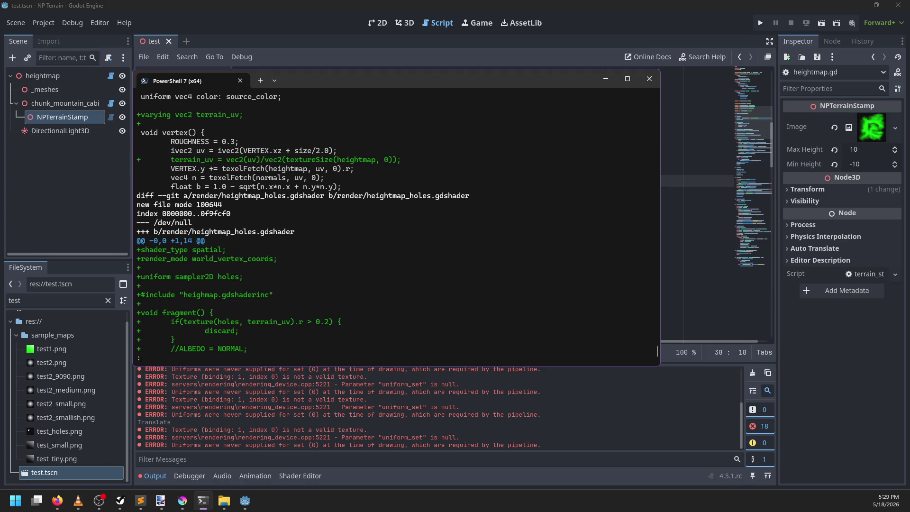
pyautogui.press('Down')
pyautogui.press('Down')
pyautogui.press('Down')
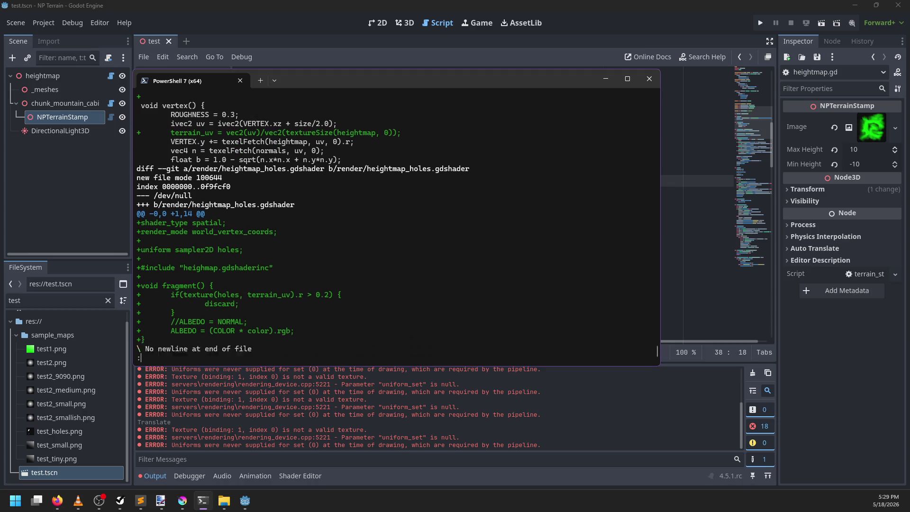
pyautogui.press('Down')
pyautogui.press('Down')
pyautogui.press('Down')
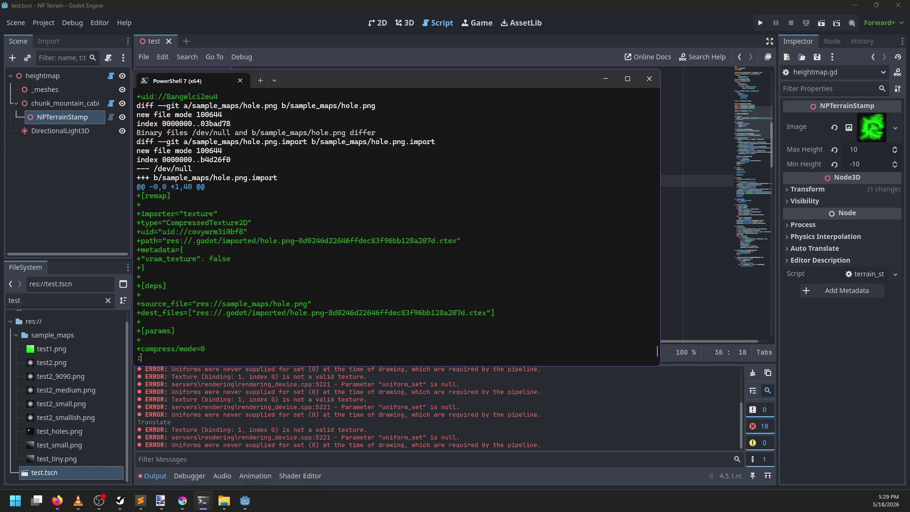
pyautogui.press('Down')
pyautogui.press('Down')
pyautogui.press('Down')
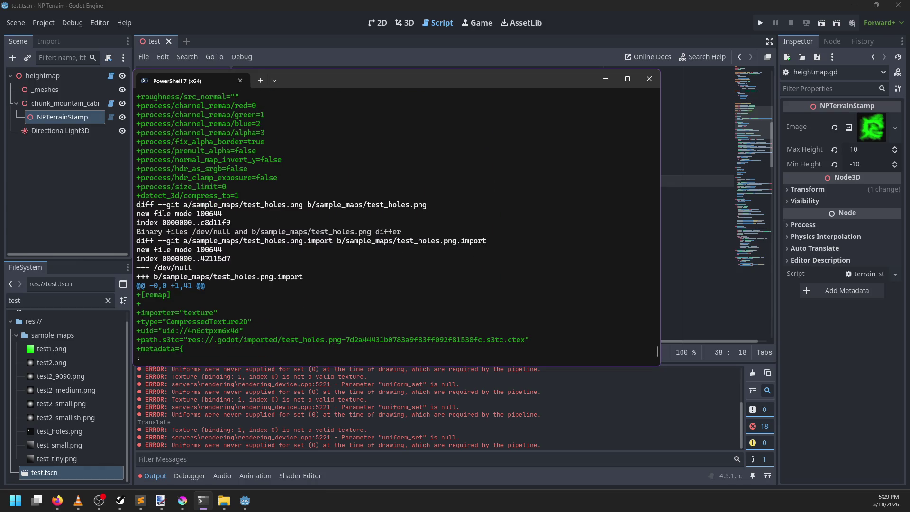
pyautogui.press('Down')
pyautogui.press('Down')
pyautogui.press('Down')
pyautogui.press('Down')
pyautogui.press('Down')
pyautogui.press('Down')
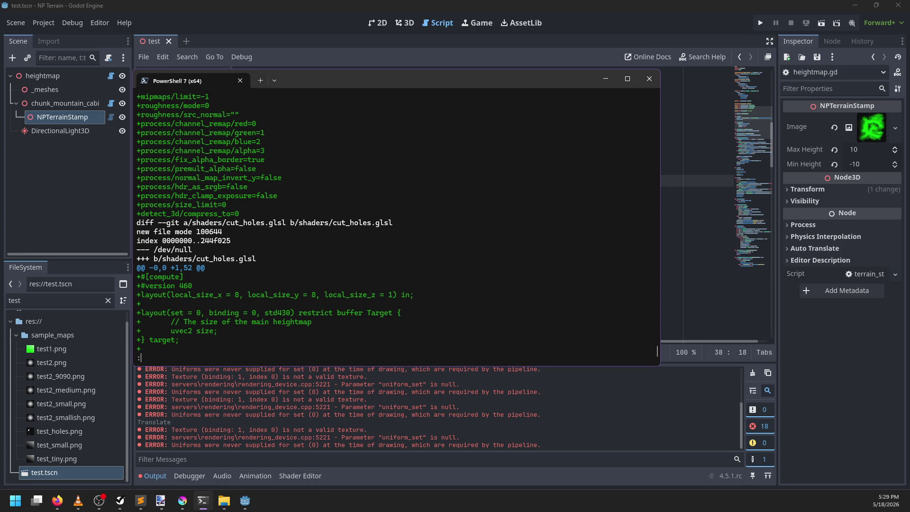
pyautogui.press('Down')
pyautogui.press('Down')
pyautogui.press('Down')
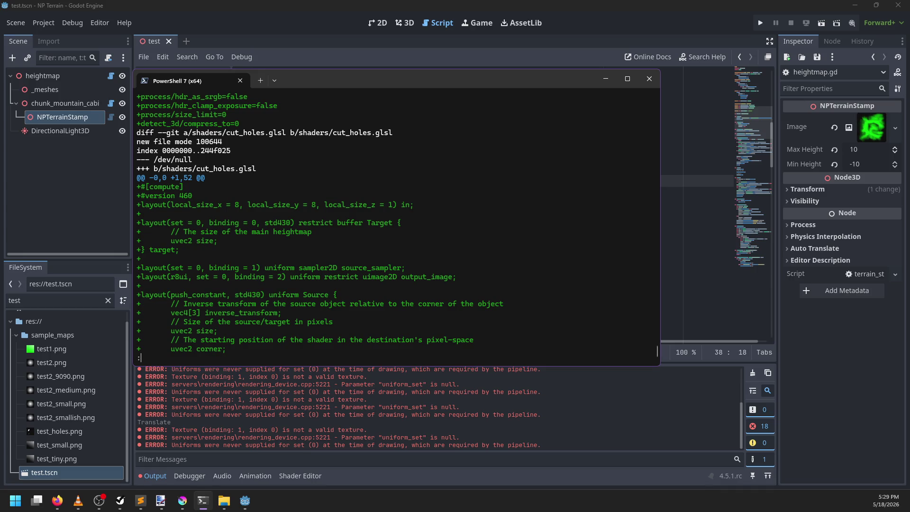
pyautogui.click(43, 76)
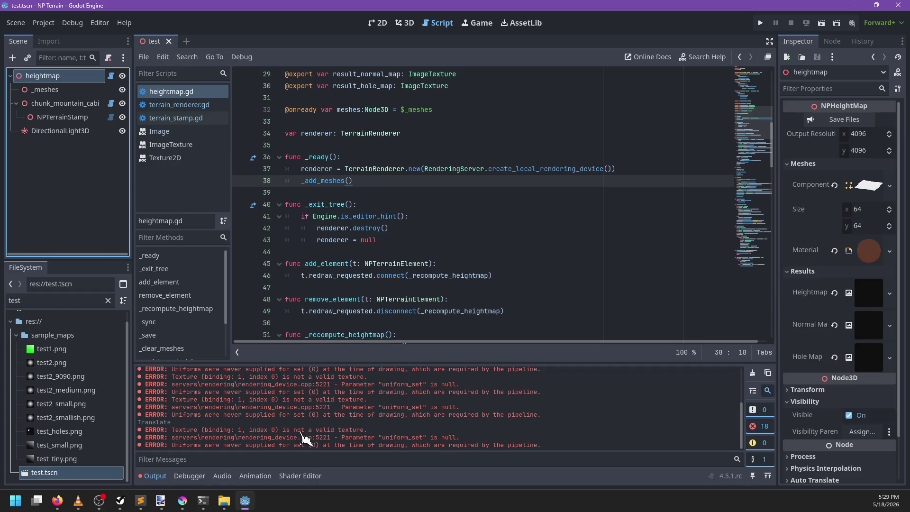
# Delete the NPTerrainStamp node, clear the output log, and open the heightmap node's script from the 3D view
pyautogui.click(83, 123)
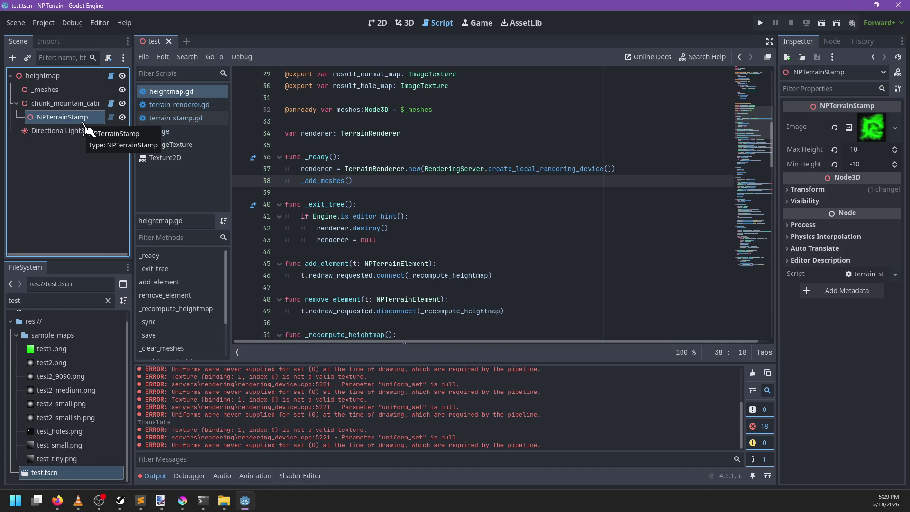
pyautogui.press('Delete')
pyautogui.press('Return')
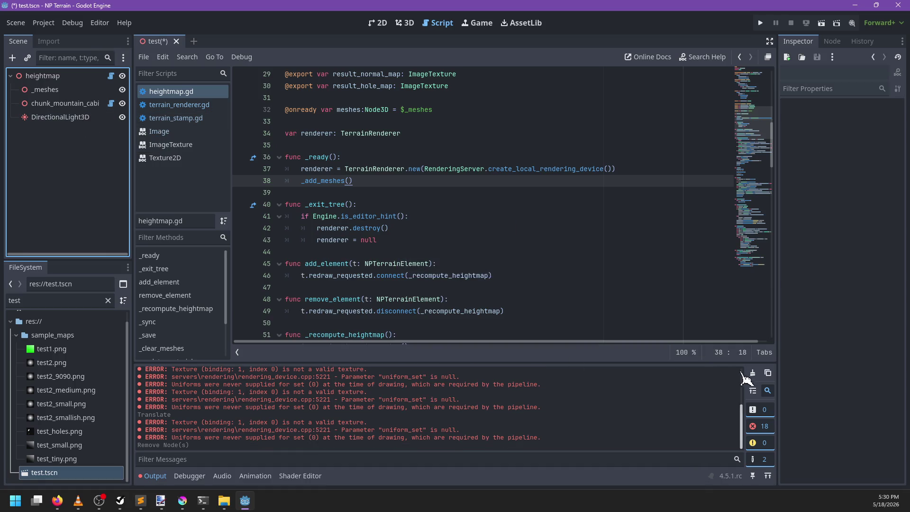
pyautogui.click(752, 373)
pyautogui.click(405, 24)
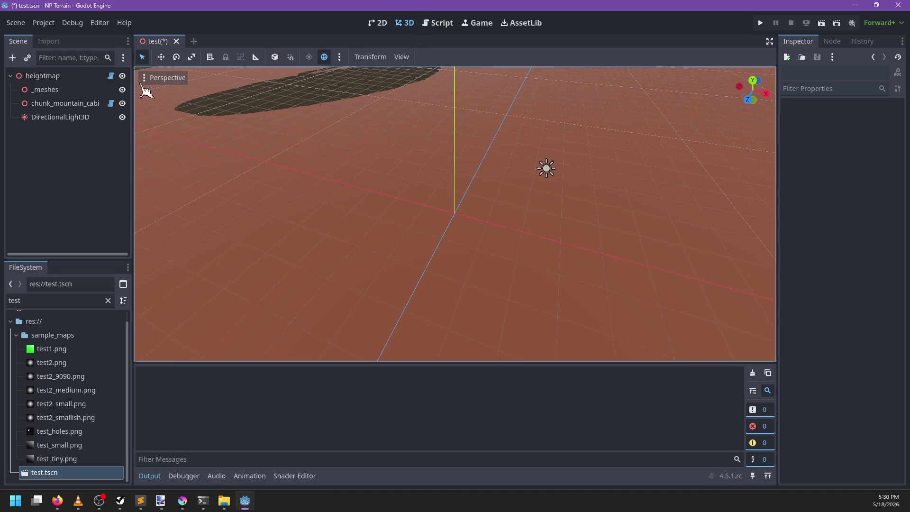
pyautogui.click(43, 76)
pyautogui.click(110, 76)
pyautogui.scroll(10, 481, 233)
pyautogui.click(546, 121)
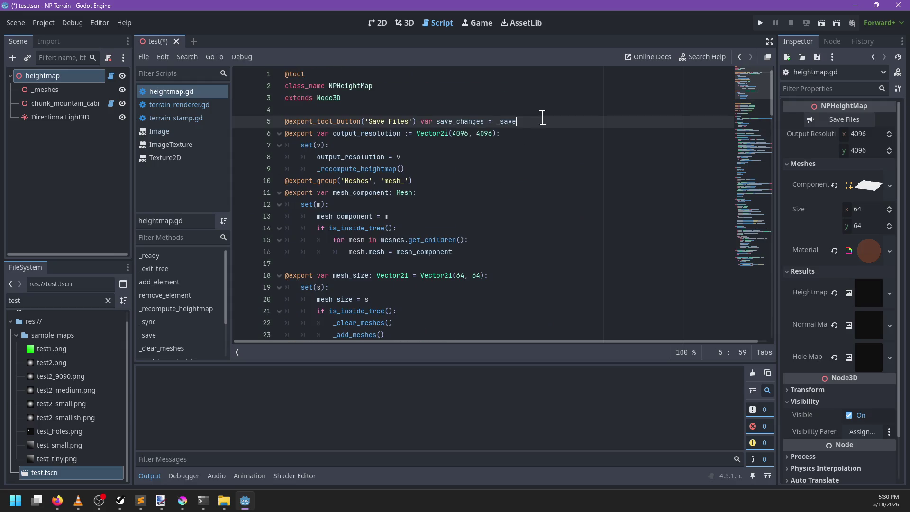
pyautogui.hotkey('ctrl', 'shift', 'd')
pyautogui.doubleClick(380, 133)
pyautogui.hotkey('ctrl', 'shift', 'Right')
pyautogui.write('Redraw')
pyautogui.hotkey('ctrl', 'Right')
pyautogui.hotkey('ctrl', 'Right')
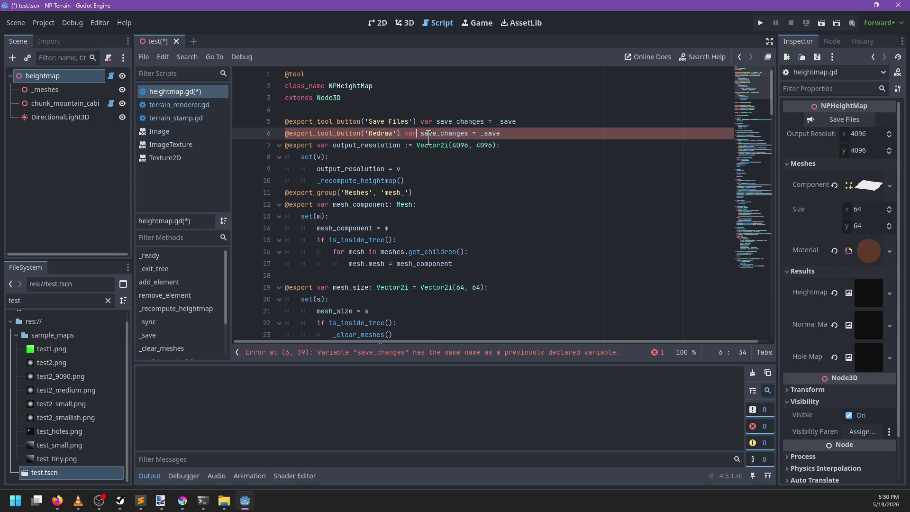
pyautogui.hotkey('ctrl', 'BackSpace')
pyautogui.write('redraw')
pyautogui.press('End')
pyautogui.hotkey('ctrl', 'BackSpace')
pyautogui.write('_redraw')
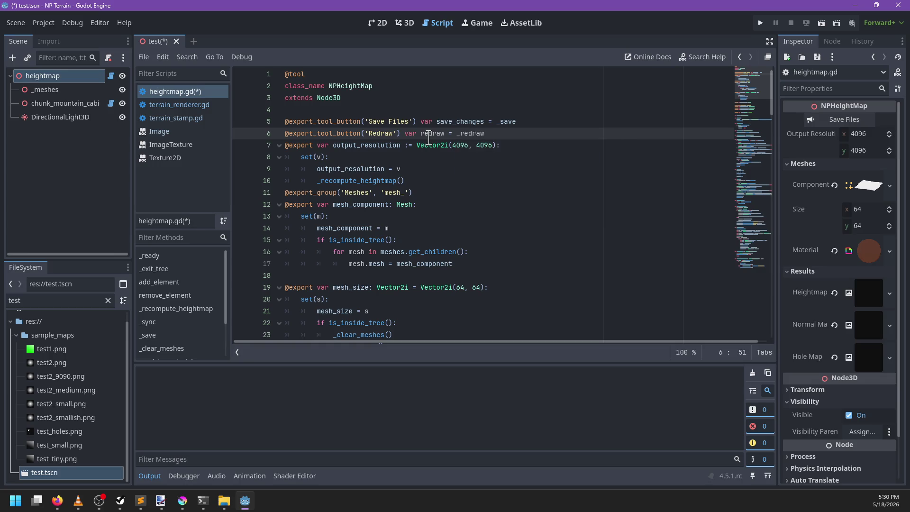
pyautogui.write('dr')
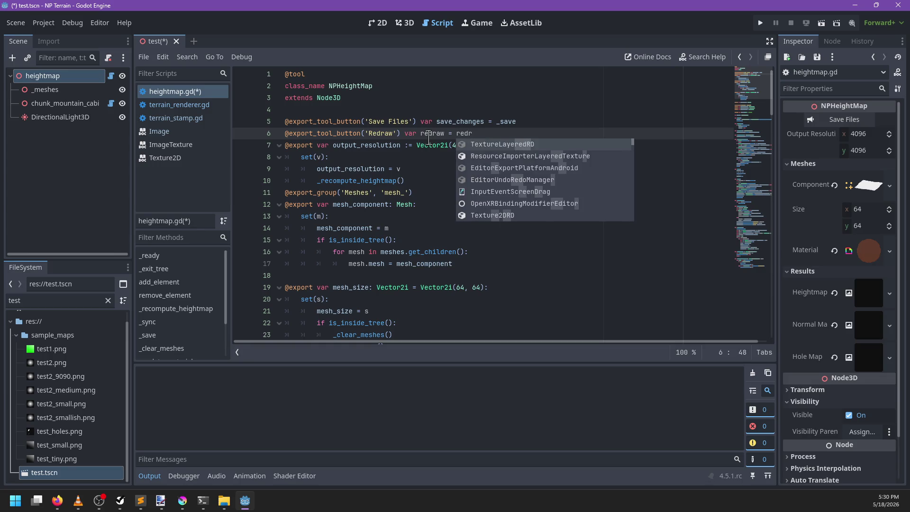
pyautogui.hotkey('ctrl', 'BackSpace')
# Bind redraw to _recompute_heightmap and save the script
pyautogui.scroll(-8, 444, 166)
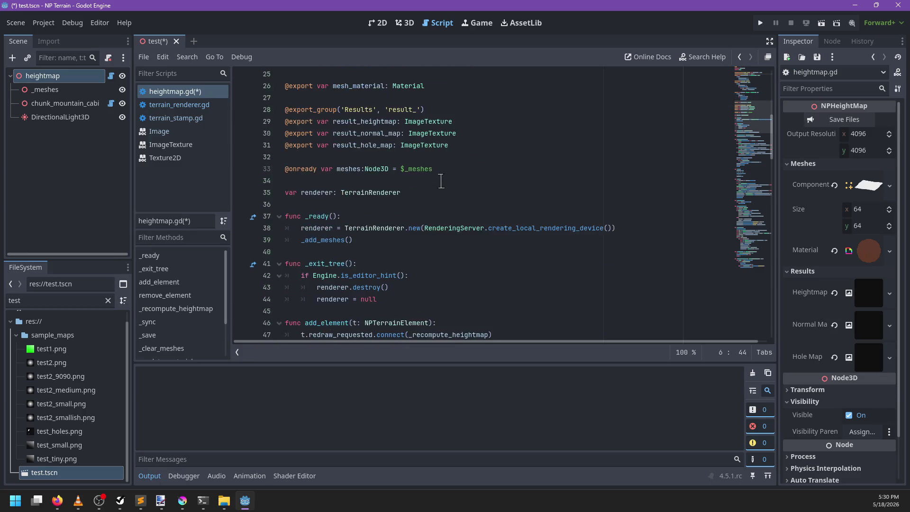
pyautogui.scroll(5, 442, 181)
pyautogui.scroll(-8, 499, 205)
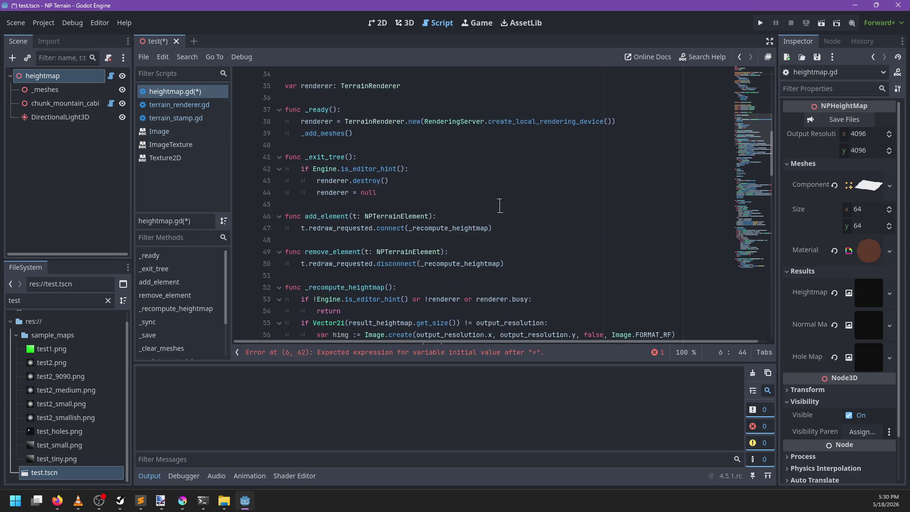
pyautogui.scroll(-5, 500, 205)
pyautogui.write('_re')
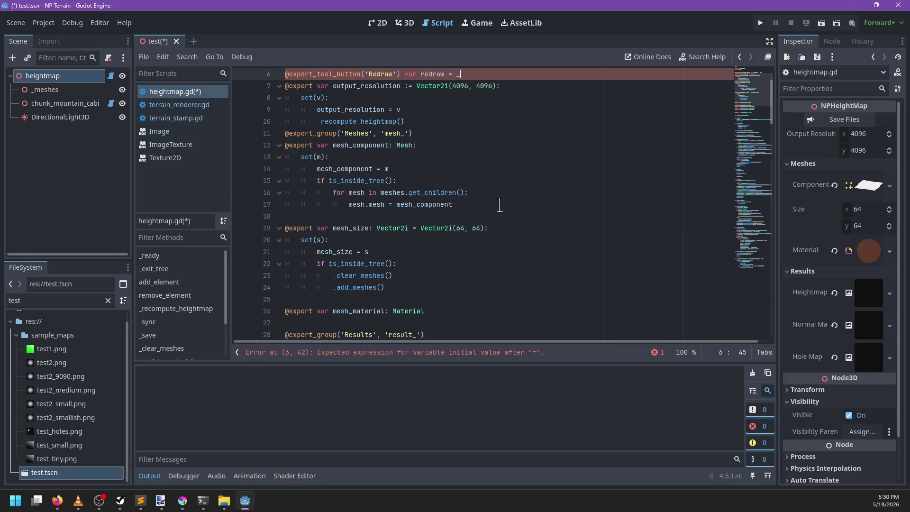
pyautogui.write('compute_heightmap')
pyautogui.scroll(2, 500, 205)
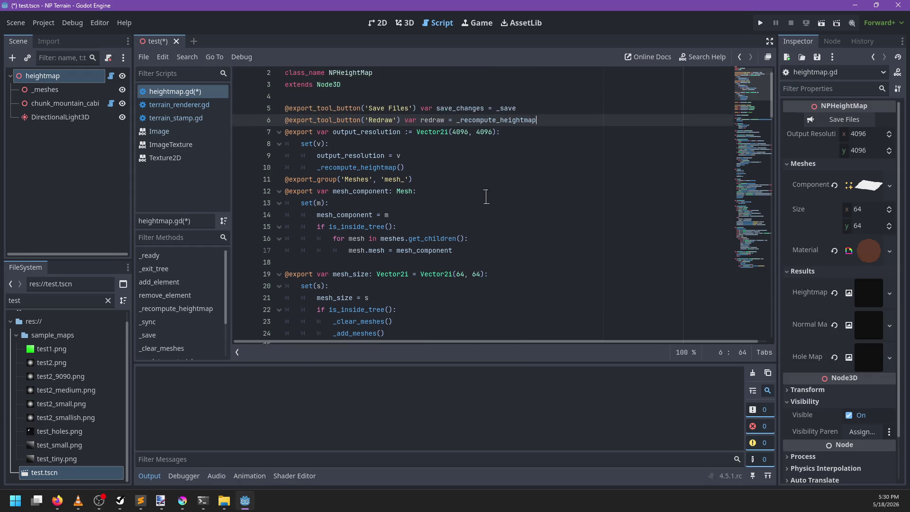
pyautogui.hotkey('ctrl', 's')
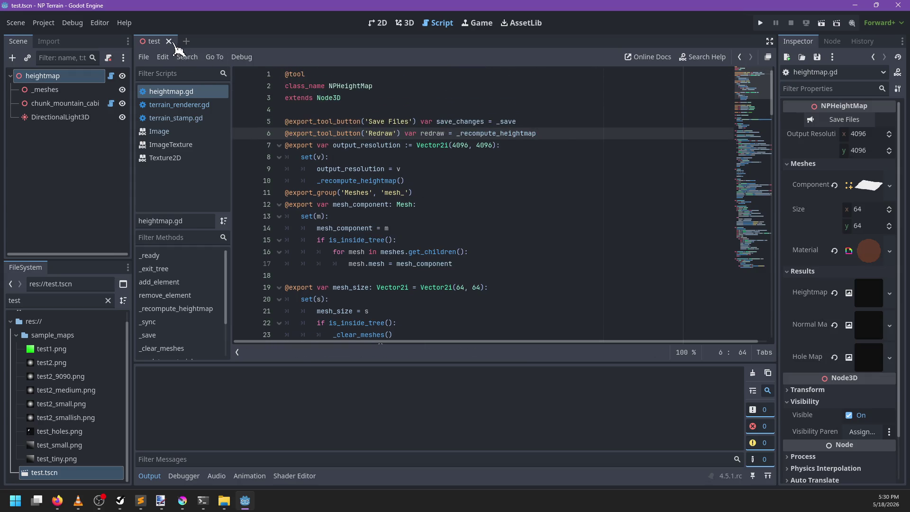
# Reopen test.tscn, clear the output, and press Redraw to rebuild the terrain
pyautogui.click(176, 41)
pyautogui.doubleClick(81, 476)
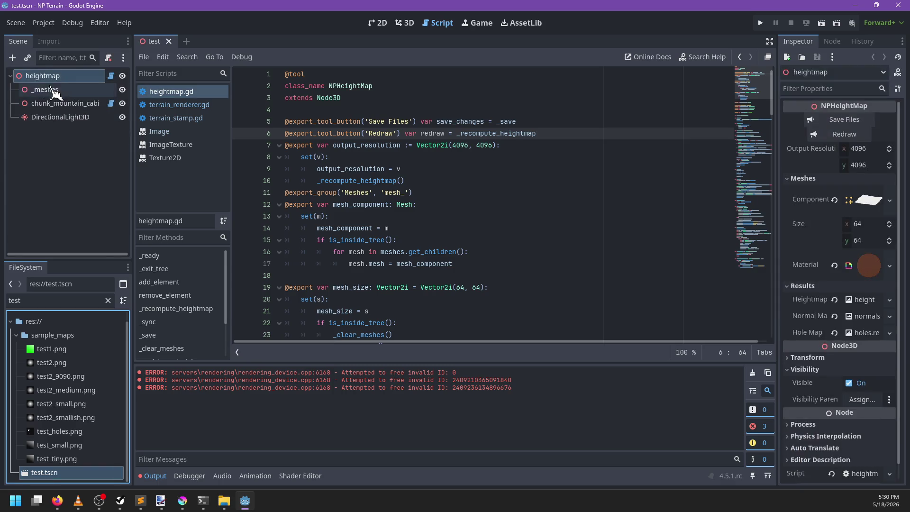
pyautogui.hotkey('ctrl', 'F2')
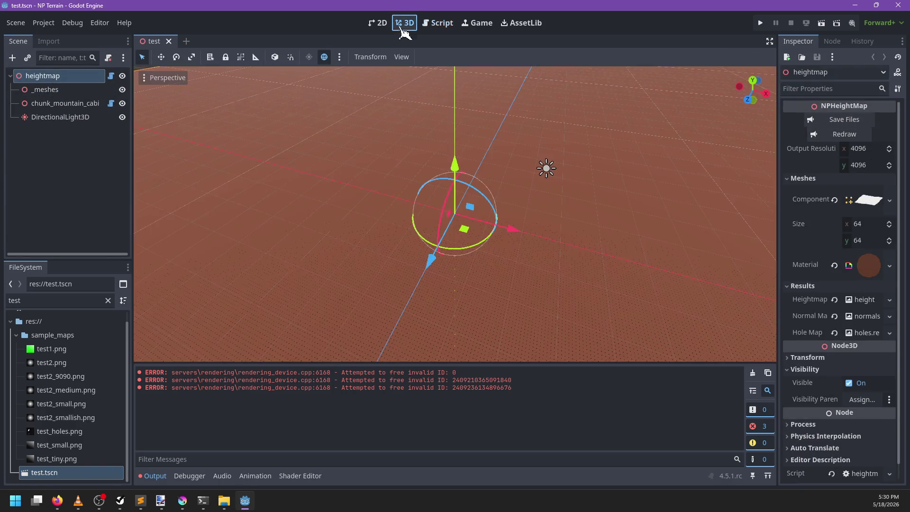
pyautogui.click(752, 373)
pyautogui.click(828, 135)
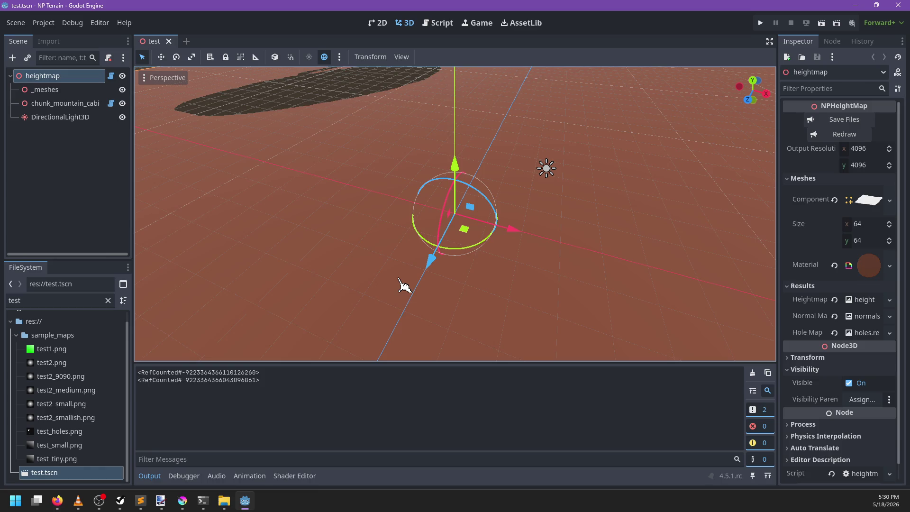
pyautogui.scroll(-5, 407, 255)
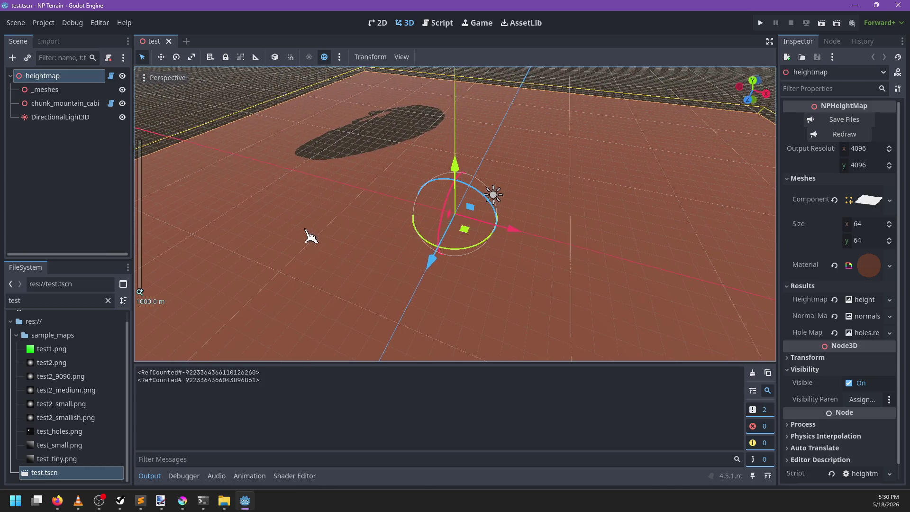
pyautogui.moveTo(309, 237); pyautogui.dragTo(379, 229)
pyautogui.click(437, 23)
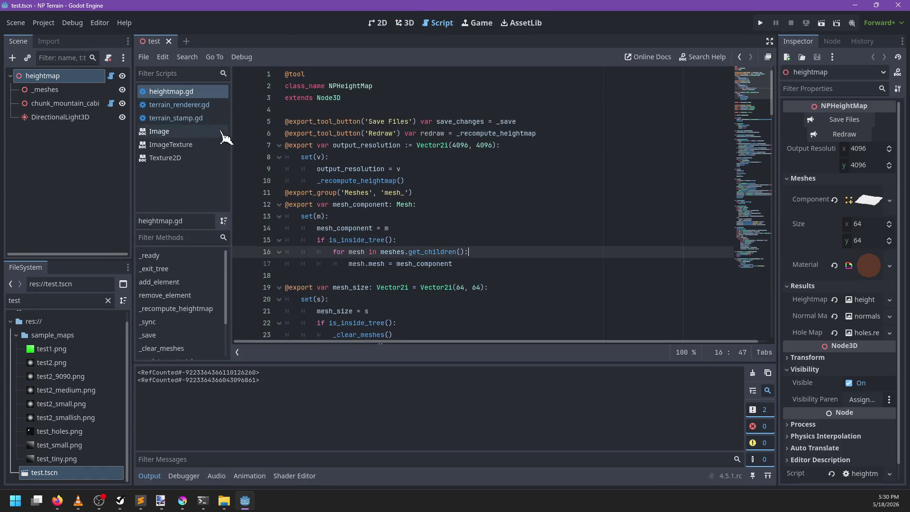
# Search terrain_renderer.gd for 'stamp' to see how stamps are rendered
pyautogui.click(194, 117)
pyautogui.click(469, 218)
pyautogui.hotkey('ctrl', 'f')
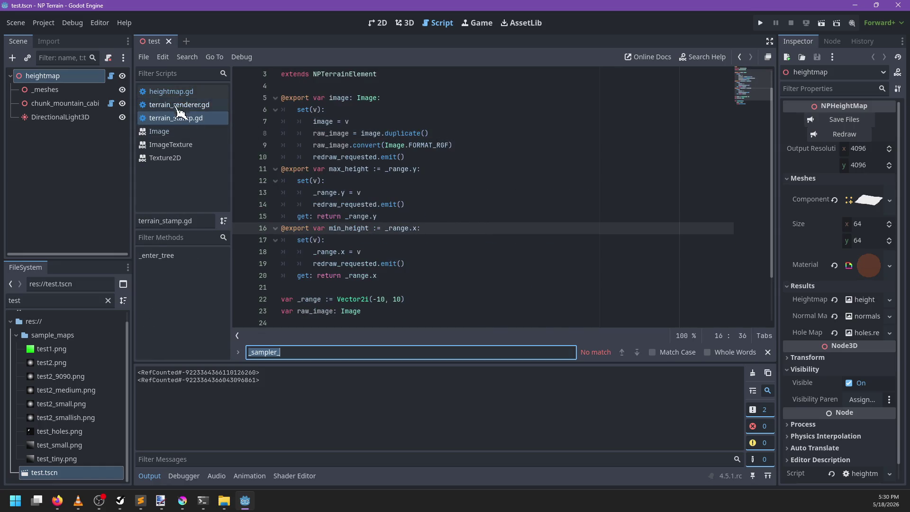
pyautogui.click(177, 106)
pyautogui.hotkey('ctrl', 'f')
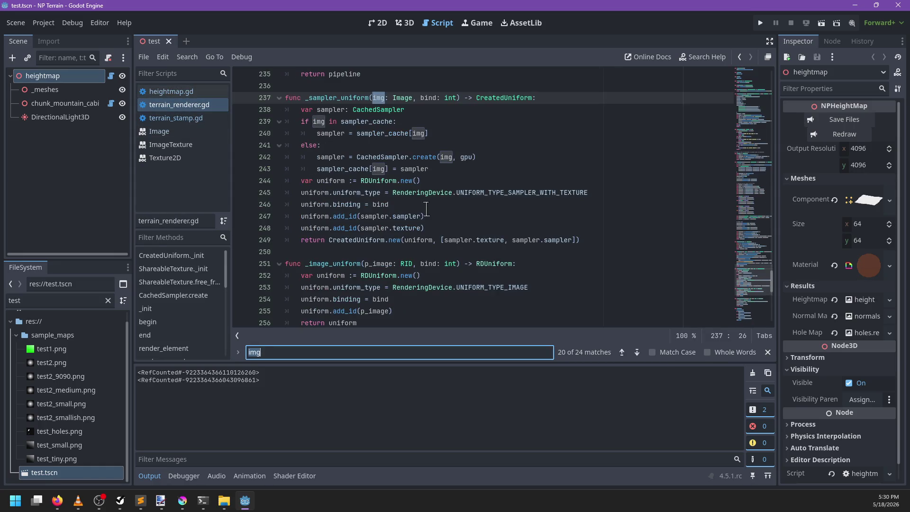
pyautogui.write('stamp')
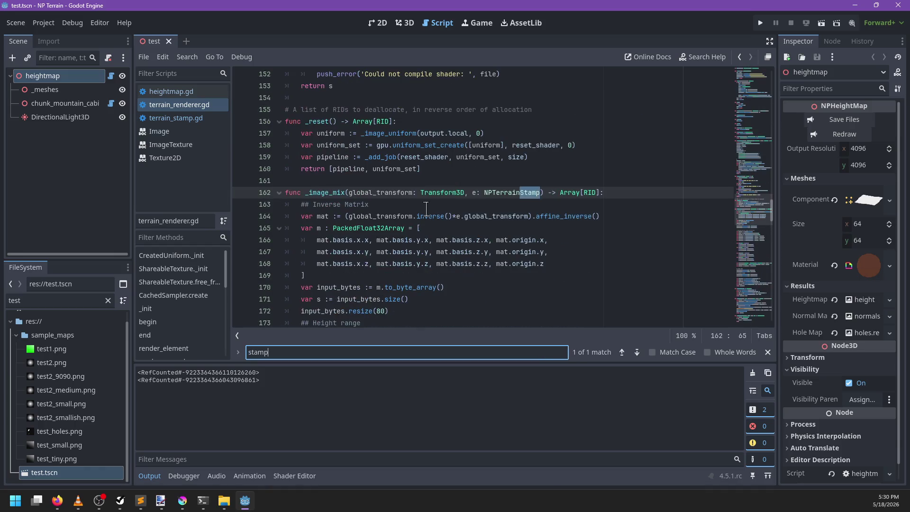
pyautogui.press('Escape')
pyautogui.scroll(-14, 426, 209)
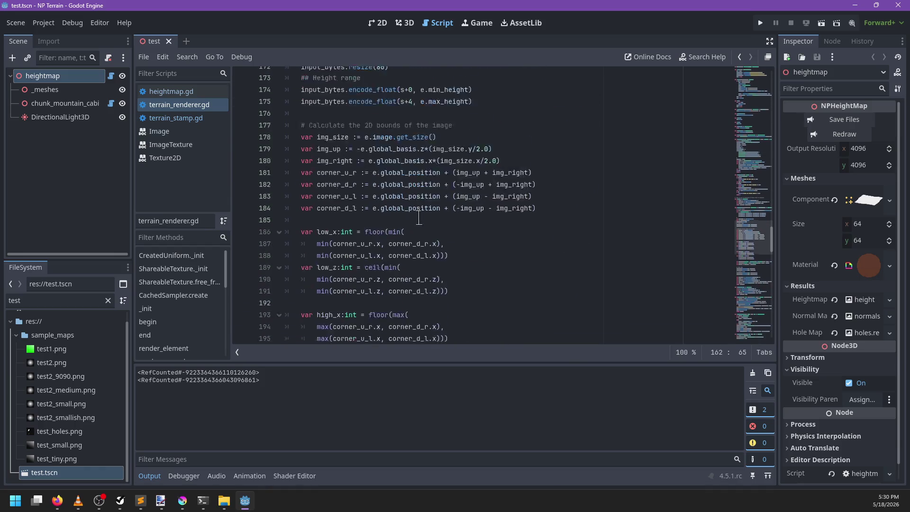
pyautogui.scroll(-5, 424, 219)
pyautogui.scroll(14, 425, 223)
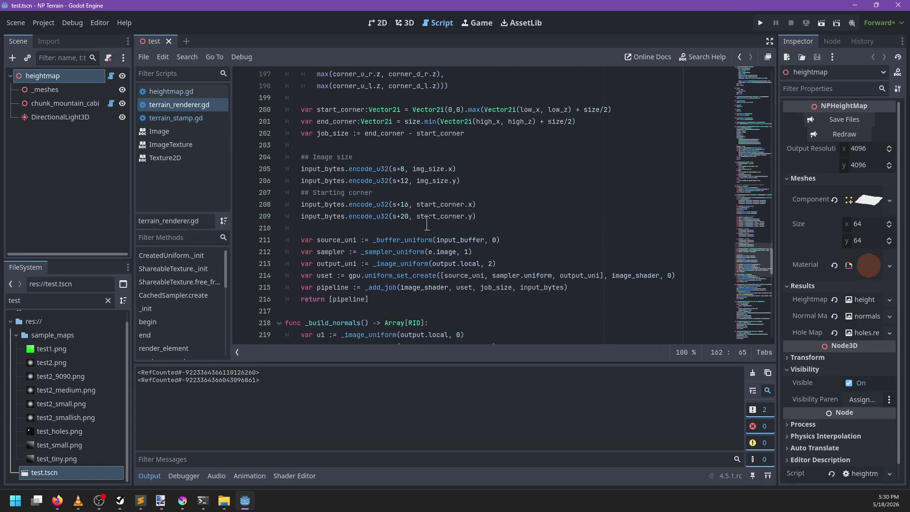
pyautogui.scroll(7, 425, 223)
pyautogui.scroll(-4, 426, 223)
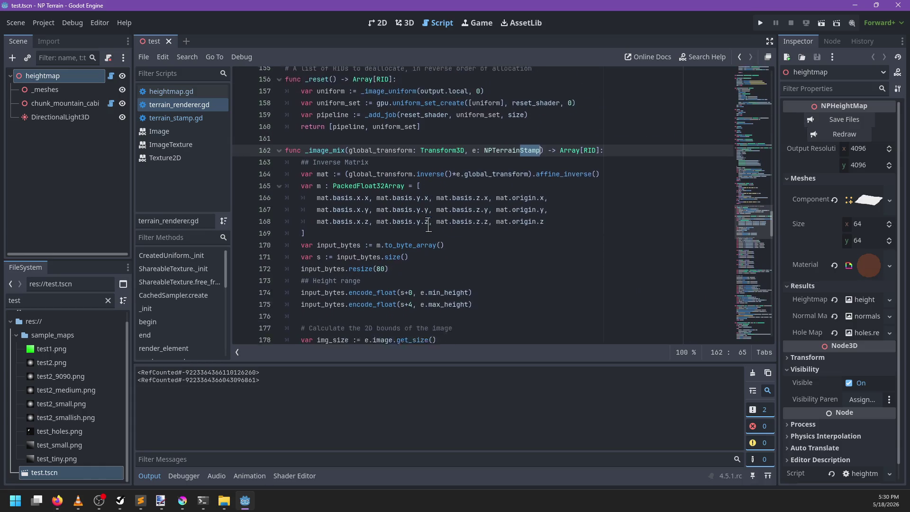
# In heightmap.gd, append 'and e.raw_image' to the NPTerrainStamp check, save, and open NPTerrainStamp's definition
pyautogui.click(171, 92)
pyautogui.hotkey('ctrl', 'f')
pyautogui.write('is stam')
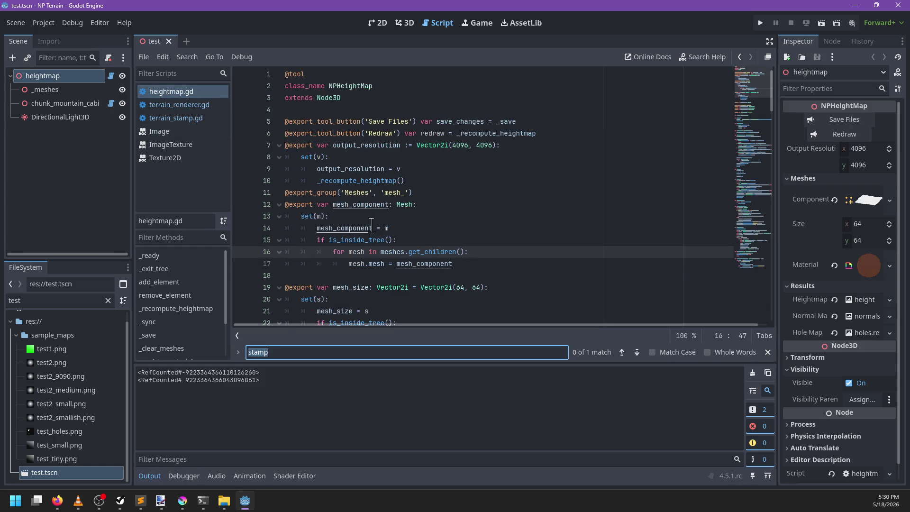
pyautogui.press('Escape')
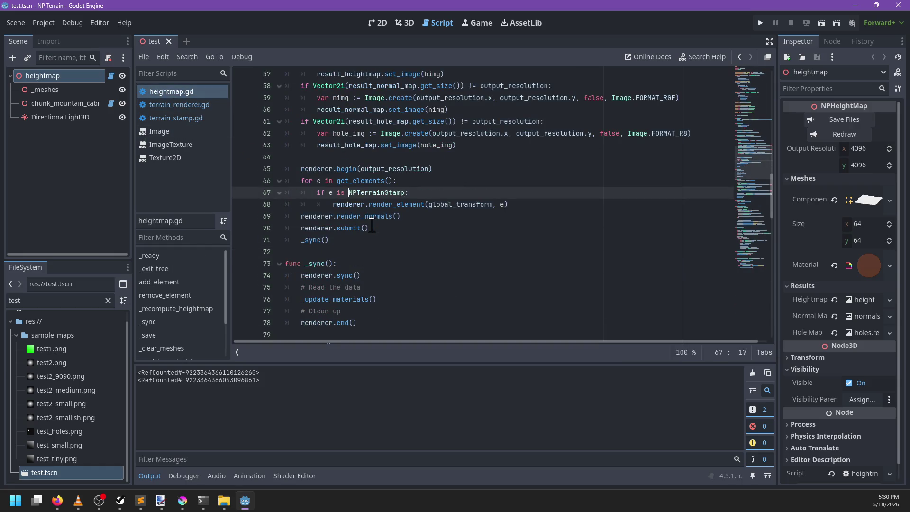
pyautogui.write('.raw_image')
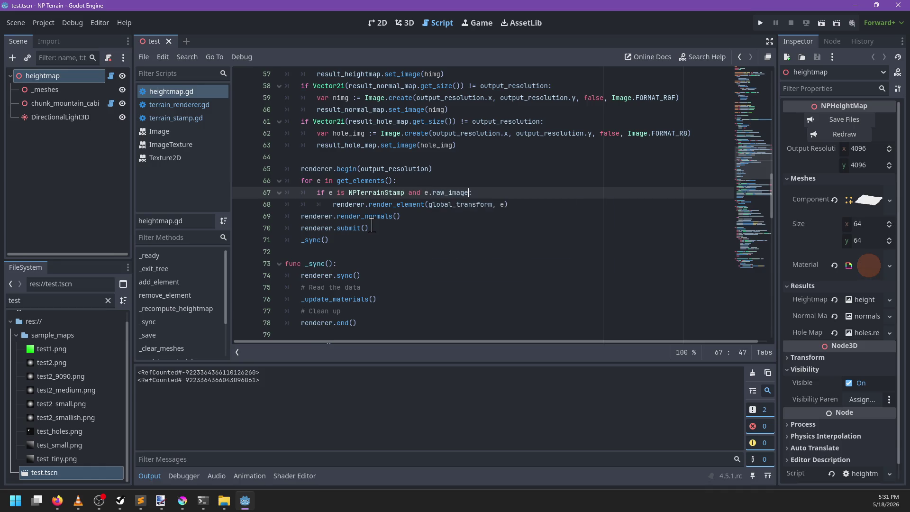
pyautogui.hotkey('ctrl', 's')
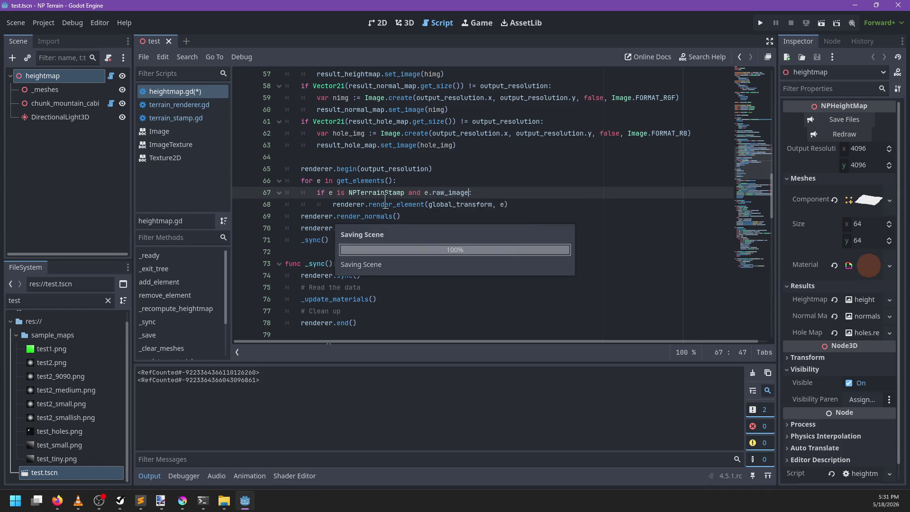
pyautogui.keyDown('ctrl'); pyautogui.click(382, 193); pyautogui.keyUp('ctrl')
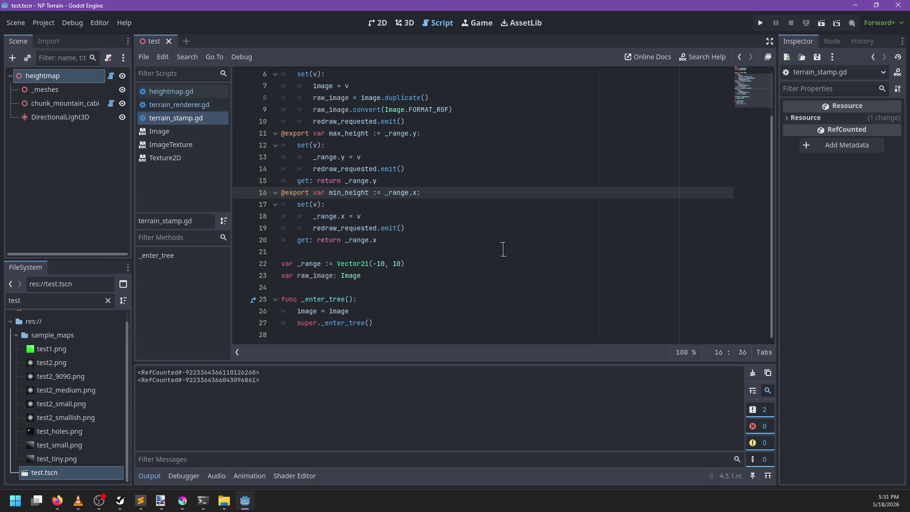
# Change raw_image back to image on heightmap.gd line 67 and jump to render_element's definition
pyautogui.click(194, 105)
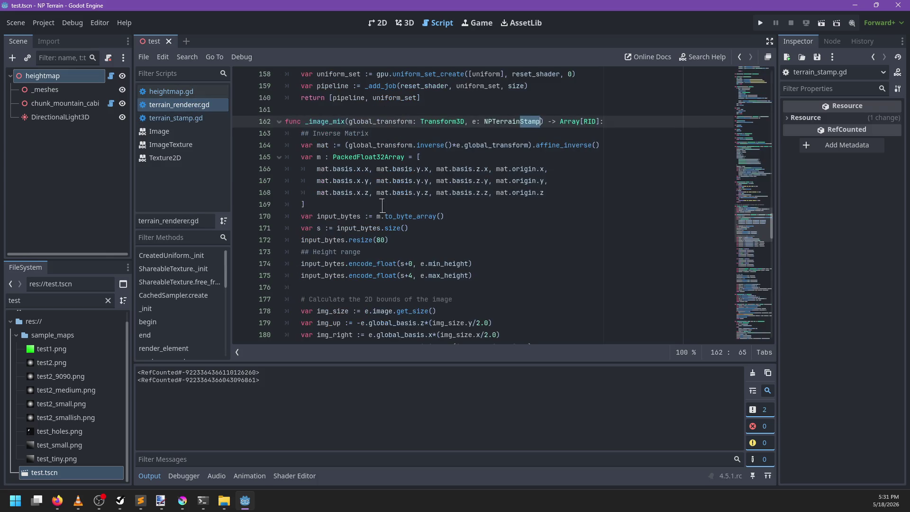
pyautogui.click(167, 95)
pyautogui.doubleClick(450, 193)
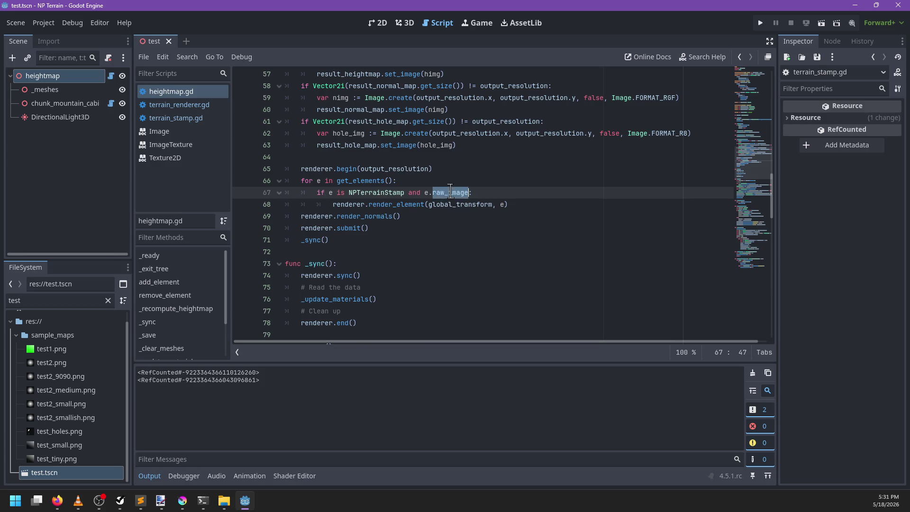
pyautogui.write('image')
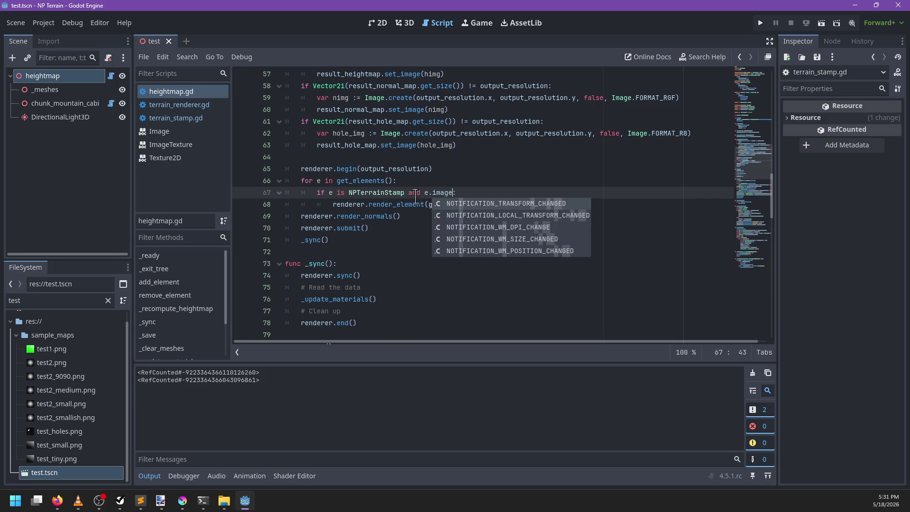
pyautogui.click(412, 205)
pyautogui.keyDown('ctrl'); pyautogui.click(413, 207); pyautogui.keyUp('ctrl')
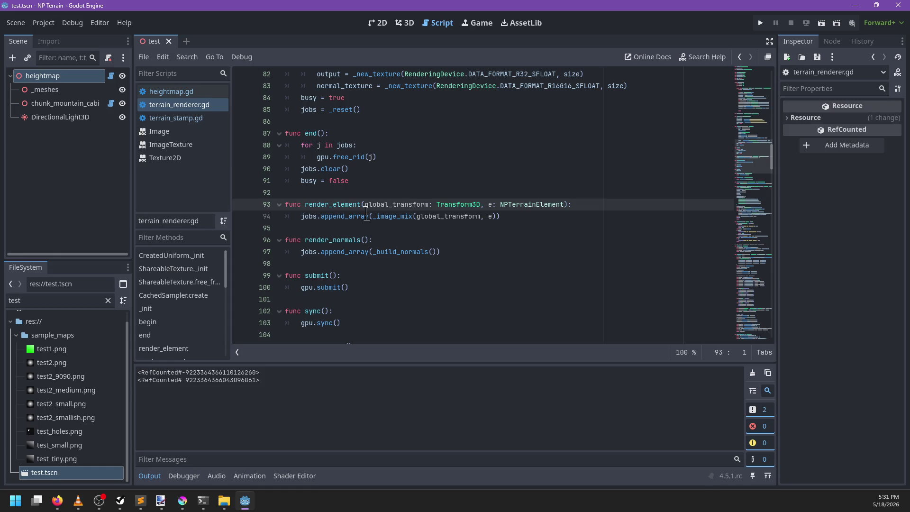
# Inspect the _image_mix function and the _sampler_uniform definition in terrain_renderer.gd
pyautogui.keyDown('ctrl'); pyautogui.click(401, 217); pyautogui.keyUp('ctrl')
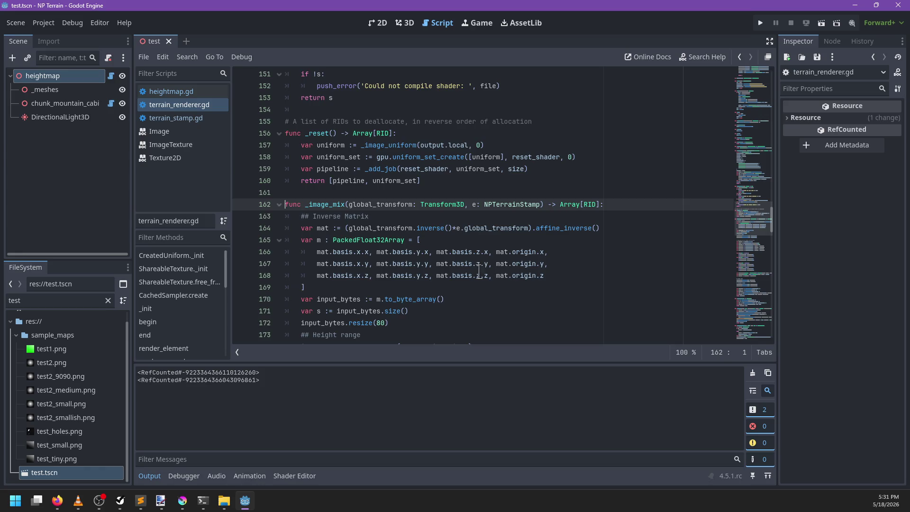
pyautogui.scroll(-5, 480, 270)
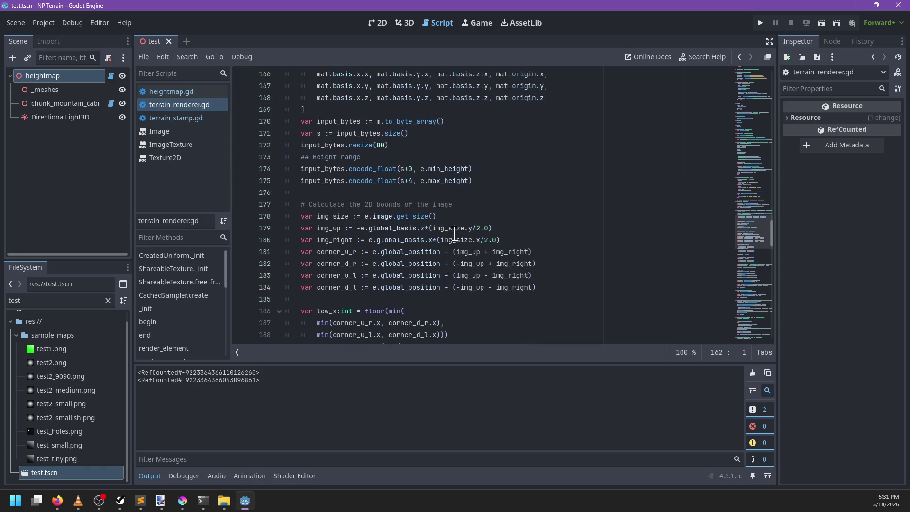
pyautogui.moveTo(454, 235)
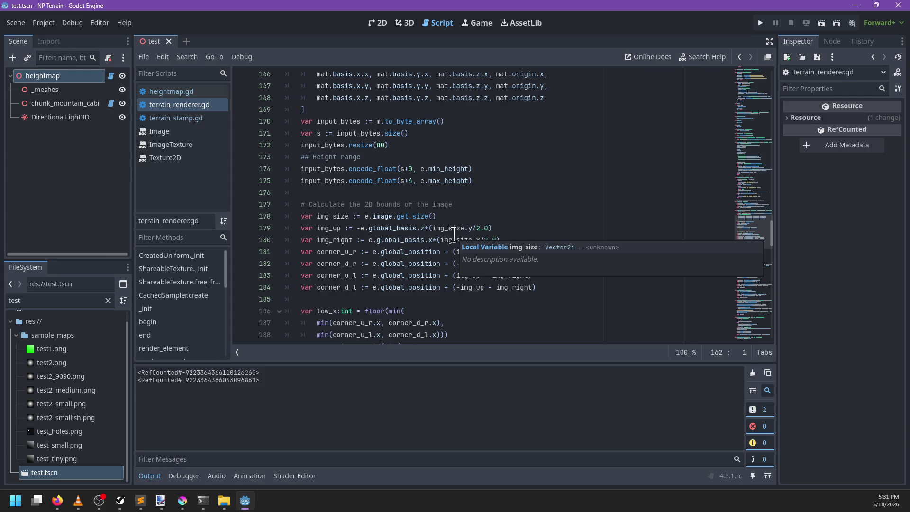
pyautogui.scroll(-1, 403, 199)
pyautogui.click(373, 181)
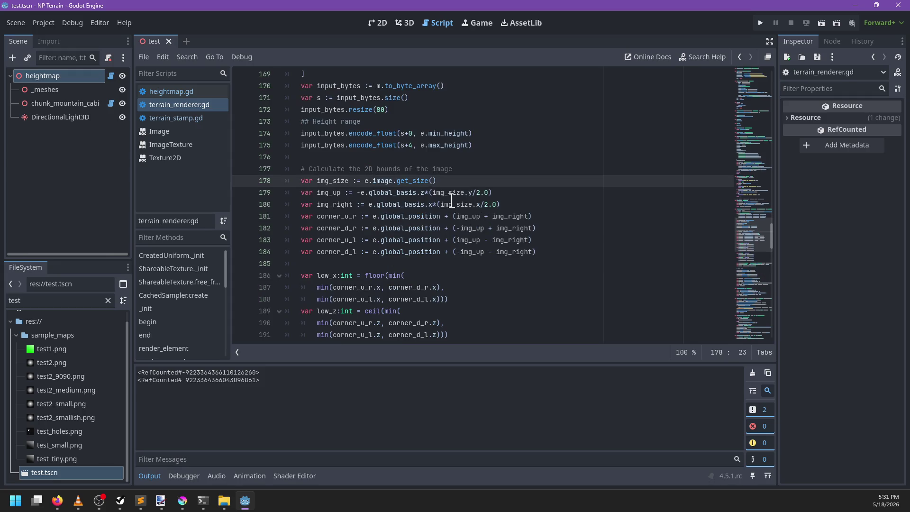
pyautogui.doubleClick(378, 182)
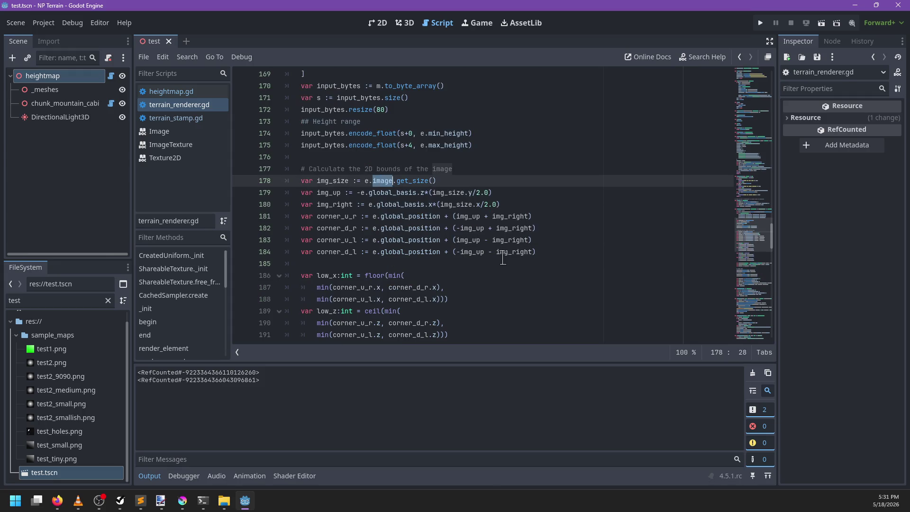
pyautogui.scroll(4, 503, 257)
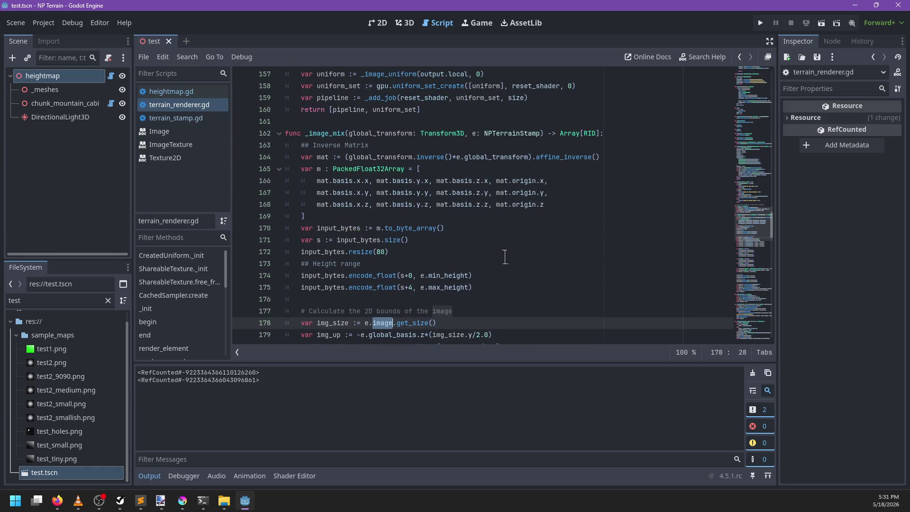
pyautogui.scroll(-4, 505, 257)
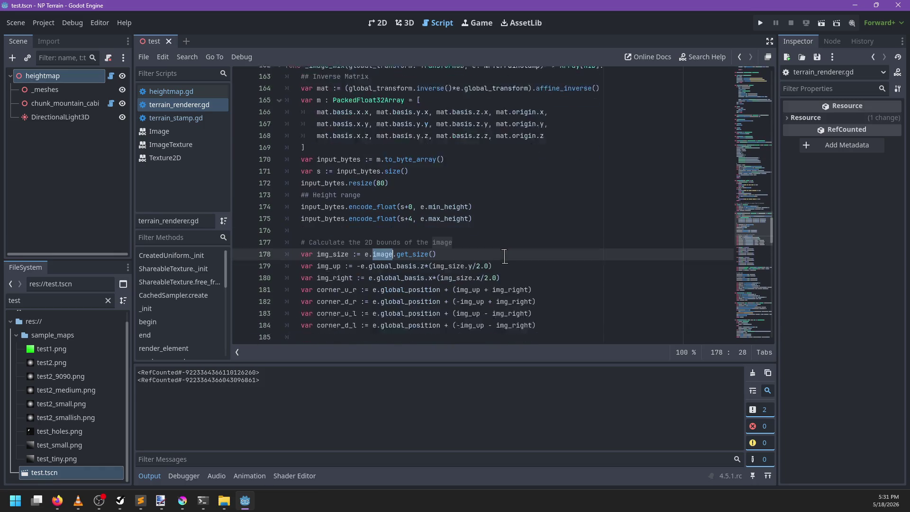
pyautogui.scroll(-4, 503, 252)
pyautogui.scroll(-8, 481, 246)
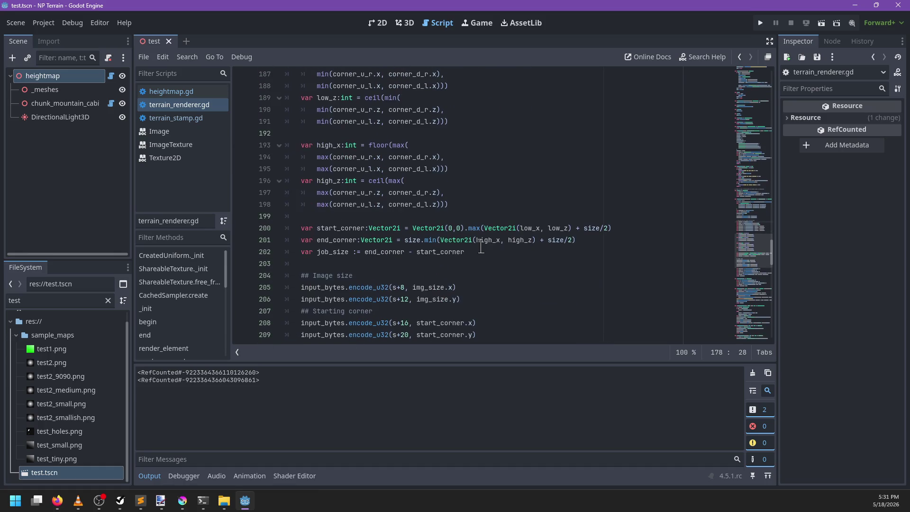
pyautogui.keyDown('ctrl'); pyautogui.click(408, 194); pyautogui.keyUp('ctrl')
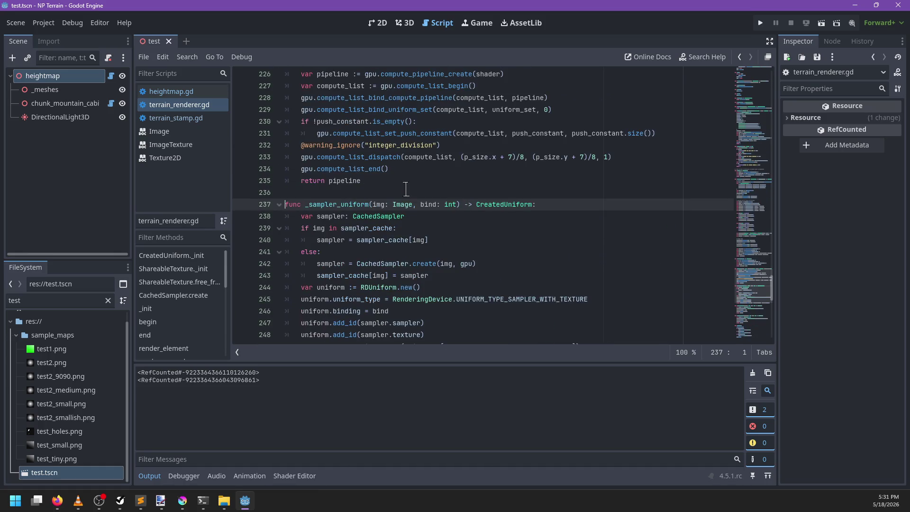
# Find the _sampler_uniform call on line 212, change e.image to e.raw_image, and save
pyautogui.click(173, 91)
pyautogui.click(179, 105)
pyautogui.hotkey('ctrl', 'f')
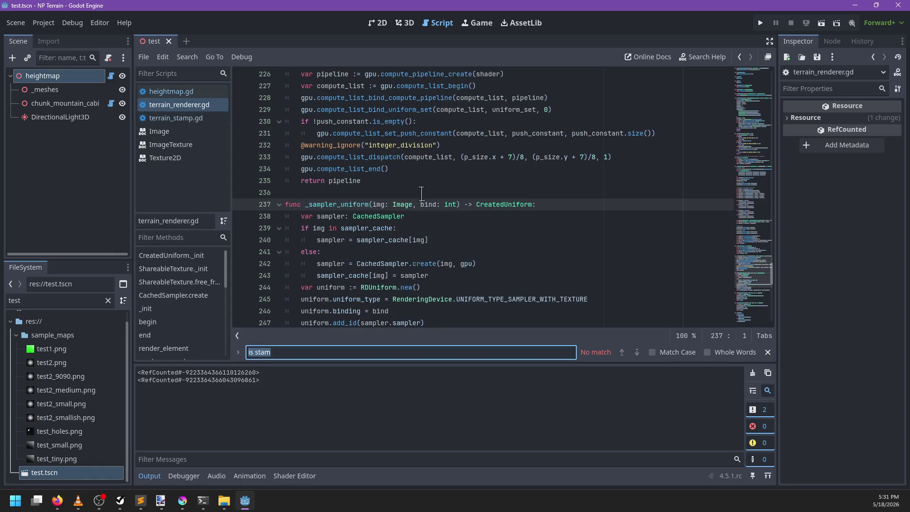
pyautogui.write('sam')
pyautogui.press('BackSpace')
pyautogui.press('BackSpace')
pyautogui.press('BackSpace')
pyautogui.write('pler_un')
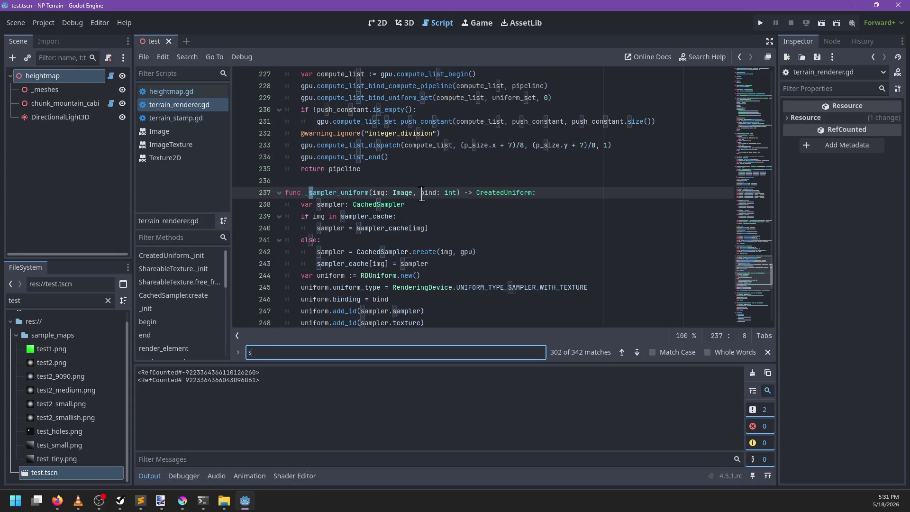
pyautogui.write('iform')
pyautogui.press('Return')
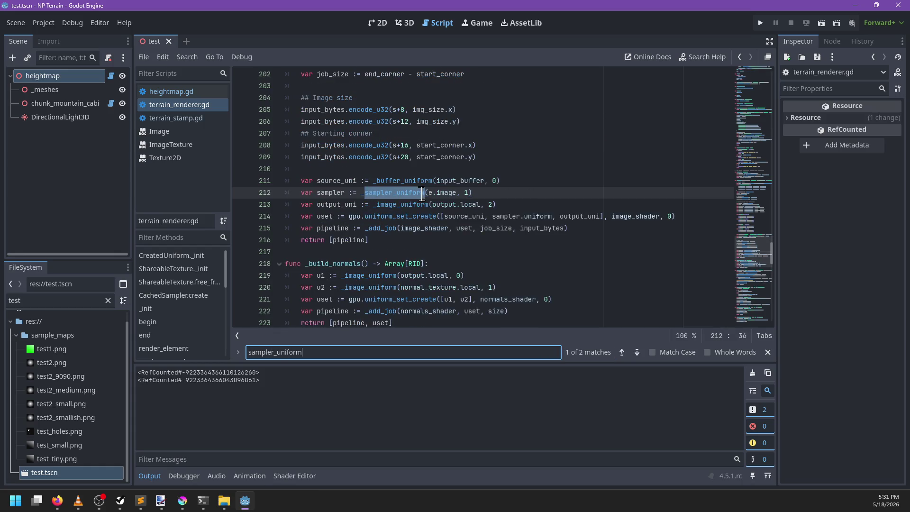
pyautogui.press('Escape')
pyautogui.click(436, 193)
pyautogui.write('Ta')
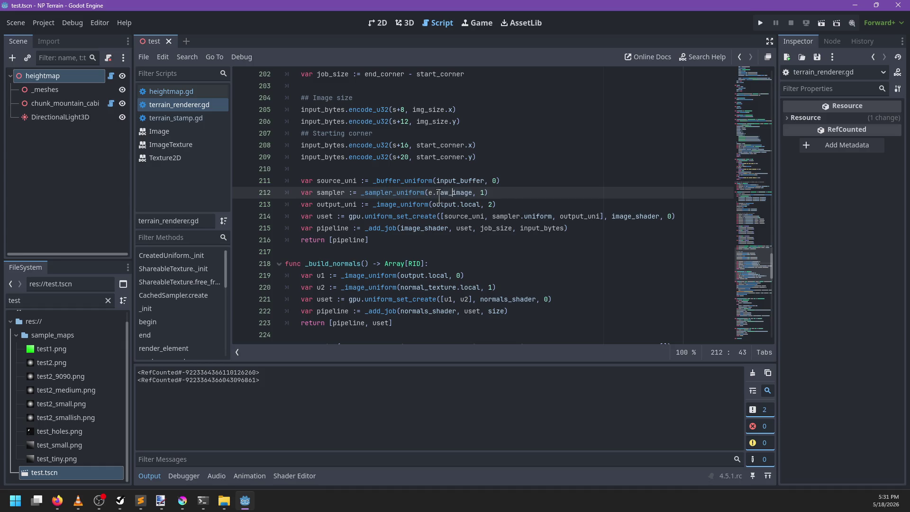
pyautogui.hotkey('ctrl', 's')
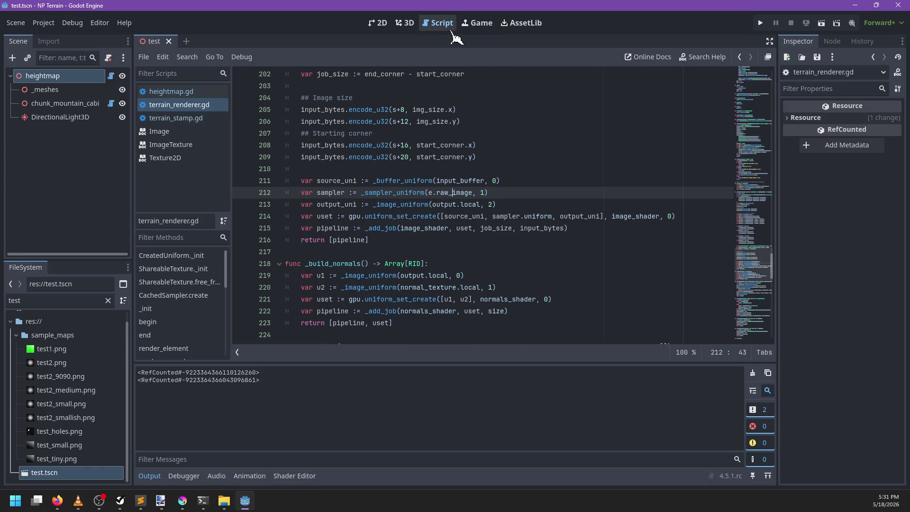
pyautogui.click(405, 23)
# Add an NPTerrainStamp child node under chunk_mountain_cabin
pyautogui.moveTo(512, 260)
pyautogui.mouseDown()
pyautogui.moveTo(439, 209)
pyautogui.moveTo(378, 225)
pyautogui.moveTo(488, 256)
pyautogui.moveTo(364, 281)
pyautogui.mouseUp()
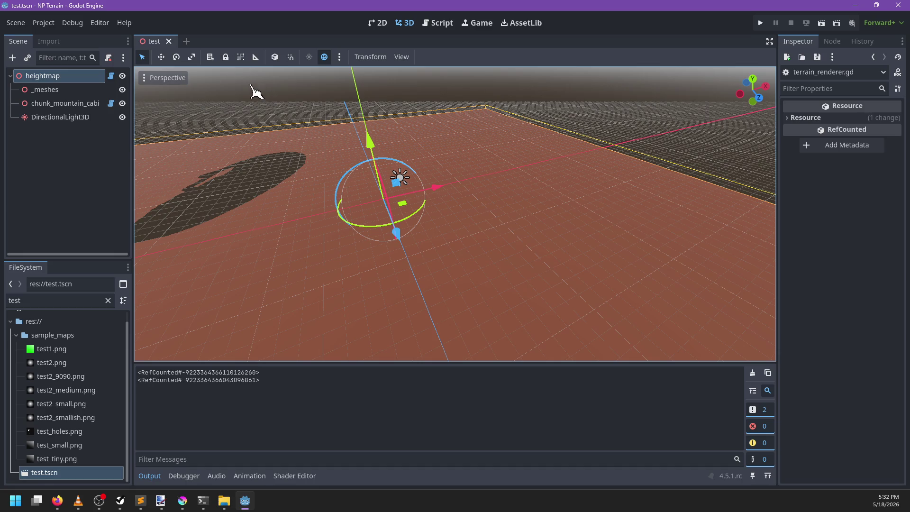
pyautogui.click(437, 22)
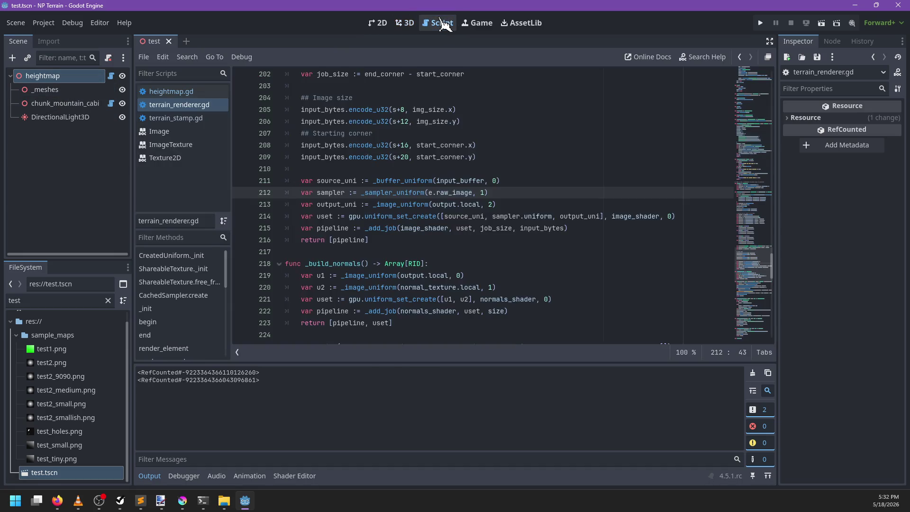
pyautogui.click(405, 23)
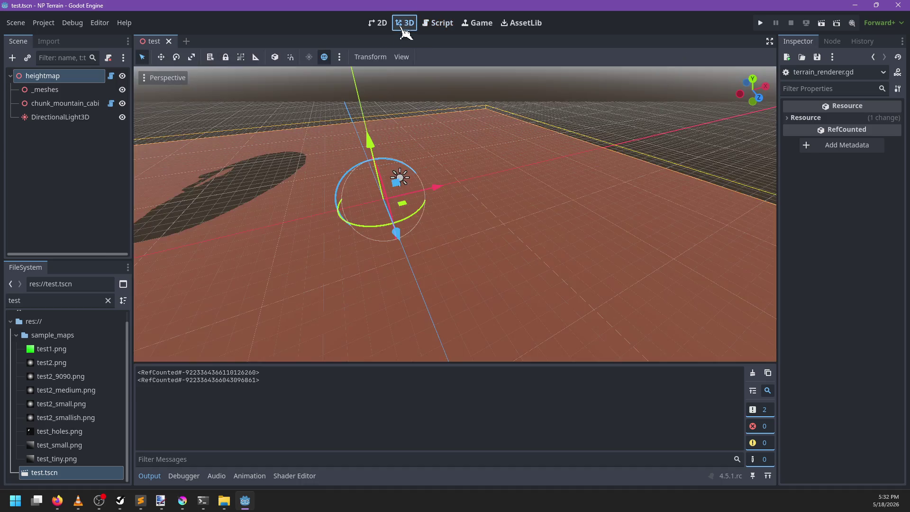
pyautogui.click(67, 103)
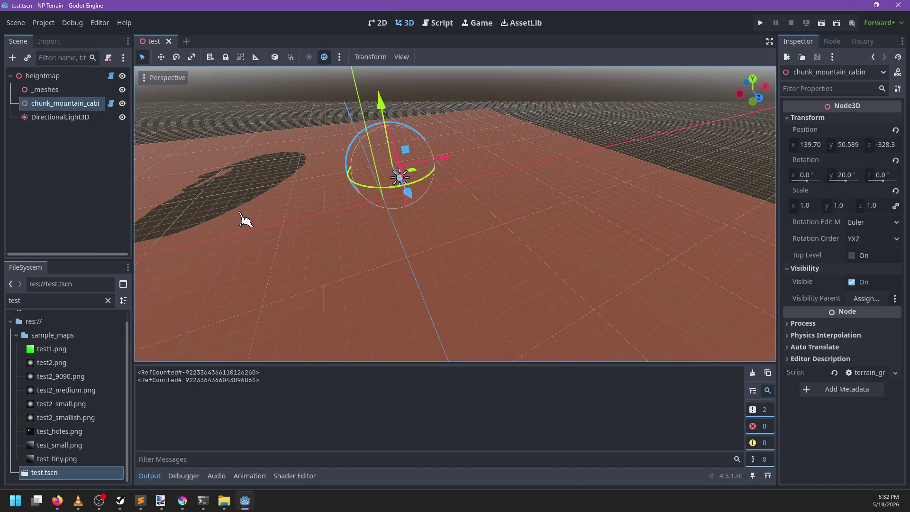
pyautogui.hotkey('ctrl', 'a')
pyautogui.press('Return')
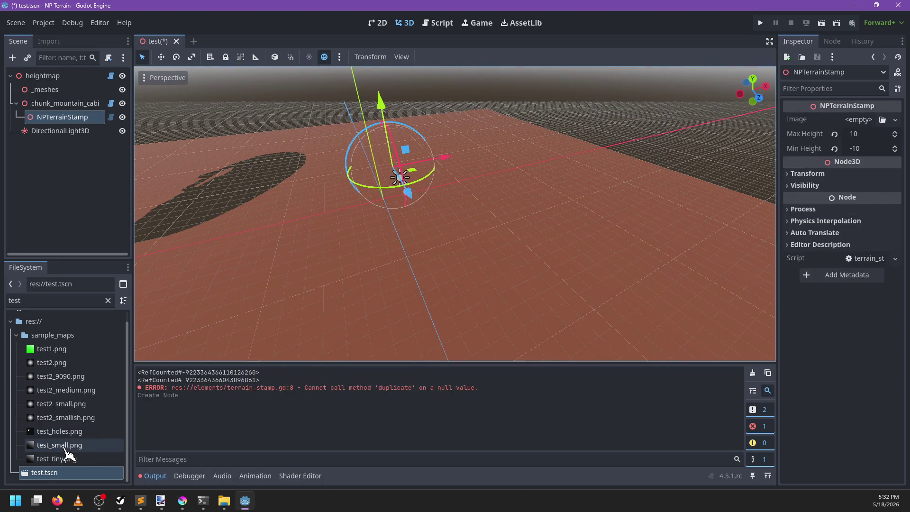
# Assign test1.png as the stamp's image, then raise, rotate and slide it over the terrain
pyautogui.moveTo(45, 349)
pyautogui.mouseDown()
pyautogui.moveTo(721, 175)
pyautogui.moveTo(877, 121)
pyautogui.mouseUp()
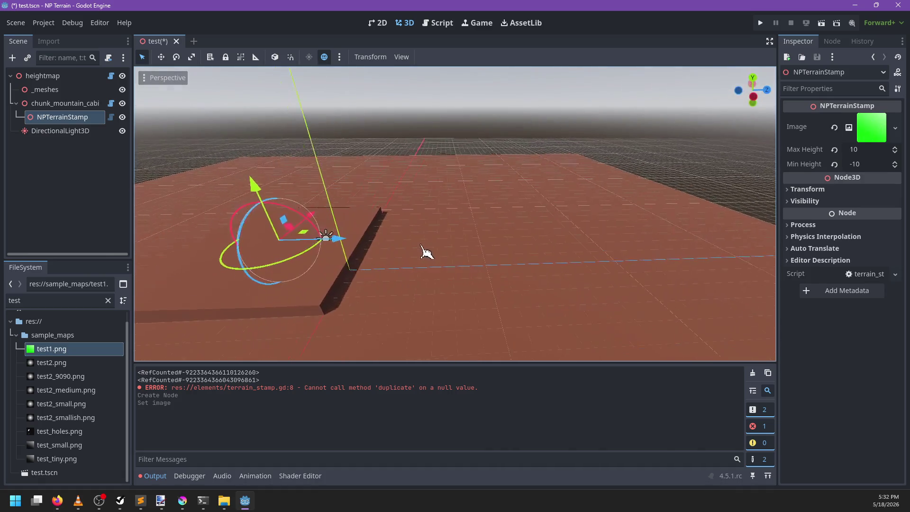
pyautogui.moveTo(367, 159); pyautogui.dragTo(378, 158)
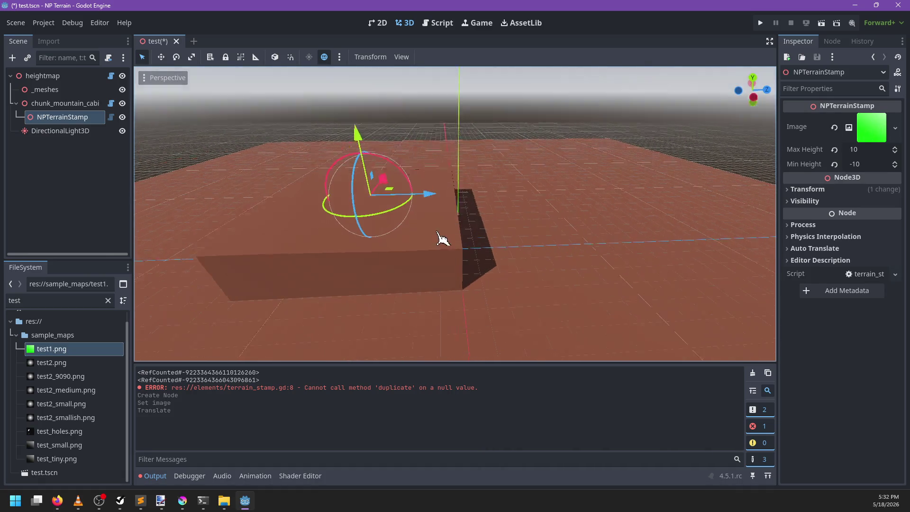
pyautogui.moveTo(372, 227)
pyautogui.mouseDown()
pyautogui.moveTo(389, 247)
pyautogui.moveTo(401, 233)
pyautogui.moveTo(341, 234)
pyautogui.moveTo(334, 209)
pyautogui.mouseUp()
pyautogui.moveTo(536, 218)
pyautogui.mouseDown()
pyautogui.moveTo(420, 256)
pyautogui.moveTo(490, 201)
pyautogui.moveTo(459, 199)
pyautogui.moveTo(505, 219)
pyautogui.moveTo(532, 187)
pyautogui.moveTo(512, 144)
pyautogui.moveTo(499, 157)
pyautogui.moveTo(537, 168)
pyautogui.moveTo(540, 152)
pyautogui.mouseUp()
pyautogui.moveTo(683, 248)
pyautogui.mouseDown()
pyautogui.moveTo(544, 189)
pyautogui.moveTo(424, 167)
pyautogui.moveTo(394, 286)
pyautogui.mouseUp()
# Try stamp1_256.png as the stamp's image and rotate it about its vertical axis
pyautogui.scroll(1, 71, 431)
pyautogui.scroll(-1, 67, 432)
pyautogui.click(108, 300)
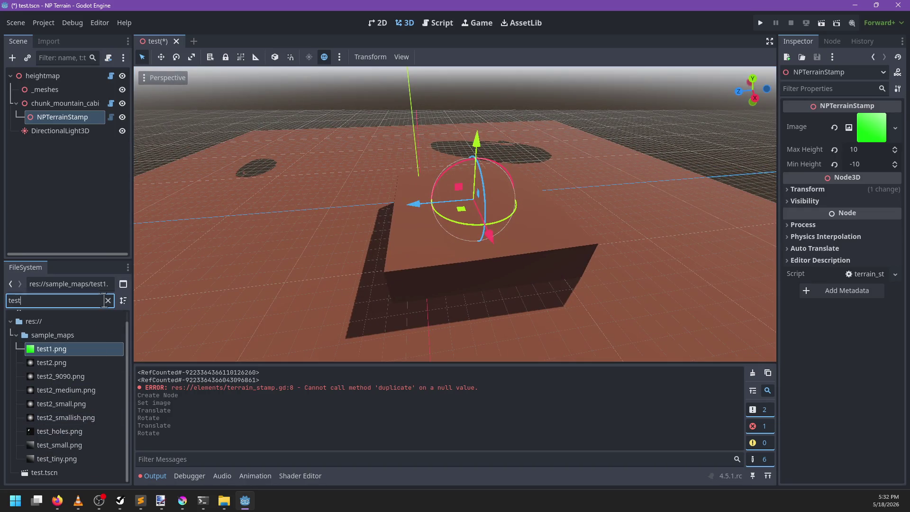
pyautogui.scroll(-3, 47, 417)
pyautogui.moveTo(50, 376)
pyautogui.mouseDown()
pyautogui.moveTo(859, 146)
pyautogui.moveTo(872, 128)
pyautogui.mouseUp()
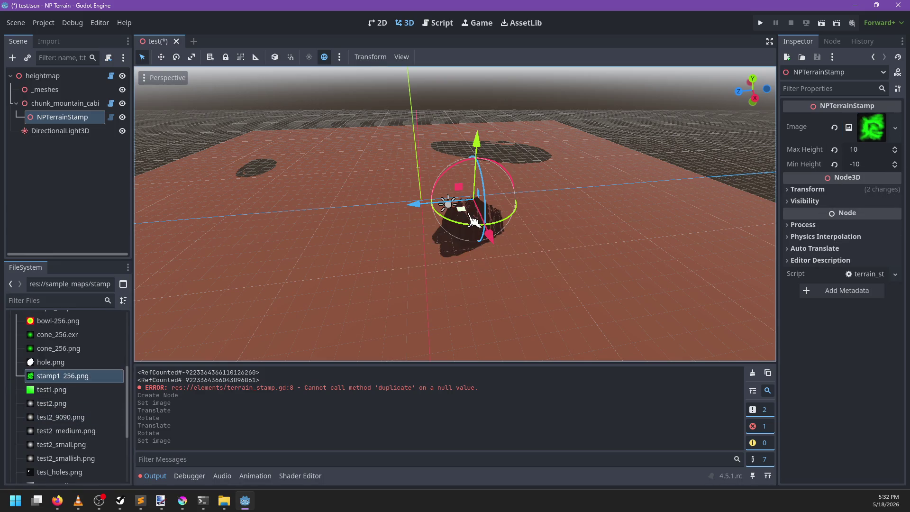
pyautogui.moveTo(469, 224)
pyautogui.mouseDown()
pyautogui.moveTo(514, 223)
pyautogui.moveTo(462, 225)
pyautogui.moveTo(436, 254)
pyautogui.moveTo(500, 233)
pyautogui.moveTo(493, 229)
pyautogui.mouseUp()
# Set the image back to test1.png, rotate the stamp, and open the render folder in a file browser
pyautogui.scroll(4, 459, 275)
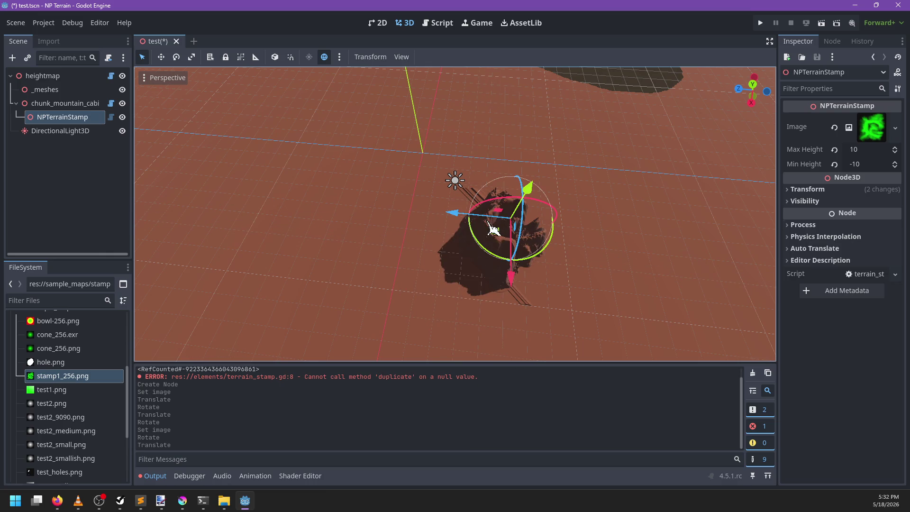
pyautogui.moveTo(51, 389)
pyautogui.mouseDown()
pyautogui.moveTo(553, 309)
pyautogui.moveTo(871, 131)
pyautogui.mouseUp()
pyautogui.moveTo(478, 255)
pyautogui.mouseDown()
pyautogui.moveTo(449, 225)
pyautogui.moveTo(465, 261)
pyautogui.moveTo(444, 248)
pyautogui.moveTo(434, 209)
pyautogui.moveTo(455, 247)
pyautogui.moveTo(440, 230)
pyautogui.mouseUp()
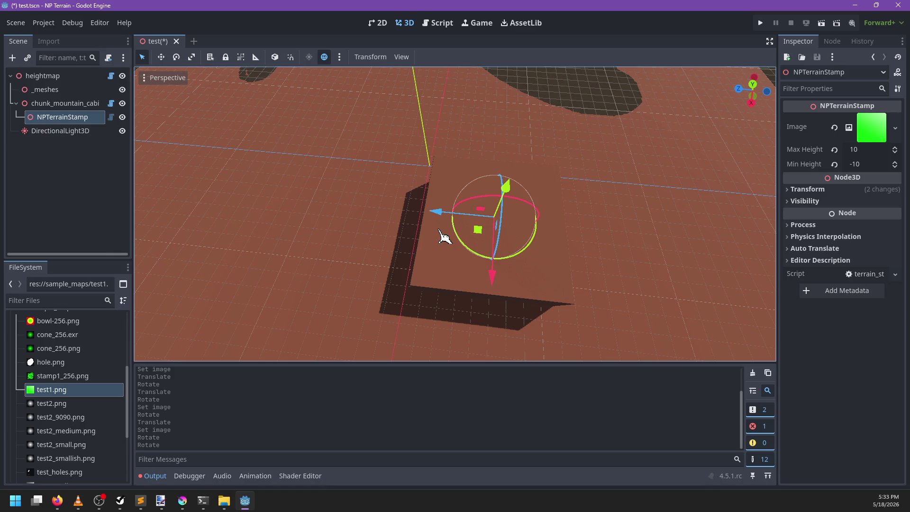
pyautogui.click(224, 500)
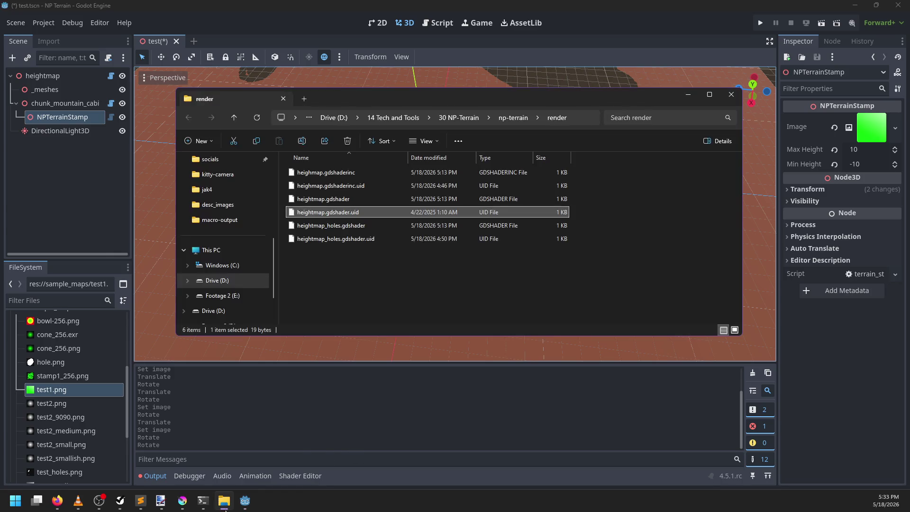
# Scroll through cut_holes.glsl, then switch to image_mix.glsl and scroll up through its sampling code
pyautogui.click(120, 500)
pyautogui.click(140, 500)
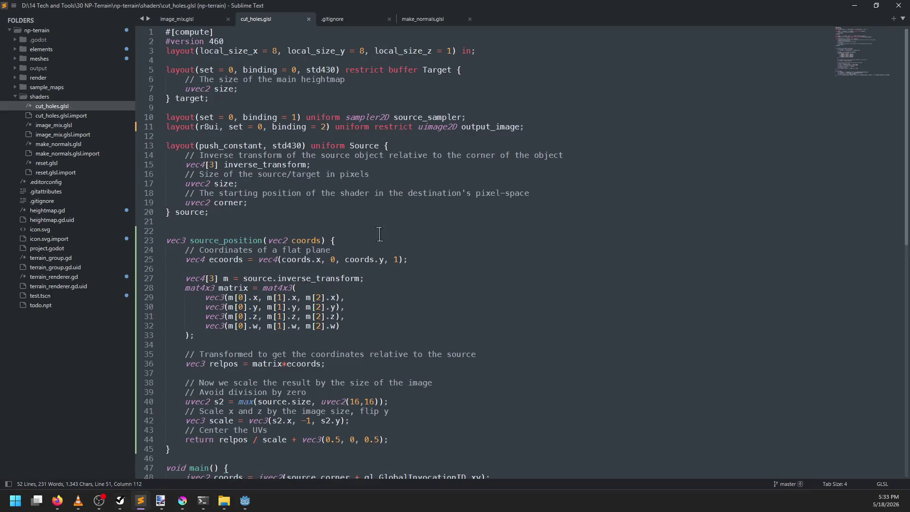
pyautogui.scroll(-2, 368, 264)
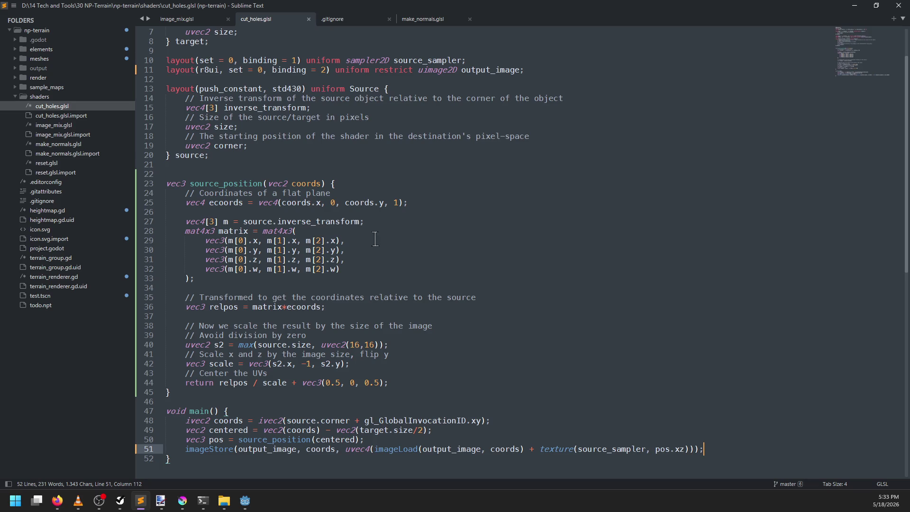
pyautogui.click(206, 21)
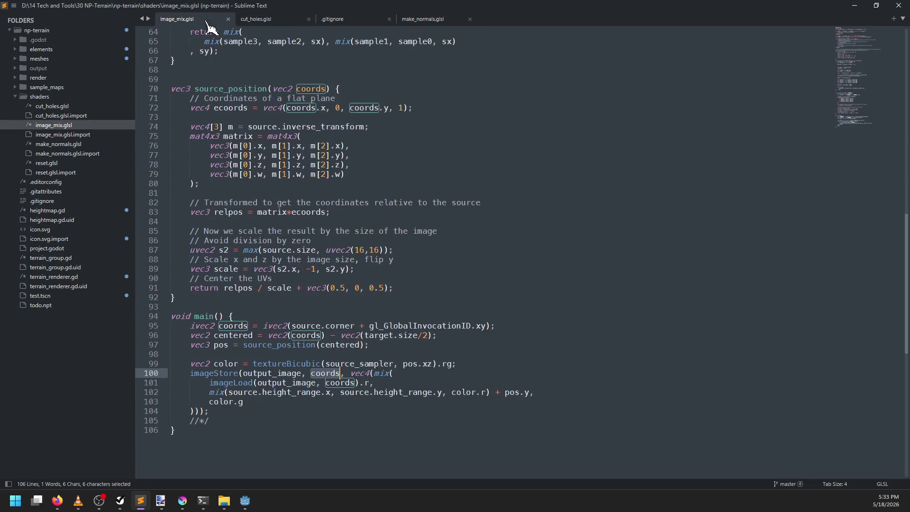
pyautogui.scroll(7, 382, 235)
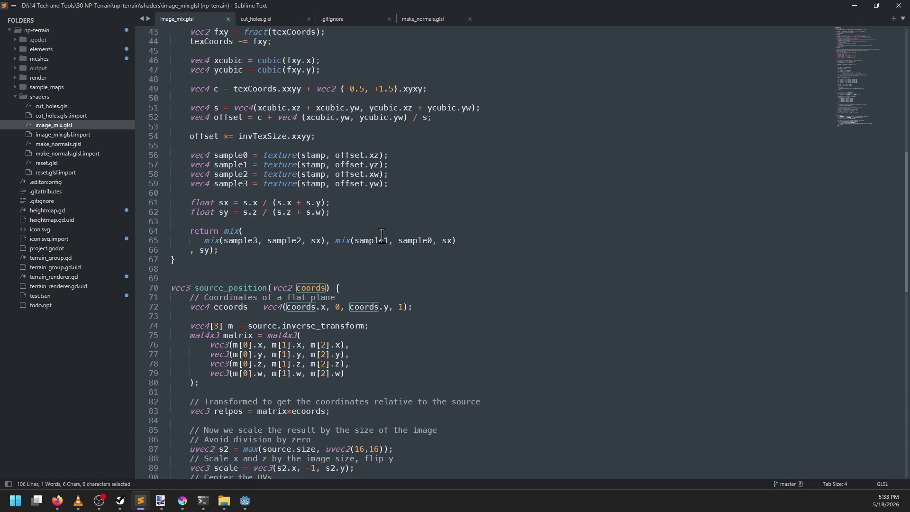
pyautogui.scroll(2, 382, 235)
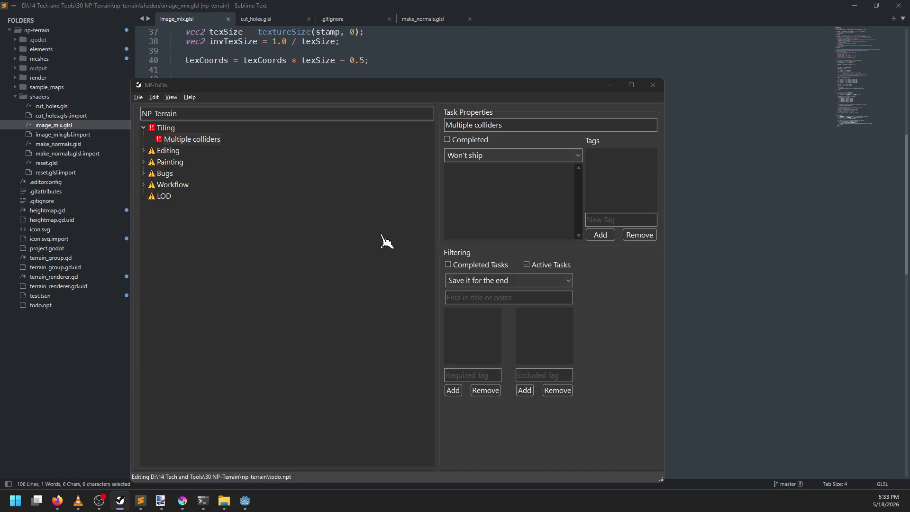
pyautogui.hotkey('alt', 'Tab')
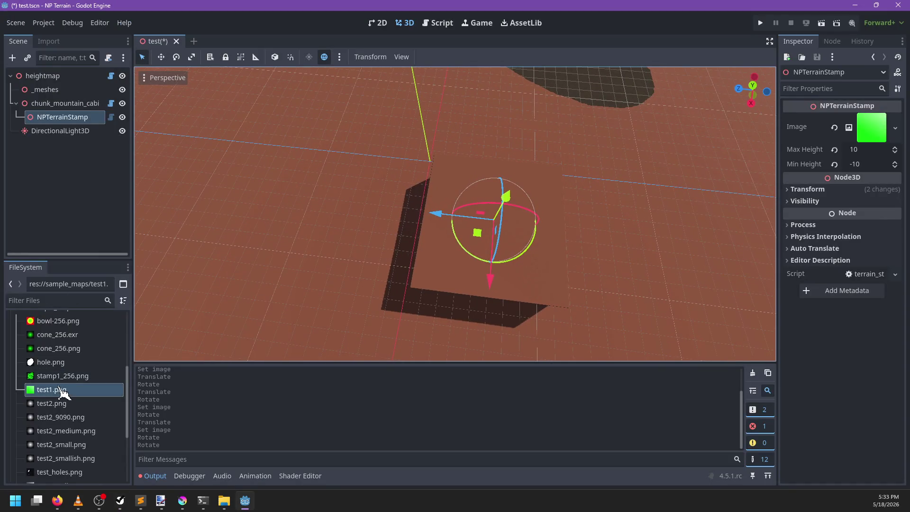
# Make stamp1_256.png the stamp's image, rotate it about 18.7 degrees, and view it from above
pyautogui.scroll(3, 83, 359)
pyautogui.scroll(-3, 83, 359)
pyautogui.moveTo(59, 333)
pyautogui.mouseDown()
pyautogui.moveTo(61, 346)
pyautogui.moveTo(890, 136)
pyautogui.mouseUp()
pyautogui.scroll(-2, 482, 246)
pyautogui.moveTo(481, 246); pyautogui.dragTo(520, 271)
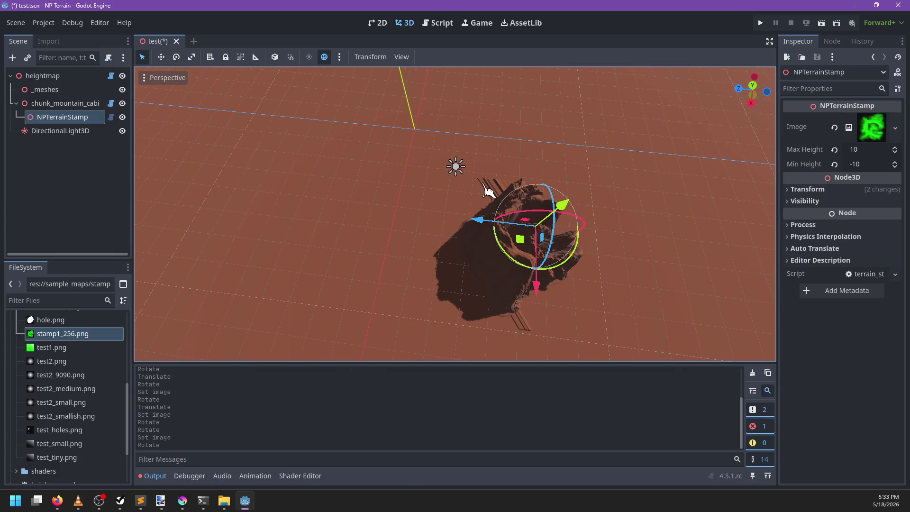
pyautogui.moveTo(481, 209)
pyautogui.mouseDown()
pyautogui.moveTo(478, 257)
pyautogui.moveTo(422, 264)
pyautogui.mouseUp()
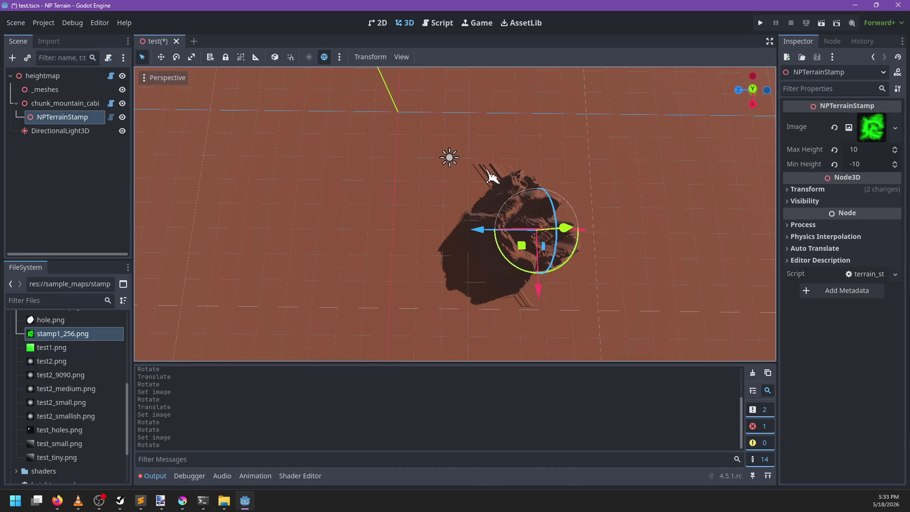
pyautogui.hotkey('alt', 'Tab')
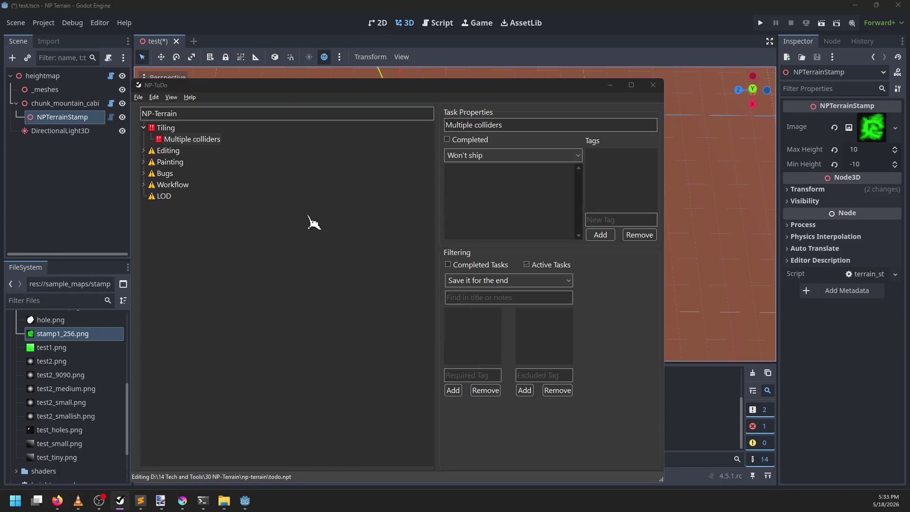
pyautogui.hotkey('alt', 'Tab')
pyautogui.scroll(3, 351, 199)
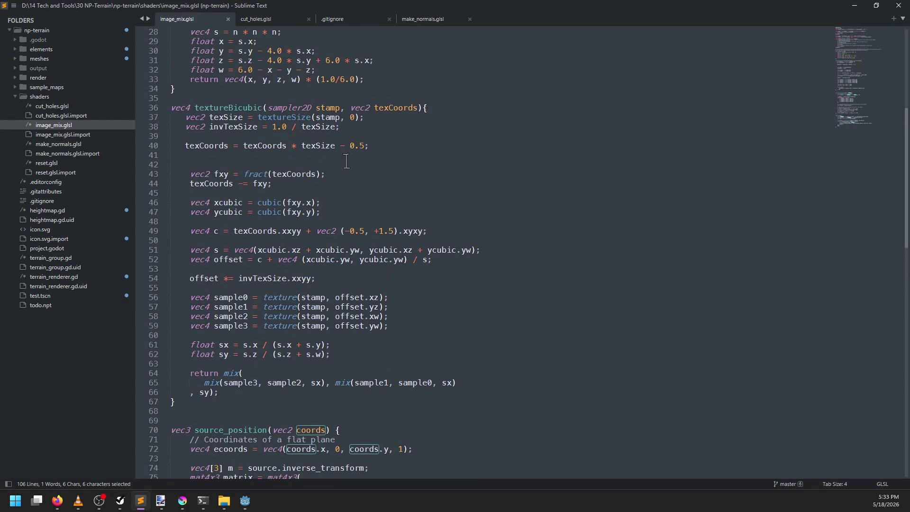
# Insert a blank line in textureBicubic and fix the indentation of its body lines
pyautogui.click(448, 108)
pyautogui.press('Return')
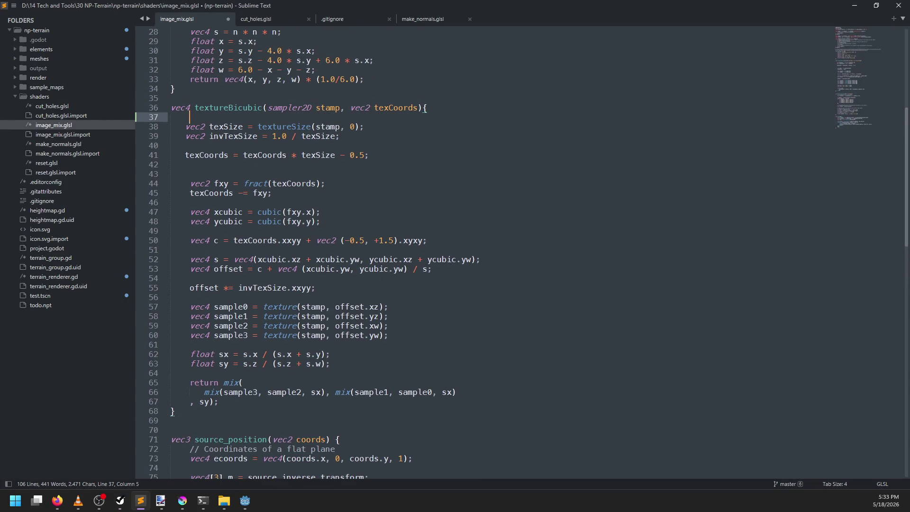
pyautogui.hotkey('ctrl', 'a')
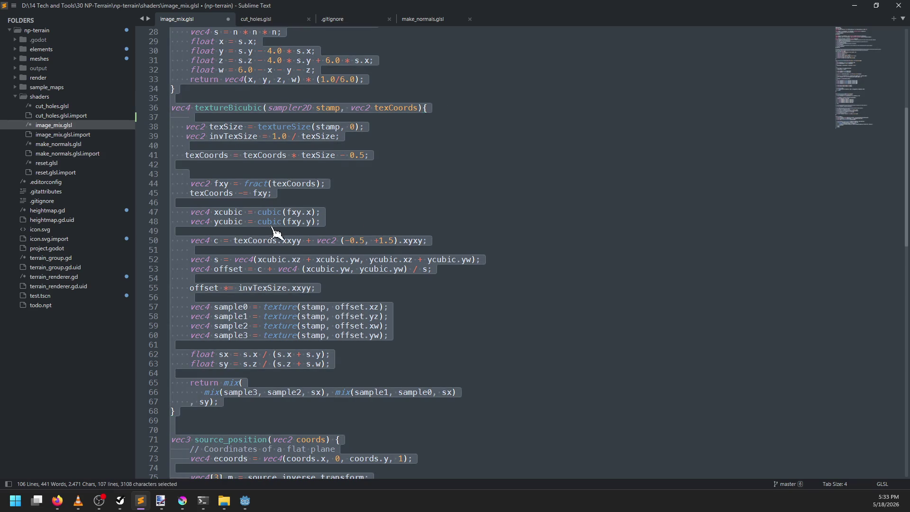
pyautogui.scroll(-4, 275, 230)
pyautogui.click(221, 279)
pyautogui.moveTo(232, 283)
pyautogui.mouseDown()
pyautogui.moveTo(189, 241)
pyautogui.moveTo(170, 117)
pyautogui.mouseUp()
pyautogui.hotkey('shift', 'Tab')
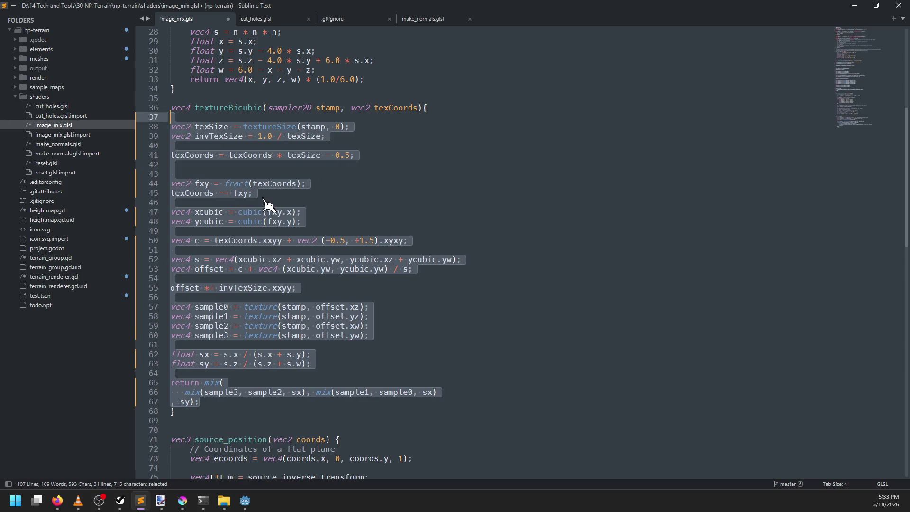
pyautogui.hotkey('shift', 'Tab')
pyautogui.press('Tab')
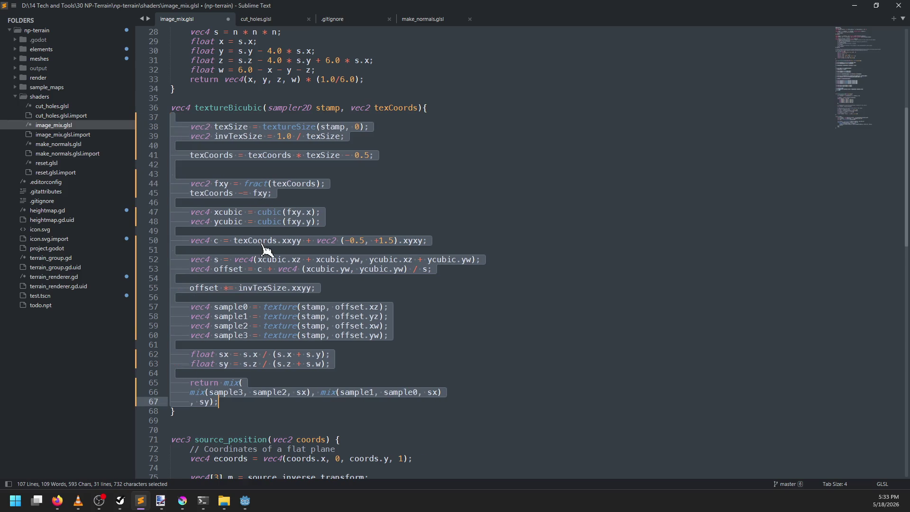
pyautogui.click(189, 392)
pyautogui.press('Tab')
# Re-indent the cubic function's body lines and save the shader
pyautogui.scroll(-3, 303, 371)
pyautogui.scroll(-2, 303, 371)
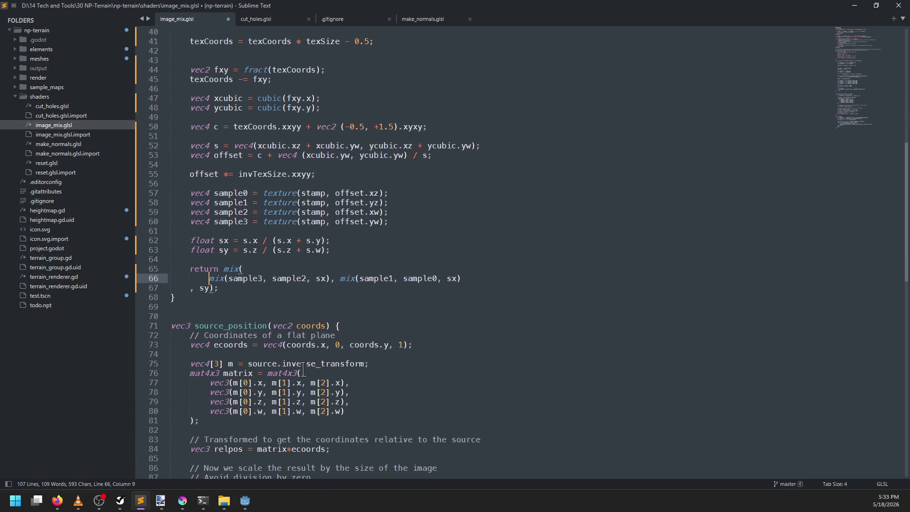
pyautogui.hotkey('ctrl', 'a')
pyautogui.scroll(8, 304, 375)
pyautogui.scroll(4, 256, 203)
pyautogui.moveTo(190, 308); pyautogui.dragTo(172, 250)
pyautogui.hotkey('shift', 'Tab')
pyautogui.press('Tab')
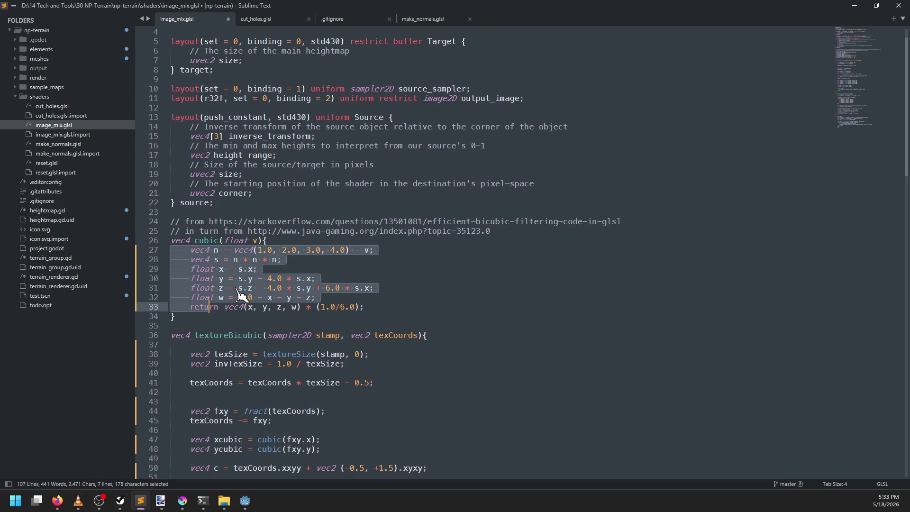
pyautogui.hotkey('ctrl', 's')
# Replace the empty line 37 with a new indented line holding an unfinished if( condition
pyautogui.click(230, 335)
pyautogui.press('End')
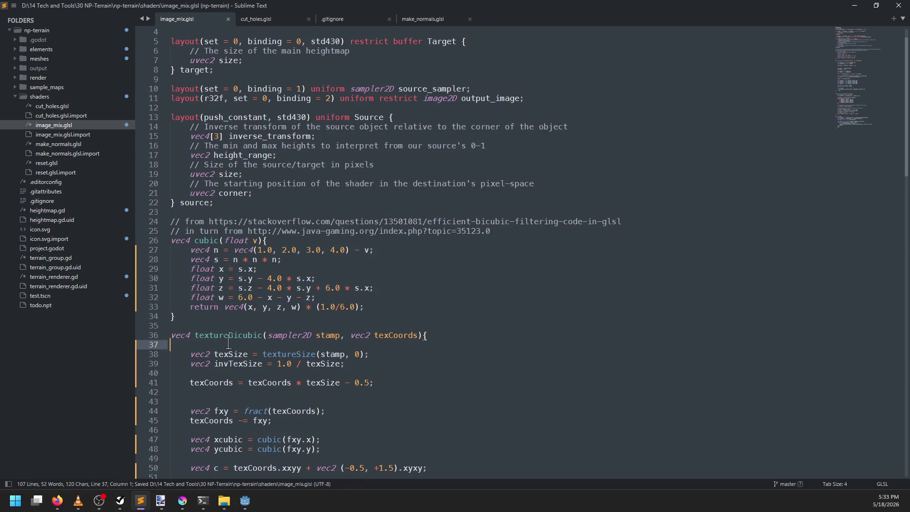
pyautogui.press('Delete')
pyautogui.scroll(-3, 396, 286)
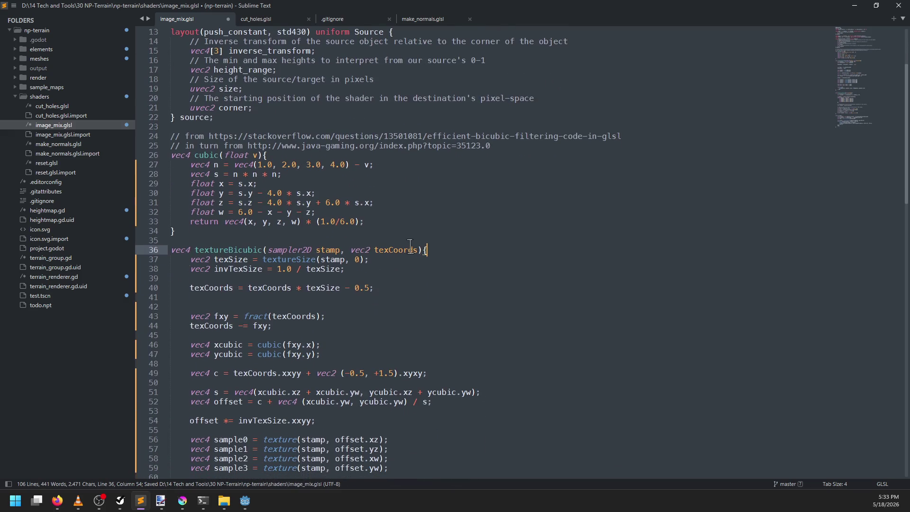
pyautogui.press('Return')
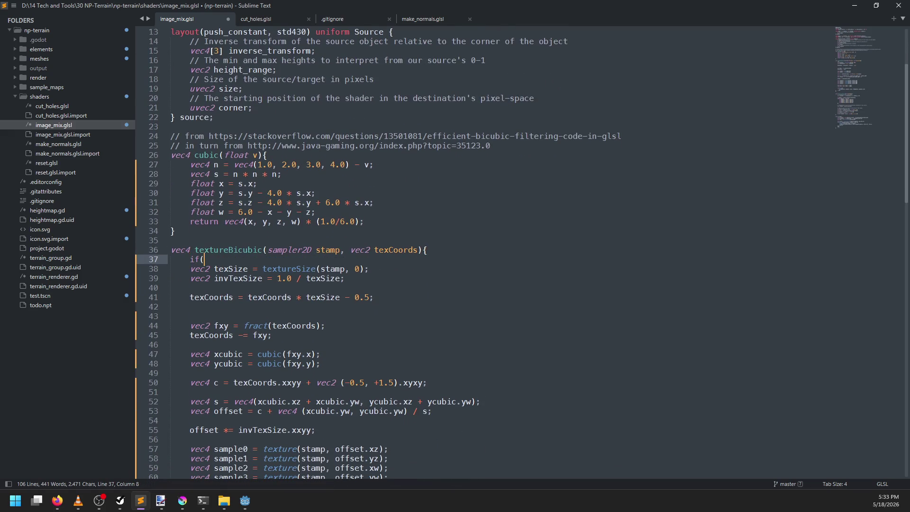
pyautogui.write('oords')
pyautogui.hotkey('ctrl', 'BackSpace')
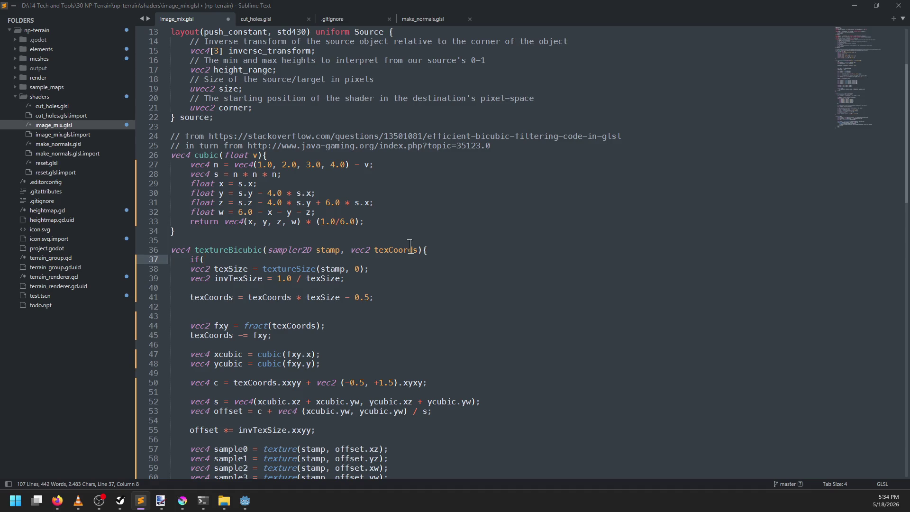
pyautogui.hotkey('alt', 'Tab')
# Search 'glsl vec2 comparison' and read the docs.gl greaterThan reference page
pyautogui.click(338, 68)
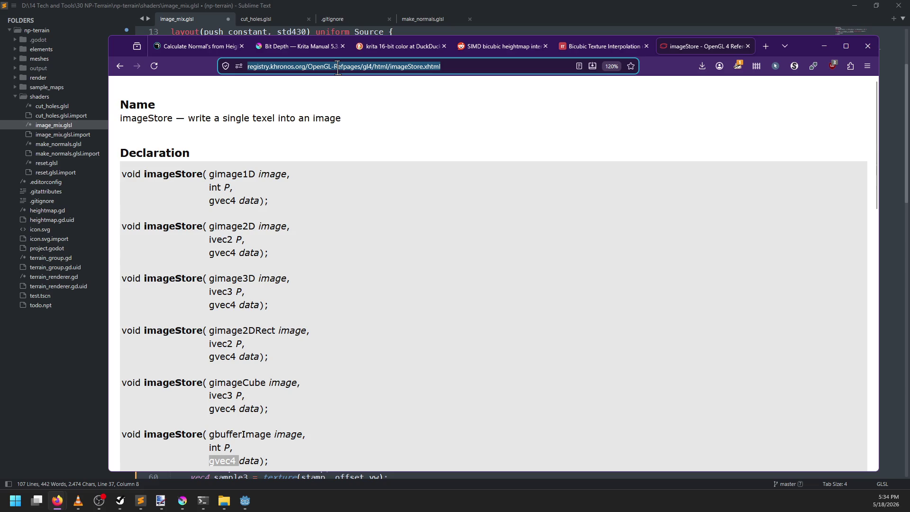
pyautogui.write('glsl vec2 c')
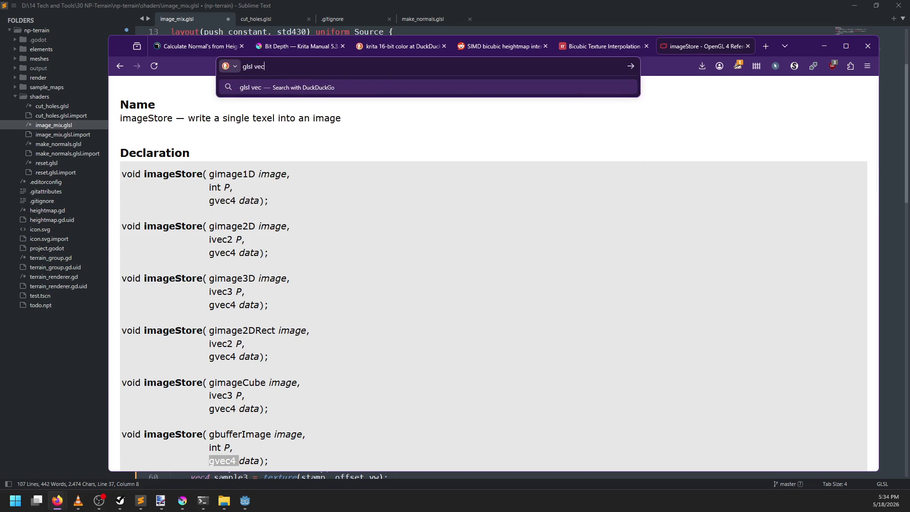
pyautogui.write('omparison')
pyautogui.press('Return')
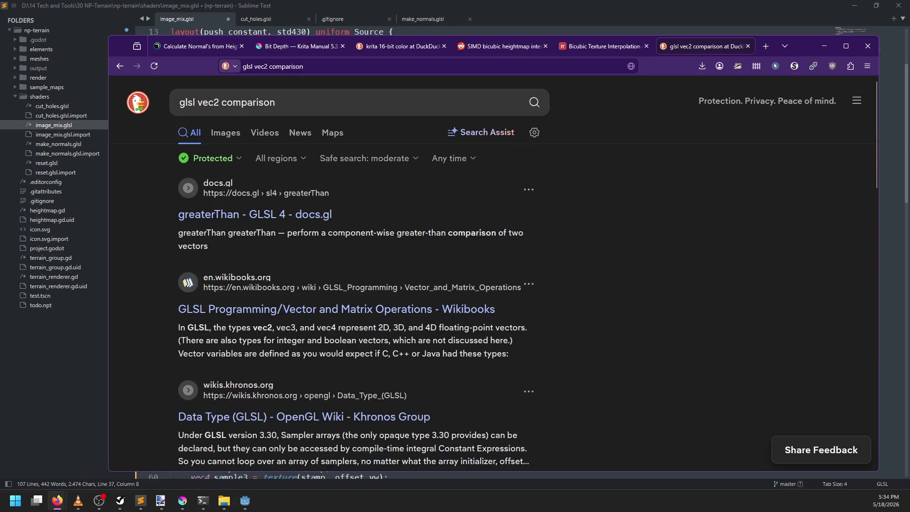
pyautogui.click(275, 217)
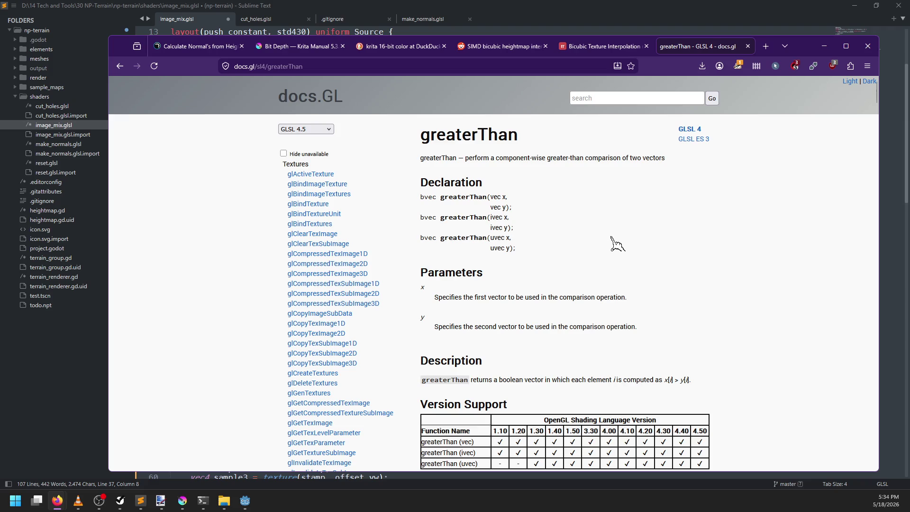
pyautogui.scroll(-2, 542, 263)
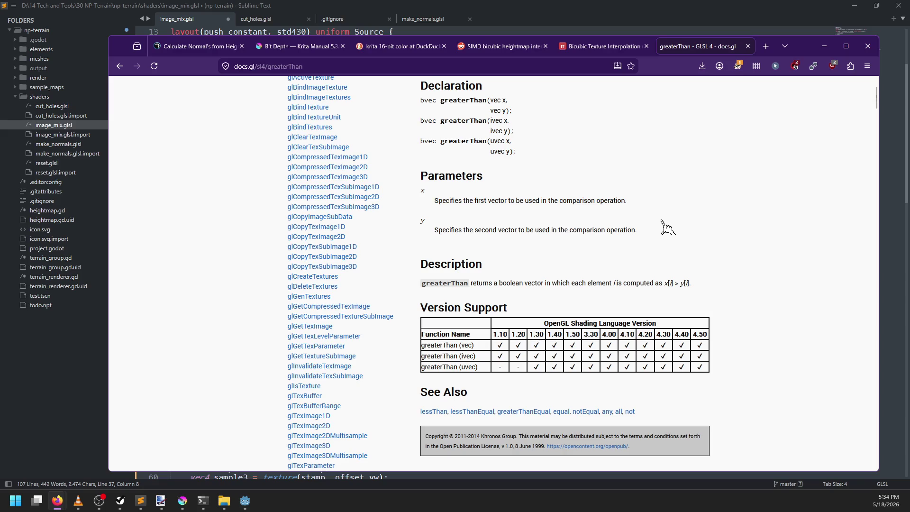
pyautogui.scroll(2, 668, 228)
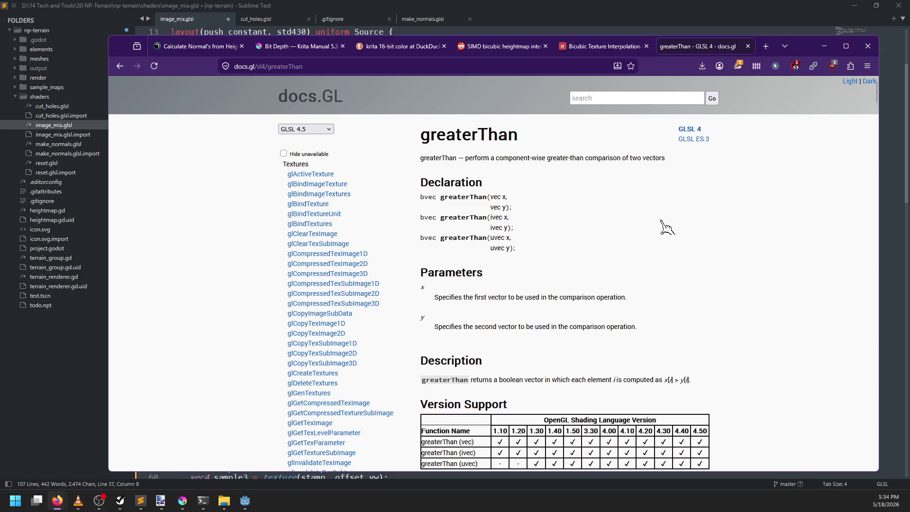
pyautogui.hotkey('alt', 'Tab')
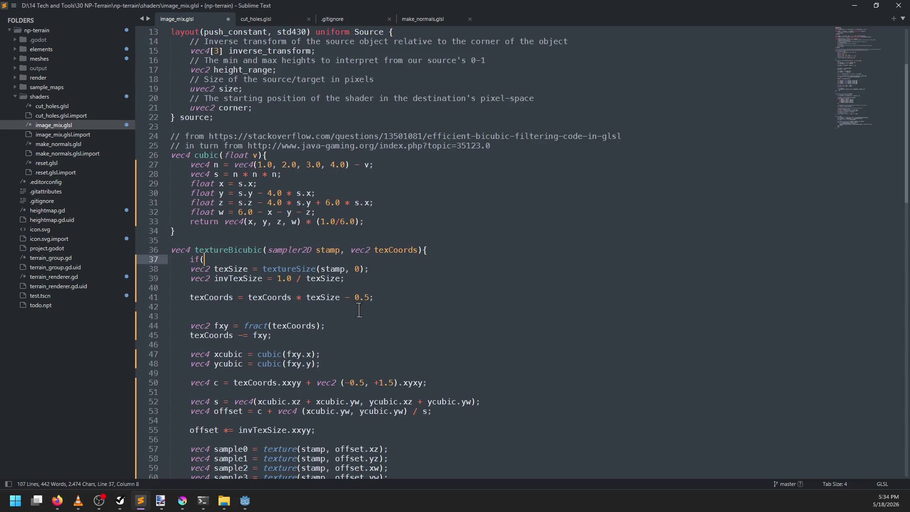
# Rename every texCoords occurrence in textureBicubic to uv
pyautogui.write('te')
pyautogui.hotkey('ctrl', 'BackSpace')
pyautogui.click(406, 250)
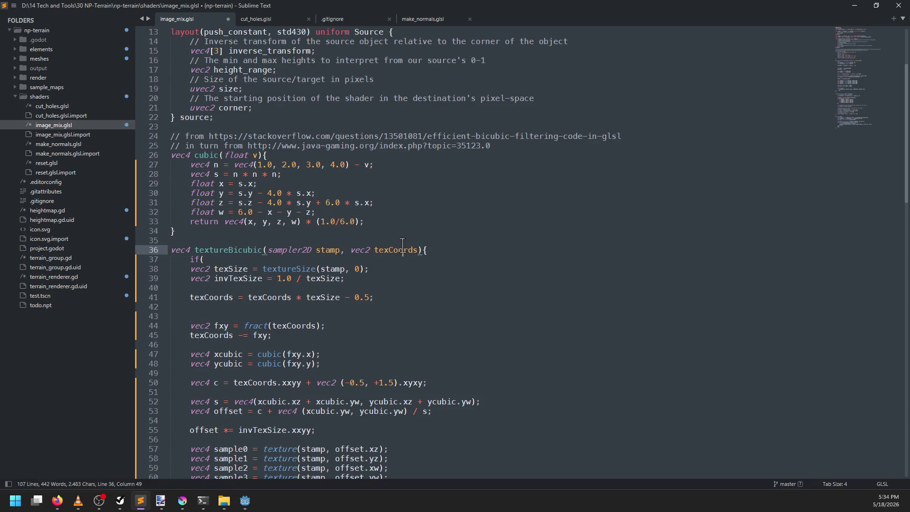
pyautogui.hotkey('ctrl', 'd')
pyautogui.hotkey('ctrl', 'd')
pyautogui.hotkey('ctrl', 'd')
pyautogui.write('uv')
pyautogui.press('Escape')
# Write the bounds check returning vec4(0) when uv lies outside 0–1, and save the shader
pyautogui.click(223, 263)
pyautogui.write('u')
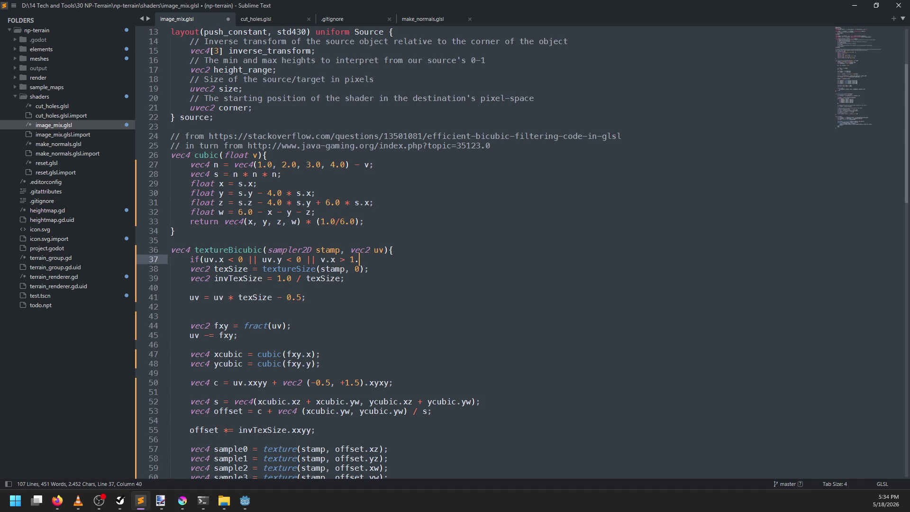
pyautogui.write('0 || uv.y > 1.0) {')
pyautogui.press('Return')
pyautogui.write('return')
pyautogui.press('BackSpace')
pyautogui.press('BackSpace')
pyautogui.press('BackSpace')
pyautogui.write('vec4(0);')
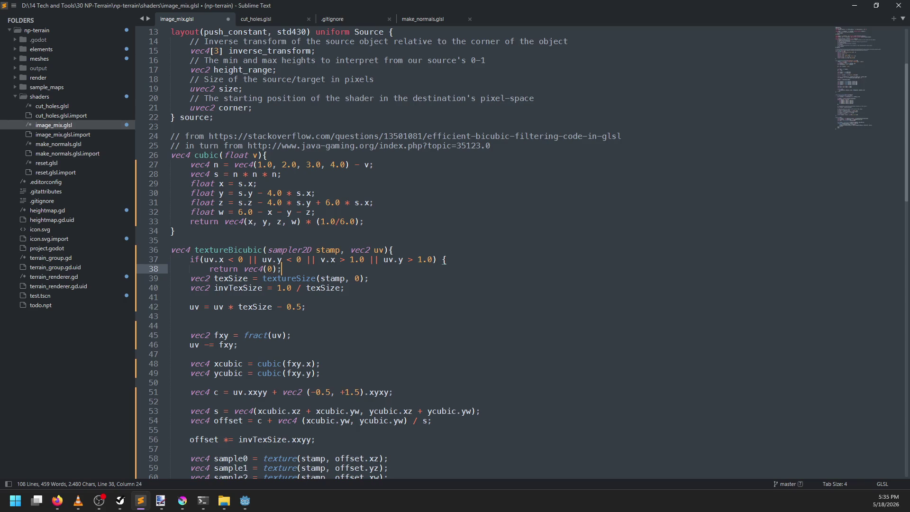
pyautogui.press('Return')
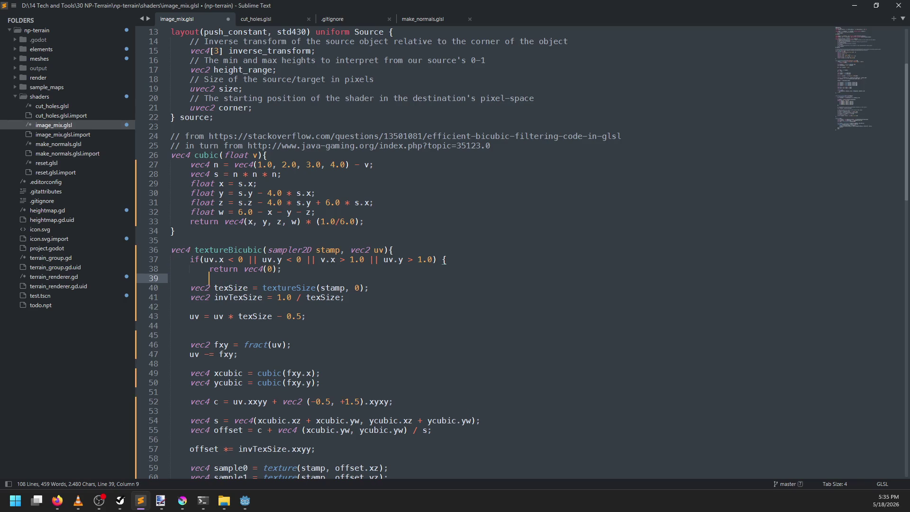
pyautogui.click(243, 261)
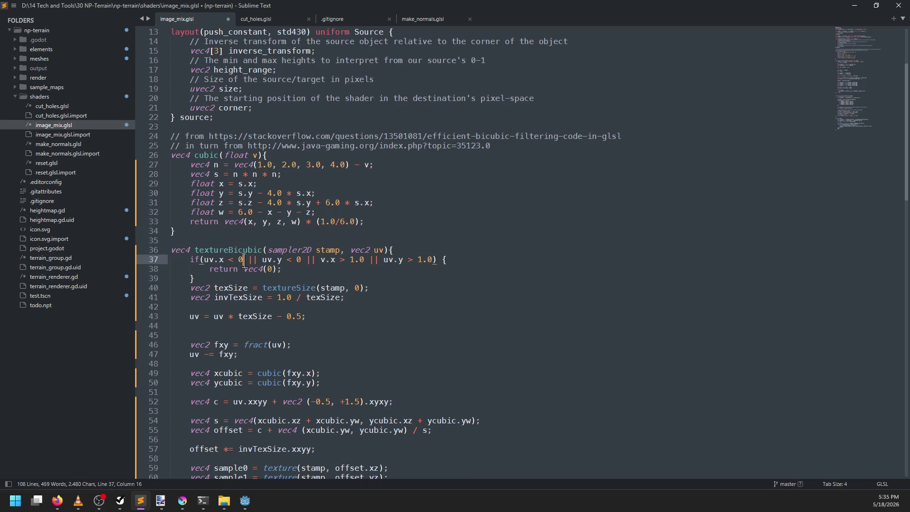
pyautogui.write('.')
pyautogui.write('.')
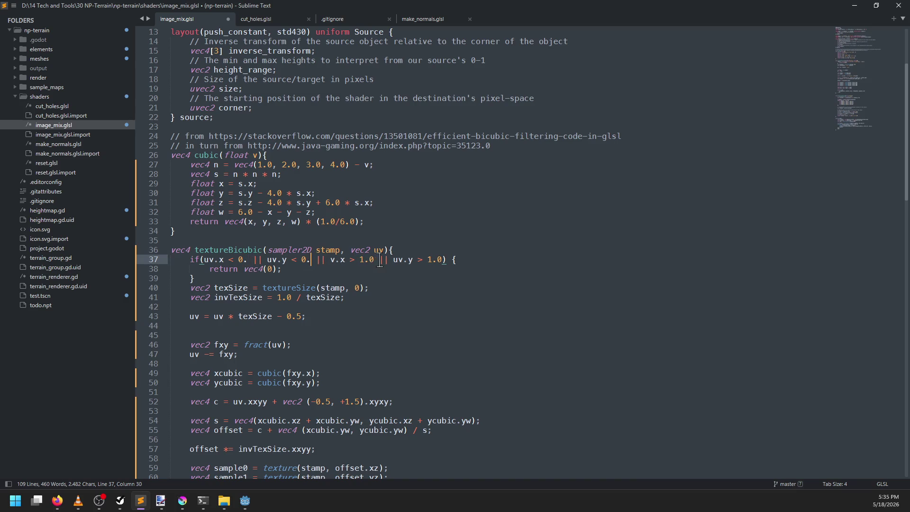
pyautogui.hotkey('ctrl', 's')
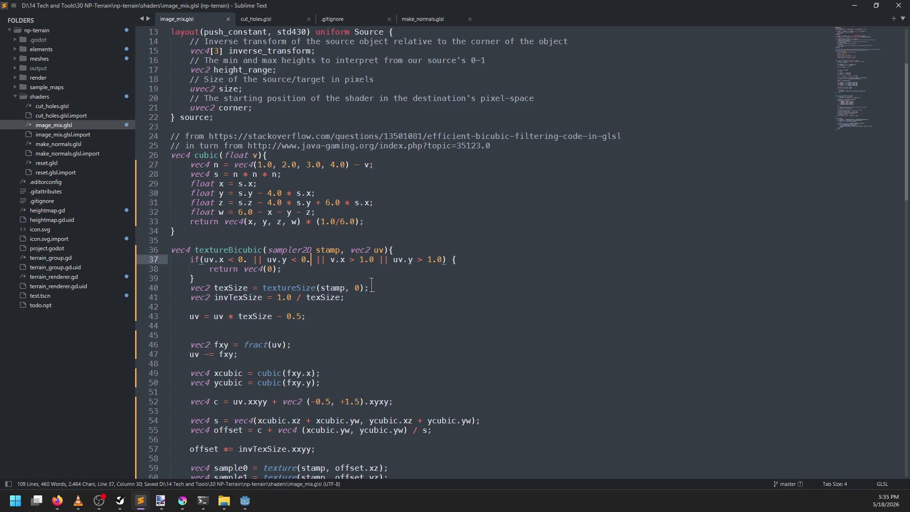
pyautogui.hotkey('alt', 'Tab')
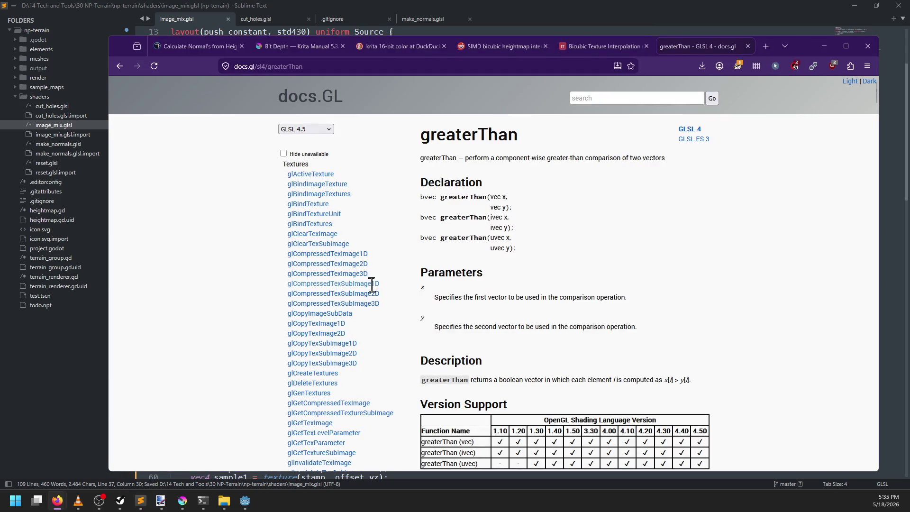
# Dismiss Godot's shader import error and save the scene
pyautogui.hotkey('alt', 'Tab')
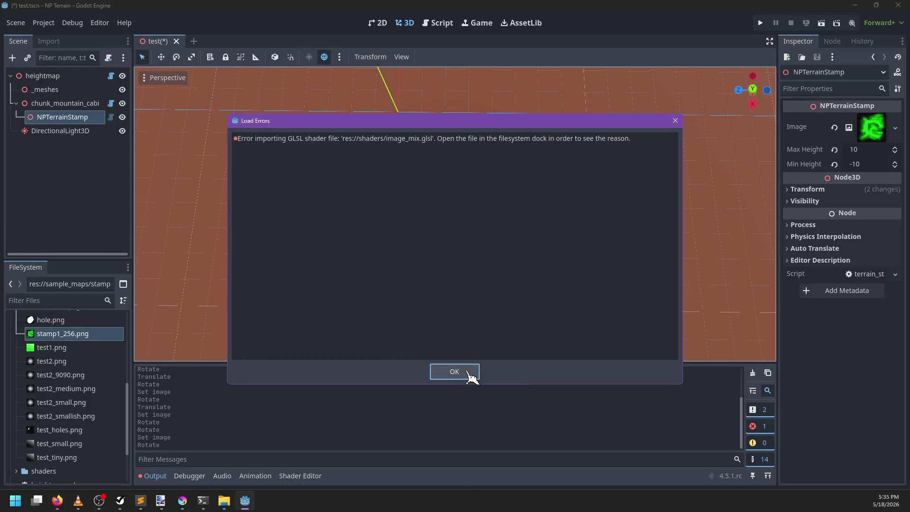
pyautogui.click(463, 374)
pyautogui.hotkey('ctrl', 's')
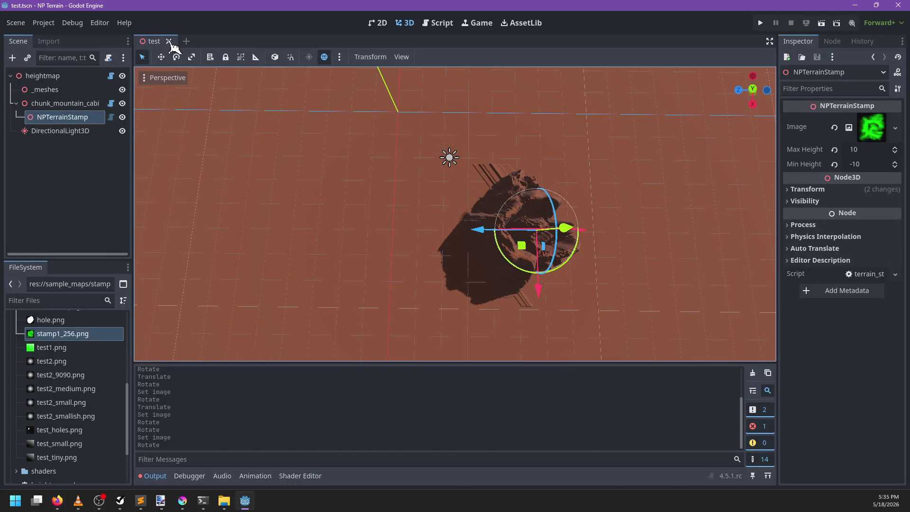
pyautogui.hotkey('alt', 'Tab')
pyautogui.hotkey('alt', 'Tab')
# Filter the FileSystem dock to glsl and open image_mix.glsl to view its compile errors
pyautogui.click(78, 299)
pyautogui.write('glsl')
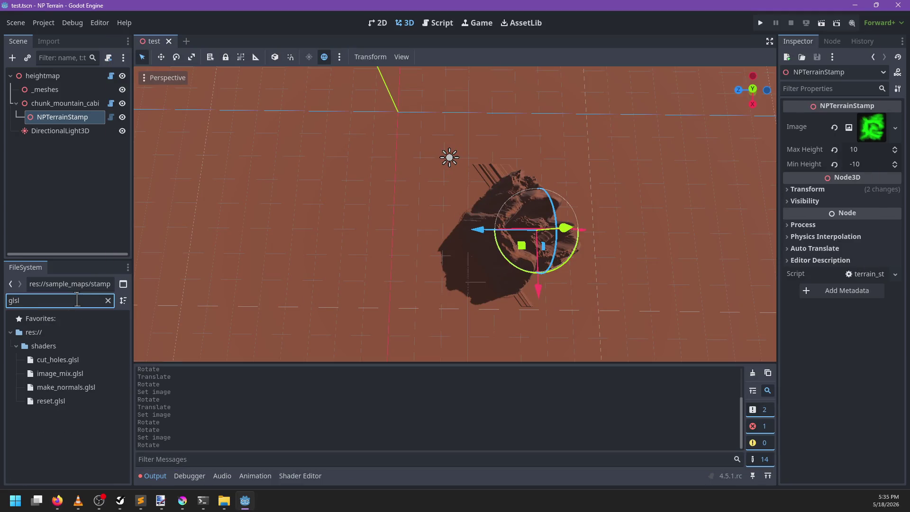
pyautogui.doubleClick(66, 374)
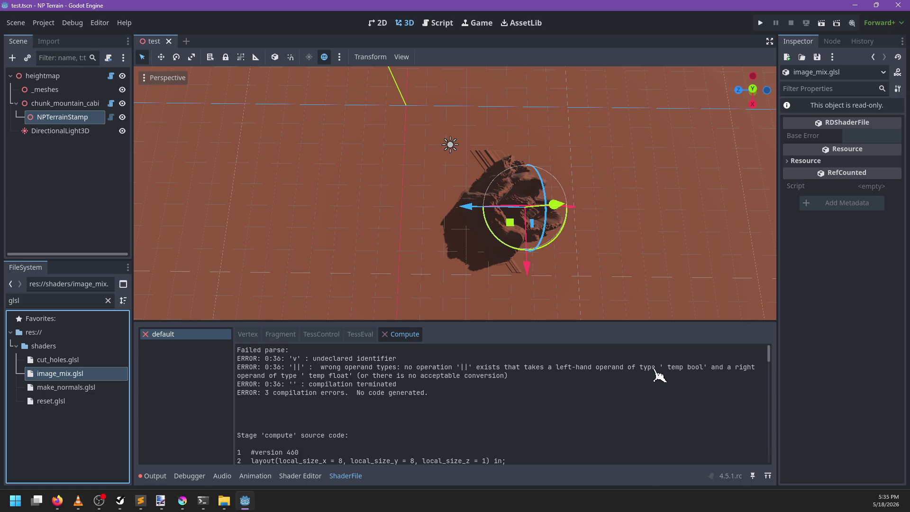
pyautogui.hotkey('alt', 'Tab')
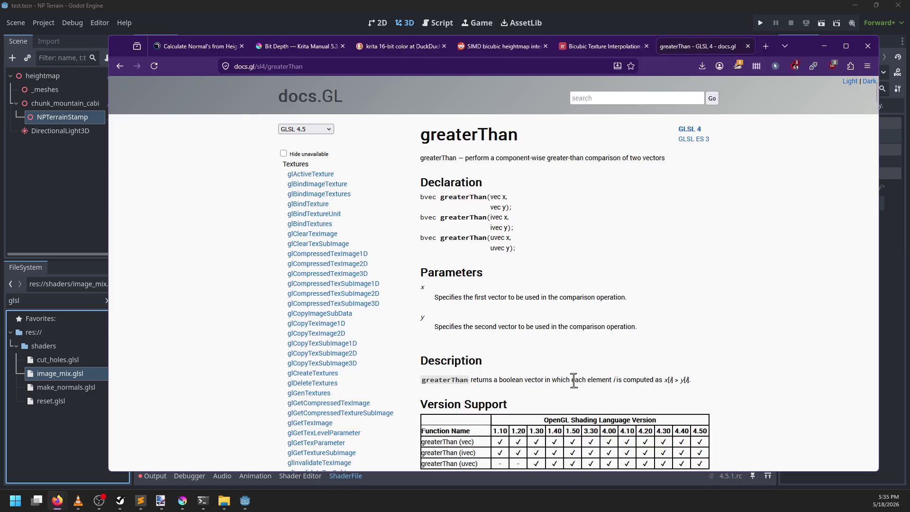
pyautogui.hotkey('alt', 'Tab')
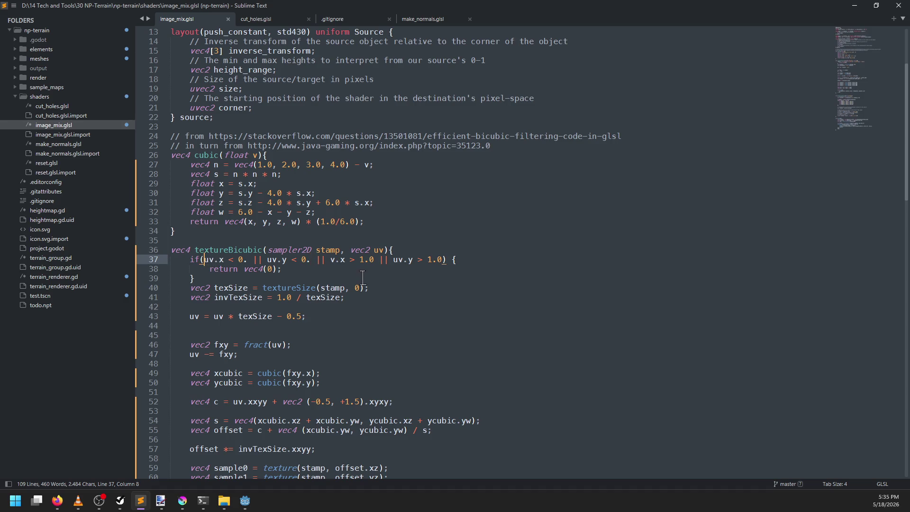
# Fix line 37's bounds check to read uv.x, undoing the extra parentheses added around the comparisons
pyautogui.write('(')
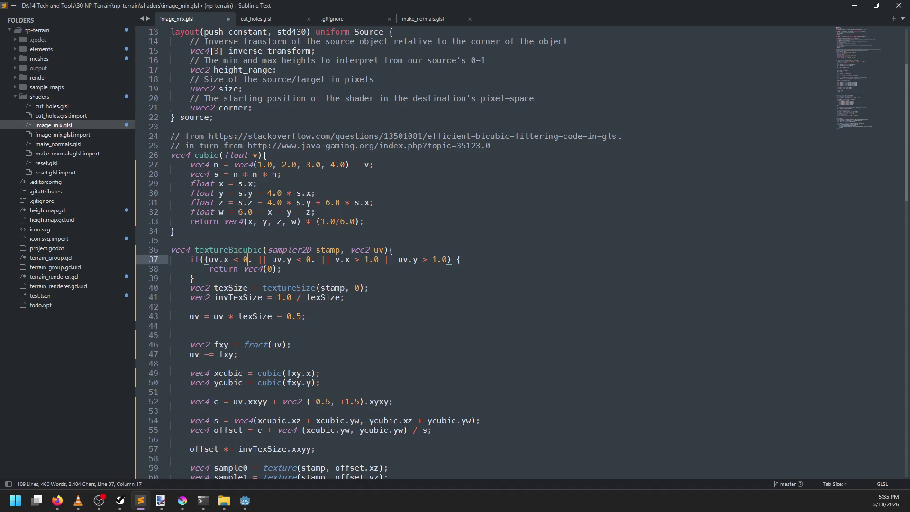
pyautogui.write(')')
pyautogui.click(272, 259)
pyautogui.write('(')
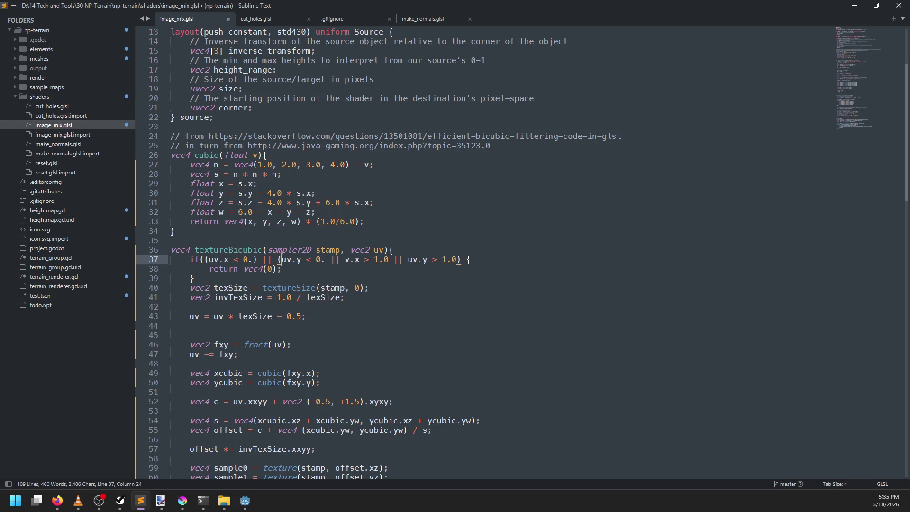
pyautogui.write(')')
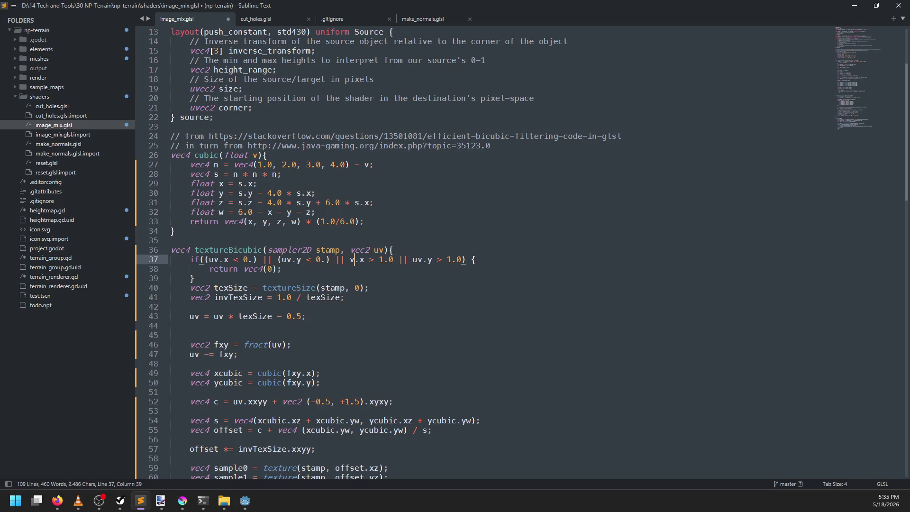
pyautogui.write('(')
pyautogui.write('u')
pyautogui.write(')')
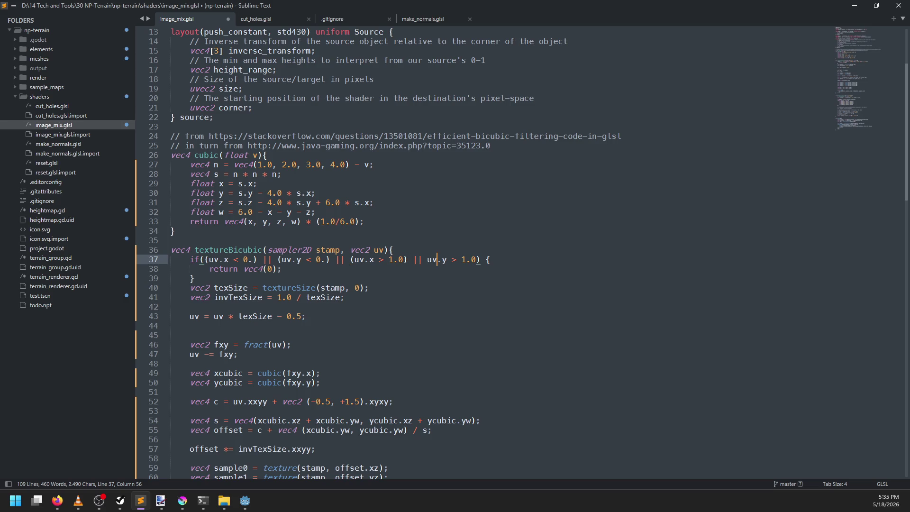
pyautogui.hotkey('ctrl', 'z')
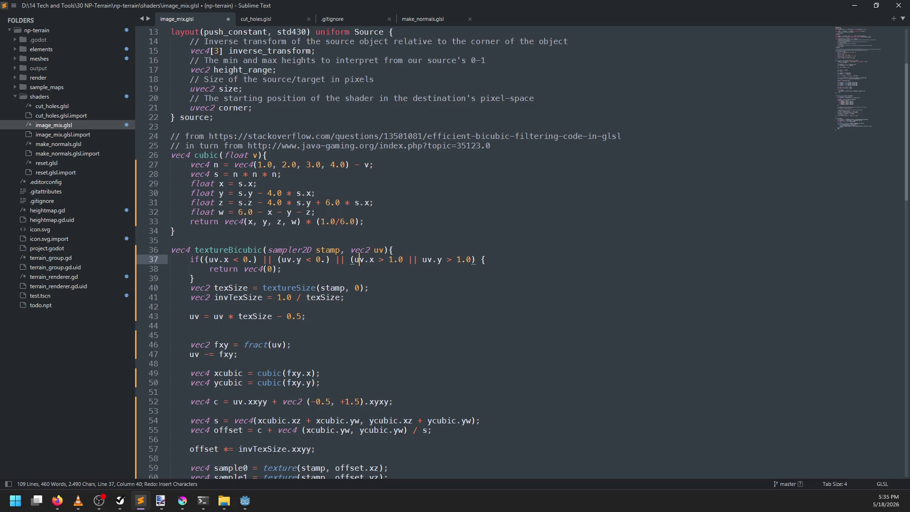
pyautogui.hotkey('ctrl', 'z')
pyautogui.hotkey('ctrl', 'z')
pyautogui.hotkey('ctrl', 'z')
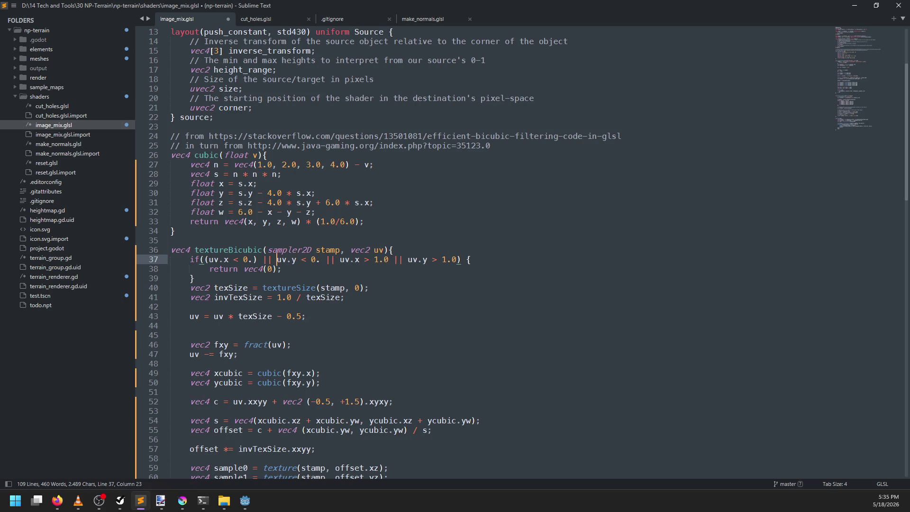
pyautogui.hotkey('ctrl', 'z')
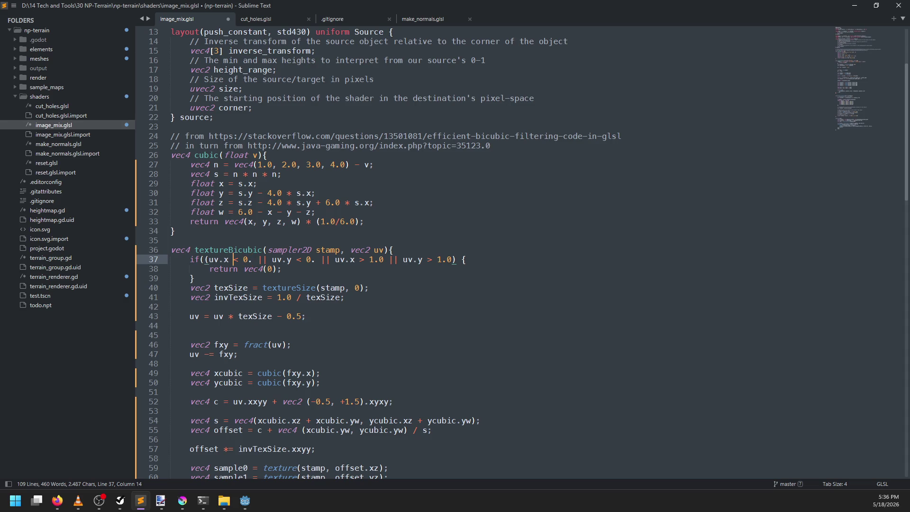
pyautogui.hotkey('ctrl', 'z')
pyautogui.hotkey('alt', 'Tab')
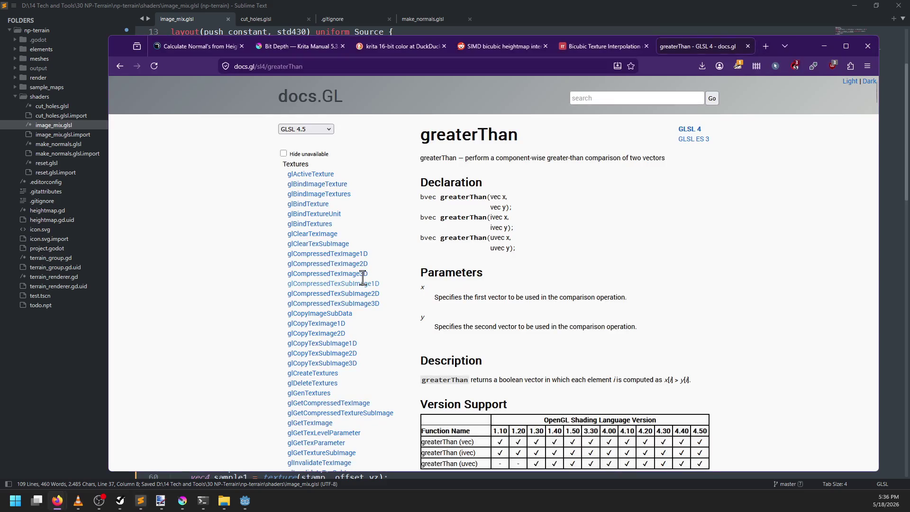
pyautogui.hotkey('alt', 'Tab')
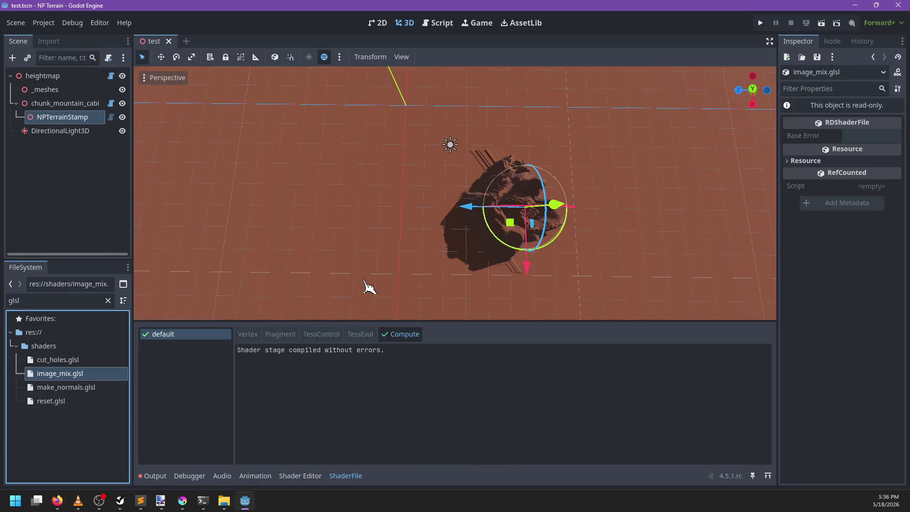
# Lower the stamp vertically into the terrain and slide it across the ground plane
pyautogui.moveTo(516, 230)
pyautogui.mouseDown()
pyautogui.moveTo(504, 216)
pyautogui.moveTo(443, 237)
pyautogui.moveTo(446, 188)
pyautogui.moveTo(472, 180)
pyautogui.moveTo(488, 149)
pyautogui.mouseUp()
pyautogui.moveTo(319, 218)
pyautogui.mouseDown()
pyautogui.moveTo(431, 268)
pyautogui.moveTo(424, 218)
pyautogui.moveTo(488, 119)
pyautogui.moveTo(484, 164)
pyautogui.mouseUp()
pyautogui.scroll(-2, 488, 119)
pyautogui.moveTo(479, 107)
pyautogui.mouseDown()
pyautogui.moveTo(479, 75)
pyautogui.moveTo(475, 173)
pyautogui.moveTo(486, 178)
pyautogui.moveTo(475, 158)
pyautogui.mouseUp()
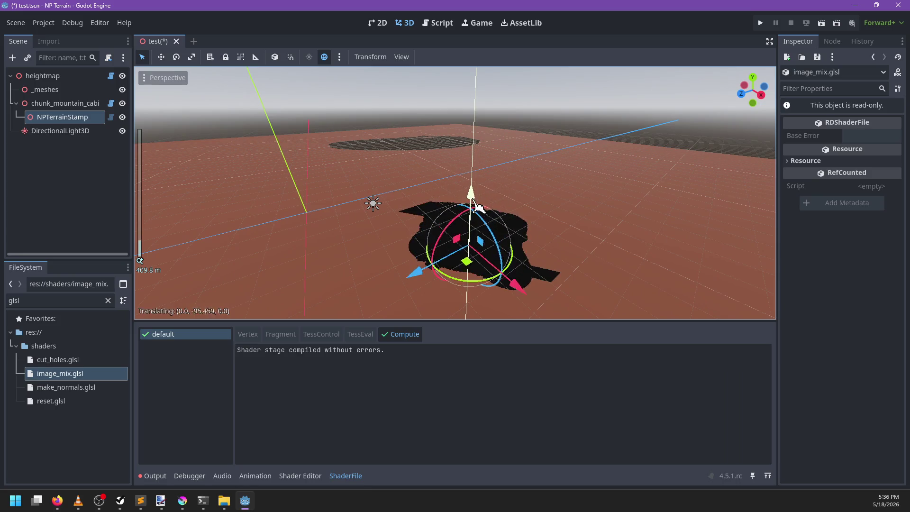
pyautogui.moveTo(537, 197)
pyautogui.mouseDown()
pyautogui.moveTo(467, 200)
pyautogui.moveTo(453, 178)
pyautogui.mouseUp()
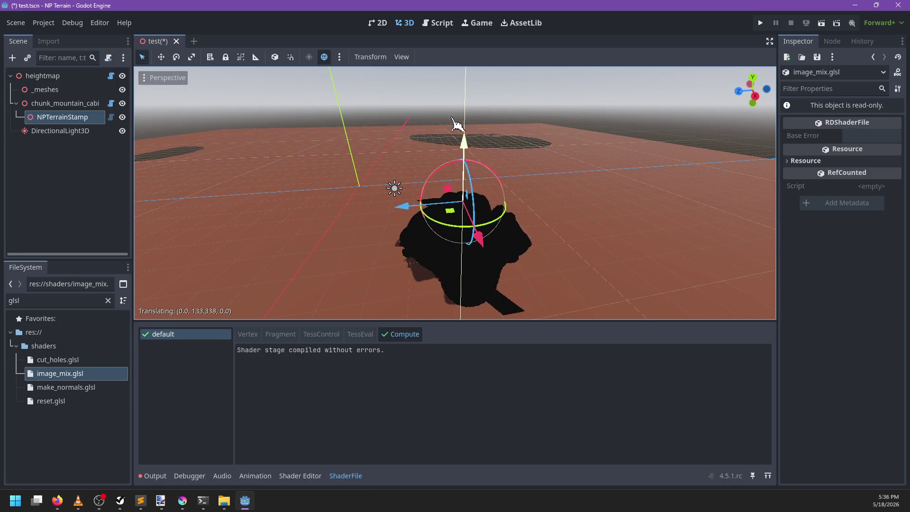
pyautogui.moveTo(465, 84)
pyautogui.mouseDown()
pyautogui.moveTo(470, 129)
pyautogui.moveTo(468, 85)
pyautogui.moveTo(459, 211)
pyautogui.moveTo(474, 76)
pyautogui.moveTo(474, 192)
pyautogui.mouseUp()
pyautogui.moveTo(479, 145)
pyautogui.mouseDown()
pyautogui.moveTo(488, 142)
pyautogui.moveTo(524, 187)
pyautogui.moveTo(437, 162)
pyautogui.moveTo(439, 239)
pyautogui.mouseUp()
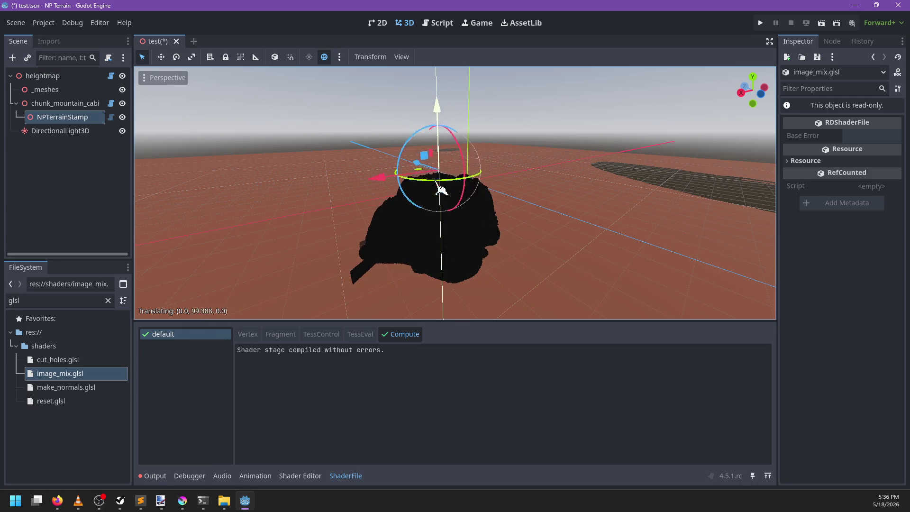
pyautogui.moveTo(440, 137)
pyautogui.mouseDown()
pyautogui.moveTo(446, 213)
pyautogui.moveTo(462, 114)
pyautogui.moveTo(443, 97)
pyautogui.moveTo(429, 194)
pyautogui.moveTo(436, 182)
pyautogui.moveTo(410, 237)
pyautogui.moveTo(345, 189)
pyautogui.moveTo(306, 223)
pyautogui.moveTo(244, 239)
pyautogui.mouseUp()
# Raise the stamp, rotate it about ten degrees, and save the test scene
pyautogui.press('r')
pyautogui.press('q')
pyautogui.scroll(-5, 413, 197)
pyautogui.moveTo(429, 131)
pyautogui.mouseDown()
pyautogui.moveTo(432, 100)
pyautogui.moveTo(415, 140)
pyautogui.moveTo(429, 177)
pyautogui.mouseUp()
pyautogui.moveTo(445, 220)
pyautogui.mouseDown()
pyautogui.moveTo(534, 173)
pyautogui.moveTo(556, 173)
pyautogui.moveTo(534, 180)
pyautogui.mouseUp()
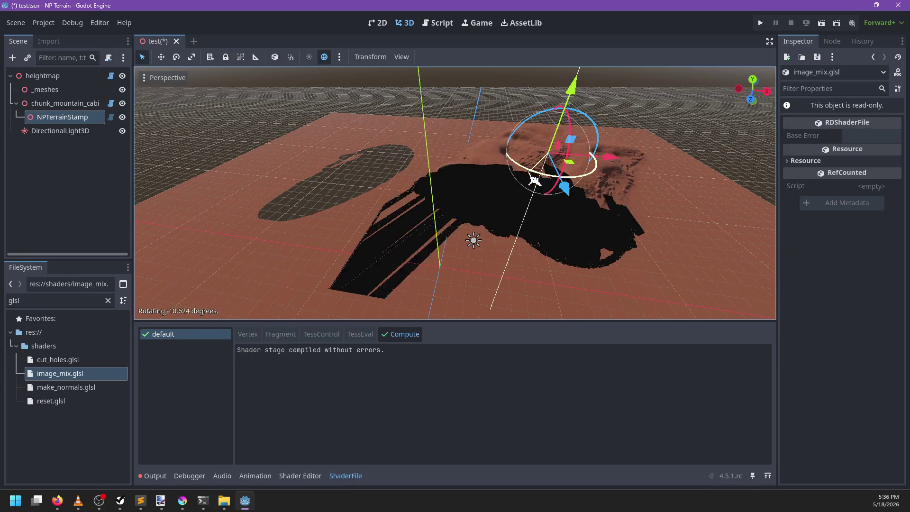
pyautogui.scroll(3, 372, 208)
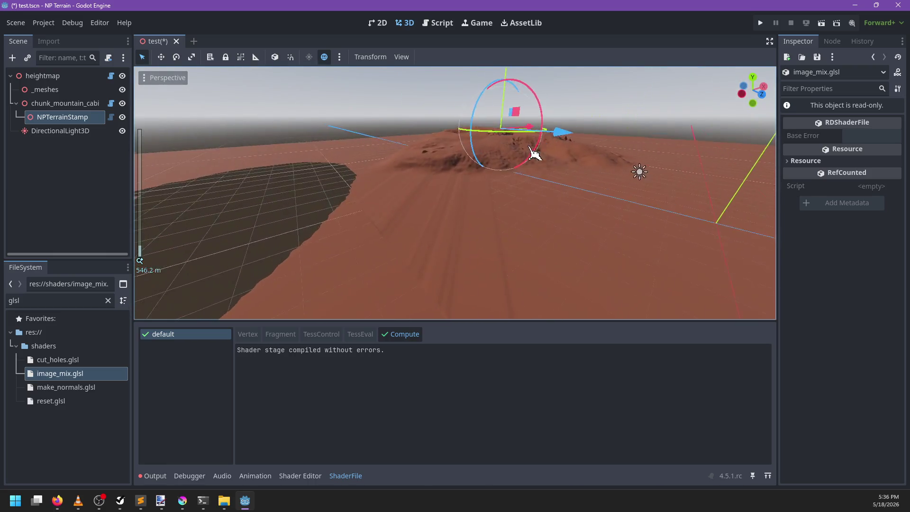
pyautogui.scroll(3, 421, 197)
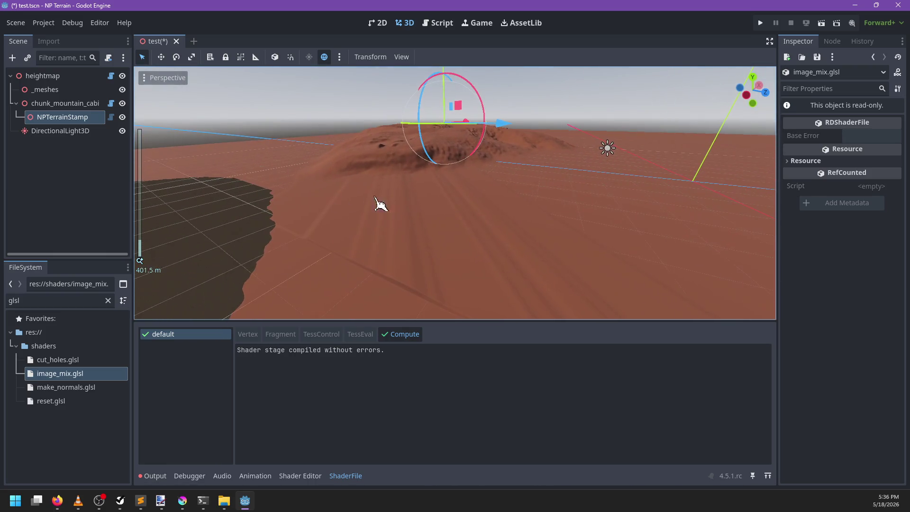
pyautogui.hotkey('alt', 'Tab')
pyautogui.hotkey('alt', 'Tab')
pyautogui.hotkey('ctrl', 's')
# Close the test scene and reopen it from the FileSystem filtered for 'test'
pyautogui.click(172, 42)
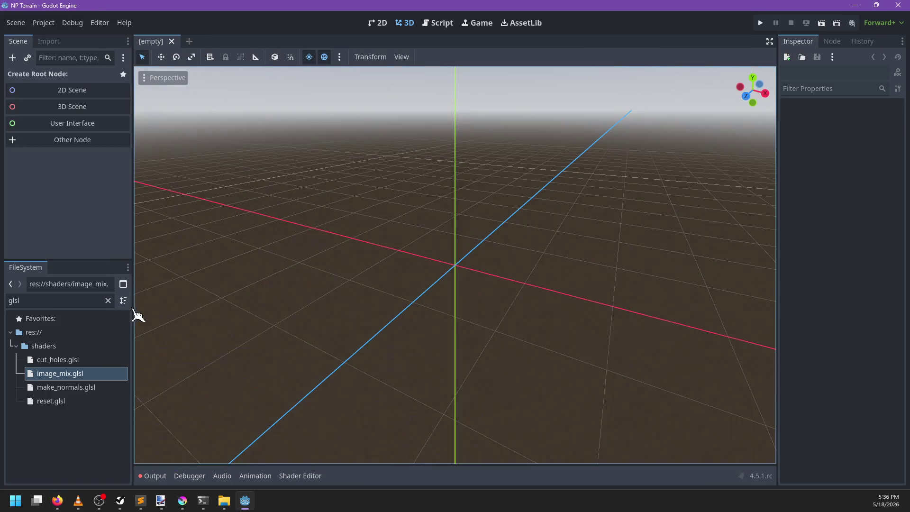
pyautogui.doubleClick(66, 301)
pyautogui.write('test')
pyautogui.doubleClick(76, 472)
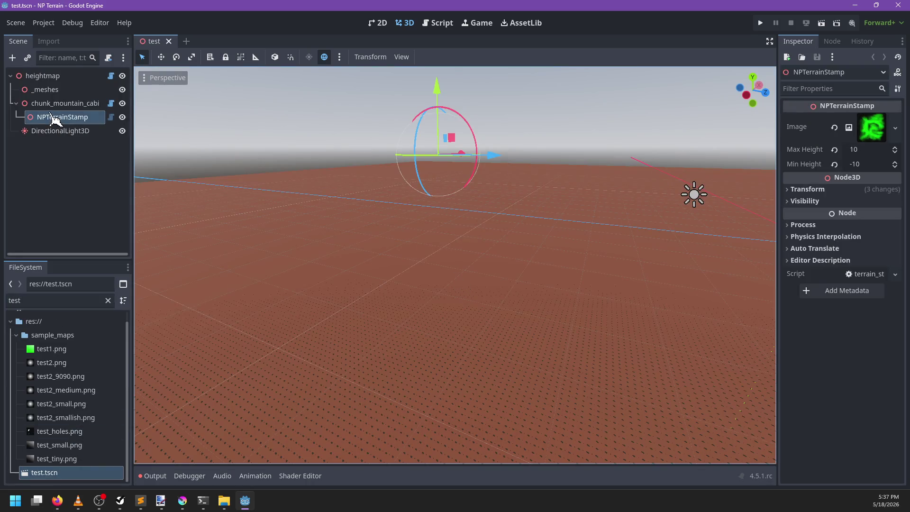
# Regenerate the heightmap terrain and its result textures from the stamp
pyautogui.click(48, 77)
pyautogui.click(825, 139)
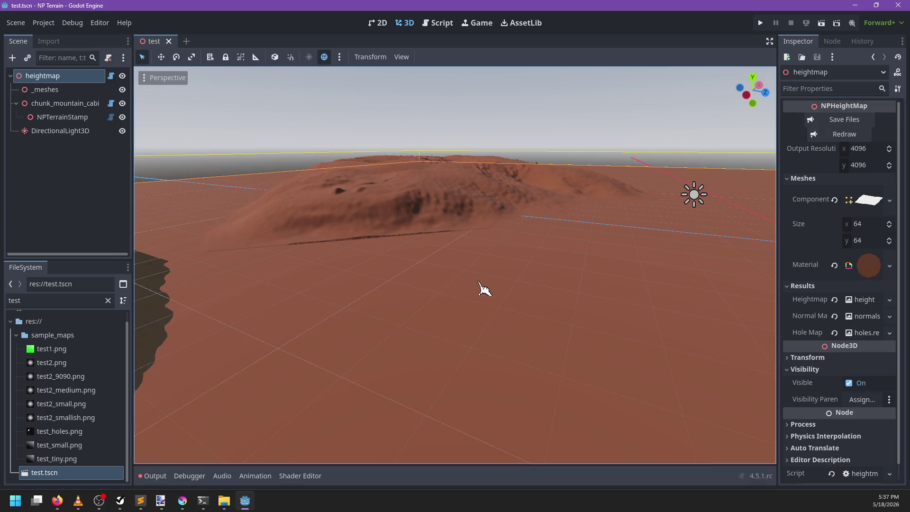
pyautogui.scroll(5, 488, 291)
pyautogui.scroll(5, 497, 258)
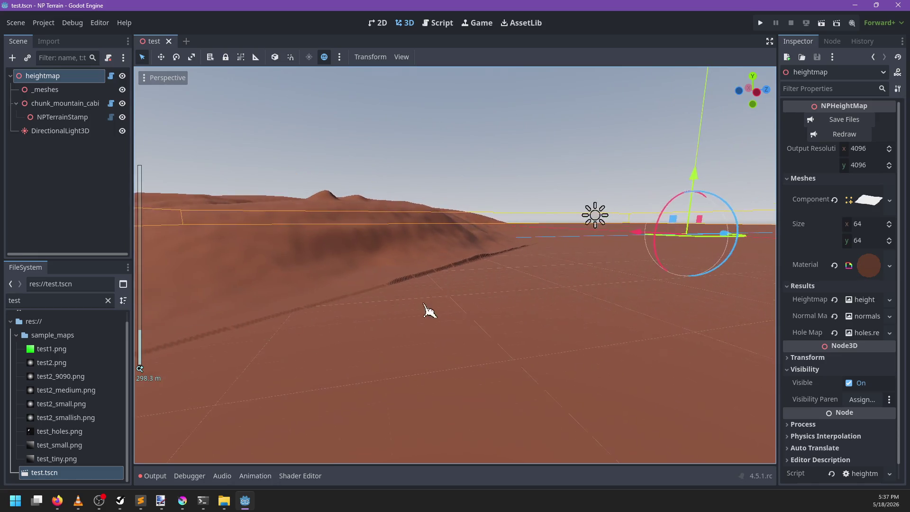
pyautogui.scroll(-10, 427, 313)
pyautogui.moveTo(498, 278)
pyautogui.mouseDown()
pyautogui.moveTo(425, 291)
pyautogui.moveTo(415, 356)
pyautogui.moveTo(417, 347)
pyautogui.mouseUp()
pyautogui.click(64, 117)
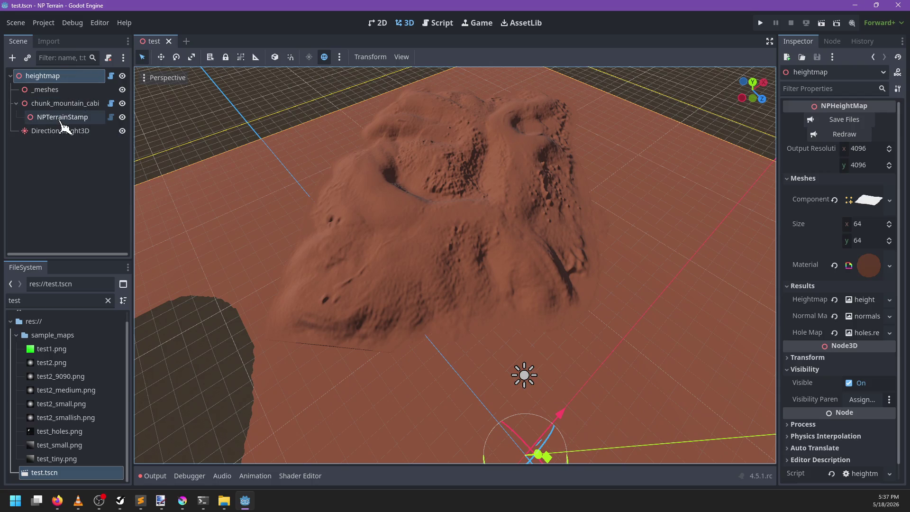
pyautogui.click(43, 76)
pyautogui.click(853, 134)
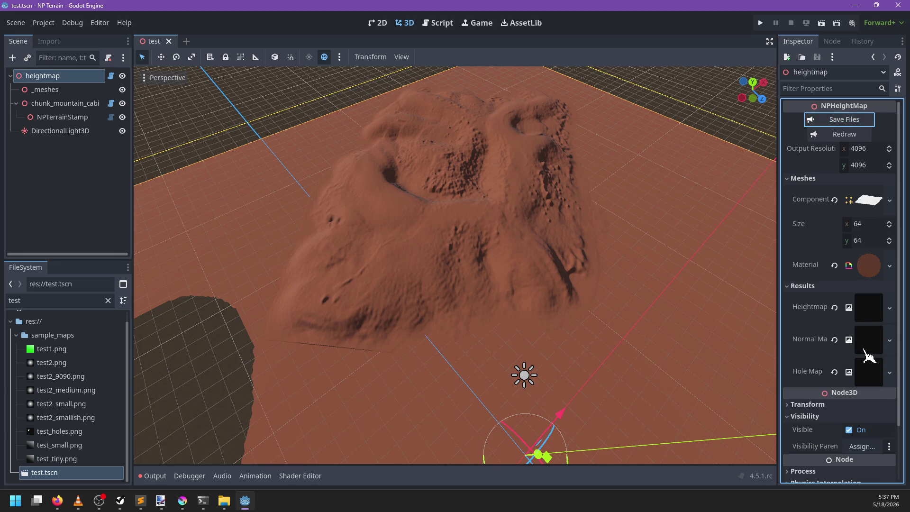
# Preview the Heightmap, Normal Map and Hole Map result textures, then view the whole terrain
pyautogui.click(878, 308)
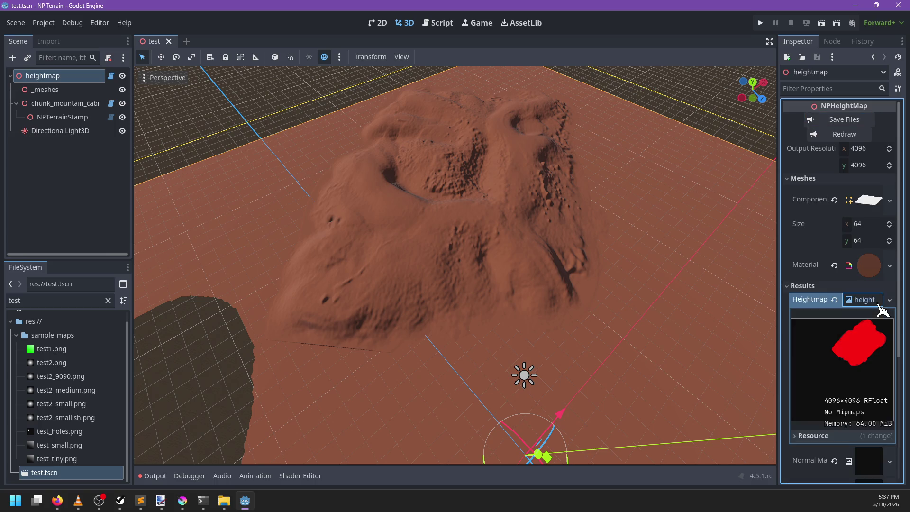
pyautogui.click(876, 308)
pyautogui.click(873, 338)
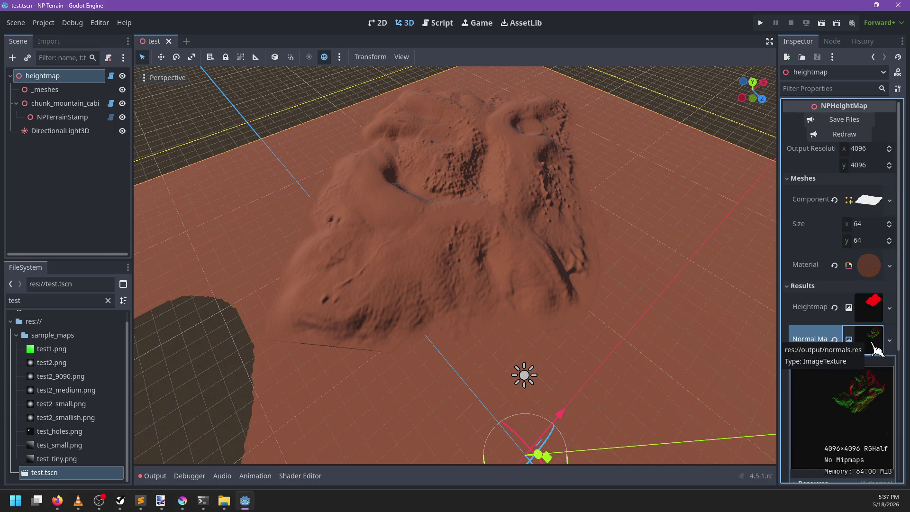
pyautogui.click(874, 338)
pyautogui.scroll(-2, 877, 332)
pyautogui.click(876, 308)
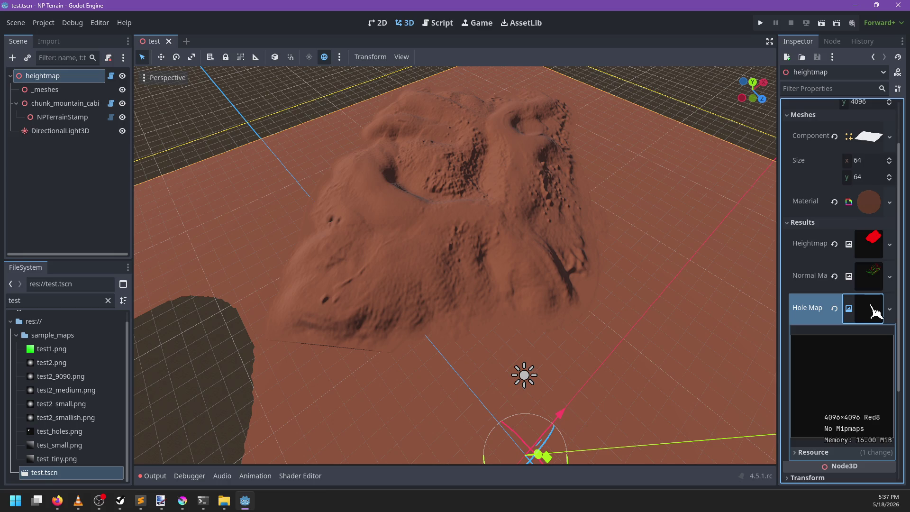
pyautogui.click(876, 311)
pyautogui.scroll(2, 567, 271)
pyautogui.moveTo(567, 270)
pyautogui.mouseDown()
pyautogui.moveTo(393, 252)
pyautogui.moveTo(561, 315)
pyautogui.moveTo(403, 315)
pyautogui.moveTo(451, 289)
pyautogui.mouseUp()
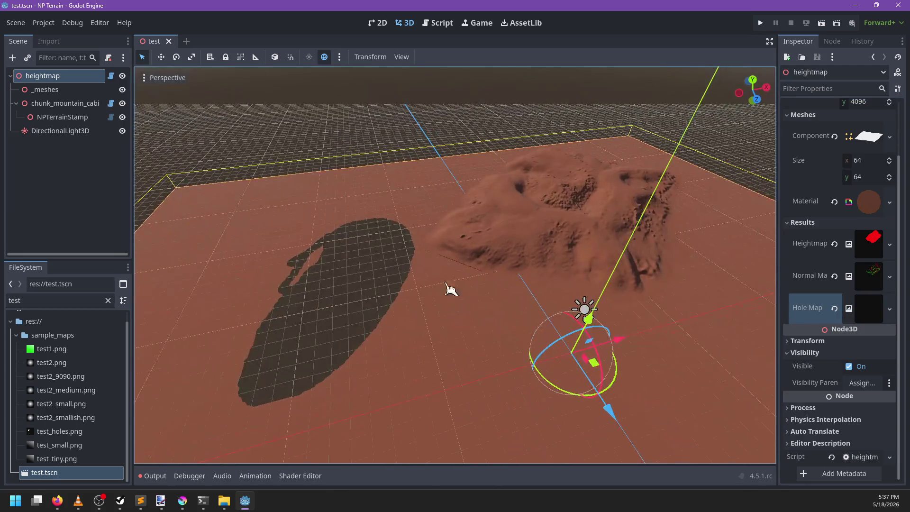
# Check the stamp and light nodes, then expand the heightmap material's shader parameters
pyautogui.click(68, 117)
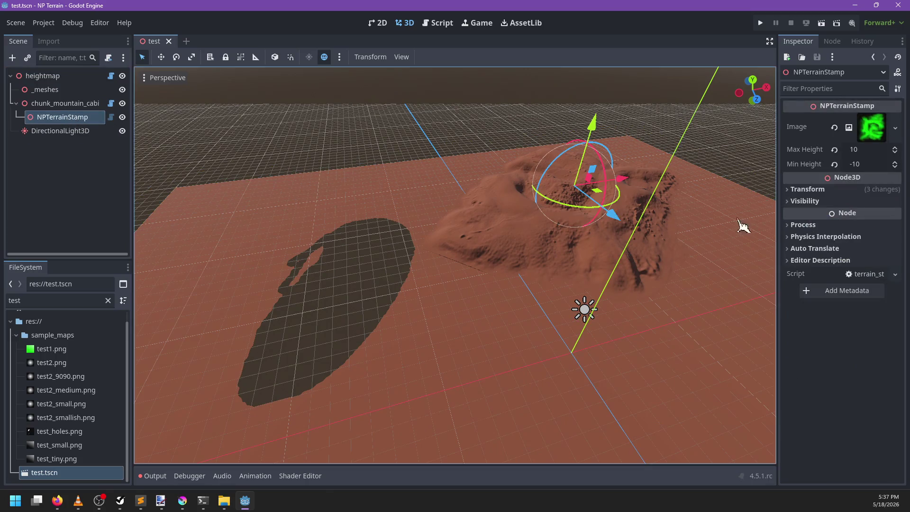
pyautogui.click(56, 129)
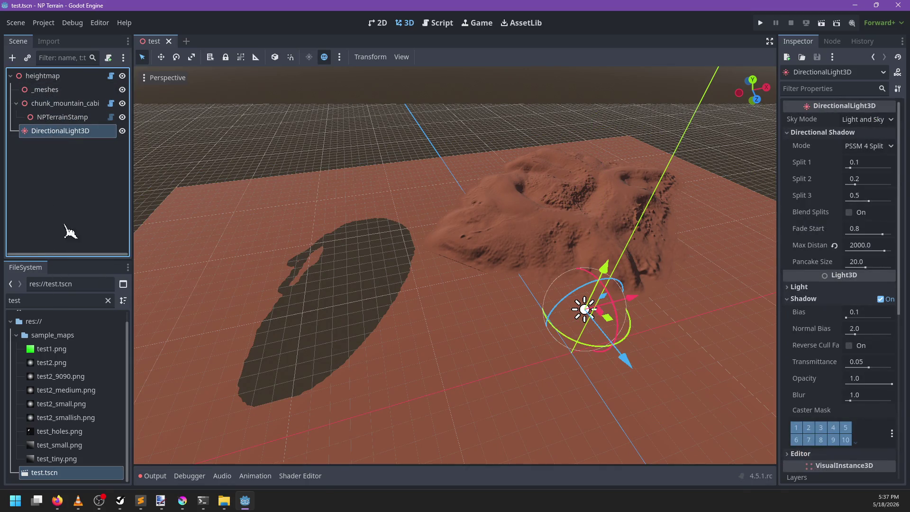
pyautogui.click(47, 76)
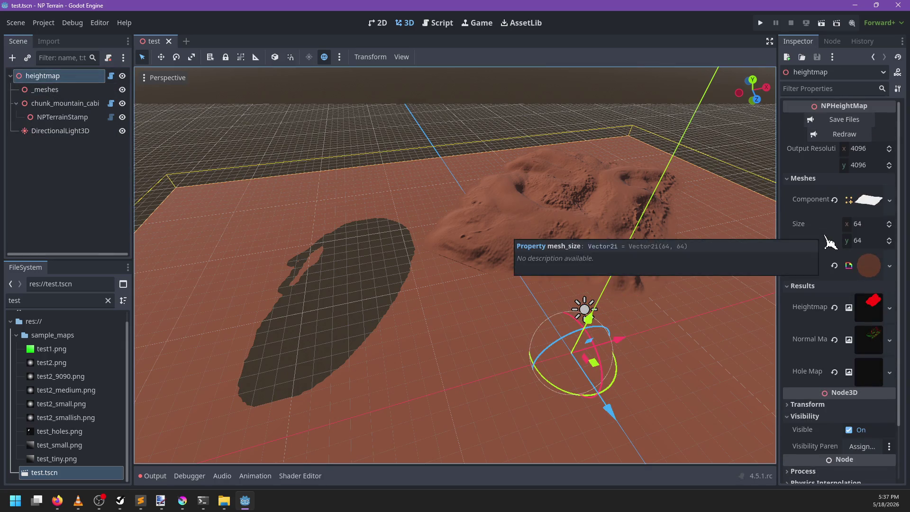
pyautogui.click(869, 265)
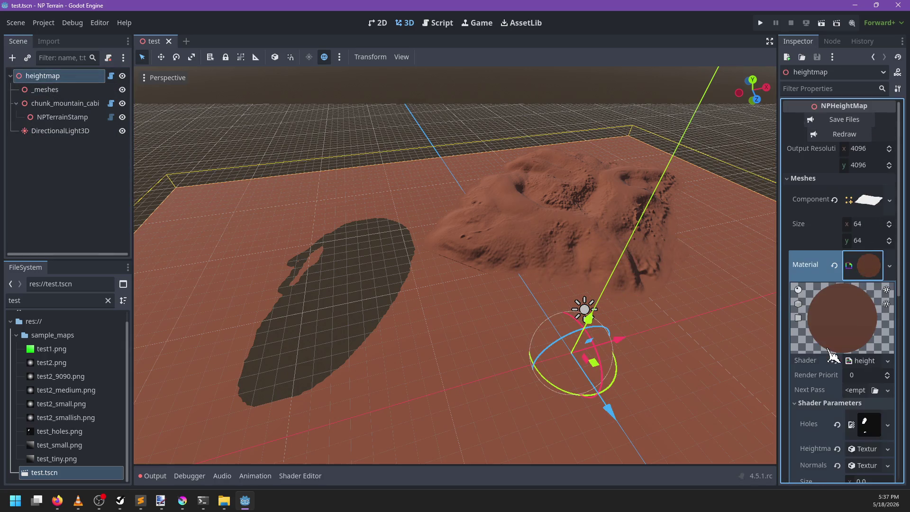
pyautogui.scroll(-5, 867, 275)
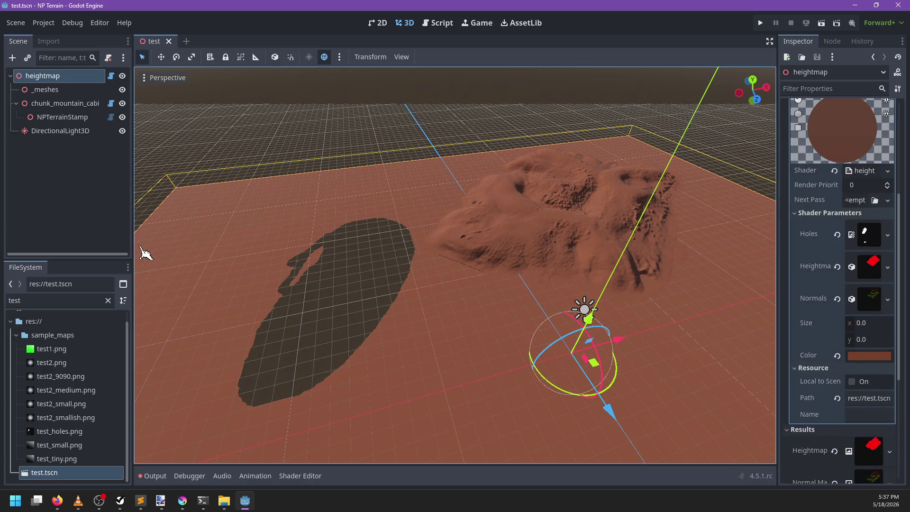
# Drag holes.res from a 'holes' file search onto the Holes parameter and save the scene
pyautogui.click(87, 302)
pyautogui.write('hole_ma')
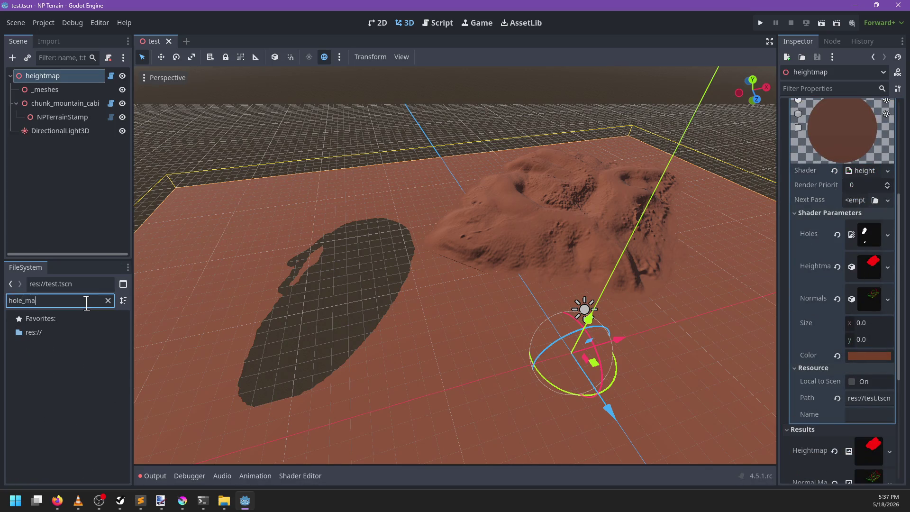
pyautogui.hotkey('ctrl', 'a')
pyautogui.press('BackSpace')
pyautogui.write('holes')
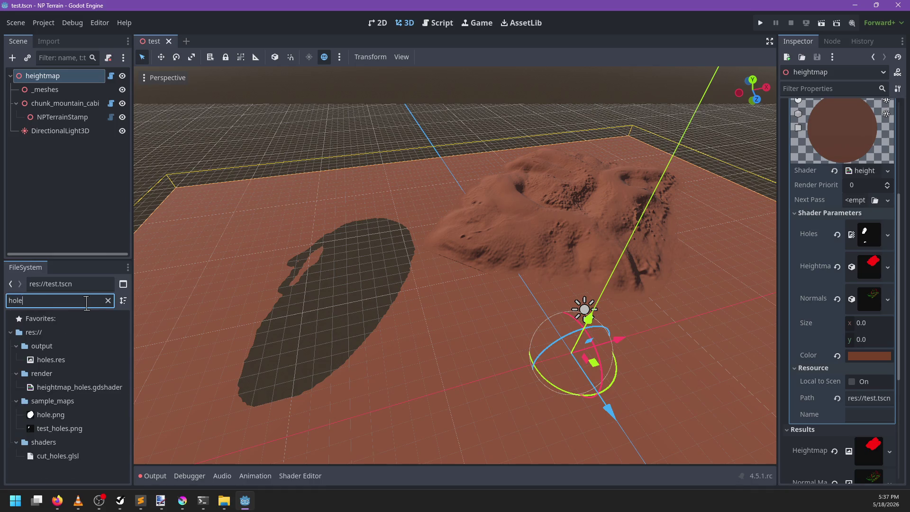
pyautogui.moveTo(51, 360)
pyautogui.mouseDown()
pyautogui.moveTo(102, 362)
pyautogui.moveTo(867, 237)
pyautogui.mouseUp()
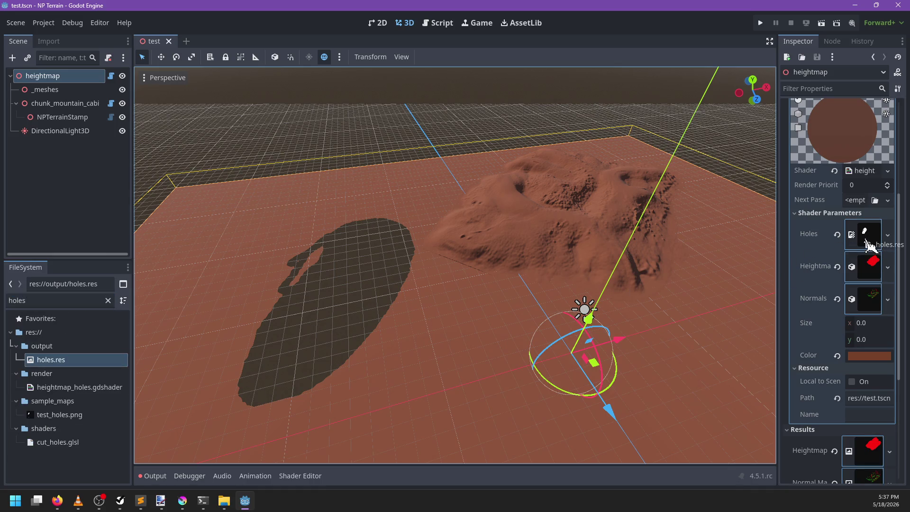
pyautogui.hotkey('ctrl', 's')
pyautogui.scroll(5, 879, 163)
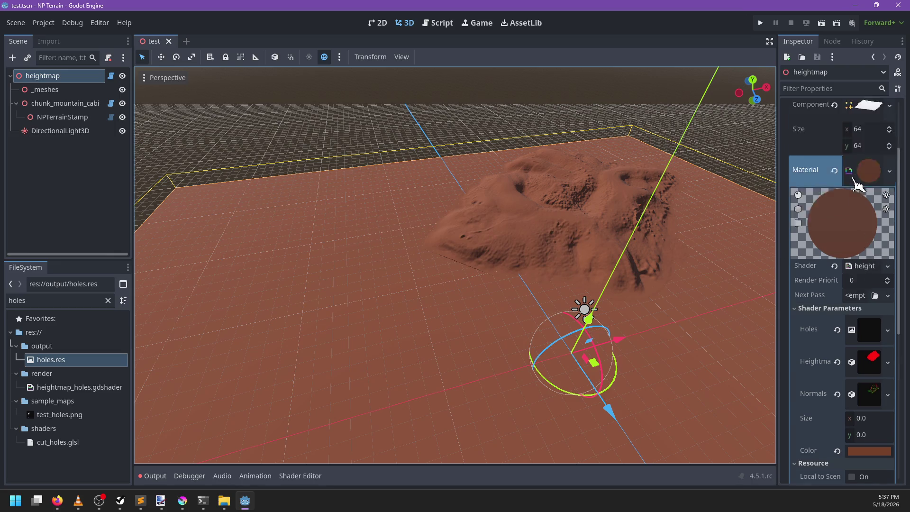
pyautogui.click(872, 219)
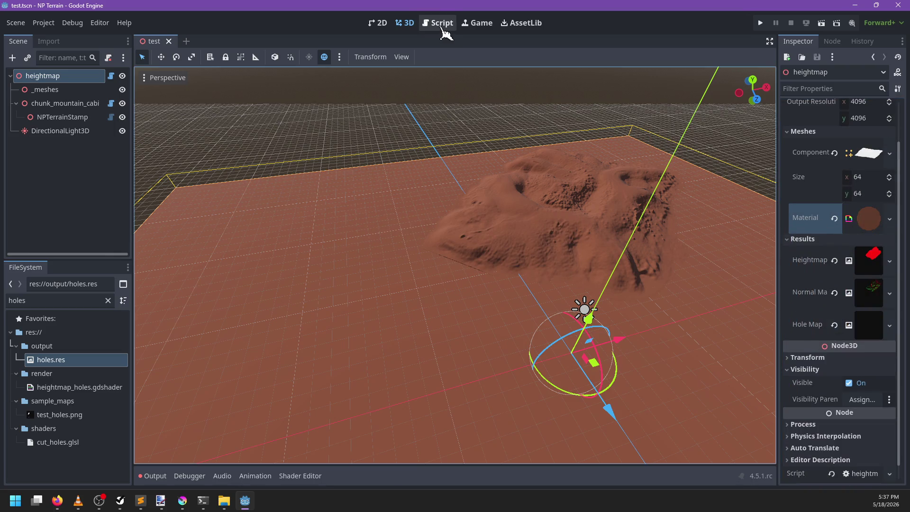
# Change line 212 to use e.image, then regenerate the heightmap and read the output errors
pyautogui.click(438, 24)
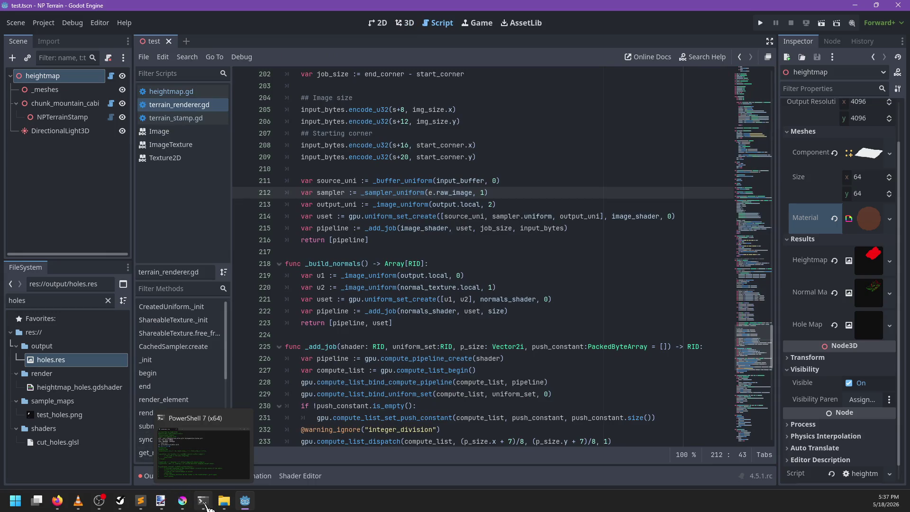
pyautogui.press('BackSpace')
pyautogui.press('BackSpace')
pyautogui.press('BackSpace')
pyautogui.press('Escape')
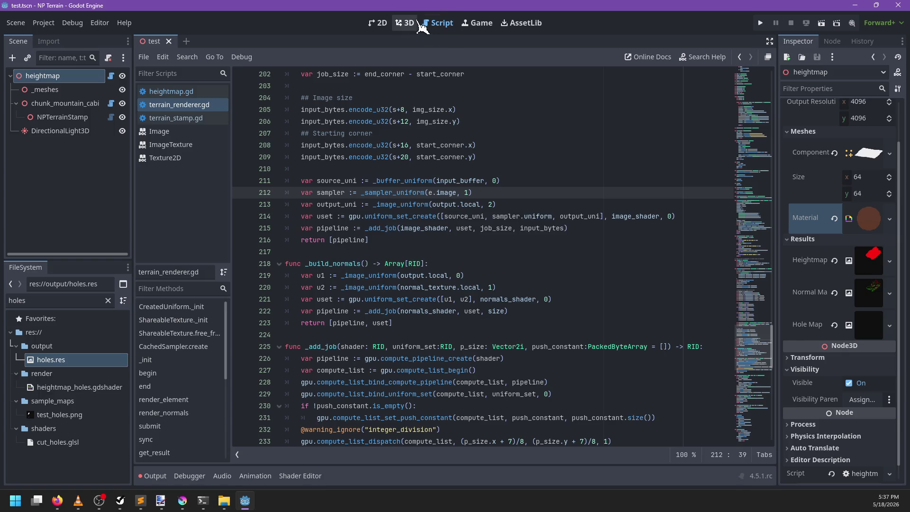
pyautogui.click(418, 22)
pyautogui.click(834, 134)
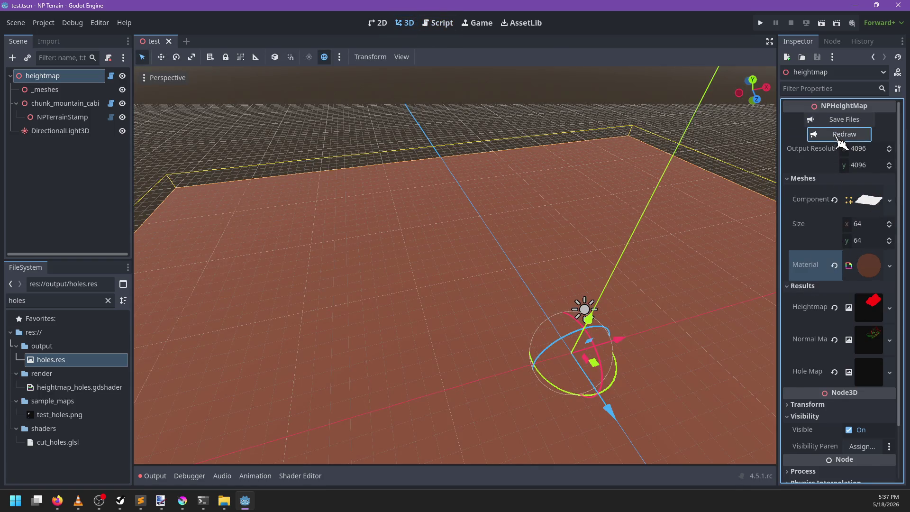
pyautogui.click(152, 476)
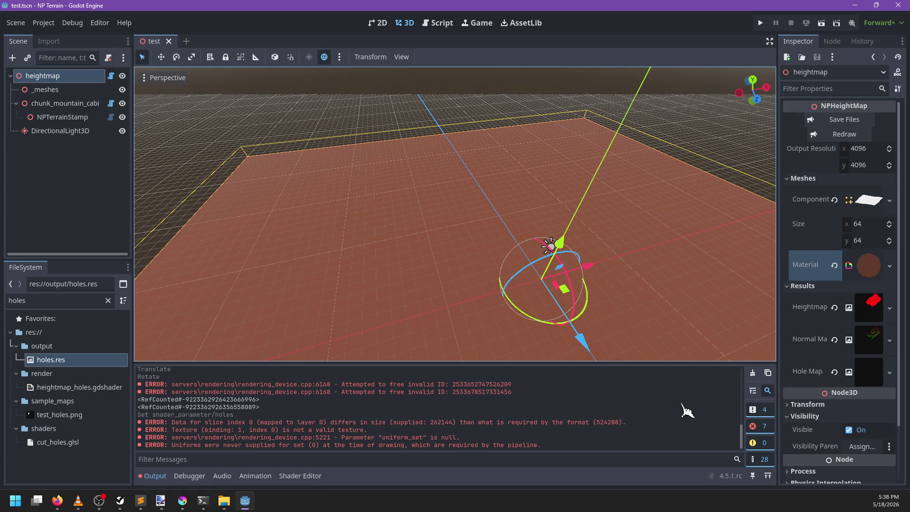
pyautogui.click(753, 373)
pyautogui.click(837, 136)
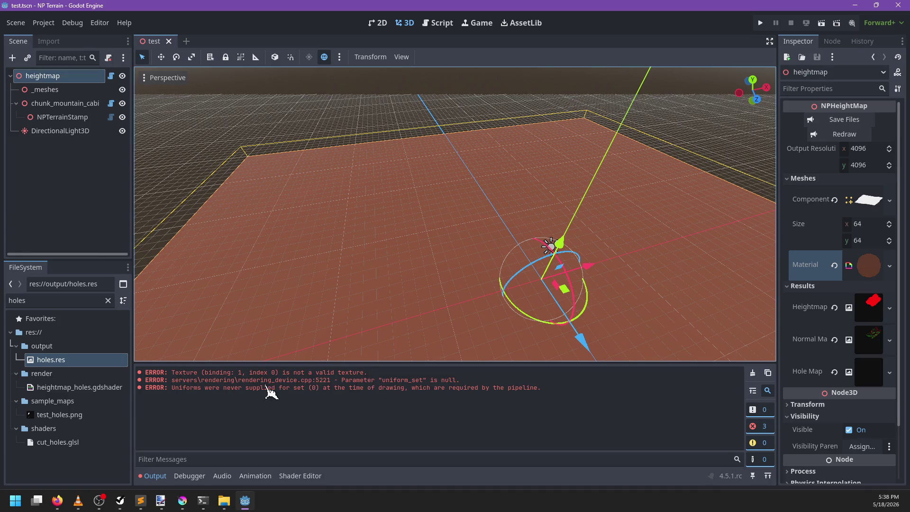
# Compare regenerating with e.raw_image restored against e.image again
pyautogui.click(437, 23)
pyautogui.write('raw_image, 1)')
pyautogui.hotkey('ctrl', 's')
pyautogui.click(405, 22)
pyautogui.click(752, 373)
pyautogui.click(844, 134)
pyautogui.click(438, 24)
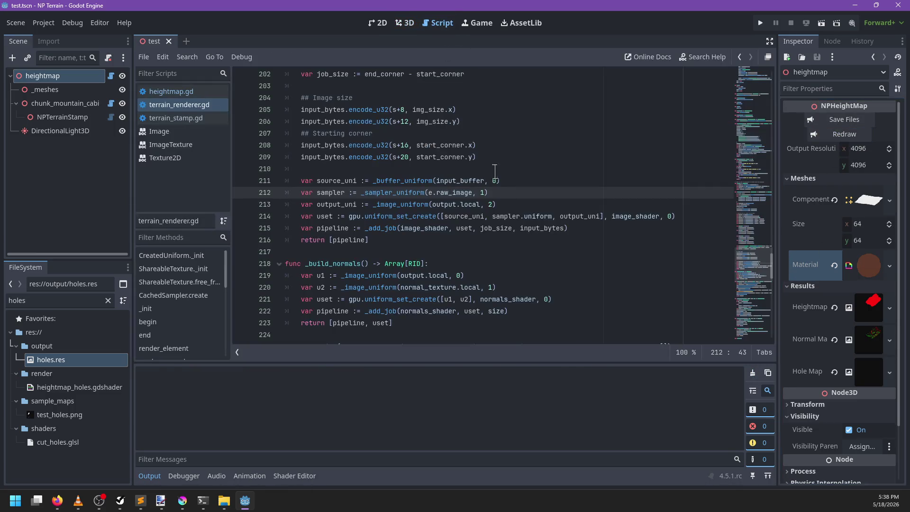
pyautogui.hotkey('ctrl', 's')
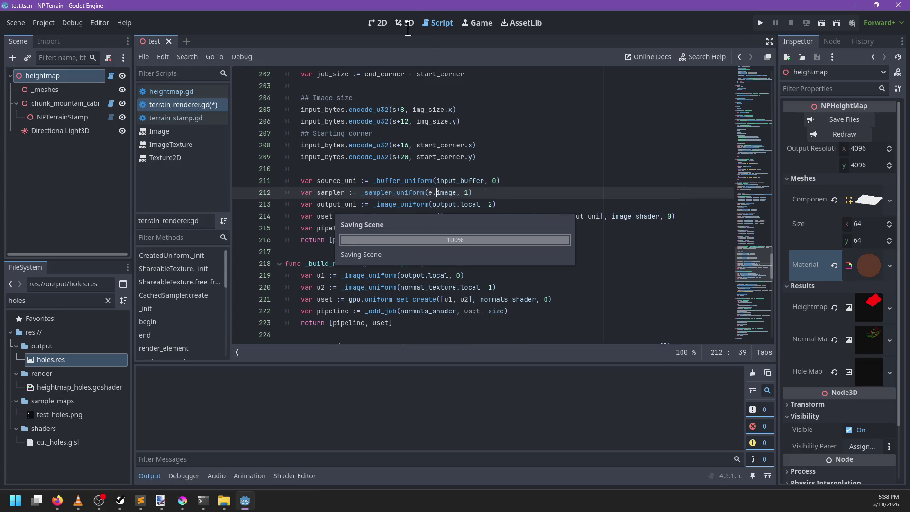
pyautogui.click(408, 24)
pyautogui.click(851, 136)
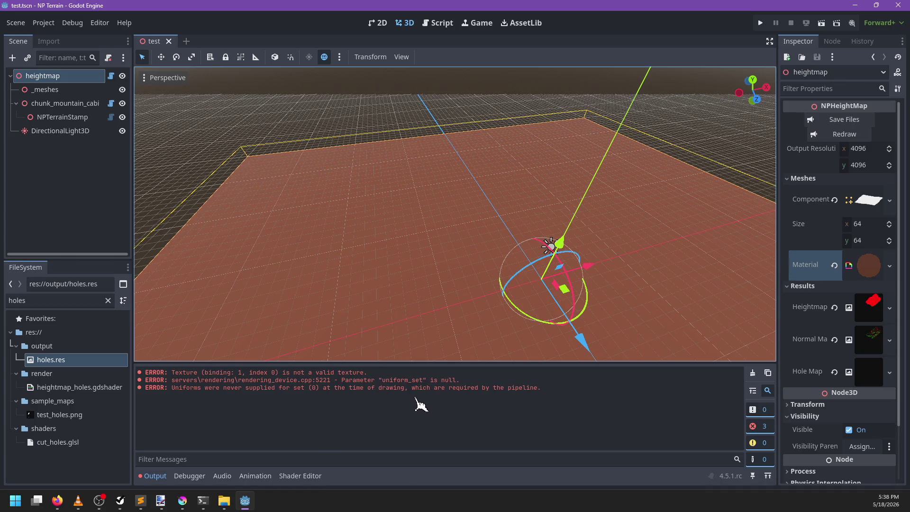
# Trace _sampler_uniform into CachedSampler.create, delete empty line 47, and save
pyautogui.click(440, 24)
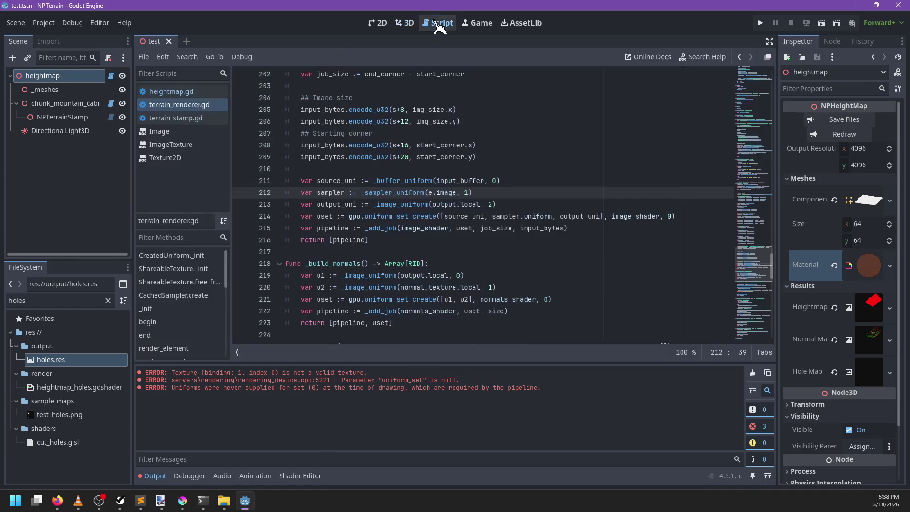
pyautogui.keyDown('ctrl'); pyautogui.click(386, 192); pyautogui.keyUp('ctrl')
pyautogui.scroll(-1, 480, 223)
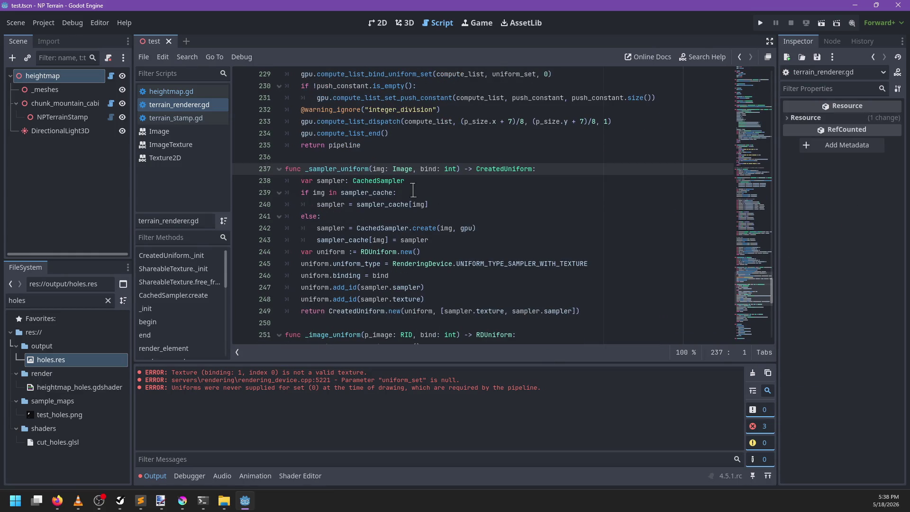
pyautogui.click(414, 192)
pyautogui.click(410, 217)
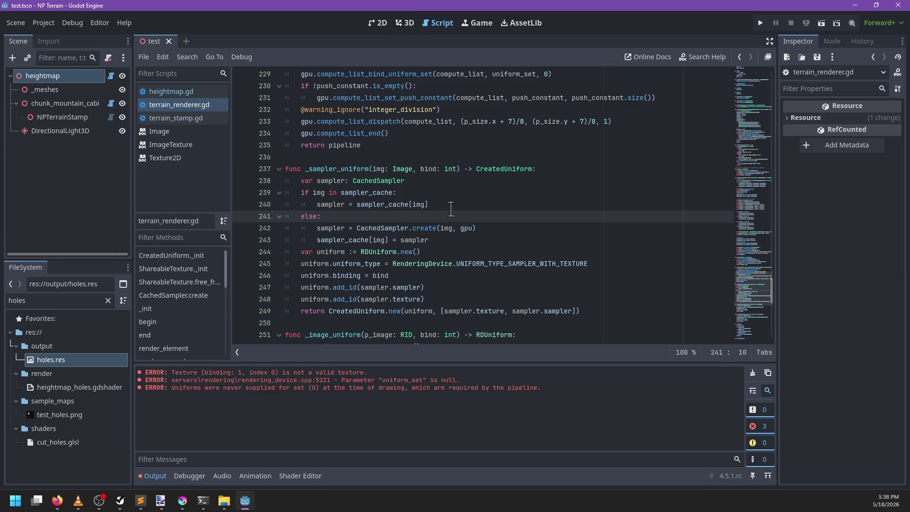
pyautogui.keyDown('ctrl'); pyautogui.click(424, 228); pyautogui.keyUp('ctrl')
pyautogui.scroll(-1, 500, 204)
pyautogui.click(390, 205)
pyautogui.click(390, 194)
pyautogui.press('BackSpace')
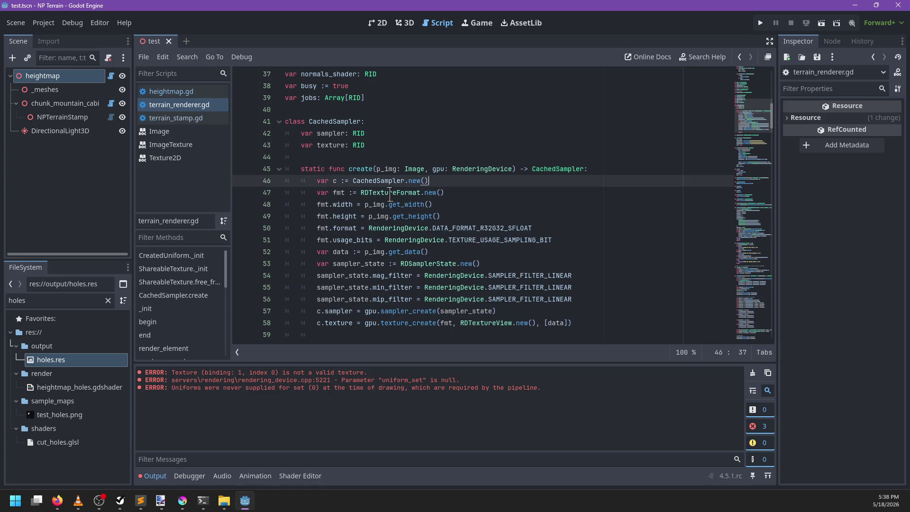
pyautogui.hotkey('ctrl', 's')
# Open heightmap.gd and look over its code
pyautogui.click(171, 91)
pyautogui.scroll(10, 434, 199)
pyautogui.scroll(-5, 435, 199)
# Add 'if !Engine.is_editor_hint(): _recompute_heightmap()' after _add_meshes() in _ready and save
pyautogui.click(377, 145)
pyautogui.press('Return')
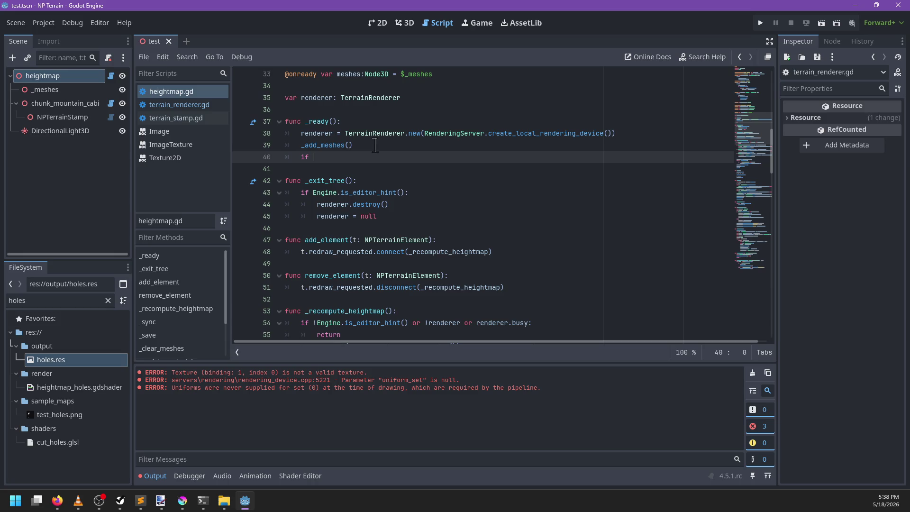
pyautogui.write('gine')
pyautogui.press('Return')
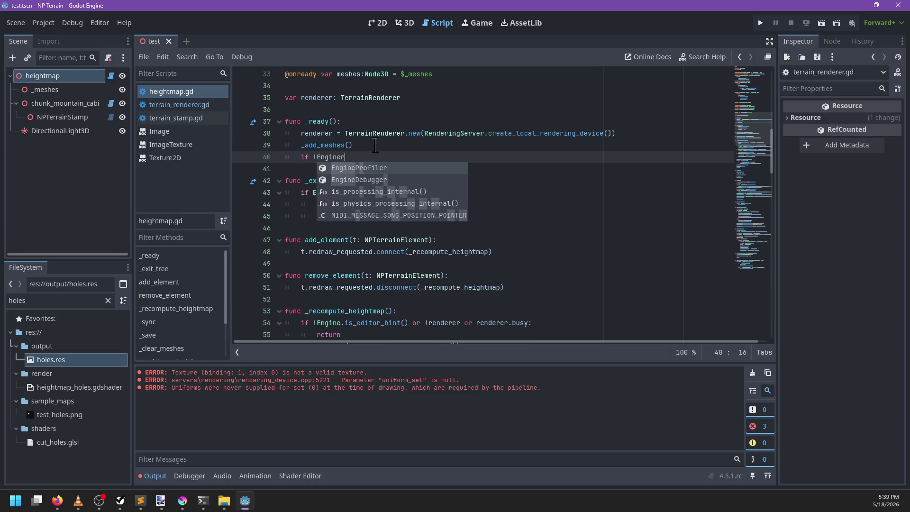
pyautogui.write('r')
pyautogui.write('is_e')
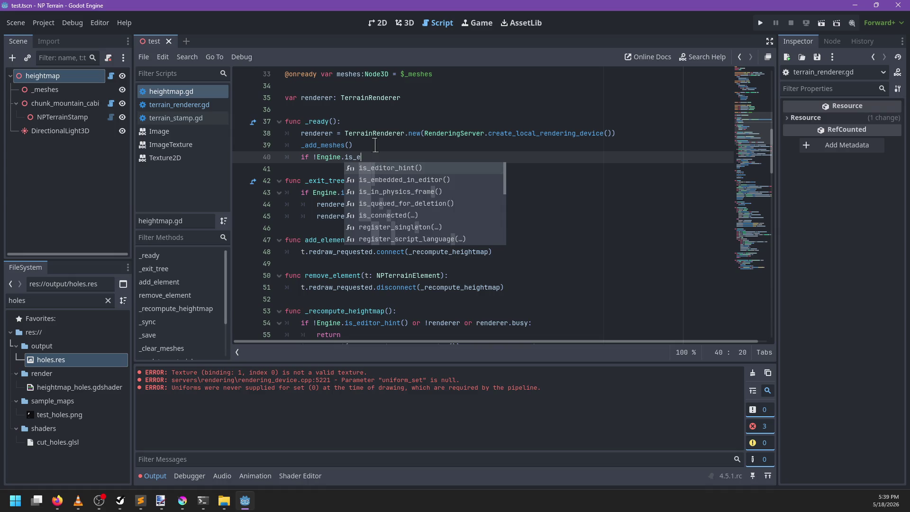
pyautogui.press('Return')
pyautogui.press('Return')
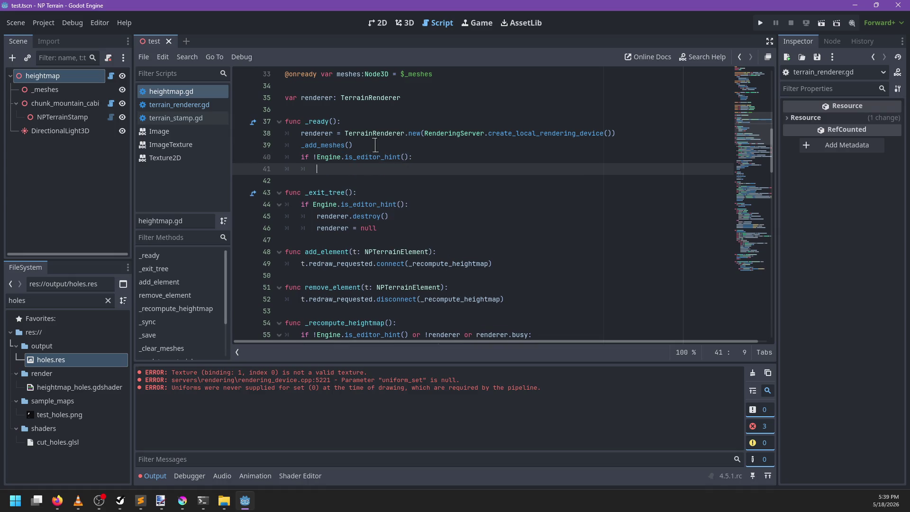
pyautogui.write('_recom')
pyautogui.press('Return')
pyautogui.hotkey('ctrl', 's')
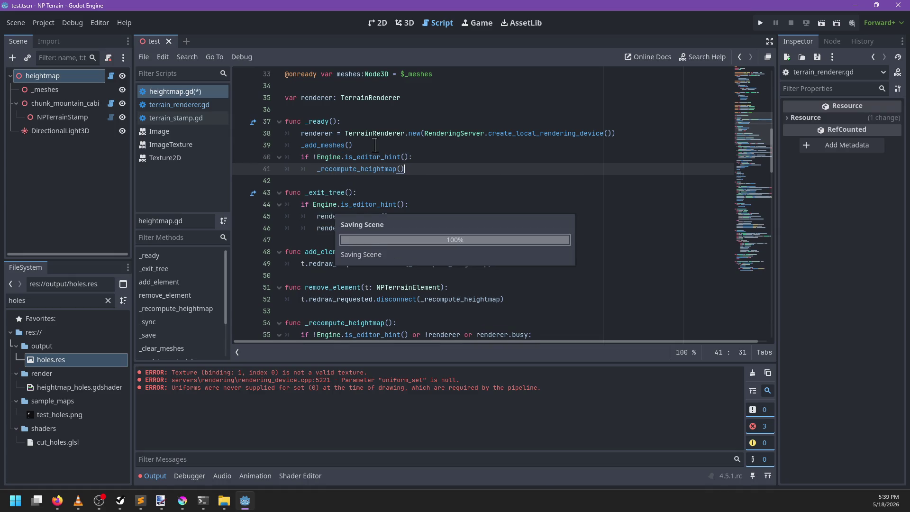
# Search terrain_renderer.gd for '.image' usages, undoing an accidental input.resize edit
pyautogui.click(201, 106)
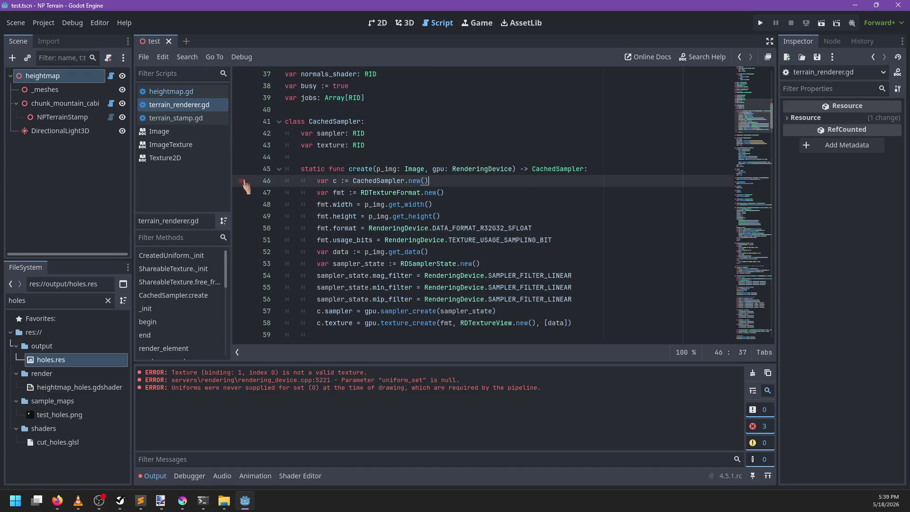
pyautogui.click(195, 118)
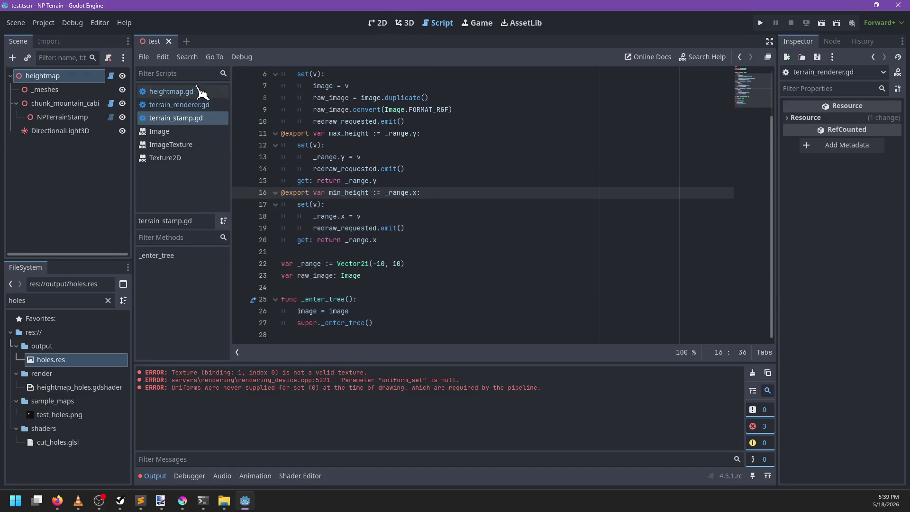
pyautogui.click(179, 105)
pyautogui.scroll(-2, 514, 228)
pyautogui.hotkey('ctrl', 'f')
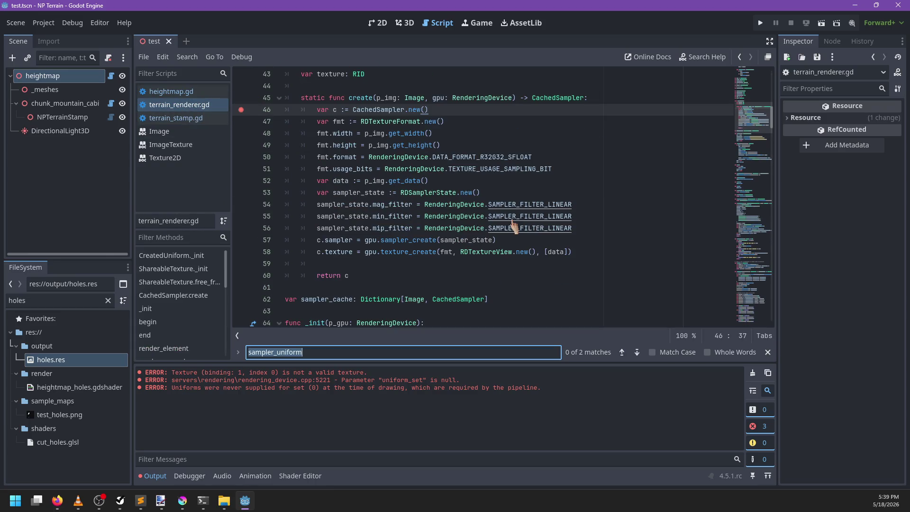
pyautogui.write('.raw')
pyautogui.press('Escape')
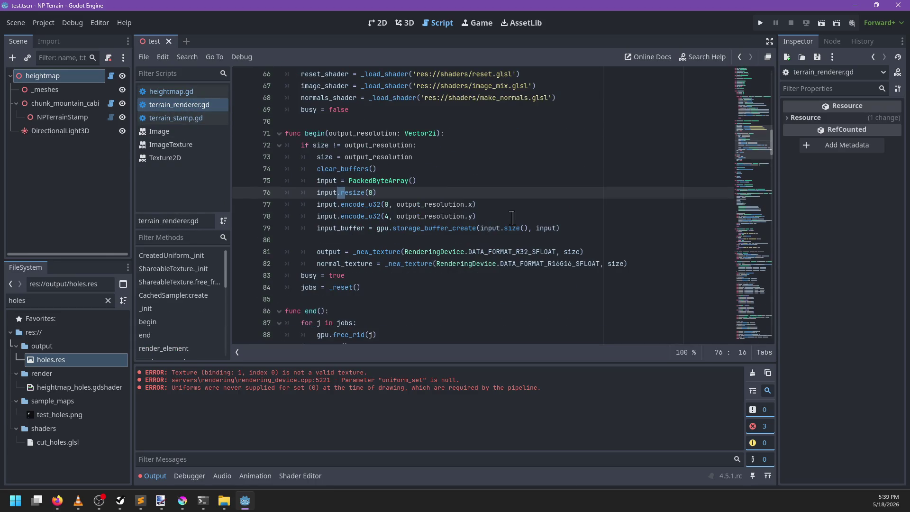
pyautogui.hotkey('ctrl', 'z')
pyautogui.hotkey('ctrl', 'f')
pyautogui.write('.image')
pyautogui.press('Escape')
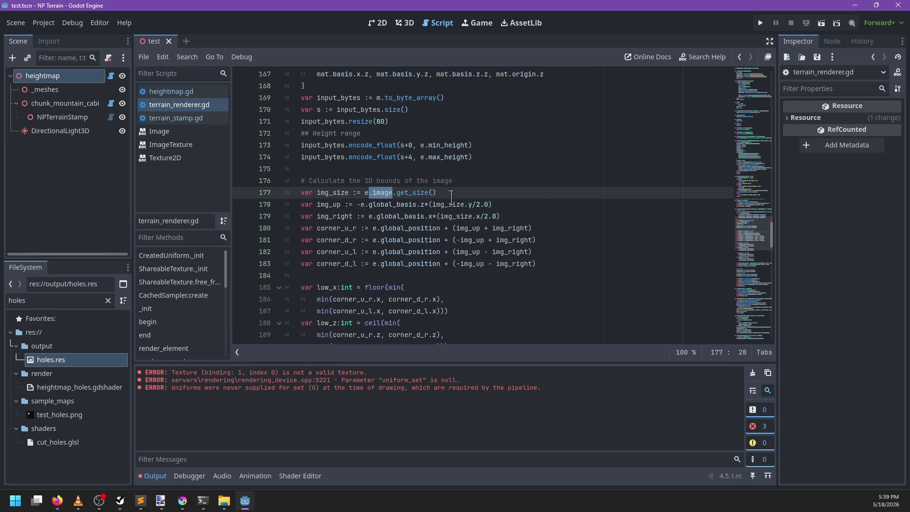
# Set a breakpoint on line 237 in _sampler_uniform and run the current scene
pyautogui.scroll(-10, 479, 228)
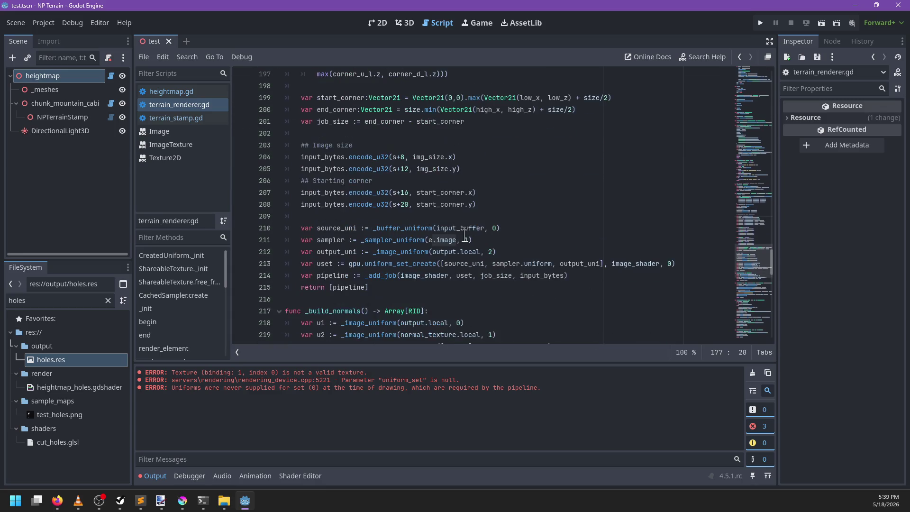
pyautogui.keyDown('ctrl'); pyautogui.click(376, 244); pyautogui.keyUp('ctrl')
pyautogui.click(240, 216)
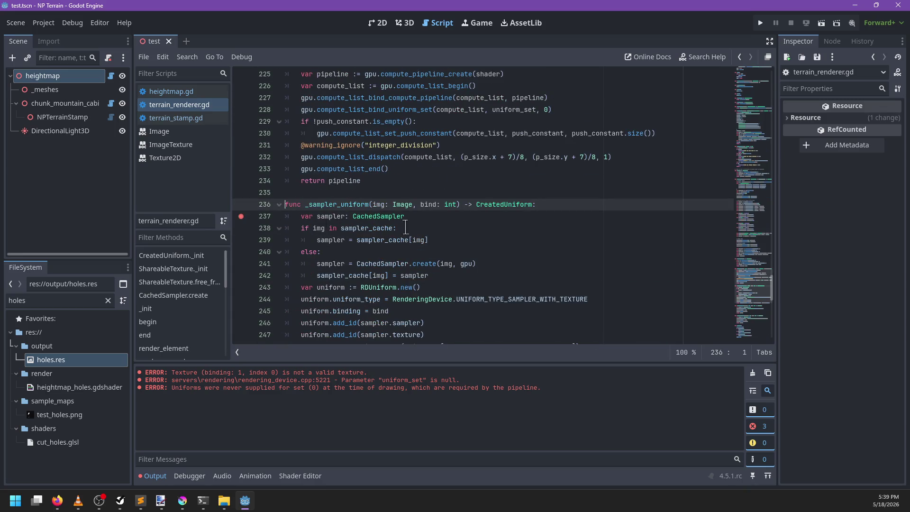
pyautogui.click(480, 223)
pyautogui.press('F6')
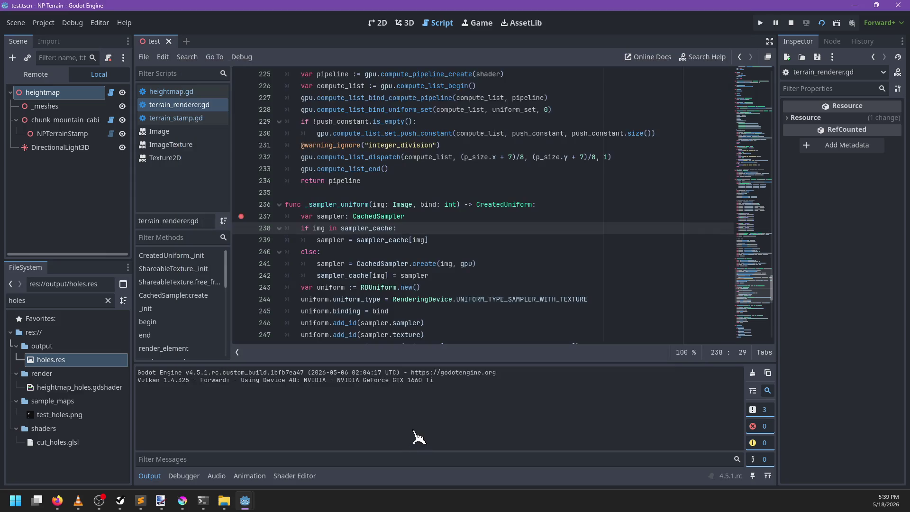
# Replace '!' with 'not' on heightmap.gd line 40, save, test-run, then stop the game
pyautogui.click(420, 435)
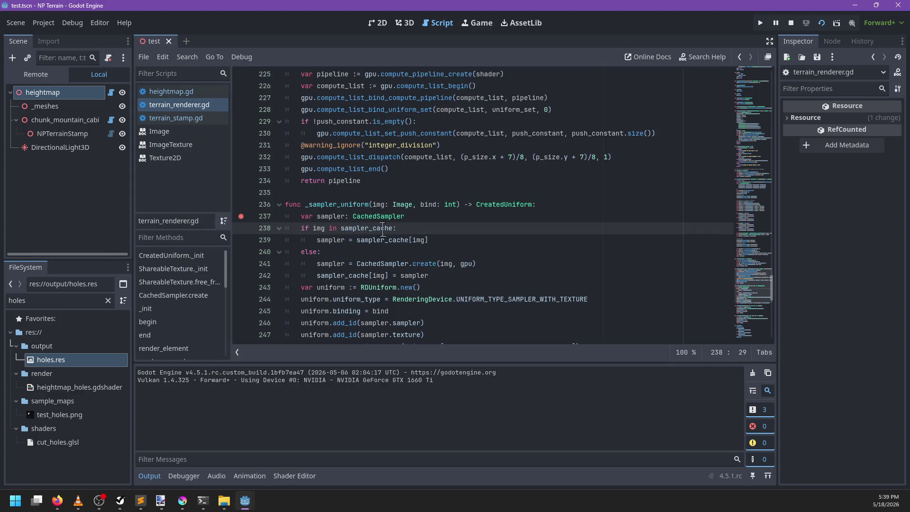
pyautogui.click(183, 92)
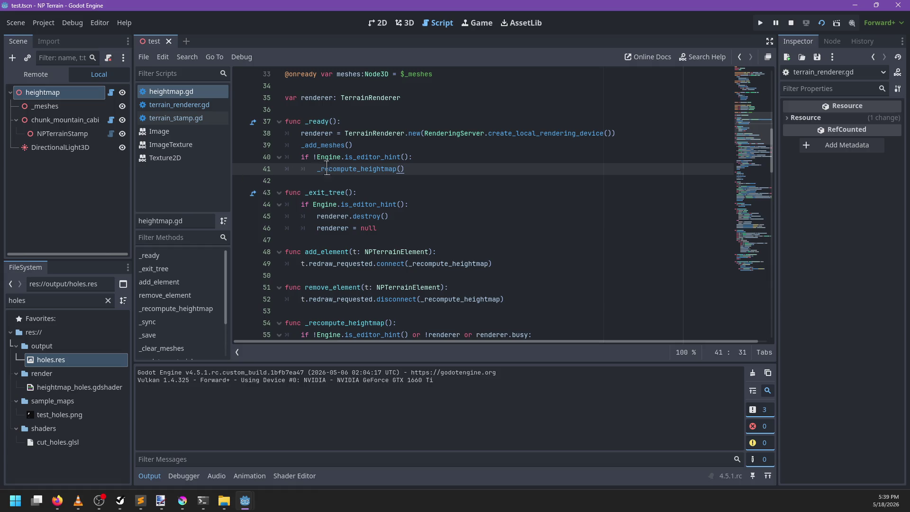
pyautogui.click(315, 157)
pyautogui.write('!')
pyautogui.write('not')
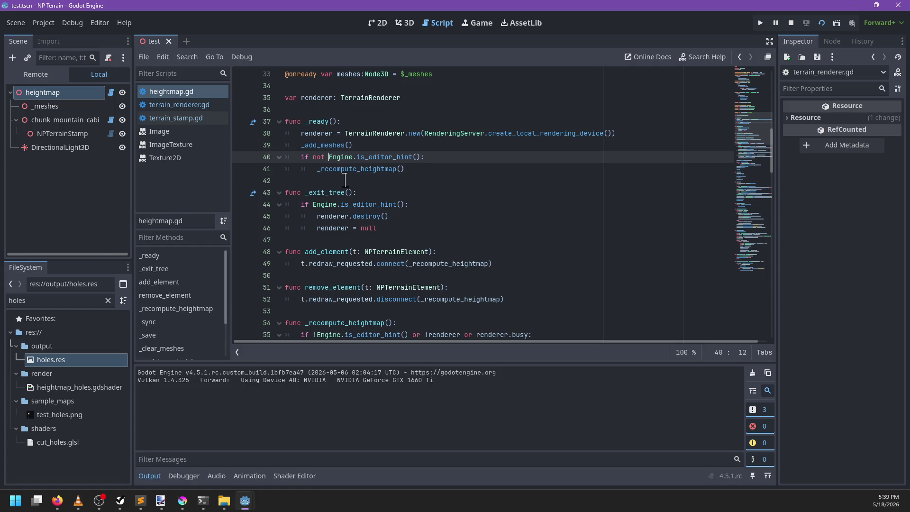
pyautogui.hotkey('ctrl', 's')
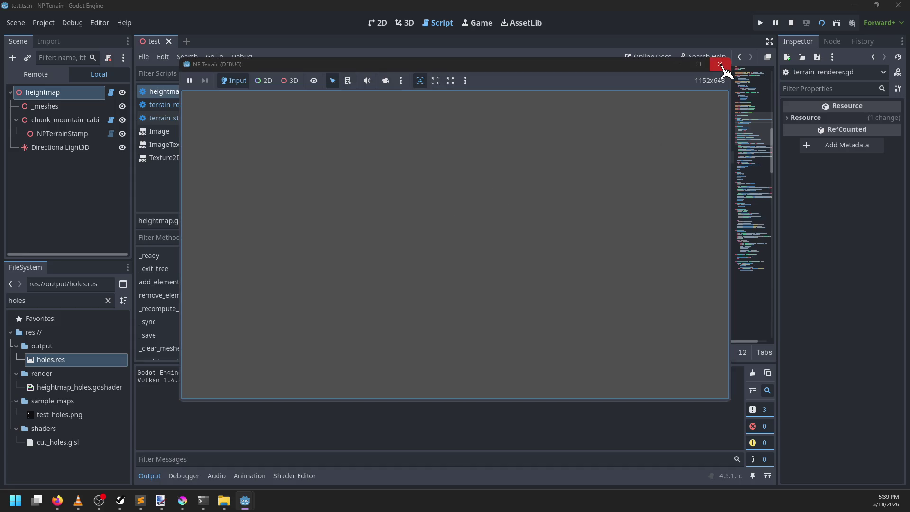
pyautogui.click(658, 62)
pyautogui.press('F8')
# Add a Camera3D node, move it up and aside, and tilt it toward the terrain
pyautogui.click(404, 23)
pyautogui.hotkey('ctrl', 'a')
pyautogui.write('camera')
pyautogui.press('Return')
pyautogui.scroll(-5, 516, 263)
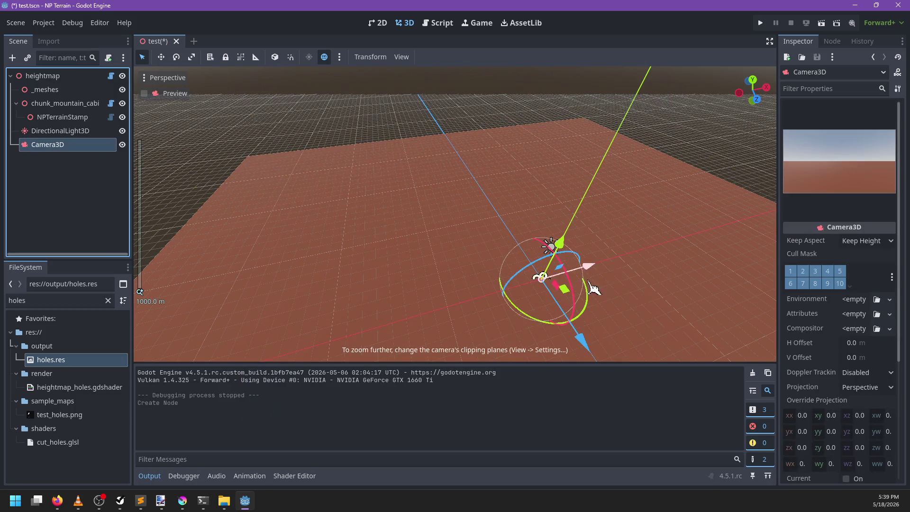
pyautogui.moveTo(517, 263)
pyautogui.mouseDown()
pyautogui.moveTo(482, 212)
pyautogui.moveTo(437, 205)
pyautogui.moveTo(264, 114)
pyautogui.mouseUp()
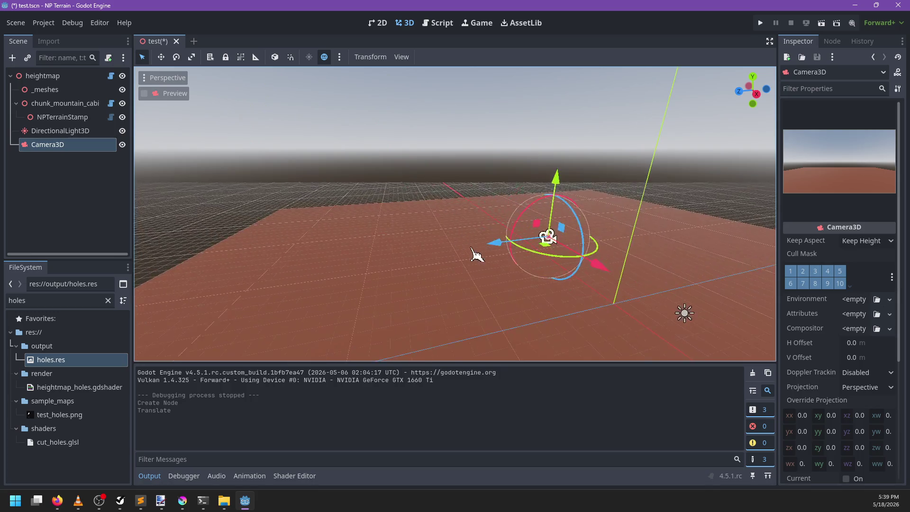
pyautogui.moveTo(534, 275)
pyautogui.mouseDown()
pyautogui.moveTo(443, 244)
pyautogui.moveTo(339, 251)
pyautogui.moveTo(261, 313)
pyautogui.moveTo(266, 322)
pyautogui.mouseUp()
pyautogui.scroll(-3, 415, 252)
pyautogui.press('f')
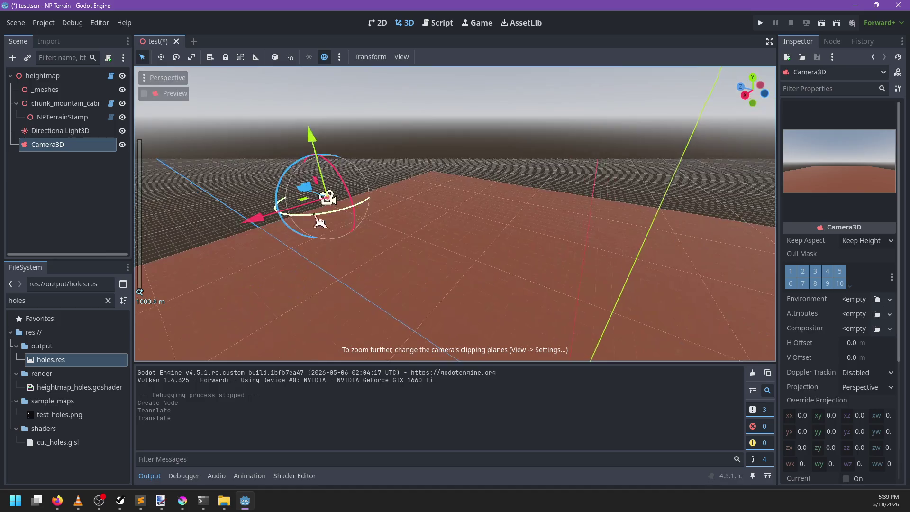
pyautogui.moveTo(469, 233)
pyautogui.mouseDown()
pyautogui.moveTo(467, 256)
pyautogui.moveTo(360, 285)
pyautogui.mouseUp()
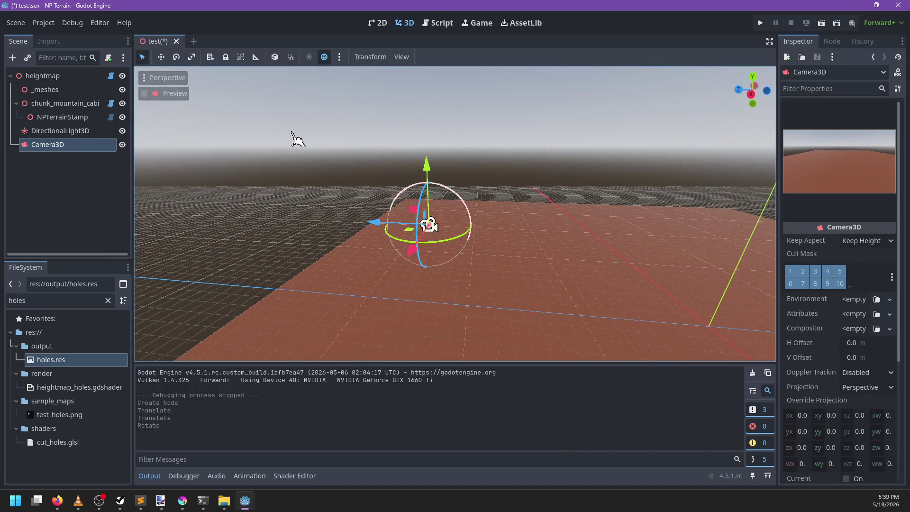
# Raise the camera up and left, save test.tscn, and run it with F5
pyautogui.click(60, 131)
pyautogui.click(431, 235)
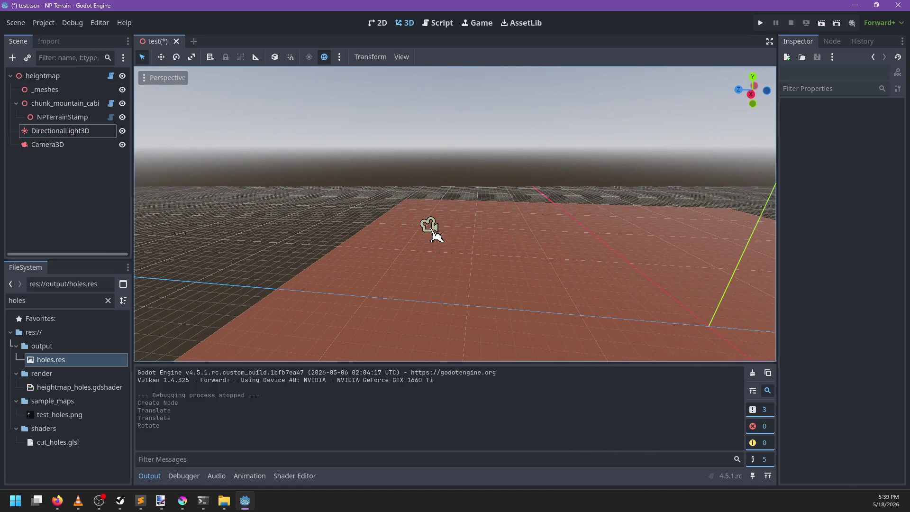
pyautogui.click(42, 144)
pyautogui.moveTo(413, 214); pyautogui.dragTo(293, 142)
pyautogui.press('f')
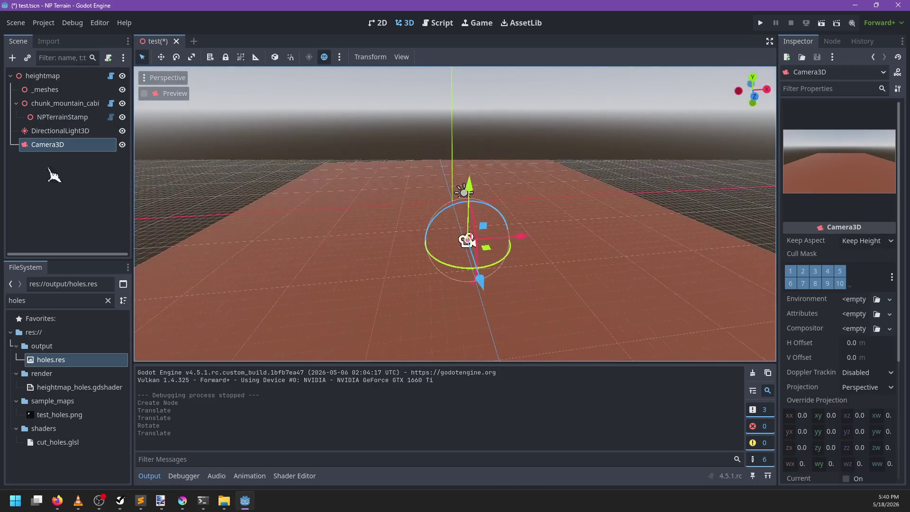
pyautogui.click(55, 131)
pyautogui.scroll(-8, 471, 239)
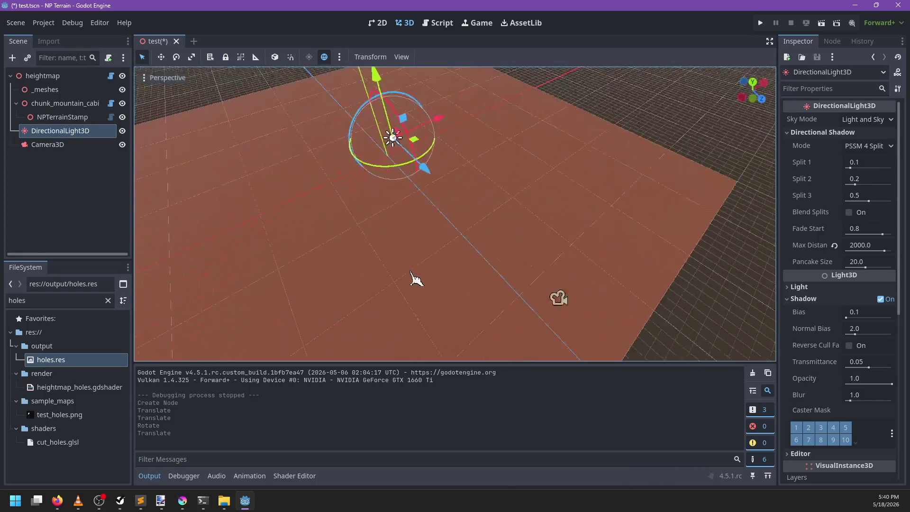
pyautogui.moveTo(512, 253)
pyautogui.mouseDown()
pyautogui.moveTo(451, 201)
pyautogui.moveTo(382, 237)
pyautogui.moveTo(493, 248)
pyautogui.mouseUp()
pyautogui.hotkey('ctrl', 's')
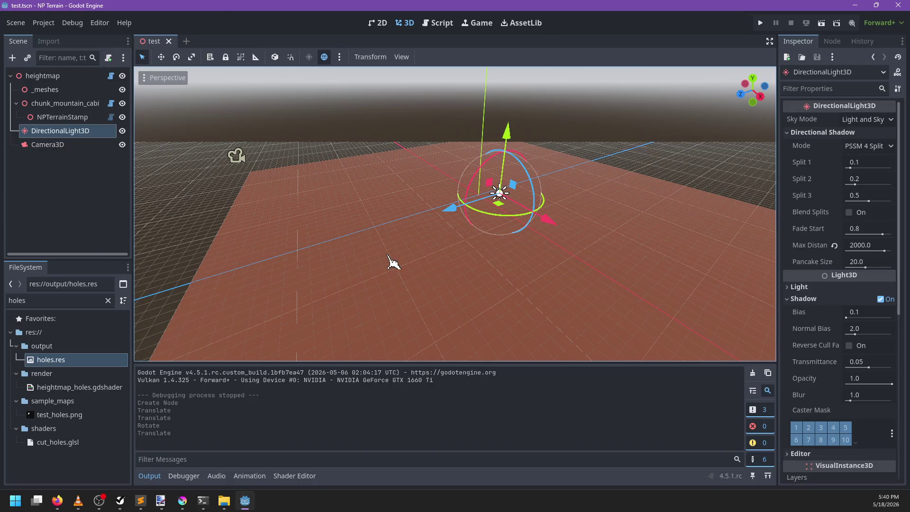
pyautogui.press('F5')
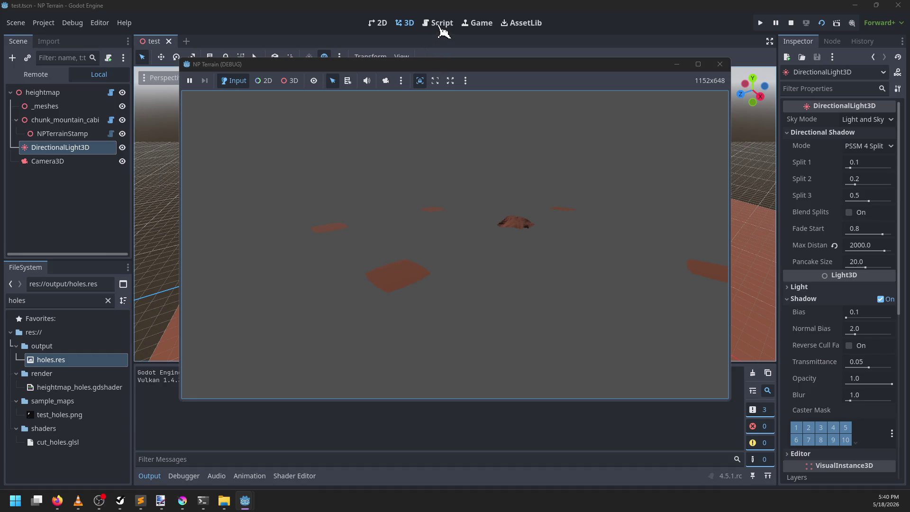
# Set a breakpoint on line 40, relaunch under the debugger, and step into _recompute_heightmap
pyautogui.click(440, 25)
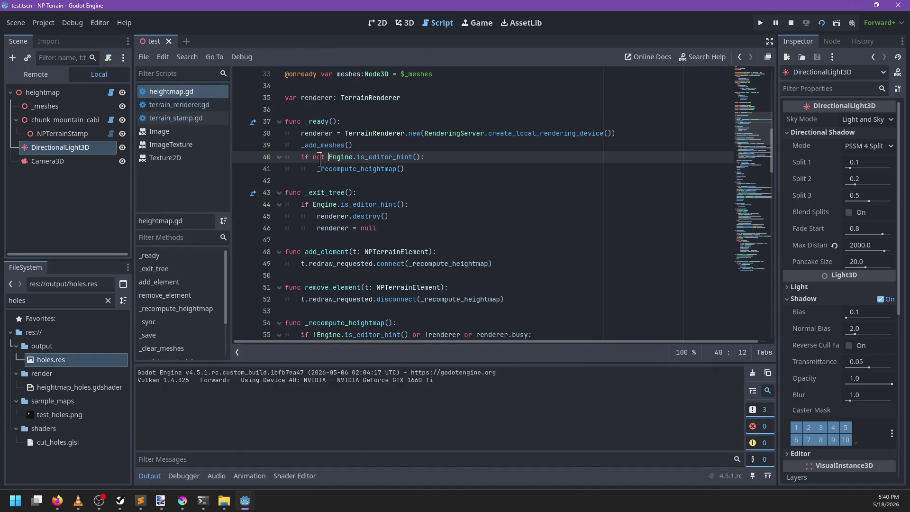
pyautogui.click(241, 157)
pyautogui.press('F8')
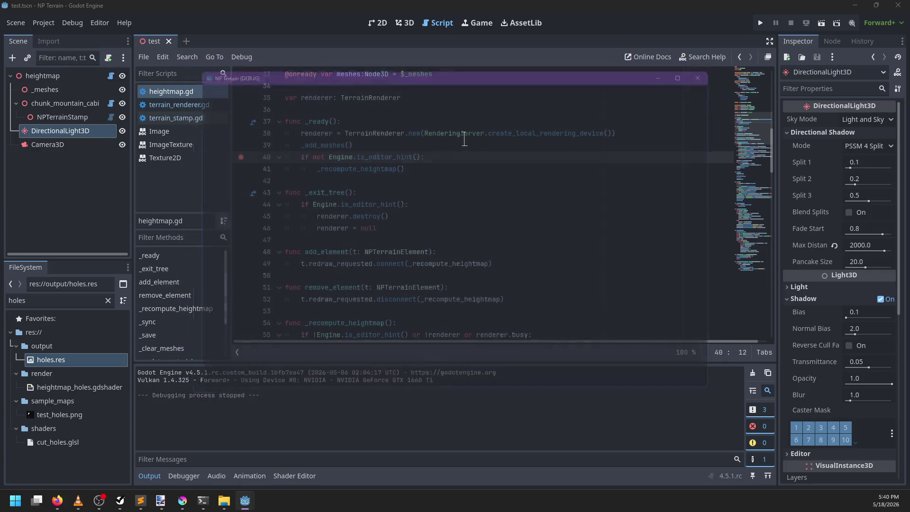
pyautogui.press('F6')
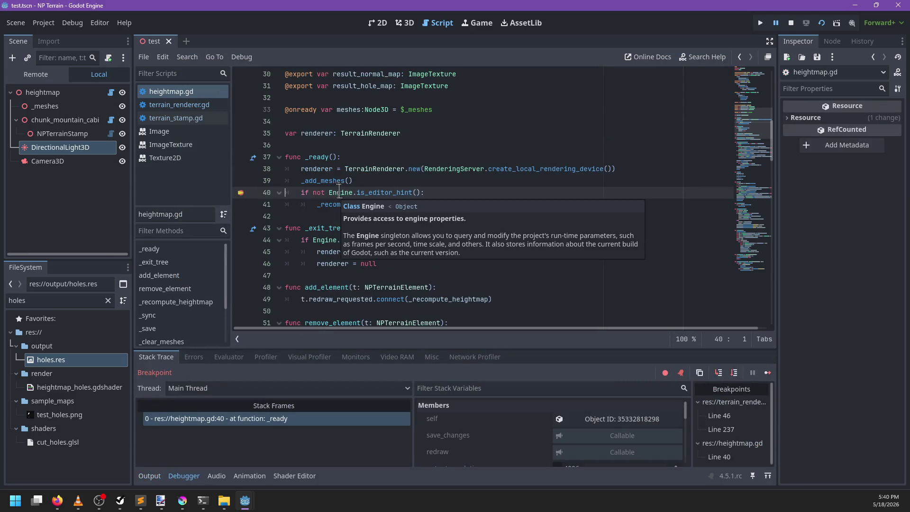
pyautogui.moveTo(377, 190)
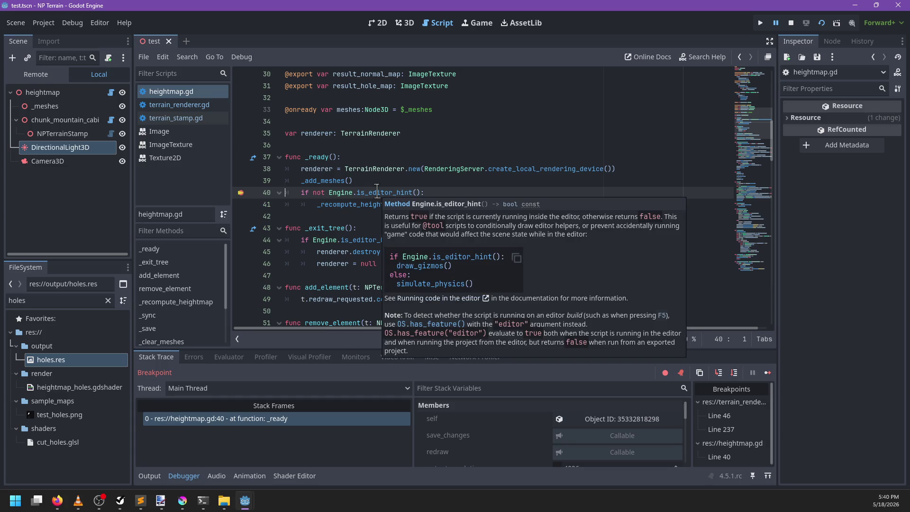
pyautogui.press('F11')
pyautogui.press('F11')
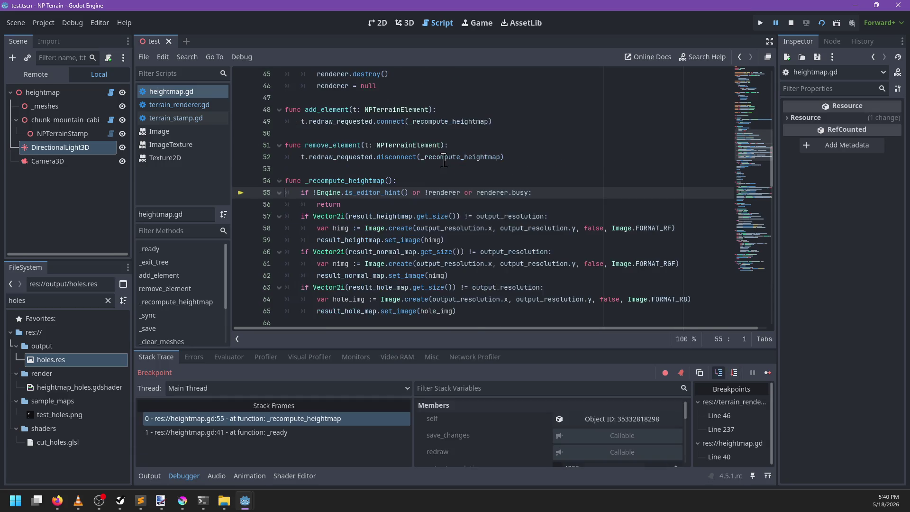
pyautogui.press('F11')
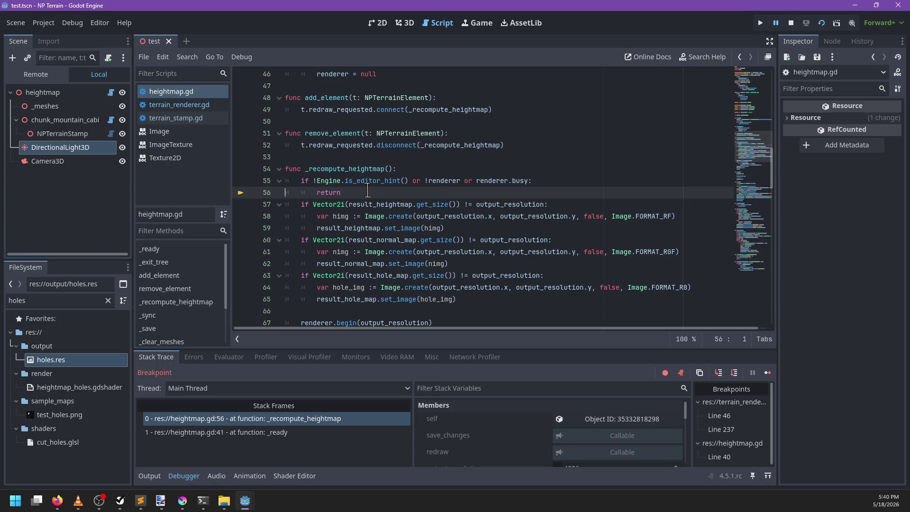
# Delete the editor-hint check on line 55, leaving '!renderer or renderer.busy', and save
pyautogui.moveTo(425, 180); pyautogui.dragTo(313, 180)
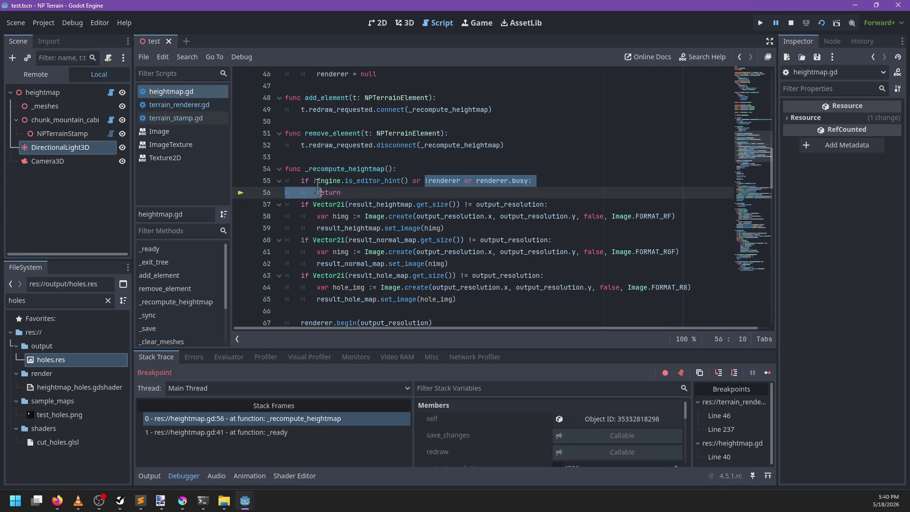
pyautogui.press('BackSpace')
pyautogui.hotkey('ctrl', 's')
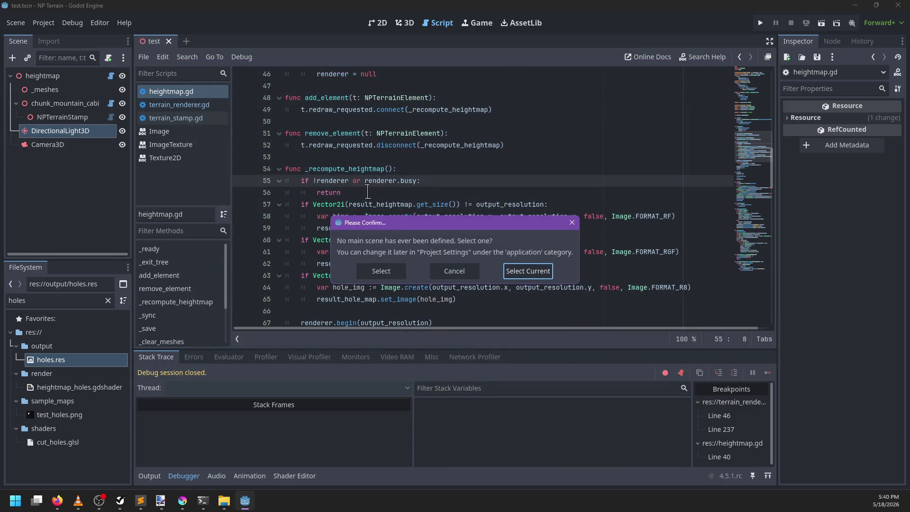
# Run the current scene as main, resume to the next breakpoint, and inspect img
pyautogui.click(520, 271)
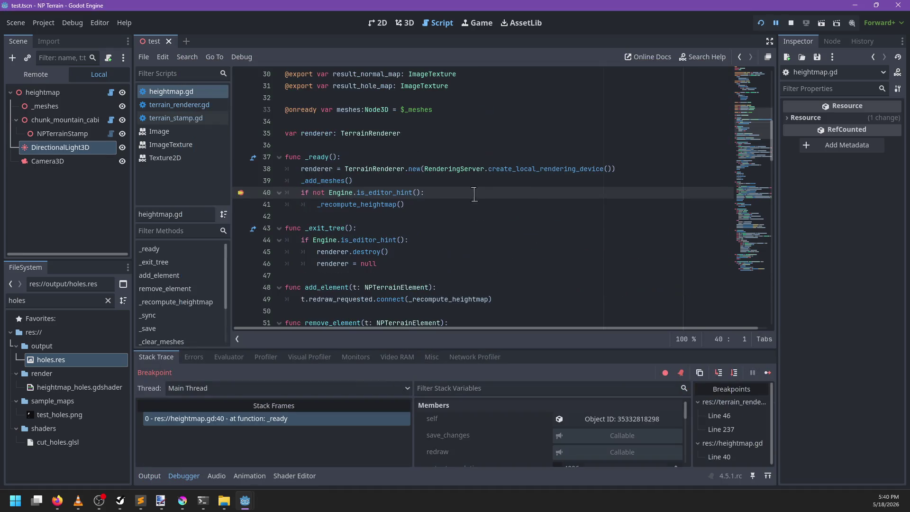
pyautogui.press('F12')
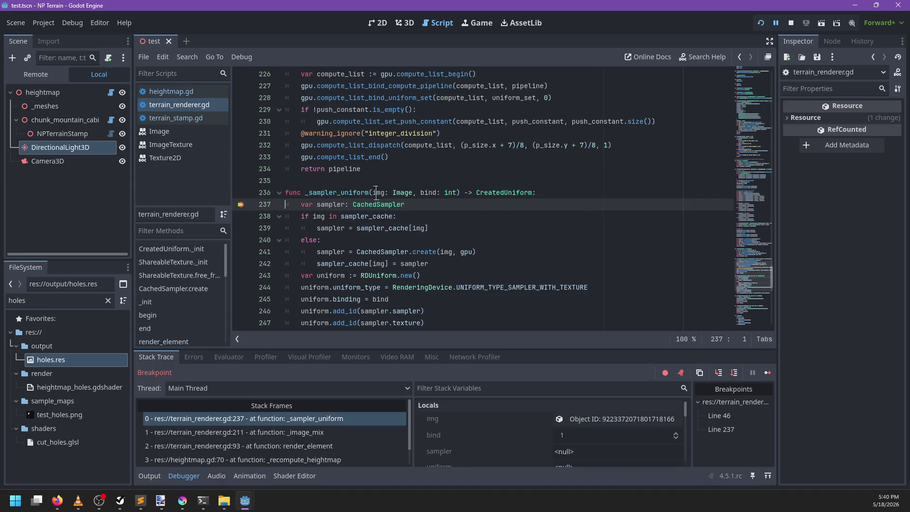
pyautogui.click(564, 418)
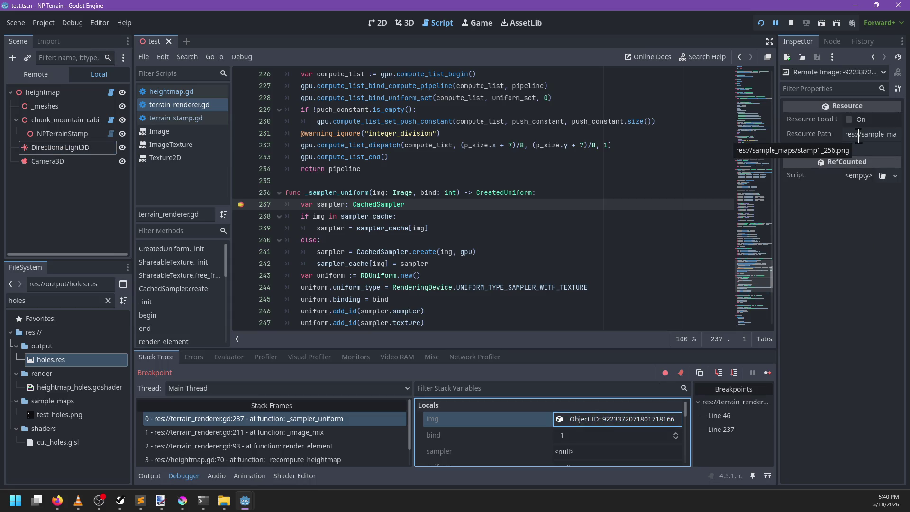
# Step into CachedSampler.create, stop debugging, and select its DATA_FORMAT_R32G32_SFLOAT constant
pyautogui.press('F10')
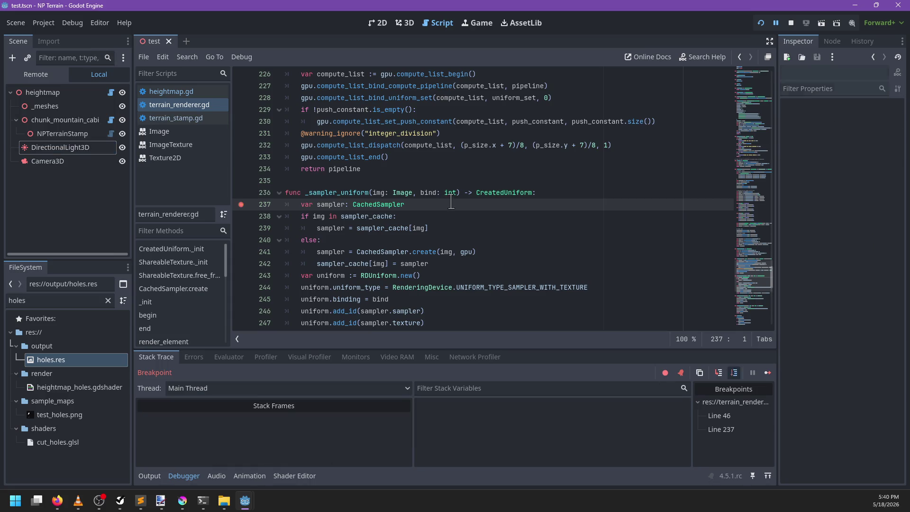
pyautogui.press('F10')
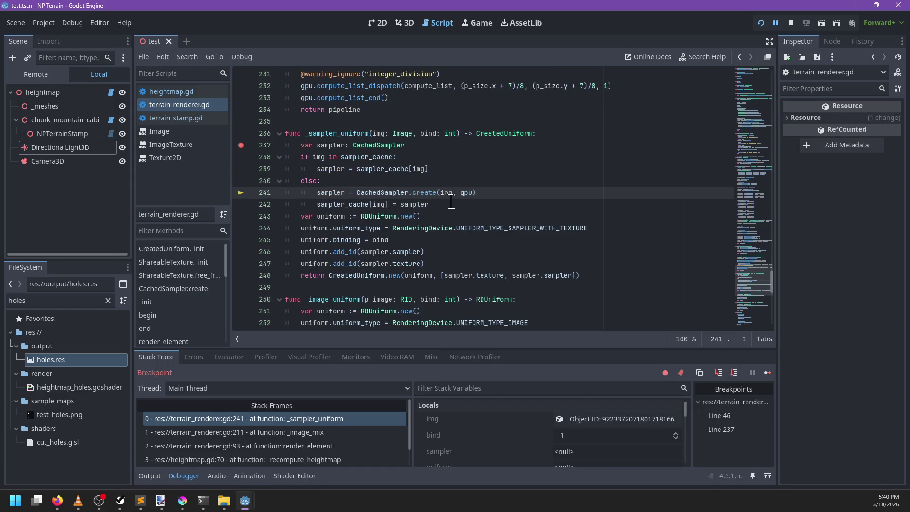
pyautogui.press('F11')
pyautogui.press('F10')
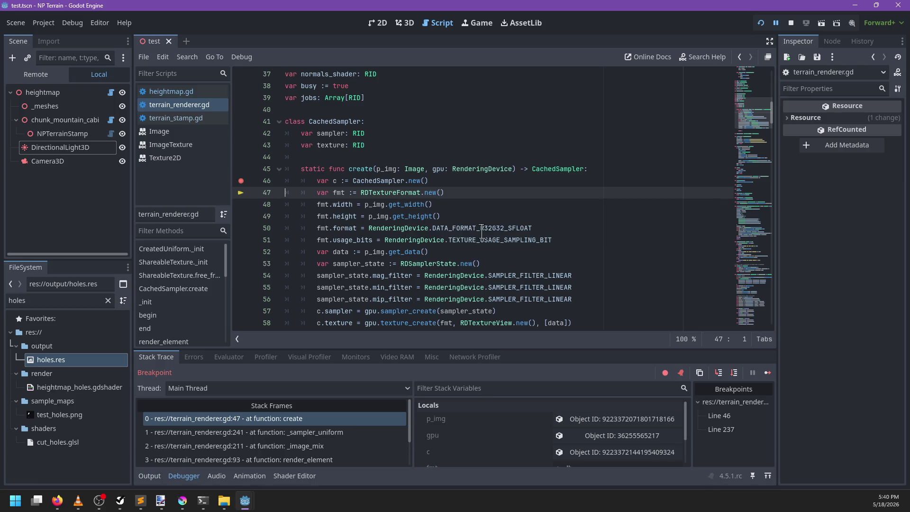
pyautogui.moveTo(480, 229)
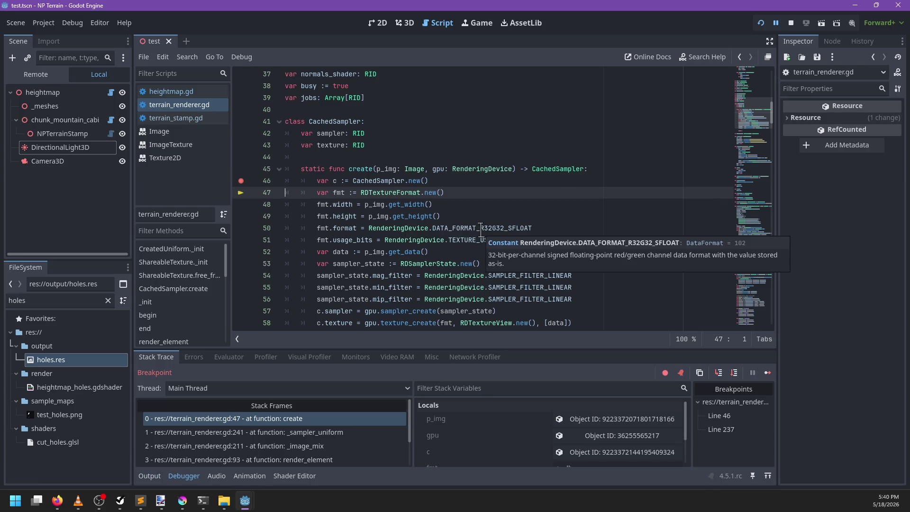
pyautogui.click(791, 23)
pyautogui.doubleClick(465, 227)
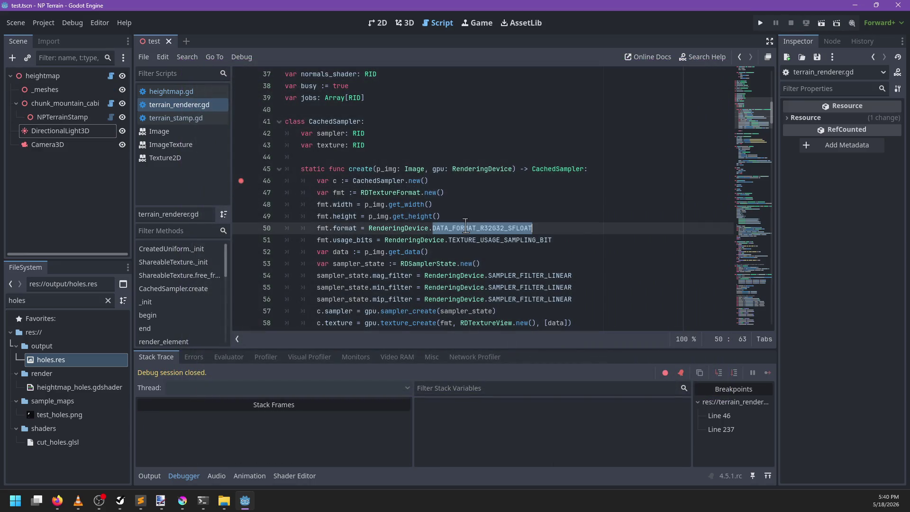
# Insert a p_img.get_format() line after line 49, then start a search in the RenderingDevice class reference
pyautogui.press('Up')
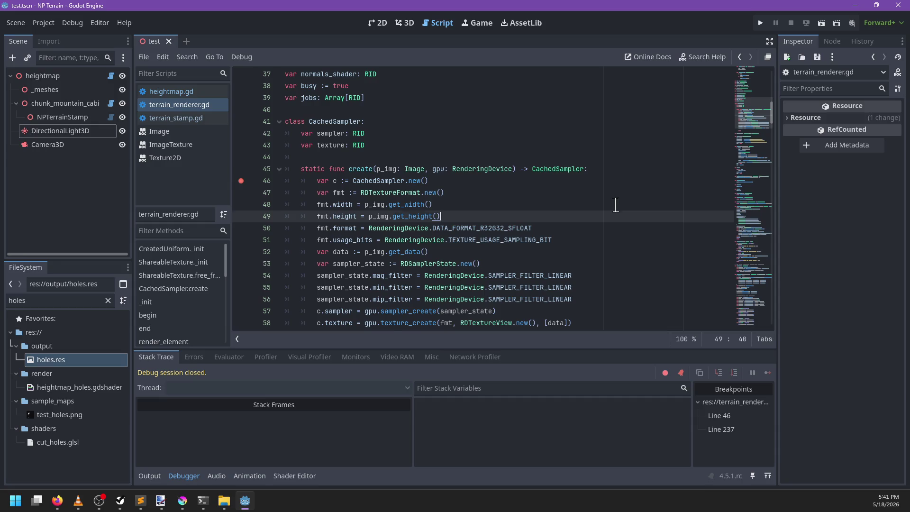
pyautogui.press('Return')
pyautogui.write('p_img.for')
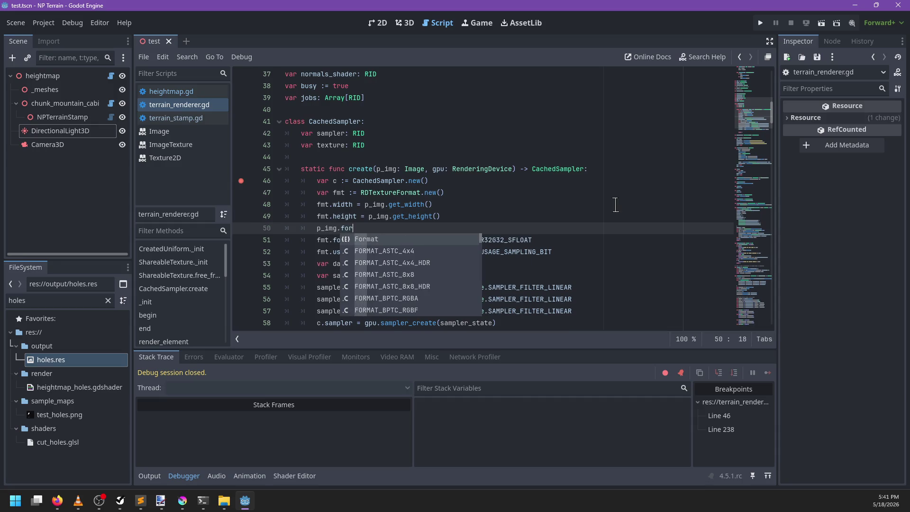
pyautogui.write('mat')
pyautogui.hotkey('ctrl', 'BackSpace')
pyautogui.write('get_format')
pyautogui.press('Return')
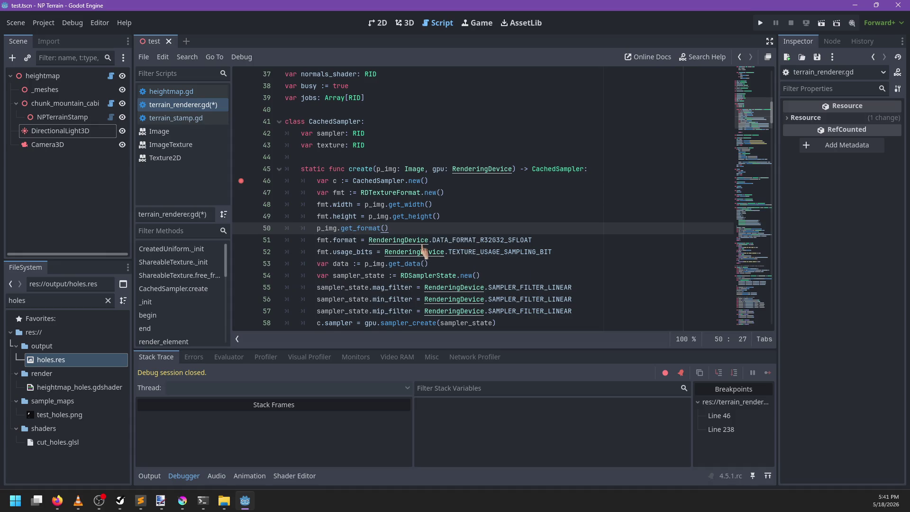
pyautogui.keyDown('ctrl'); pyautogui.click(421, 240); pyautogui.keyUp('ctrl')
pyautogui.hotkey('ctrl', 'f')
# Search the docs for data_format and step through the DATA_FORMAT R8 and R8G8 constants
pyautogui.write('data_format')
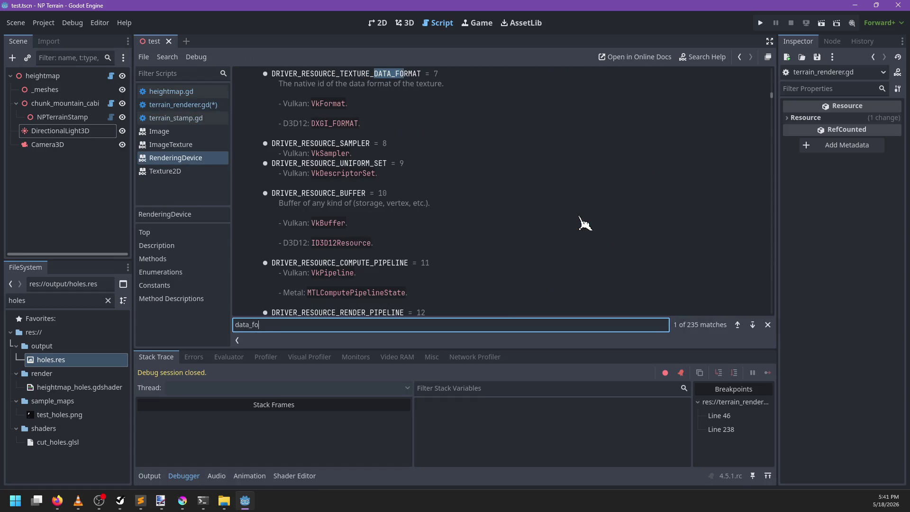
pyautogui.press('Return')
pyautogui.press('Return')
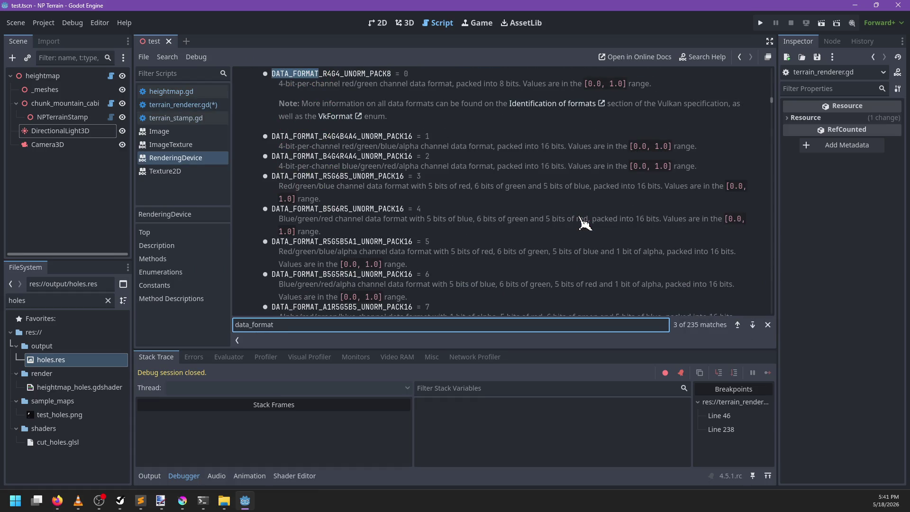
pyautogui.press('Return')
pyautogui.press('Return')
pyautogui.press('Return')
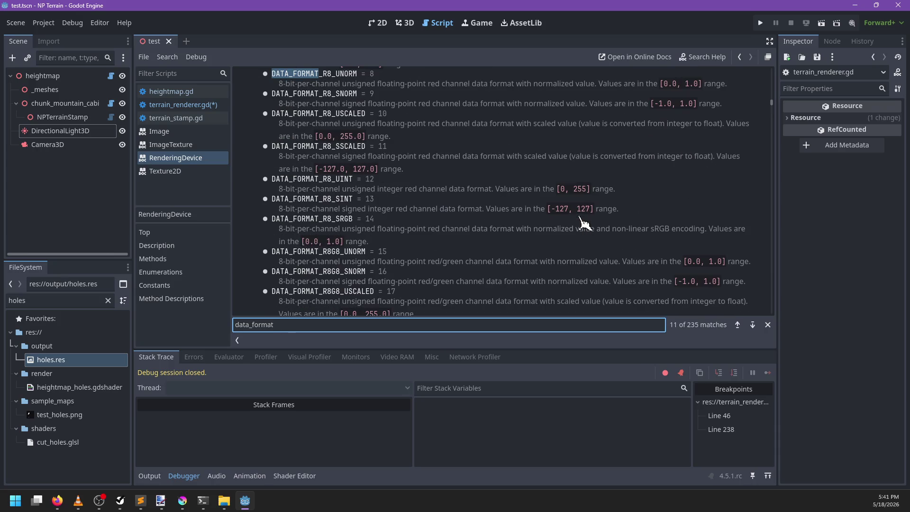
pyautogui.press('Return')
pyautogui.press('Return')
pyautogui.press('Return')
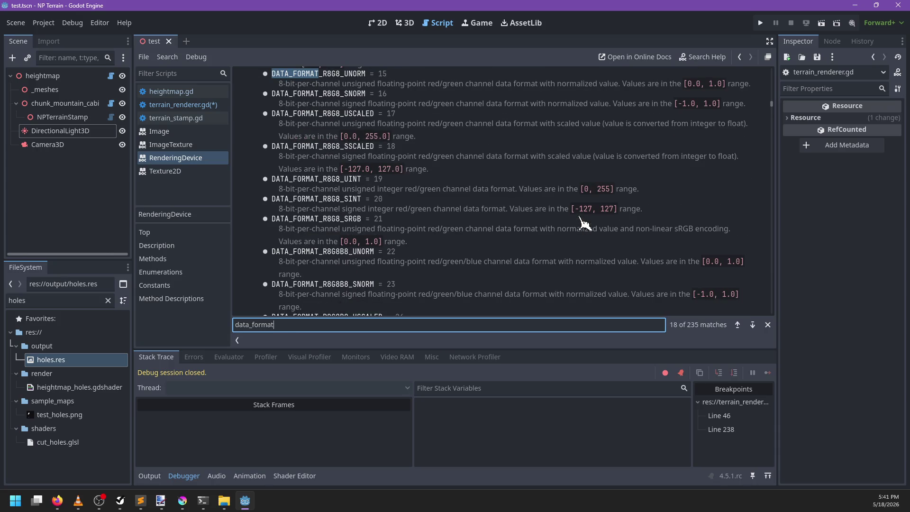
pyautogui.scroll(-15, 653, 205)
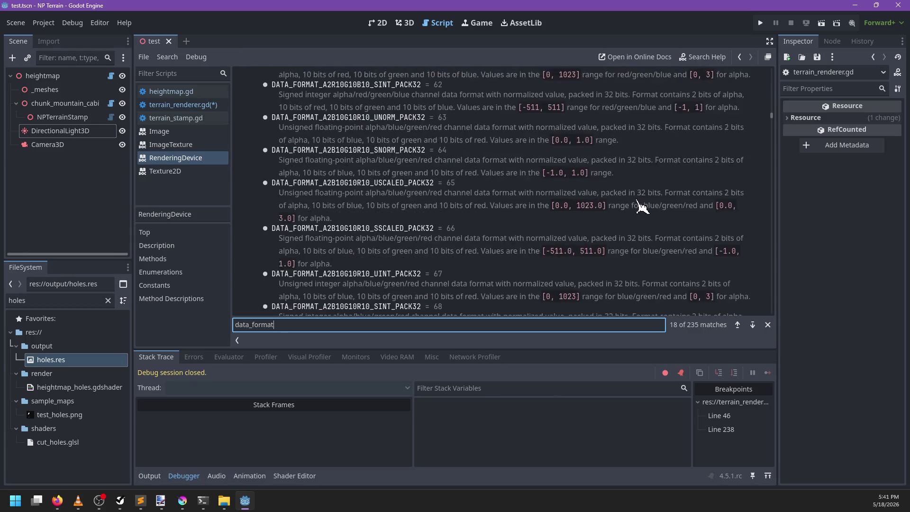
pyautogui.scroll(-15, 640, 206)
# Clear and close the docs search, then scroll back up toward the Methods list
pyautogui.hotkey('ctrl', 'a')
pyautogui.write('from_form')
pyautogui.hotkey('ctrl', 'BackSpace')
pyautogui.press('Escape')
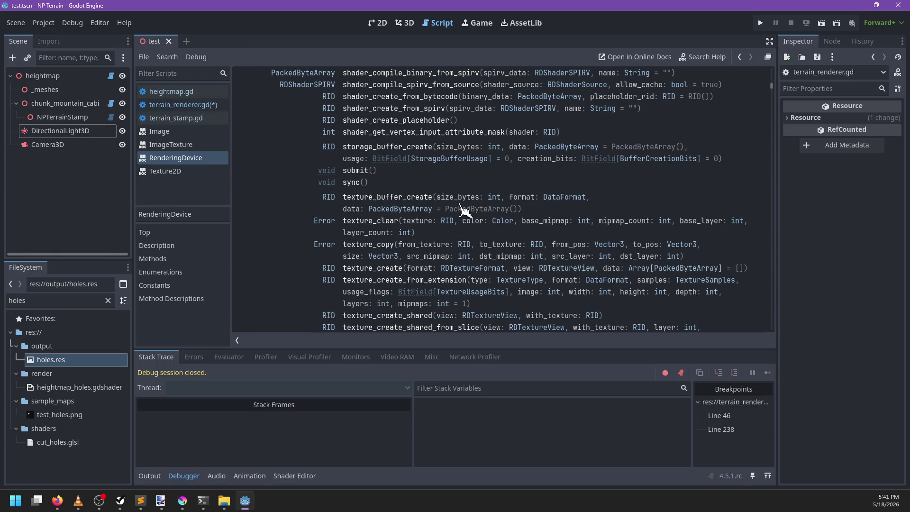
pyautogui.scroll(15, 430, 178)
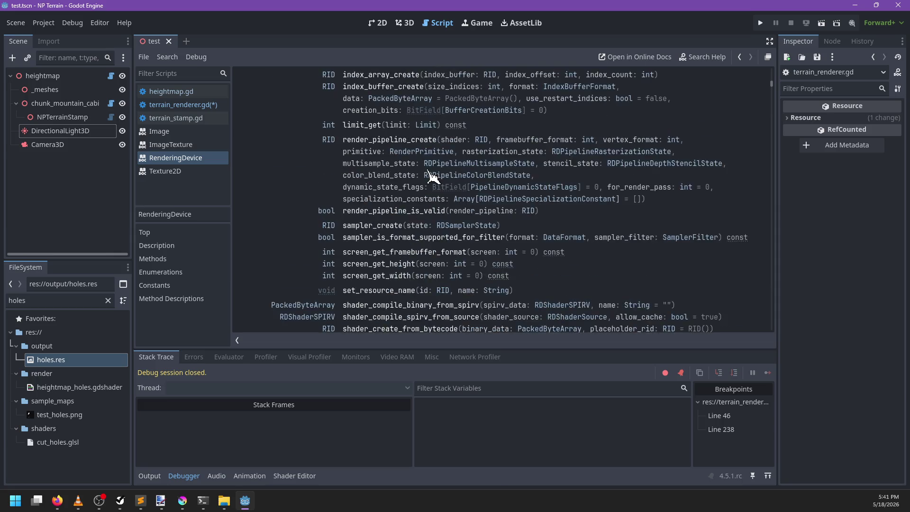
pyautogui.scroll(15, 429, 177)
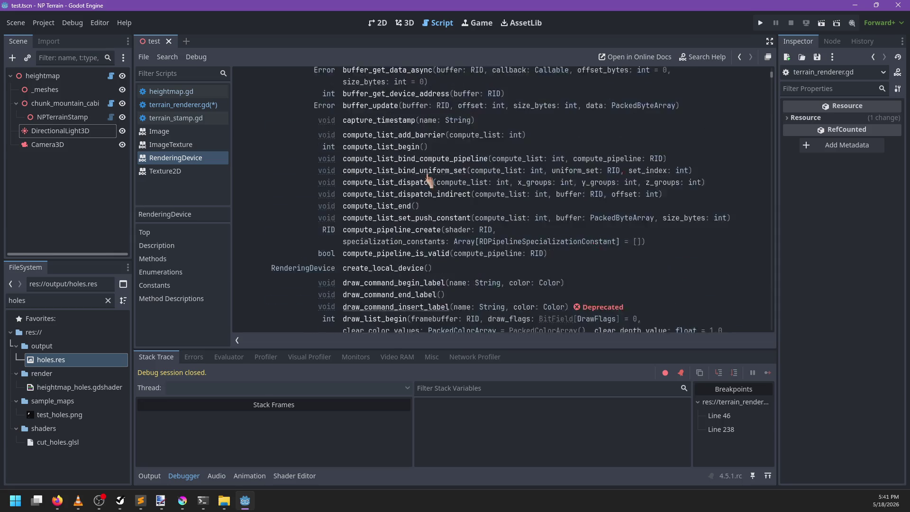
# Search the RenderingDevice reference for 'format' and step through the first matches
pyautogui.hotkey('ctrl', 'f')
pyautogui.write('format')
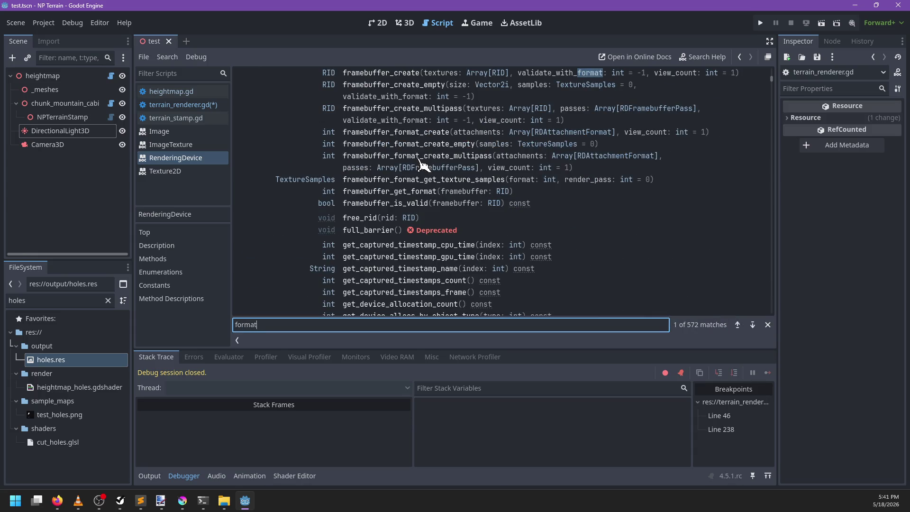
pyautogui.press('Return')
pyautogui.press('Return')
pyautogui.press('Return')
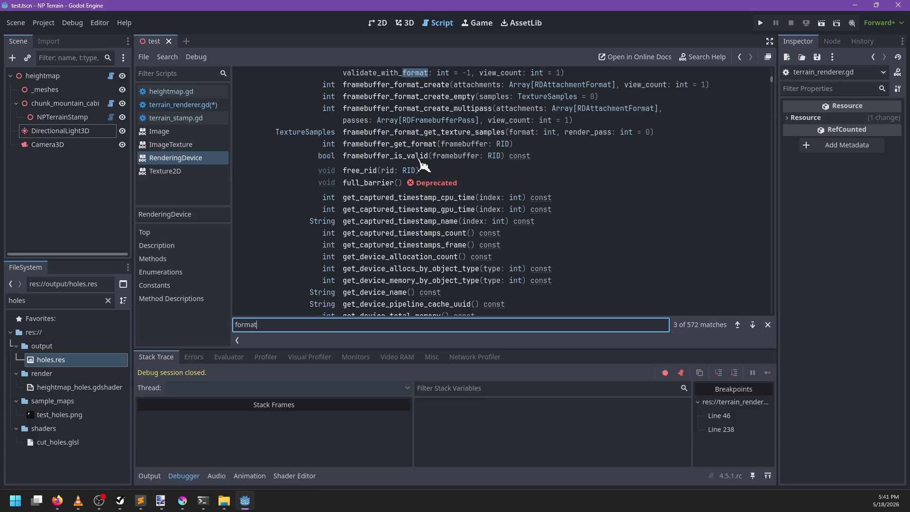
pyautogui.press('Return')
pyautogui.press('Return')
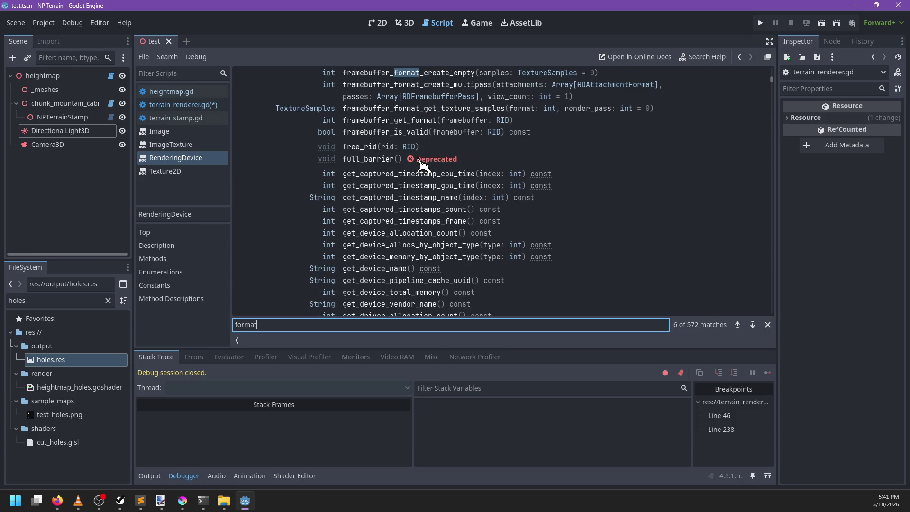
pyautogui.scroll(3, 503, 177)
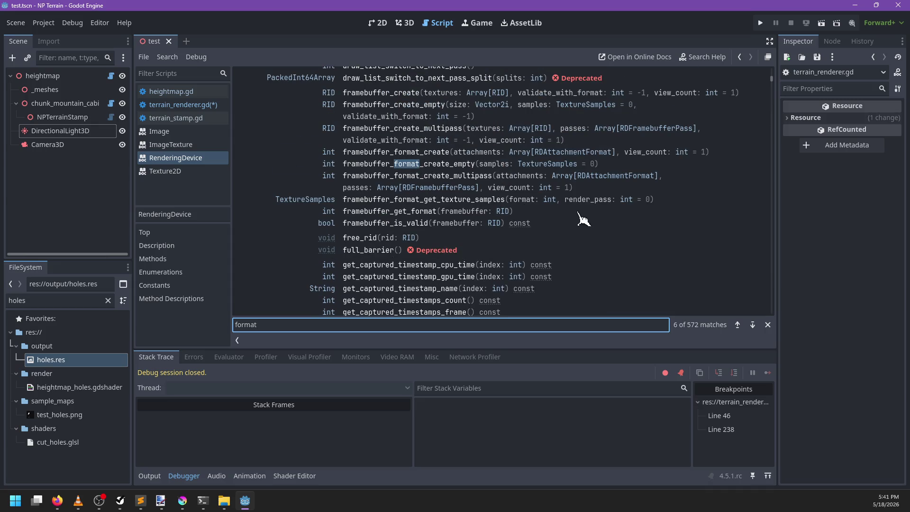
# Step backward through the 'format' matches, wrapping around, and return to the first match
pyautogui.click(737, 325)
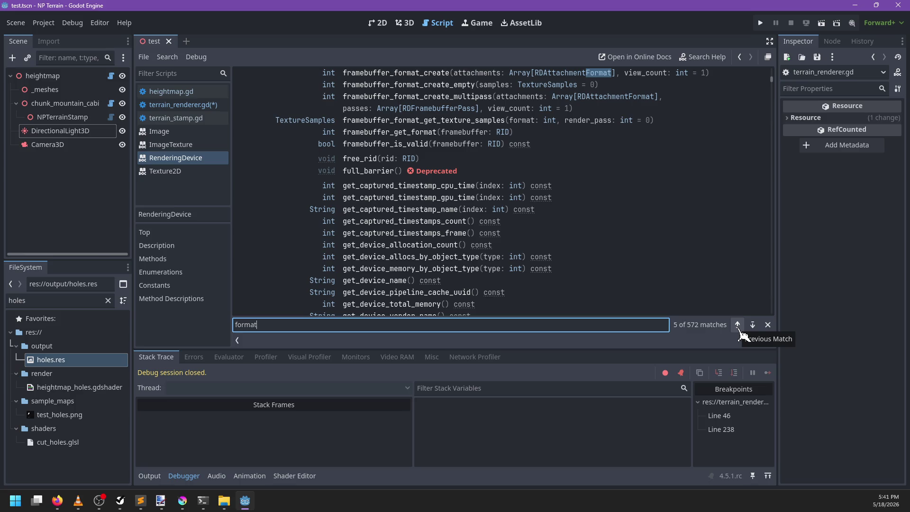
pyautogui.click(738, 327)
pyautogui.click(738, 327)
pyautogui.click(738, 327)
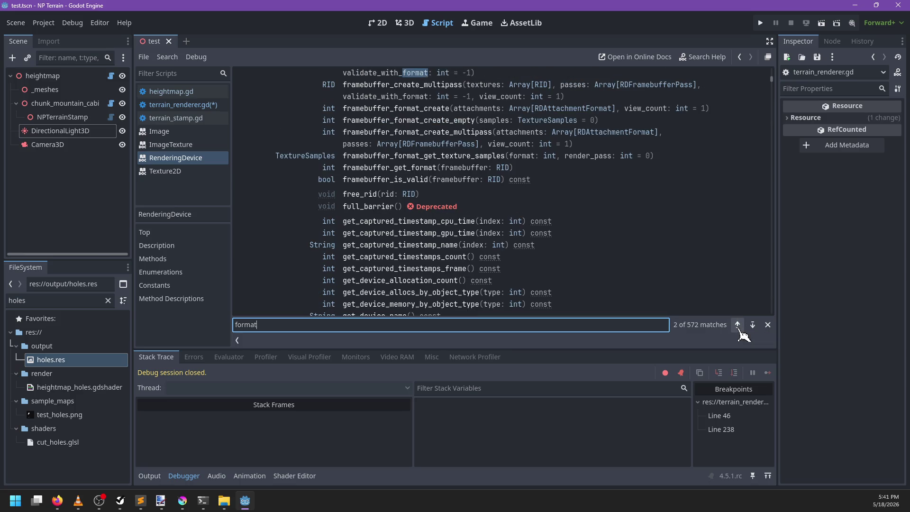
pyautogui.click(739, 327)
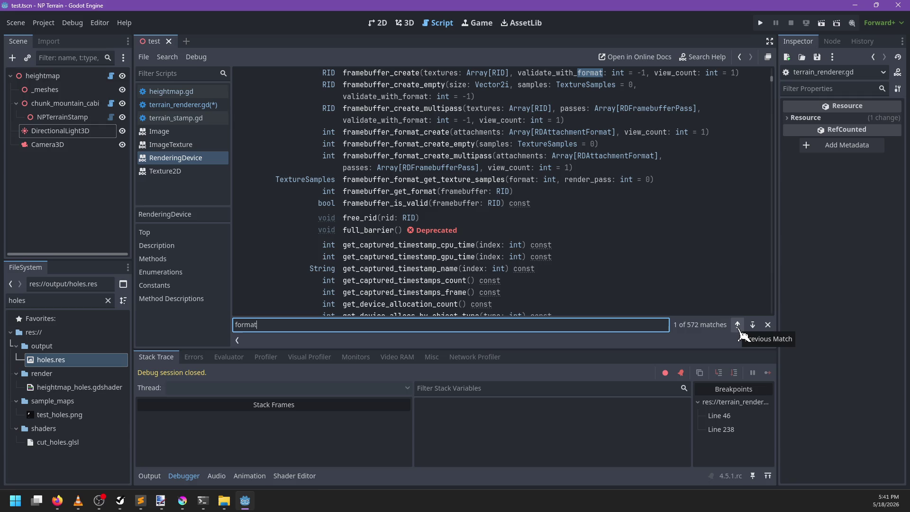
pyautogui.click(739, 327)
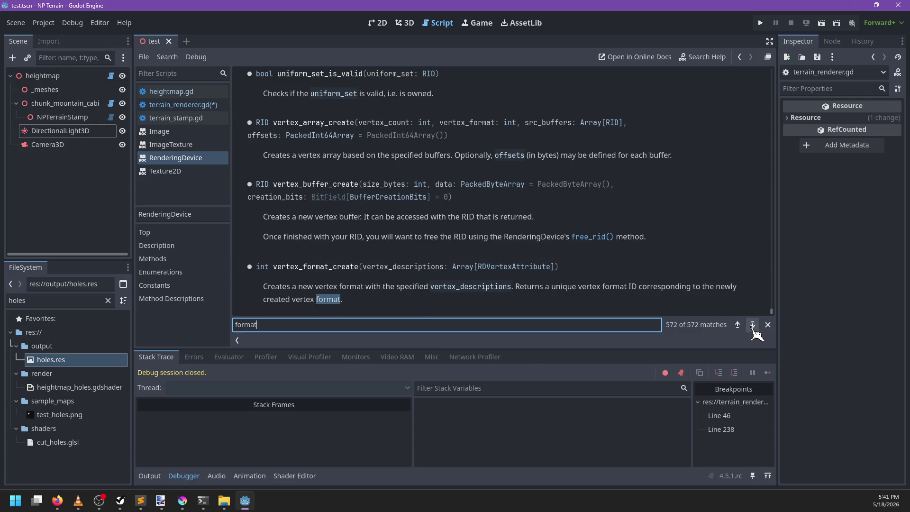
pyautogui.click(754, 327)
# Advance through the 'format' matches past framebuffer_get_format, IndexBufferFormat and sampler_is_format_supported_for_filter
pyautogui.click(753, 327)
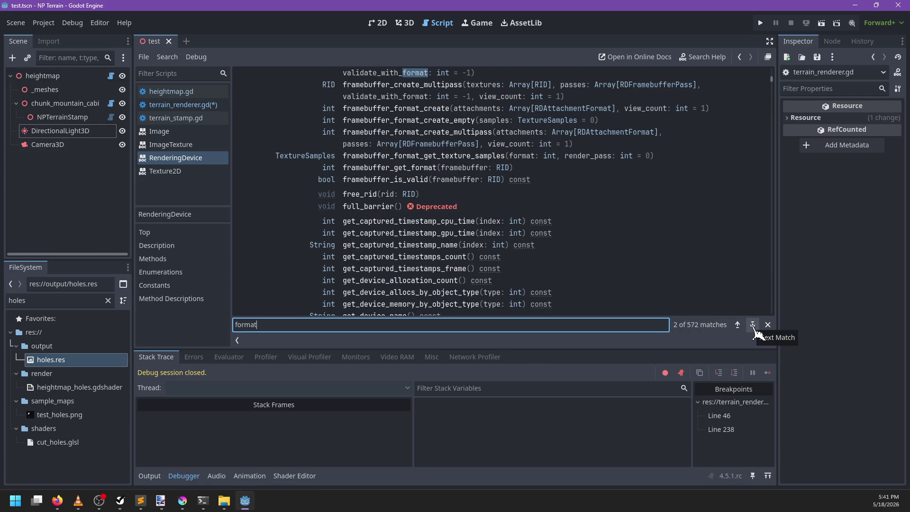
pyautogui.click(753, 327)
pyautogui.click(753, 326)
pyautogui.click(753, 326)
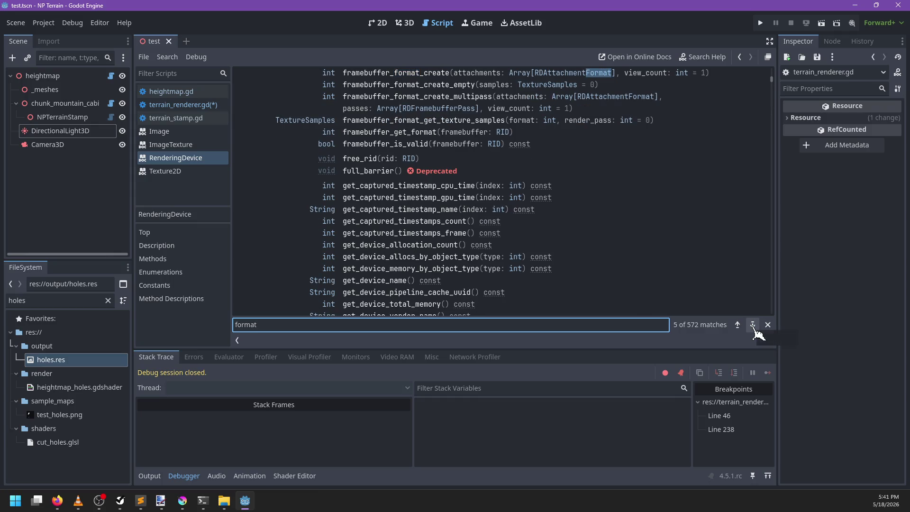
pyautogui.click(753, 326)
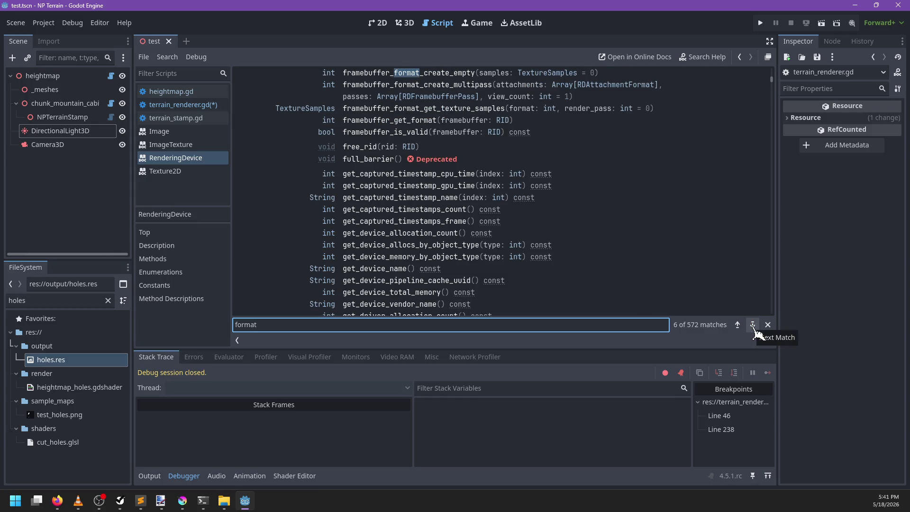
pyautogui.click(753, 326)
pyautogui.click(753, 326)
pyautogui.click(753, 326)
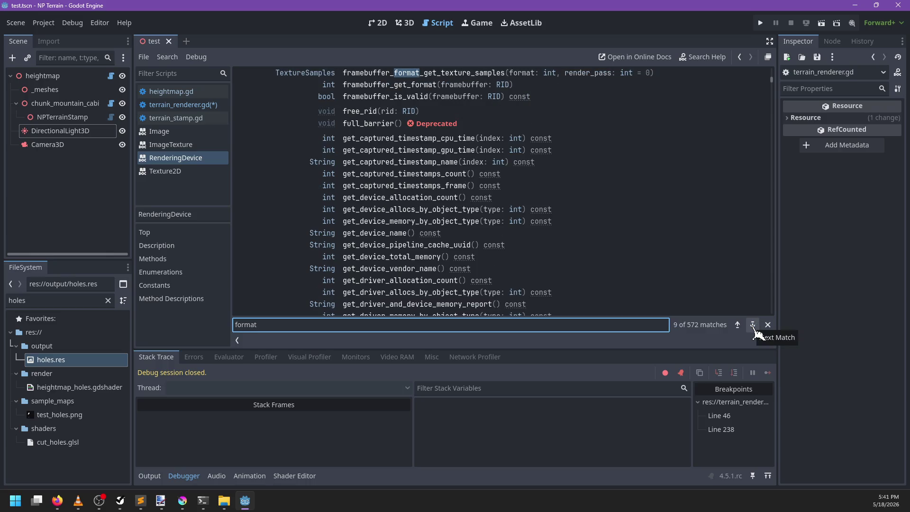
pyautogui.click(754, 326)
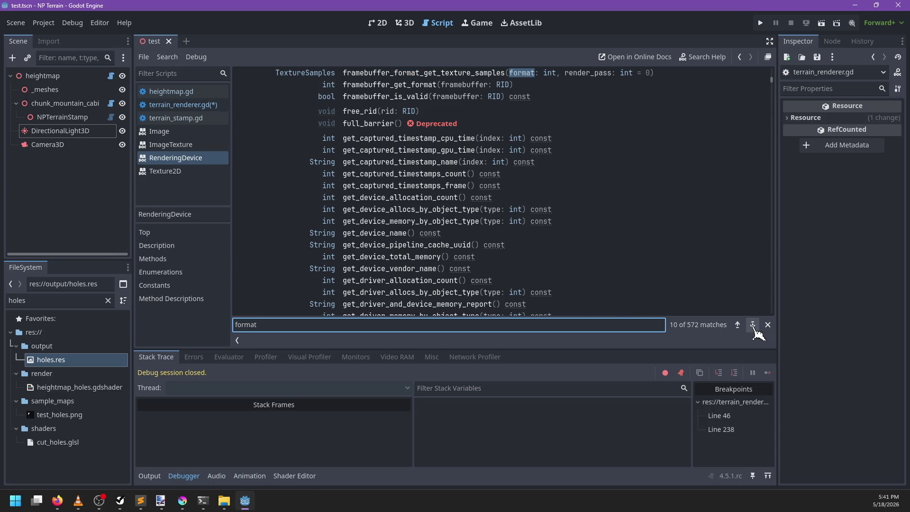
pyautogui.click(753, 326)
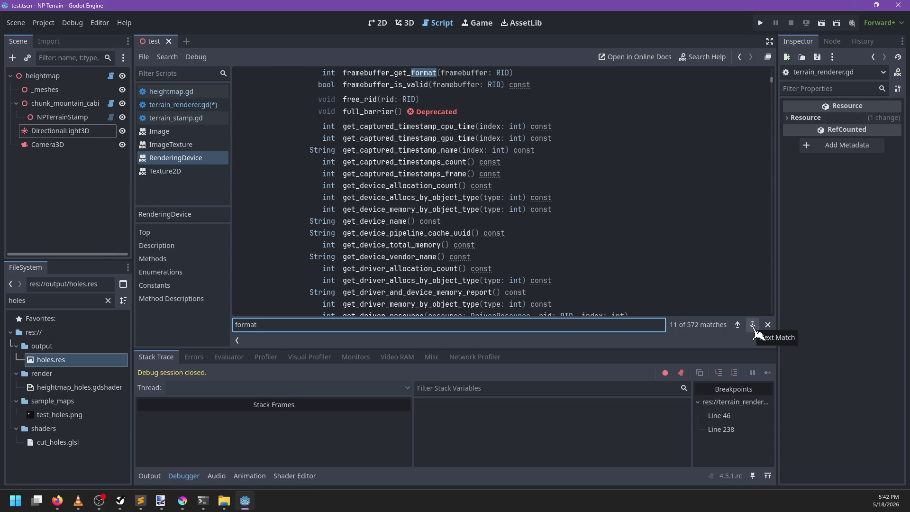
pyautogui.click(753, 326)
pyautogui.click(754, 326)
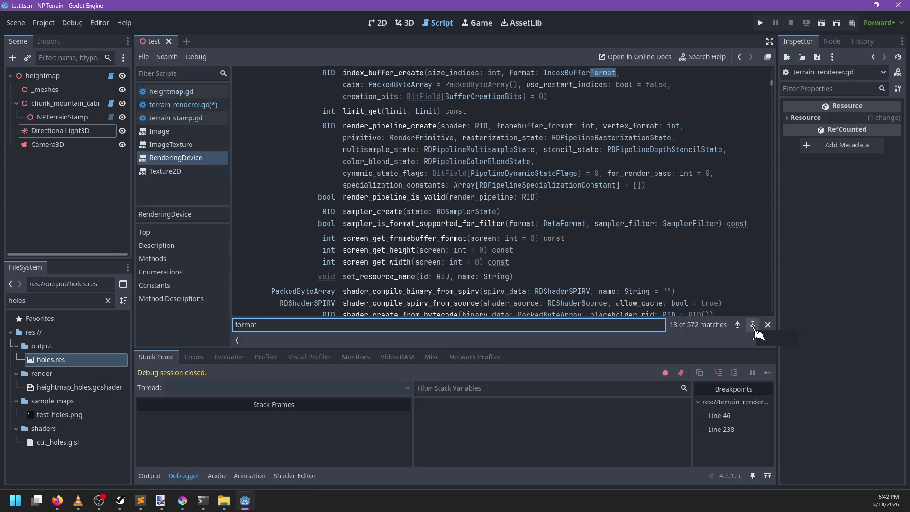
pyautogui.click(753, 326)
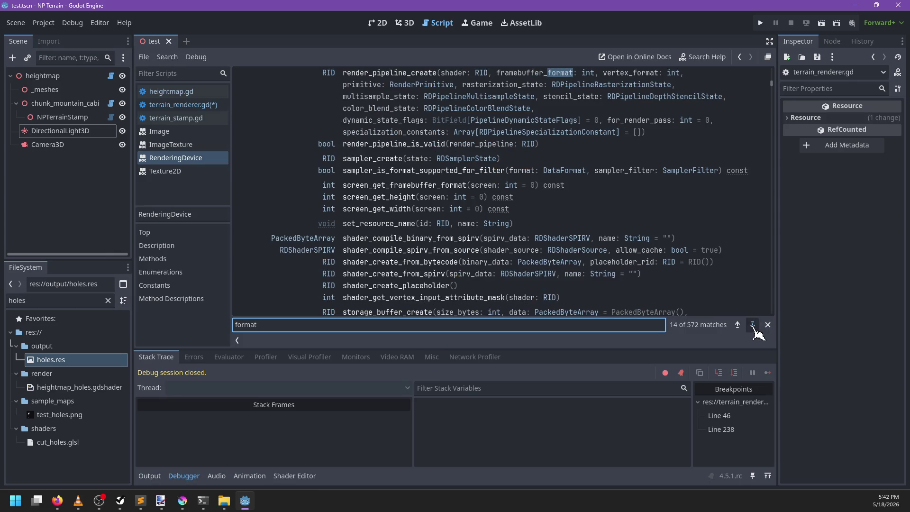
pyautogui.click(753, 326)
pyautogui.click(753, 326)
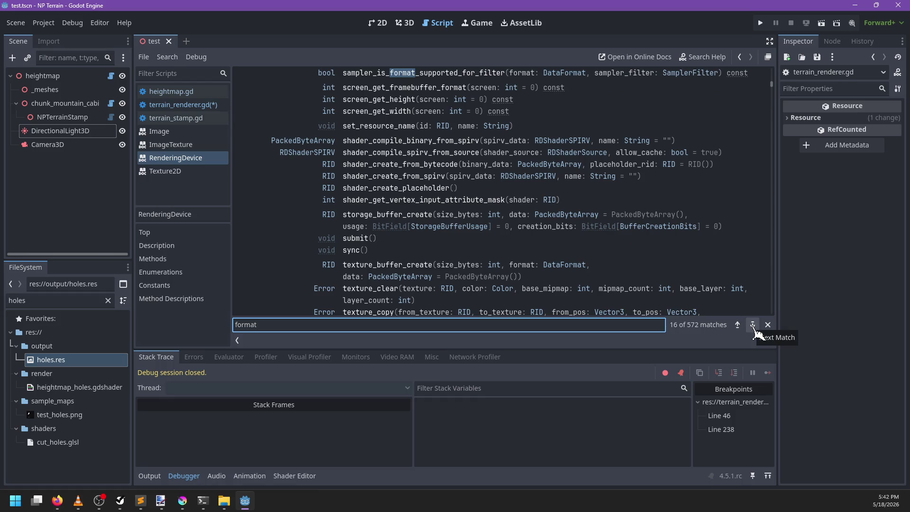
# Continue past texture_buffer_create and texture_create, settling on texture_create_from_extension's format parameter
pyautogui.click(753, 326)
pyautogui.click(753, 326)
pyautogui.click(754, 326)
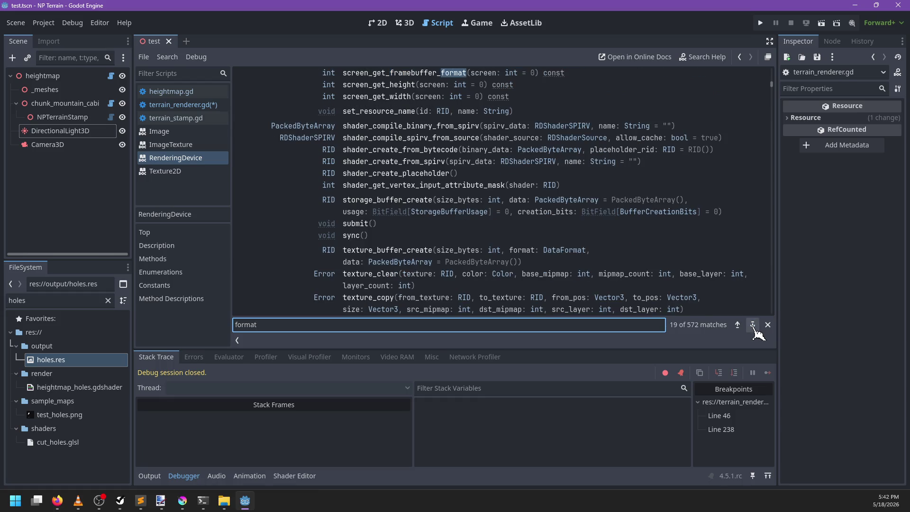
pyautogui.click(753, 326)
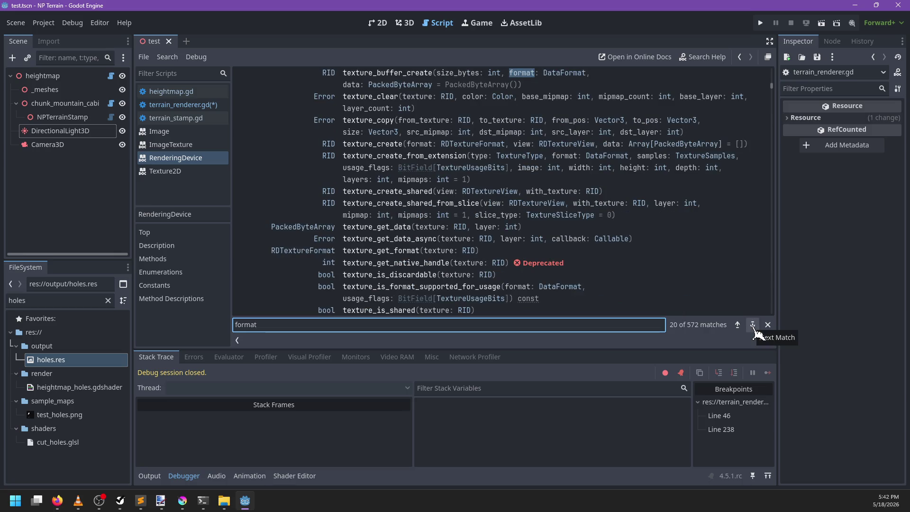
pyautogui.click(753, 326)
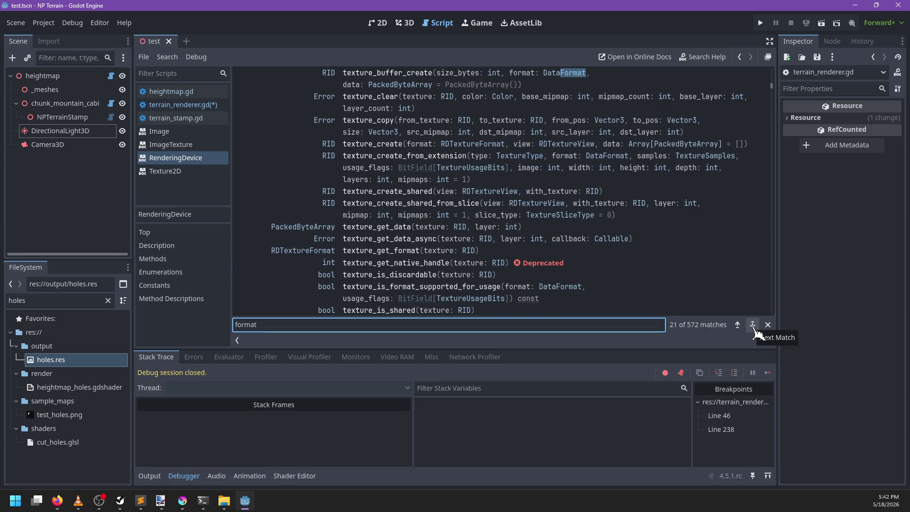
pyautogui.click(753, 326)
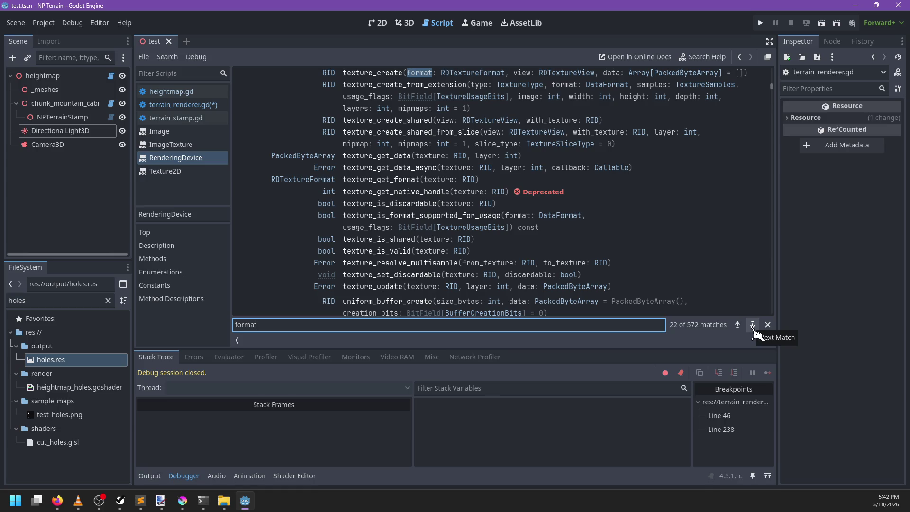
pyautogui.click(753, 326)
pyautogui.click(753, 326)
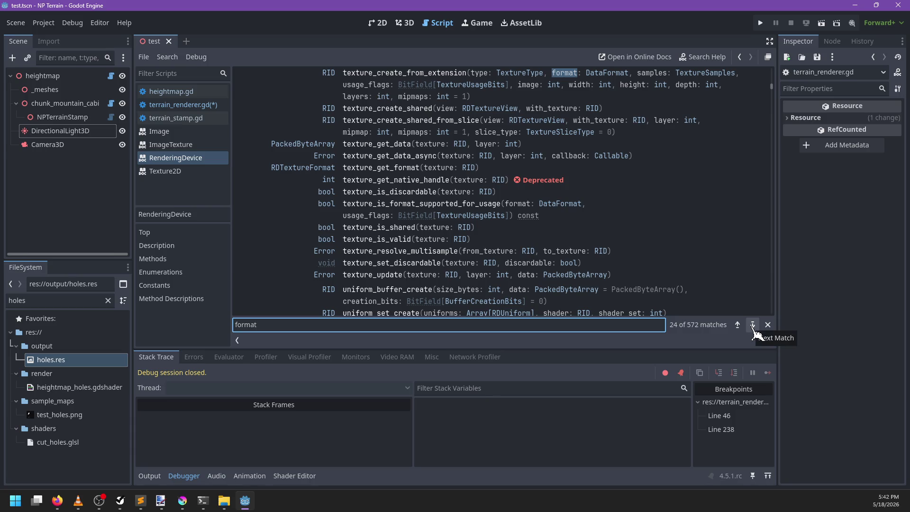
pyautogui.click(753, 326)
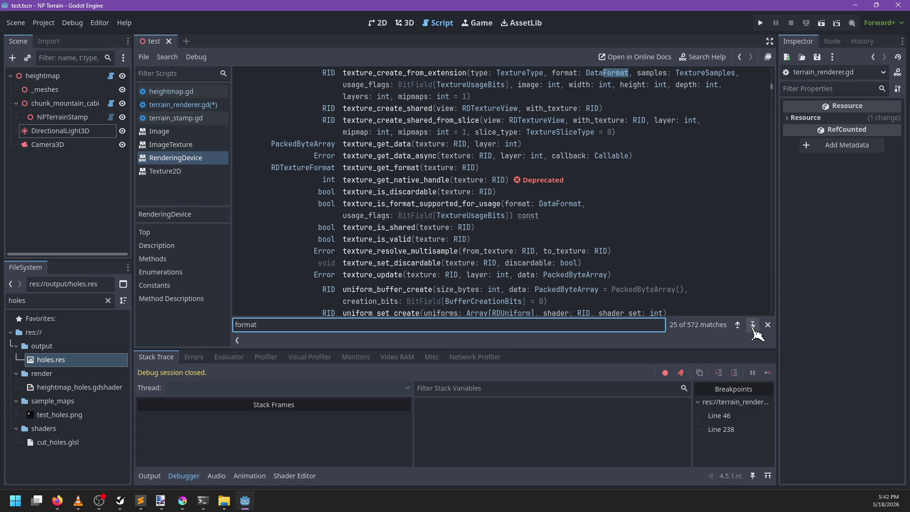
pyautogui.click(753, 326)
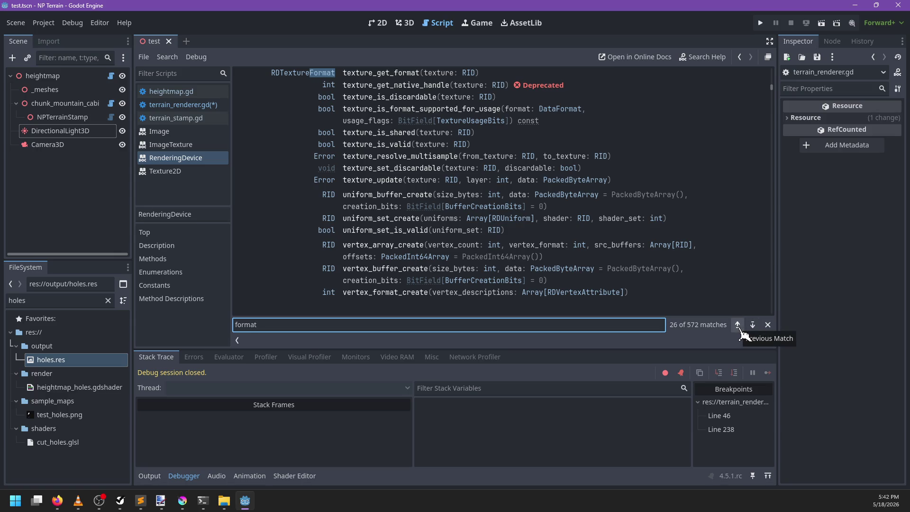
pyautogui.click(740, 331)
pyautogui.click(741, 330)
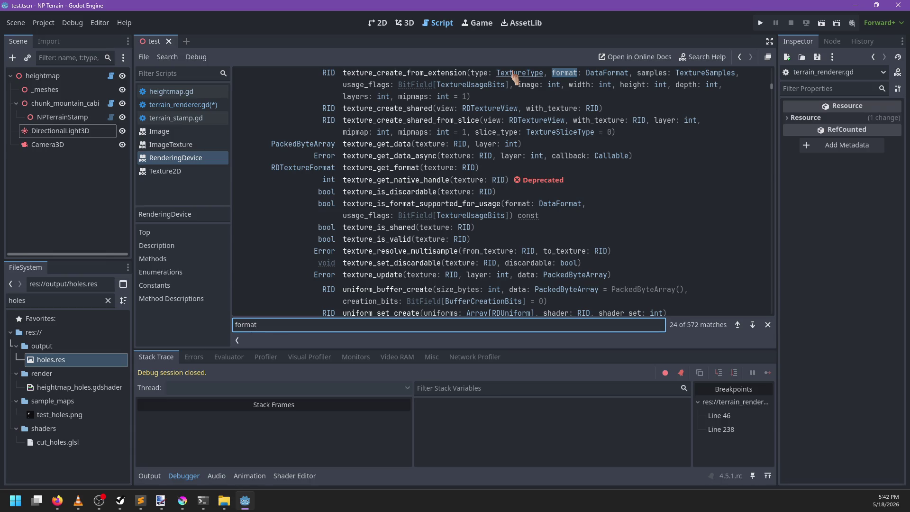
# Find the DataFormat enum in the RenderingDevice docs, then return to terrain_renderer.gd below 'var texture: RID'
pyautogui.click(514, 75)
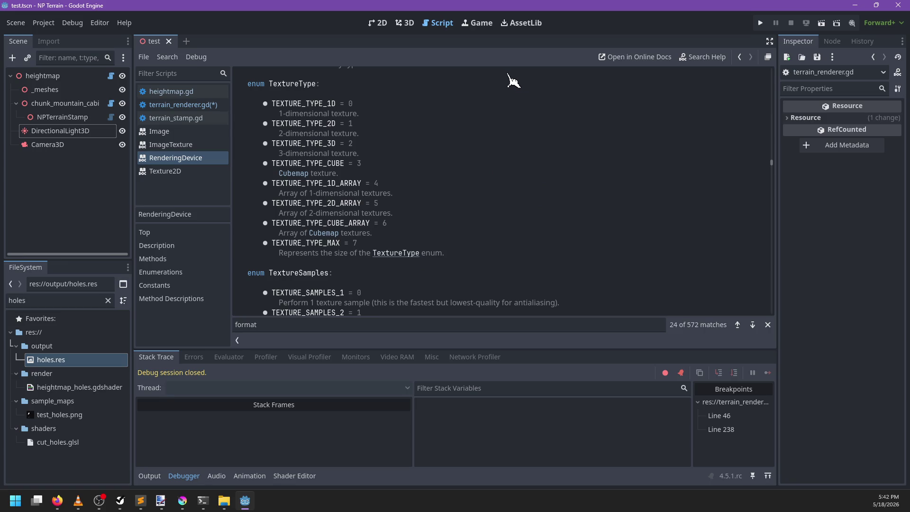
pyautogui.hotkey('ctrl', 'f')
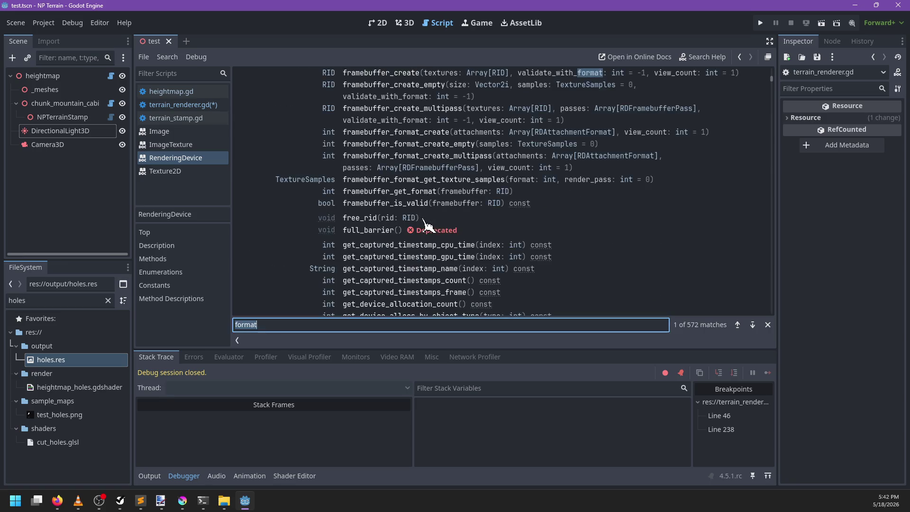
pyautogui.write('data')
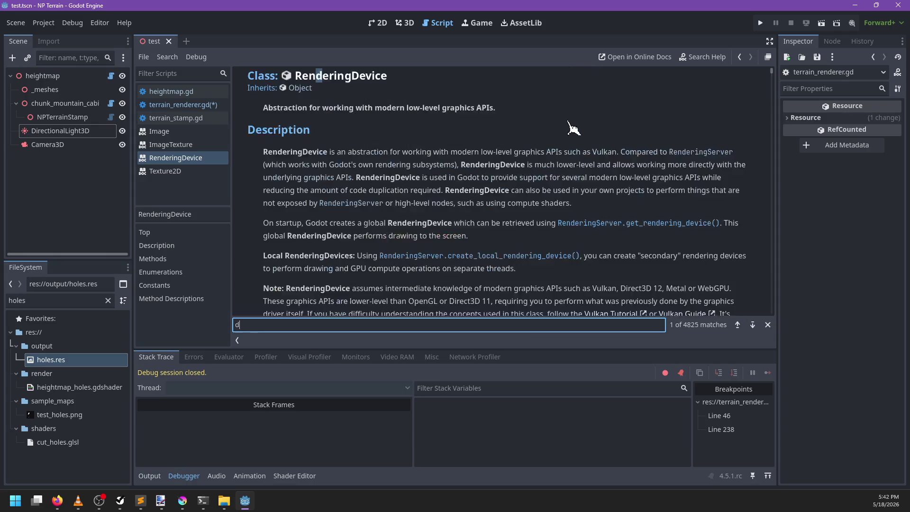
pyautogui.write('for')
pyautogui.press('Escape')
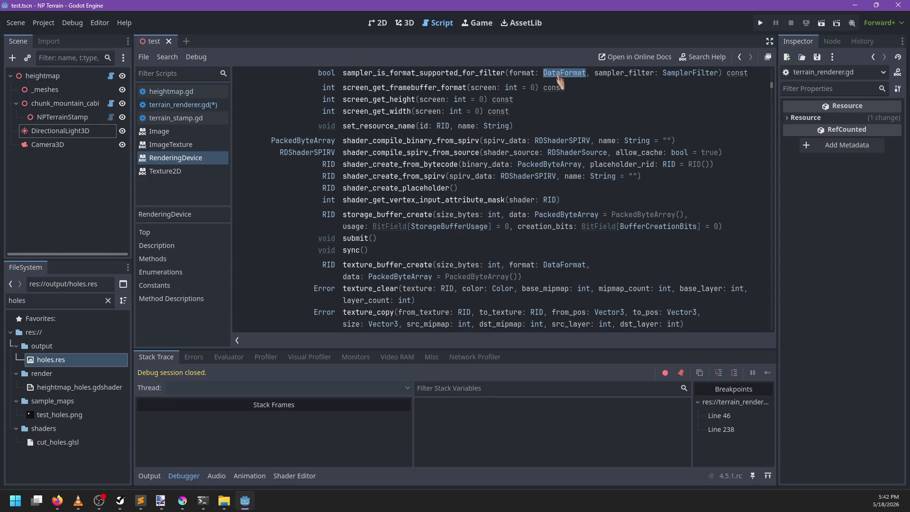
pyautogui.click(564, 74)
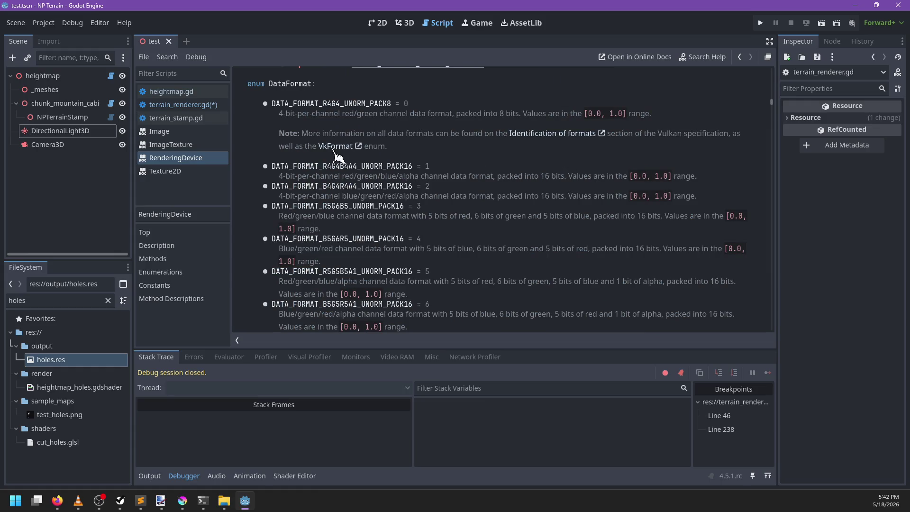
pyautogui.click(204, 105)
pyautogui.click(467, 145)
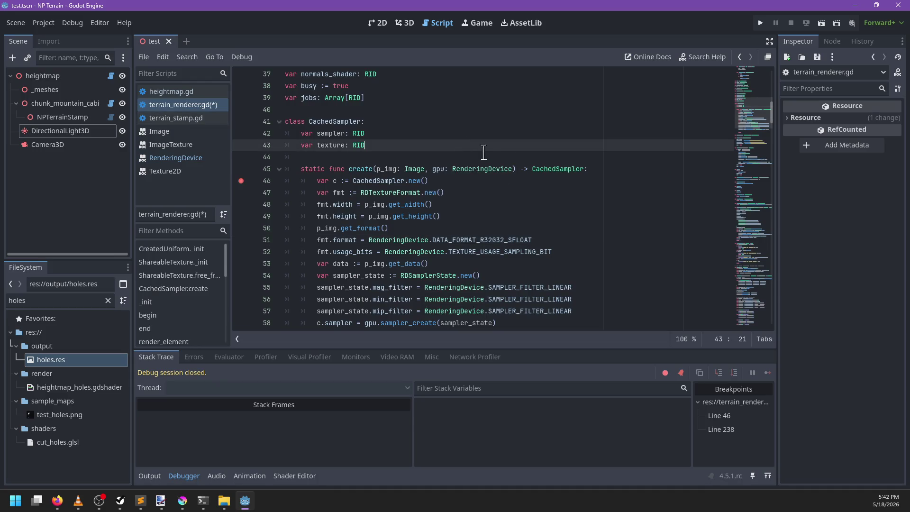
# Add 'static func get_format(p_format: int) -> RDTextureFormat:' to CachedSampler, with a 'match p_format:' body
pyautogui.press('Return')
pyautogui.press('Return')
pyautogui.write('static func')
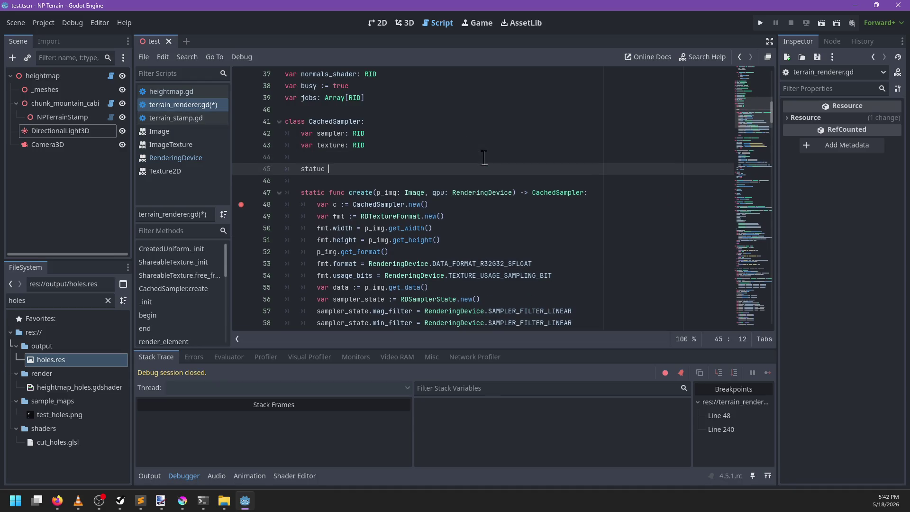
pyautogui.hotkey('ctrl', 'BackSpace')
pyautogui.hotkey('ctrl', 'BackSpace')
pyautogui.write('static func ')
pyautogui.write('get_format(')
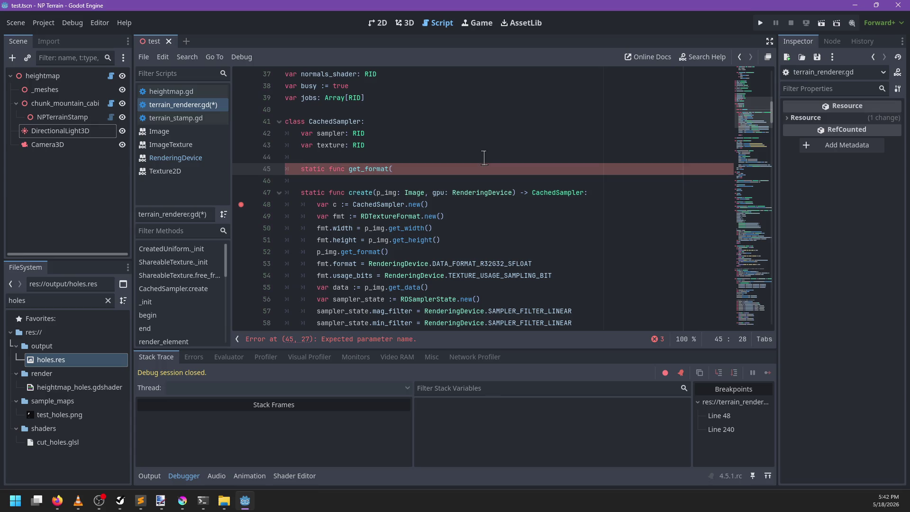
pyautogui.write('img')
pyautogui.press('BackSpace')
pyautogui.press('BackSpace')
pyautogui.press('BackSpace')
pyautogui.write('form')
pyautogui.press('BackSpace')
pyautogui.press('BackSpace')
pyautogui.press('BackSpace')
pyautogui.write('format: ImageFormat')
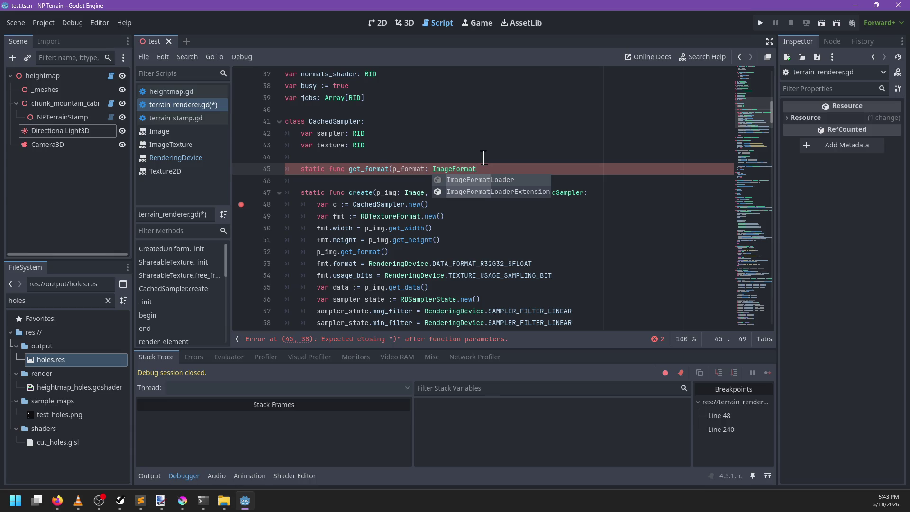
pyautogui.press('BackSpace')
pyautogui.press('BackSpace')
pyautogui.press('BackSpace')
pyautogui.write('TextureFor')
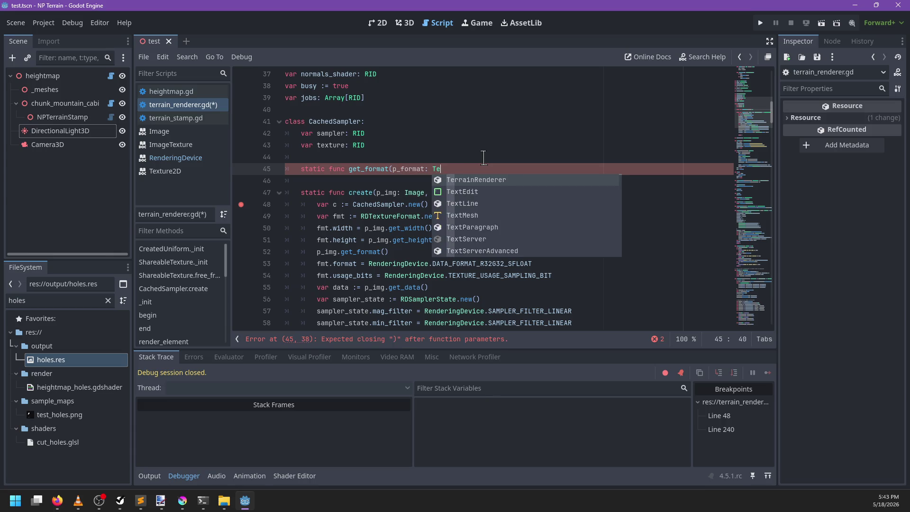
pyautogui.press('BackSpace')
pyautogui.press('BackSpace')
pyautogui.press('BackSpace')
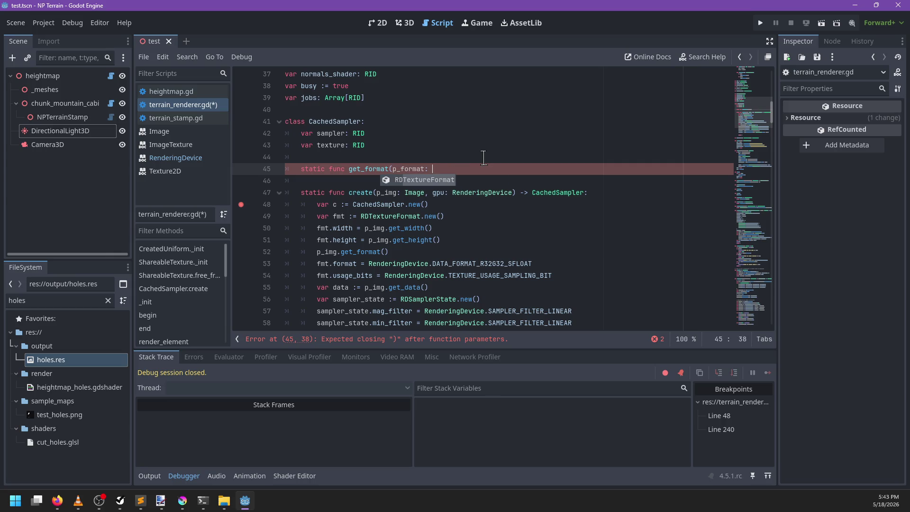
pyautogui.write('nt) -> R')
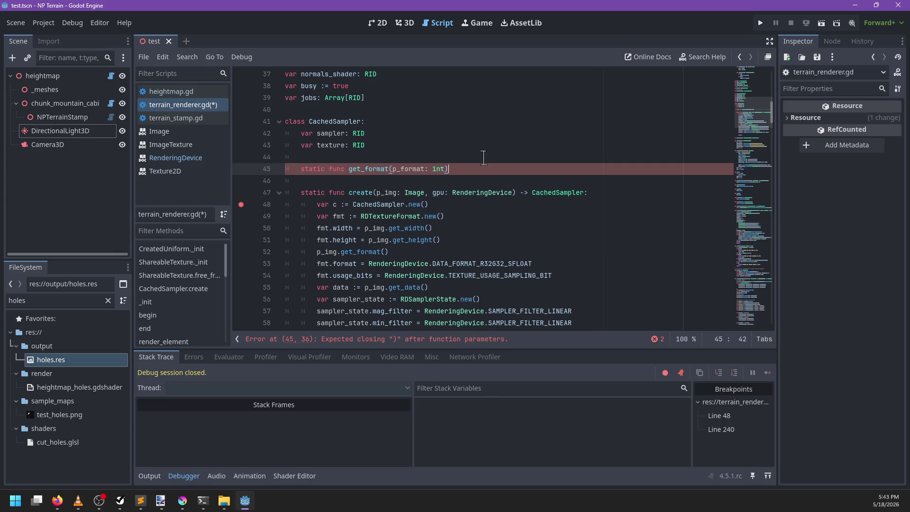
pyautogui.write('DTextureFormat')
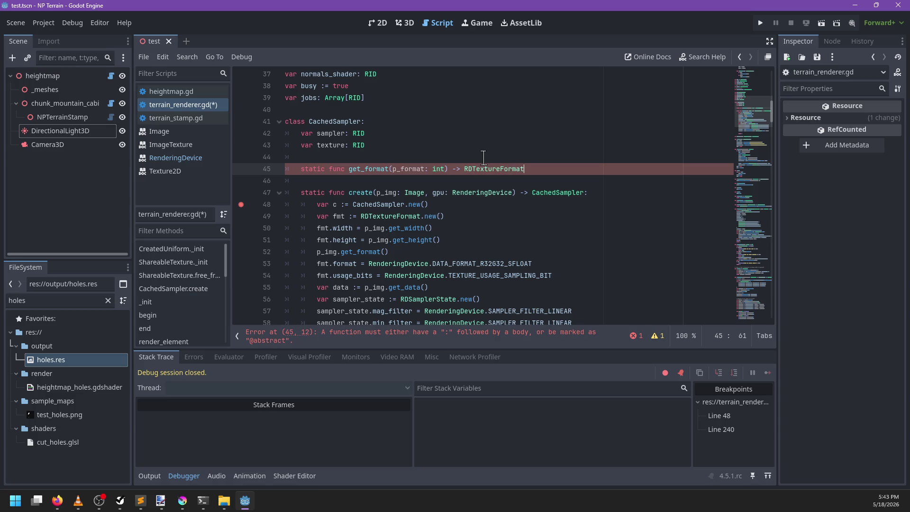
pyautogui.write(':')
pyautogui.press('Return')
pyautogui.scroll(-1, 481, 158)
pyautogui.write('match p_format:')
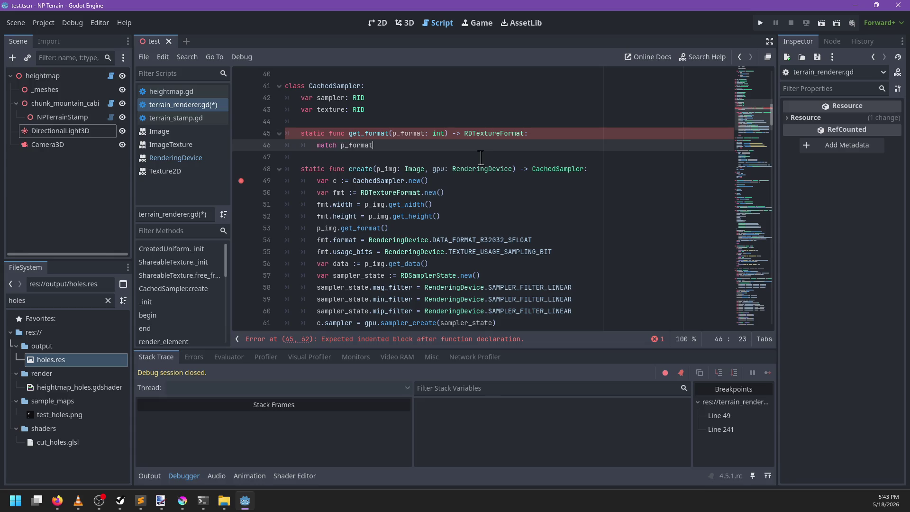
# Start a match case on Image formats, choosing FORMAT_L8 from the autocomplete list
pyautogui.press('Return')
pyautogui.scroll(-1, 488, 154)
pyautogui.write('case Texture.')
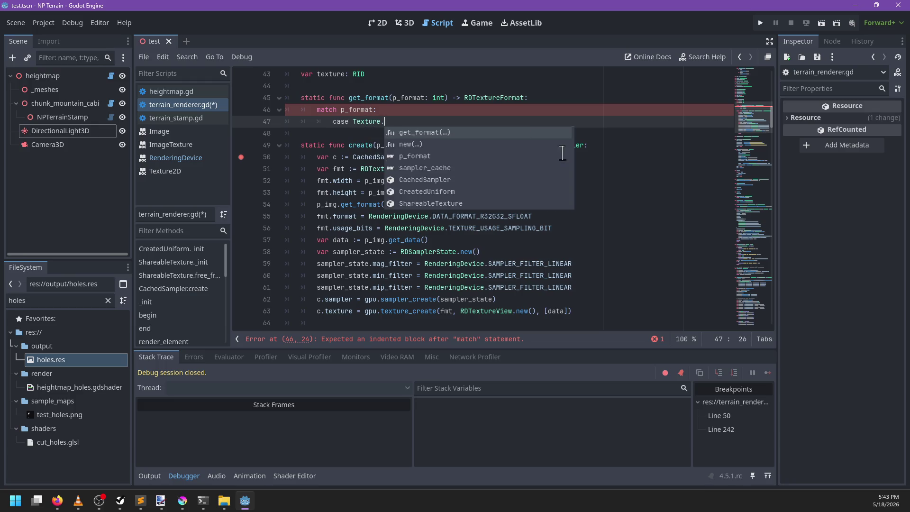
pyautogui.hotkey('ctrl', 'BackSpace')
pyautogui.write('Image.FORMAT')
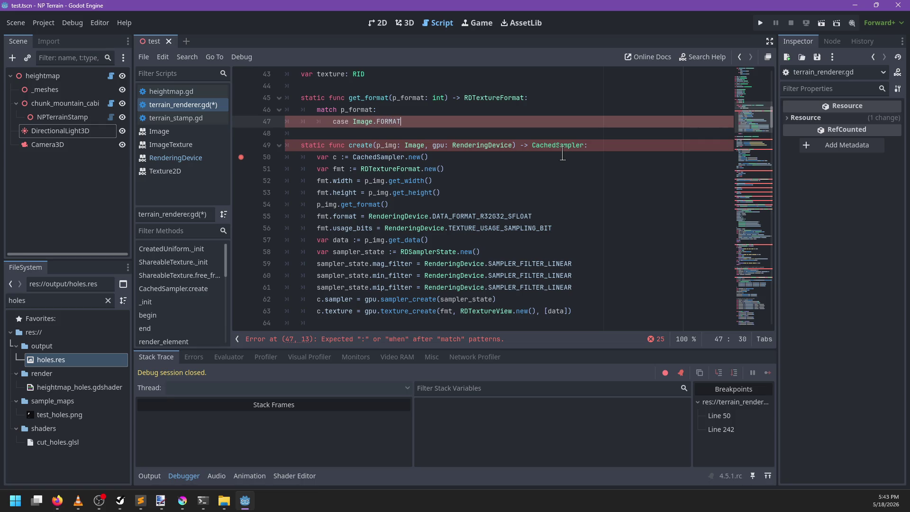
pyautogui.hotkey('ctrl', 'BackSpace')
pyautogui.hotkey('ctrl', 'BackSpace')
pyautogui.hotkey('ctrl', 'BackSpace')
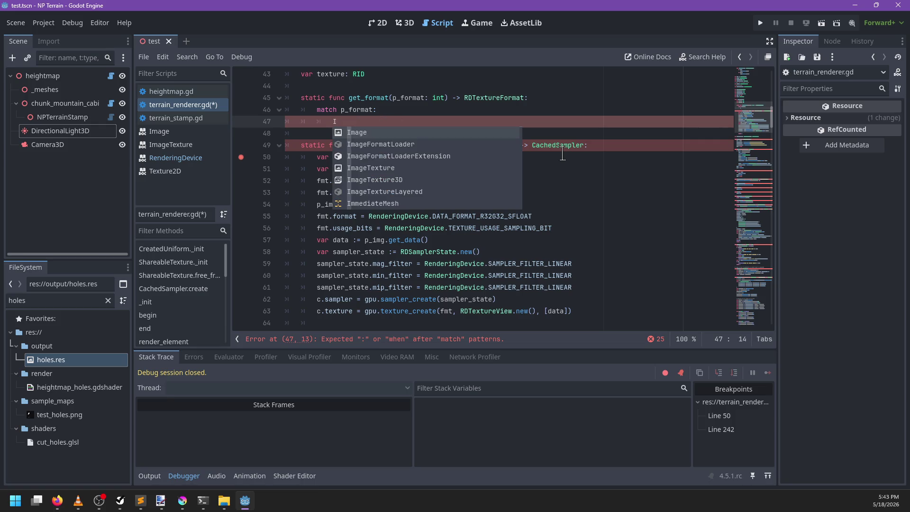
pyautogui.write('mage.FORMAT')
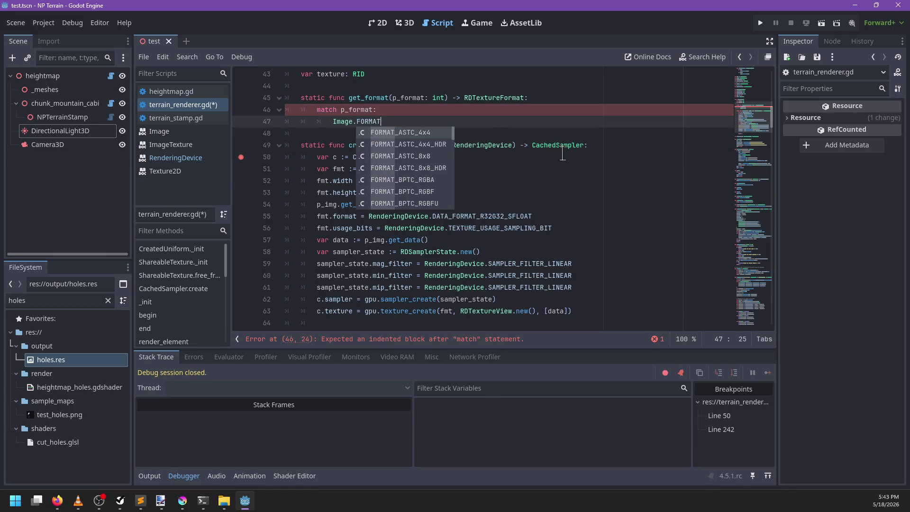
pyautogui.press('Down')
pyautogui.press('Down')
pyautogui.press('Down')
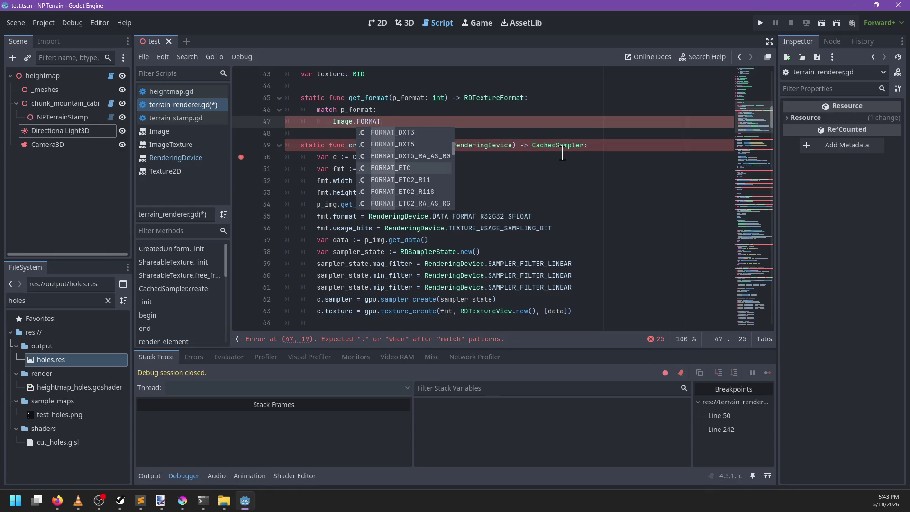
pyautogui.press('Down')
pyautogui.press('Down')
pyautogui.press('Down')
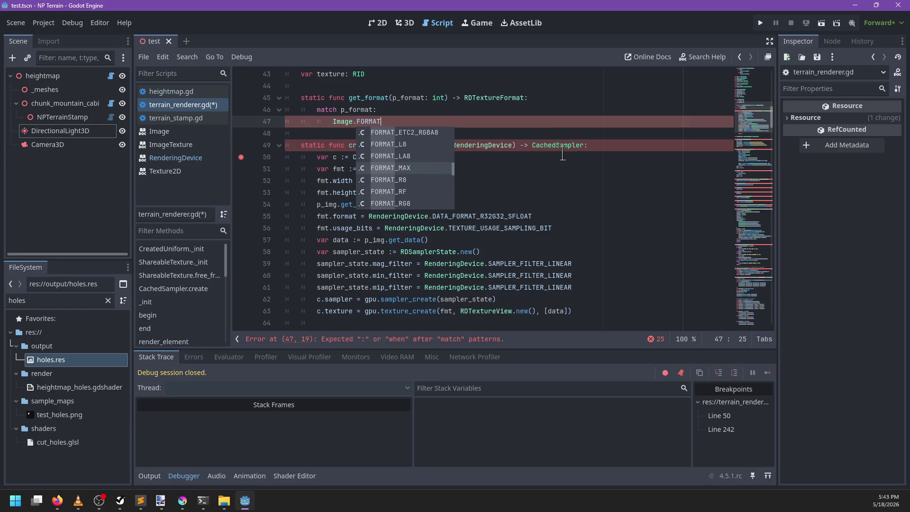
pyautogui.press('Up')
pyautogui.press('Up')
pyautogui.press('Up')
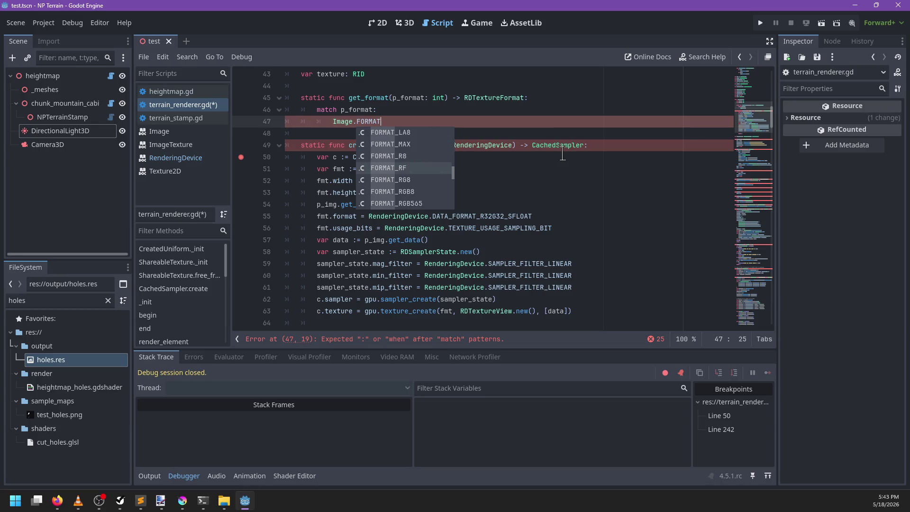
pyautogui.press('Down')
pyautogui.press('Down')
pyautogui.press('Down')
pyautogui.press('Up')
pyautogui.press('Up')
pyautogui.press('Up')
pyautogui.press('Return')
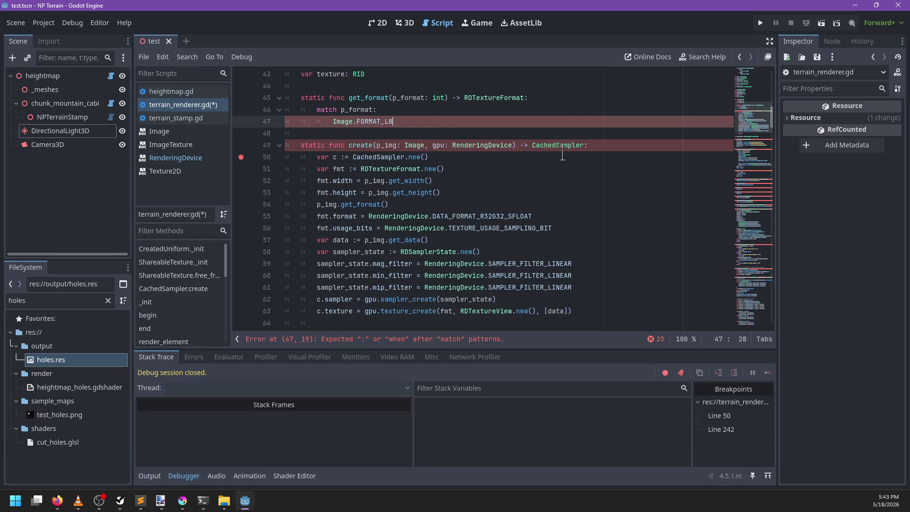
# Add an Image.FORMAT_R8 case returning a RenderingDevice.DATA_FORMAT_R8 signed format
pyautogui.write('Image.FORMAT_R')
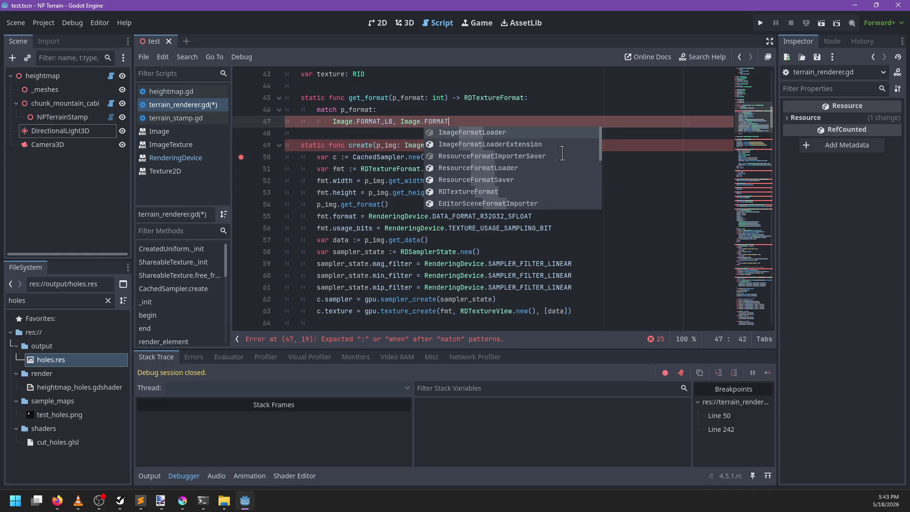
pyautogui.press('Return')
pyautogui.write(':')
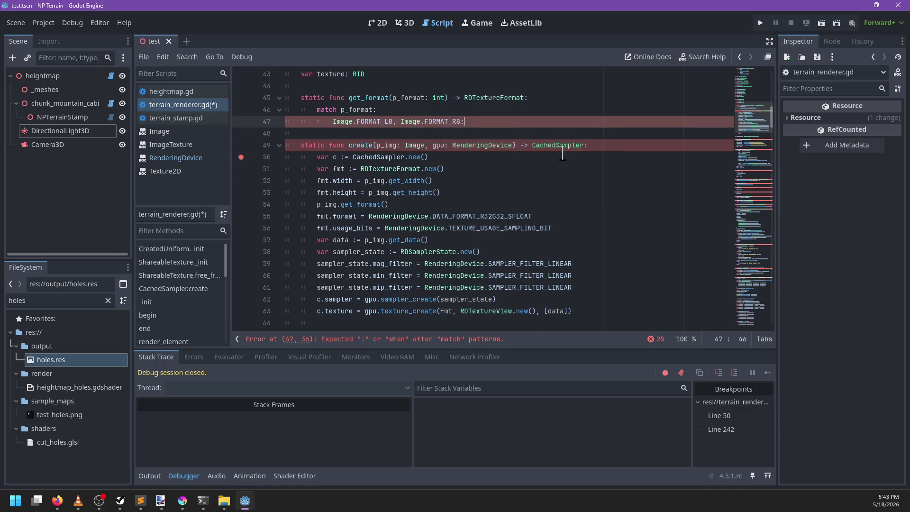
pyautogui.press('Return')
pyautogui.write('return ')
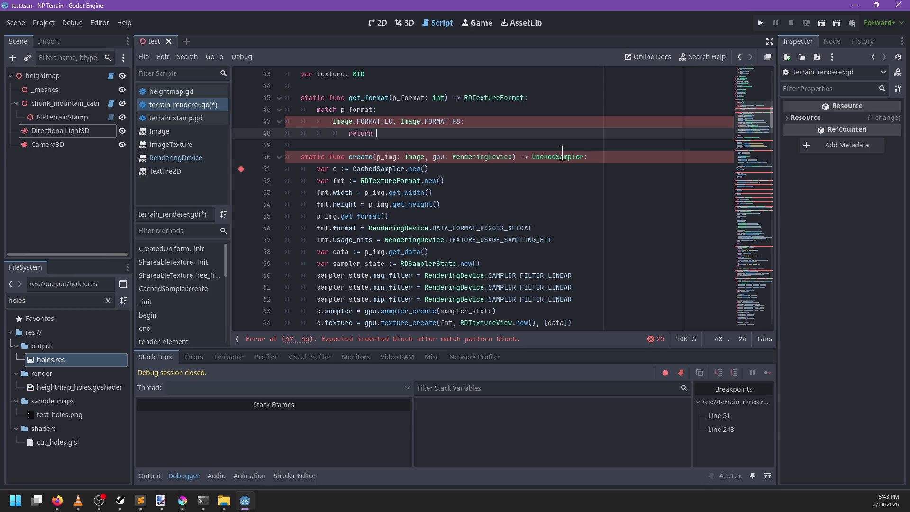
pyautogui.write('Ren')
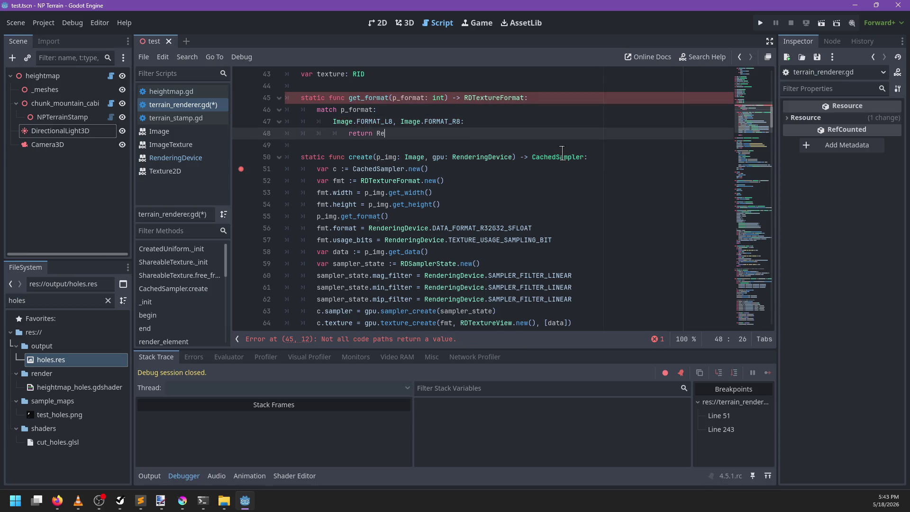
pyautogui.write('deringDevice.')
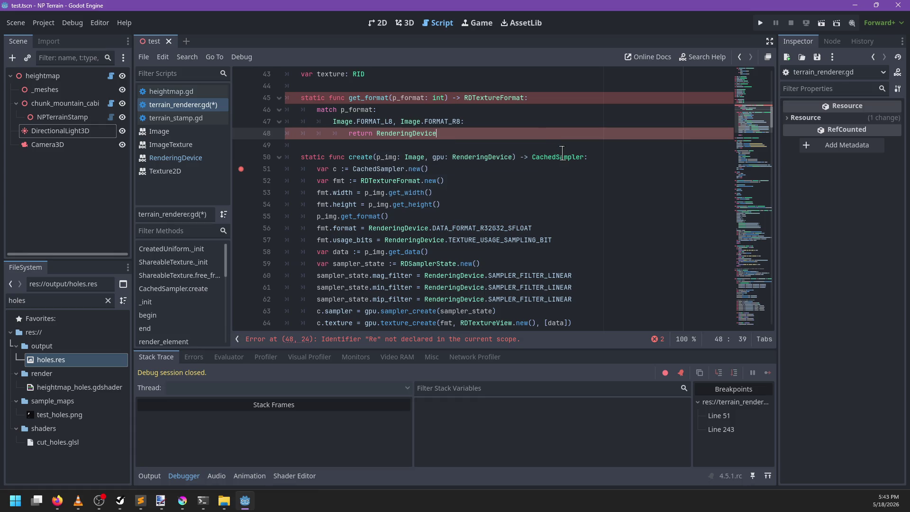
pyautogui.write('DATA_FORMAT')
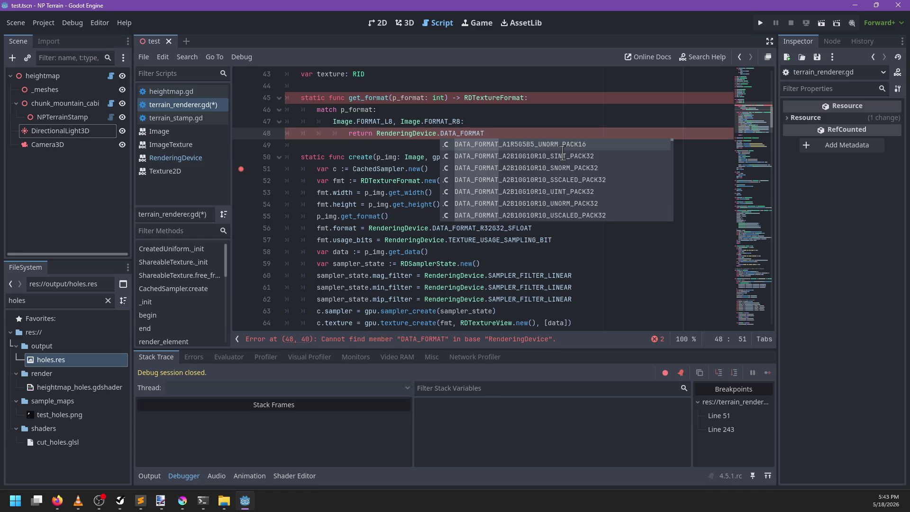
pyautogui.write('_')
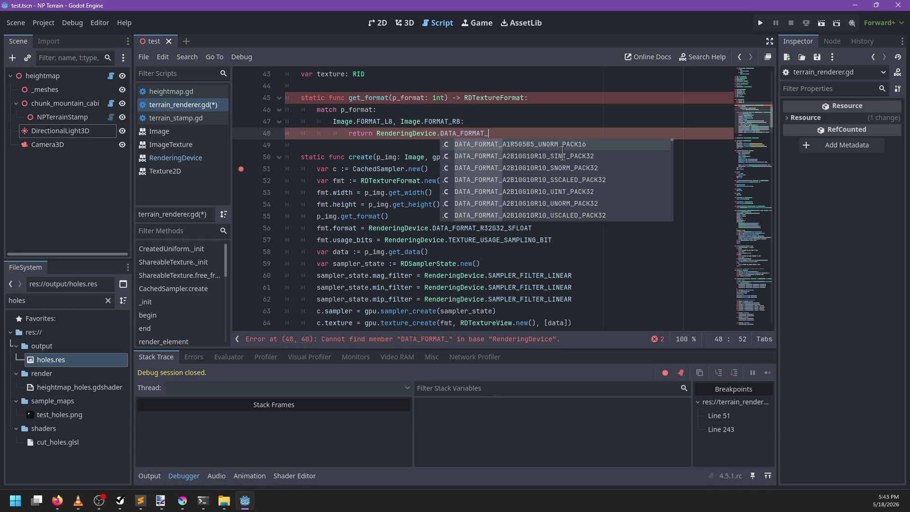
pyautogui.write('R')
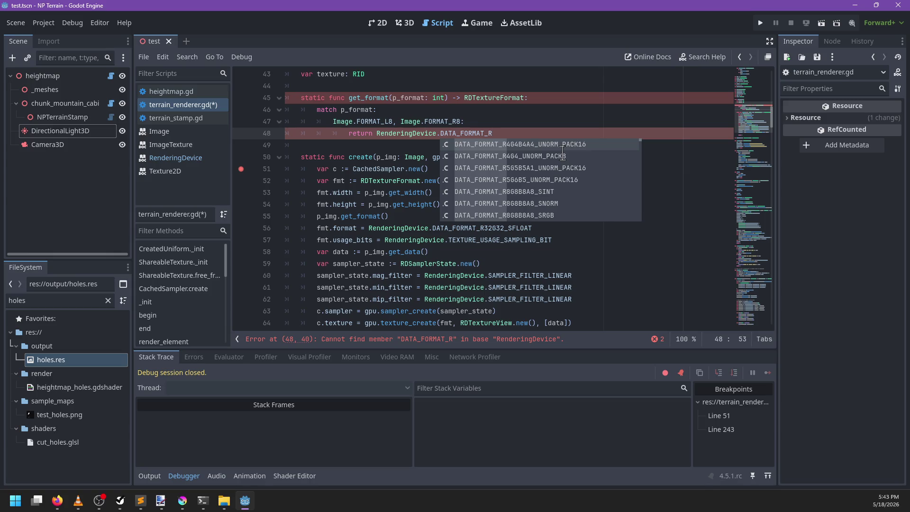
pyautogui.write('8')
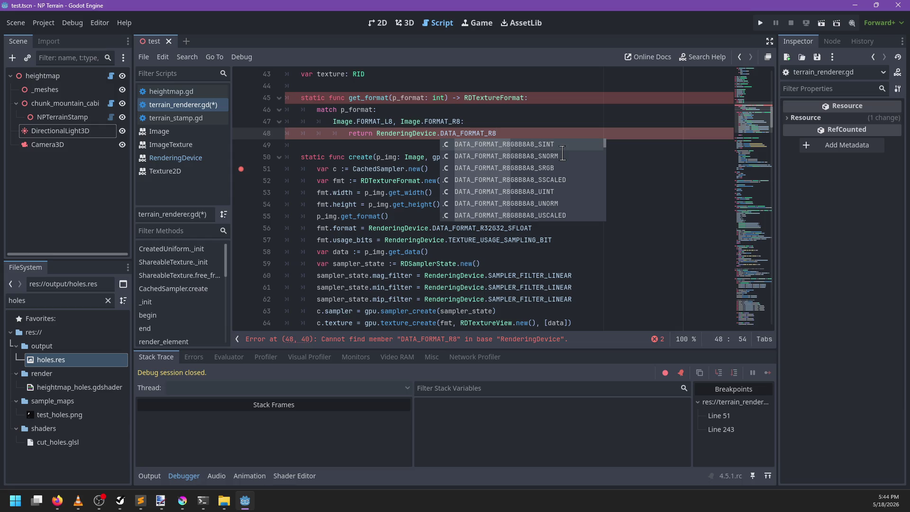
pyautogui.write('_')
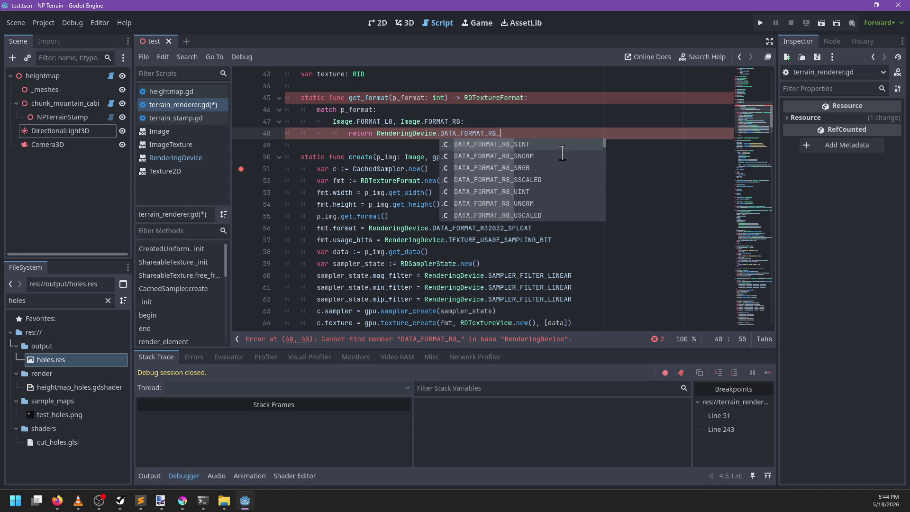
pyautogui.write('SING')
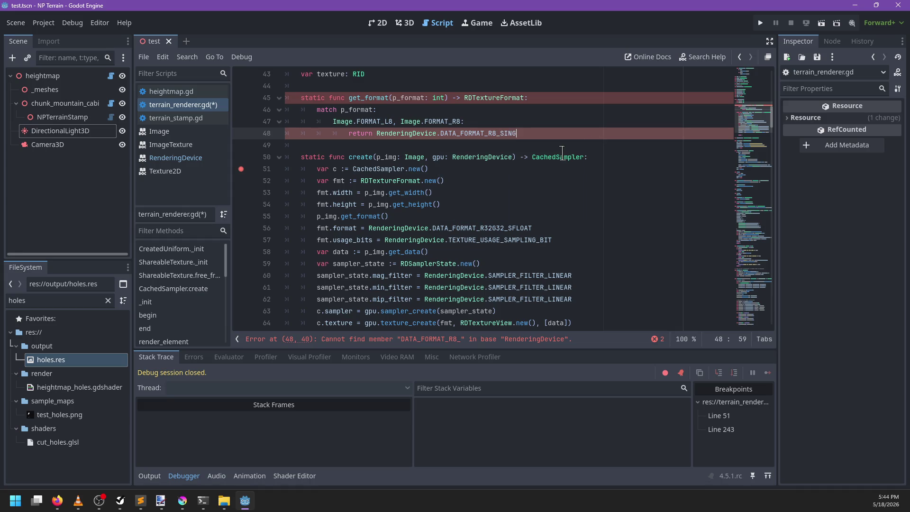
# Replace the faulty cases with Image.FORMAT_RGB8 returning DATA_FORMAT_R8G8B8_UINT, and drop the RDTextureFormat return type
pyautogui.hotkey('shift', 'Up')
pyautogui.hotkey('ctrl', 'shift', 'Left')
pyautogui.hotkey('ctrl', 'shift', 'Left')
pyautogui.hotkey('ctrl', 'shift', 'Left')
pyautogui.hotkey('ctrl', 'shift', 'Left')
pyautogui.press('BackSpace')
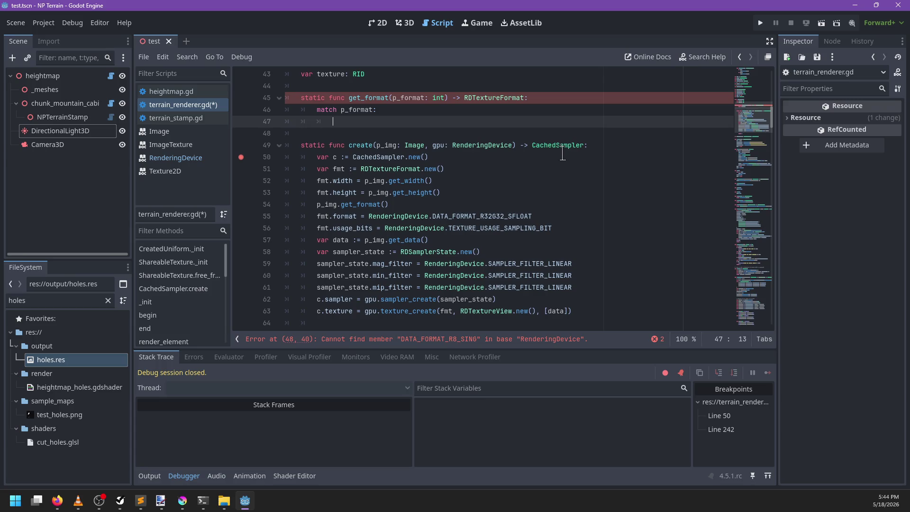
pyautogui.write('age.')
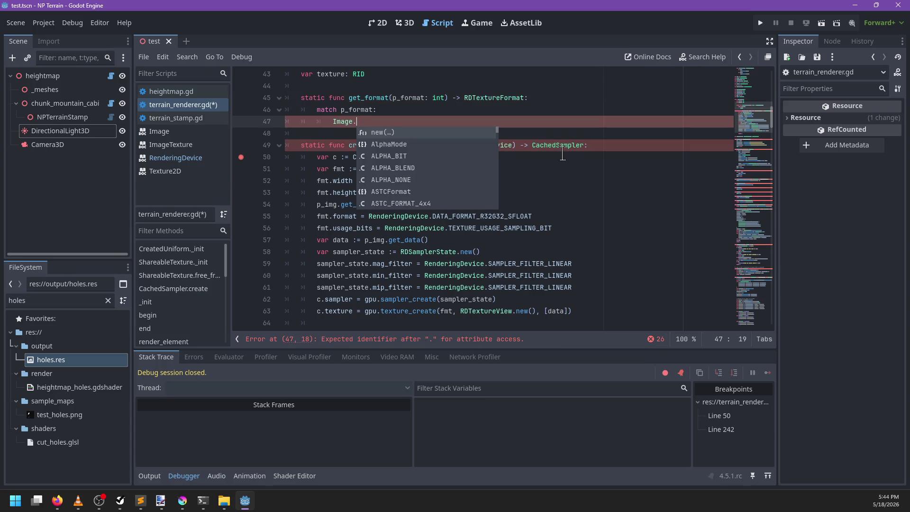
pyautogui.write('FORMA_+')
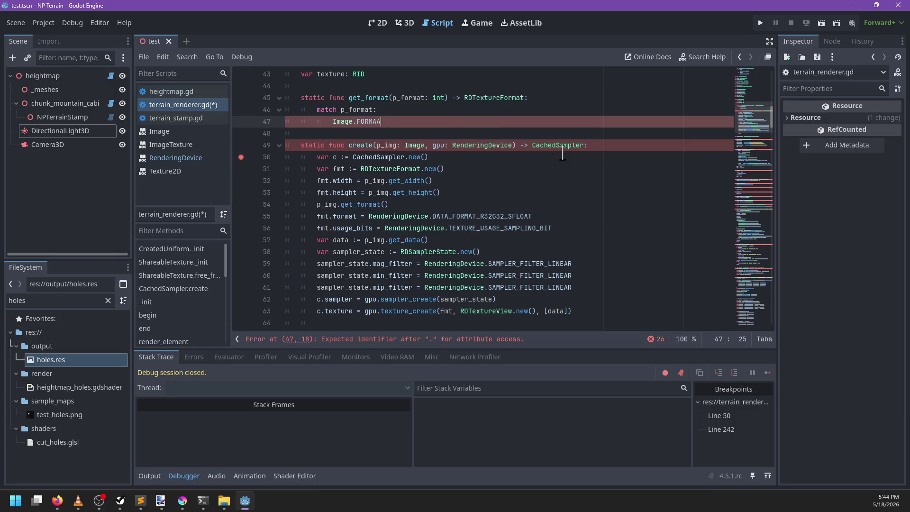
pyautogui.press('BackSpace')
pyautogui.write('T_RG')
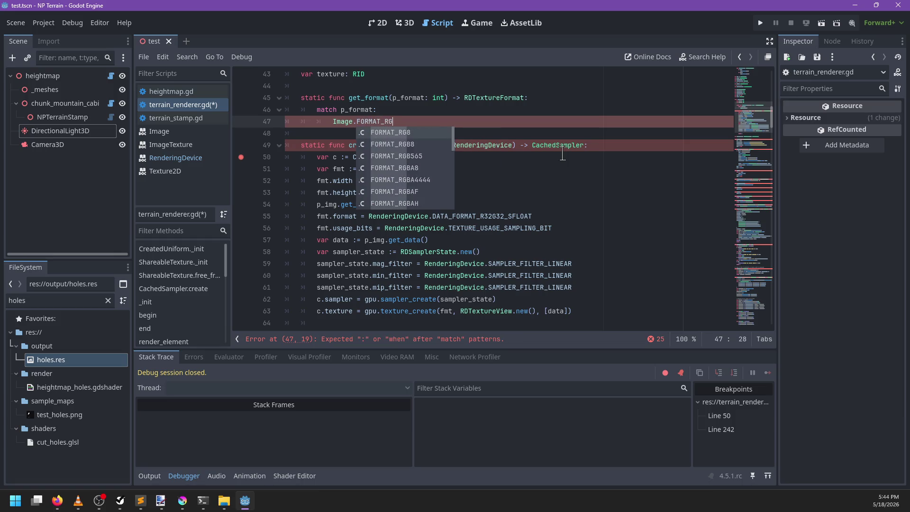
pyautogui.write('B8:')
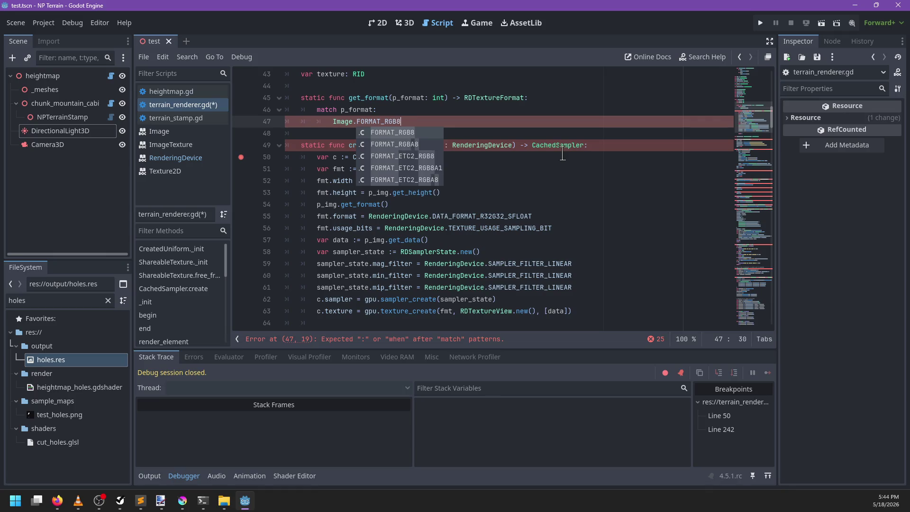
pyautogui.press('Return')
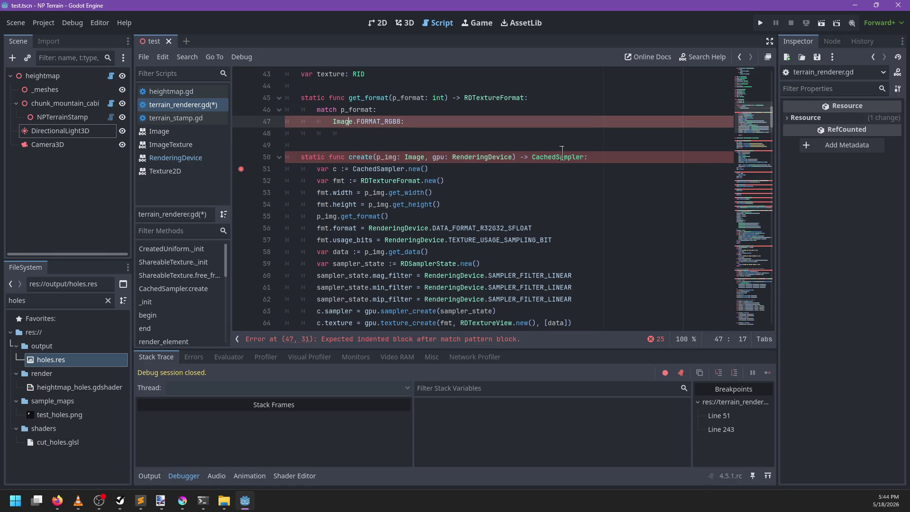
pyautogui.write('return RenderingDevice.D')
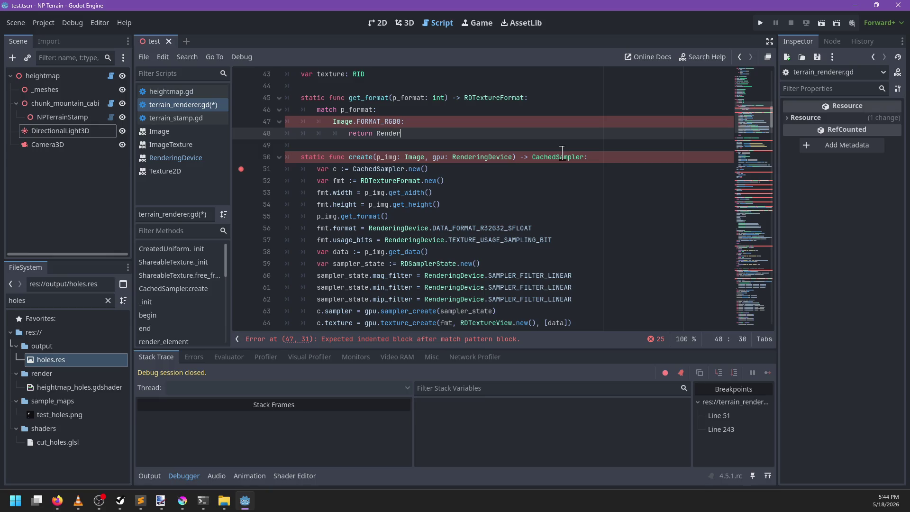
pyautogui.write('ATA_FORMAT_')
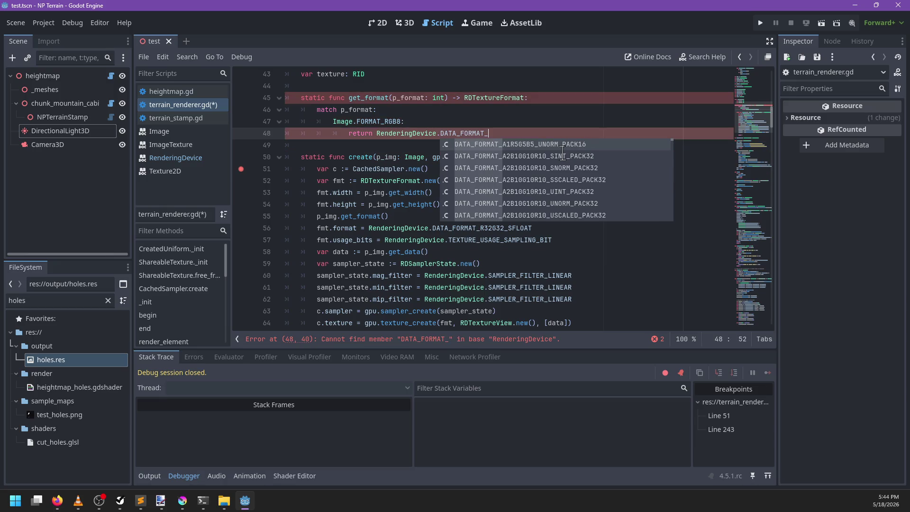
pyautogui.write('R')
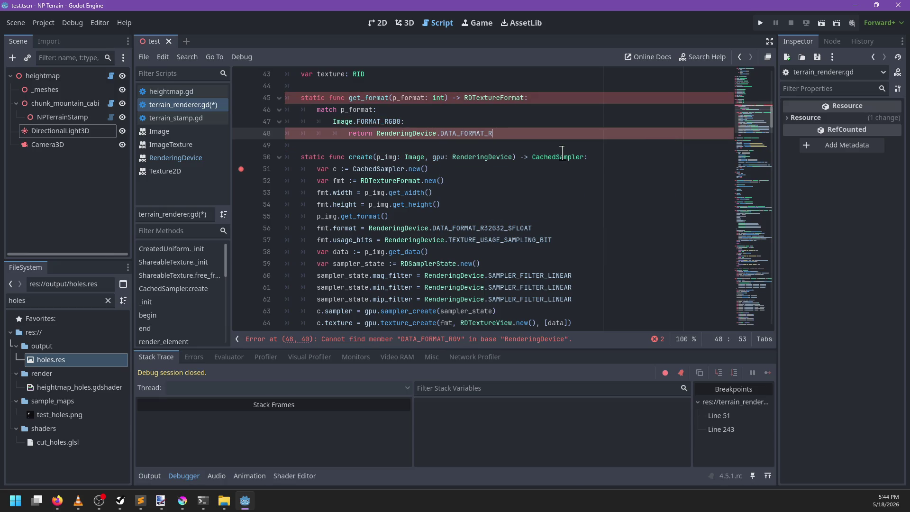
pyautogui.write('8V')
pyautogui.write('8_UINT')
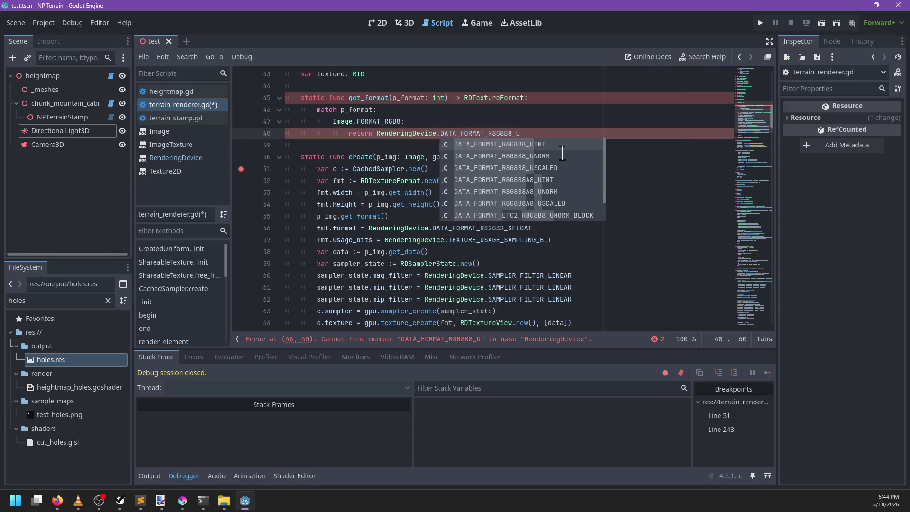
pyautogui.press('Return')
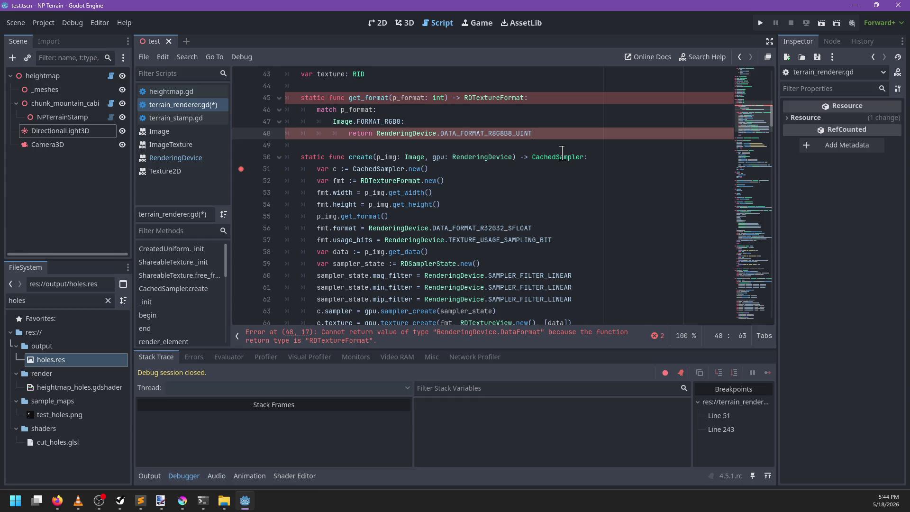
pyautogui.press('Up')
pyautogui.press('Up')
pyautogui.press('Up')
pyautogui.hotkey('ctrl', 'BackSpace')
# Change the signature to data_format_from_image(img: Image) -> int
pyautogui.write('int')
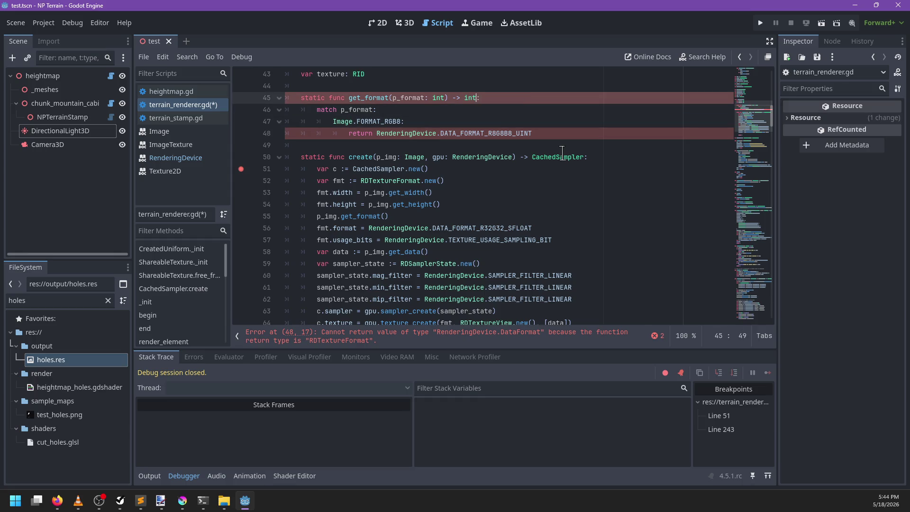
pyautogui.hotkey('ctrl', 'Delete')
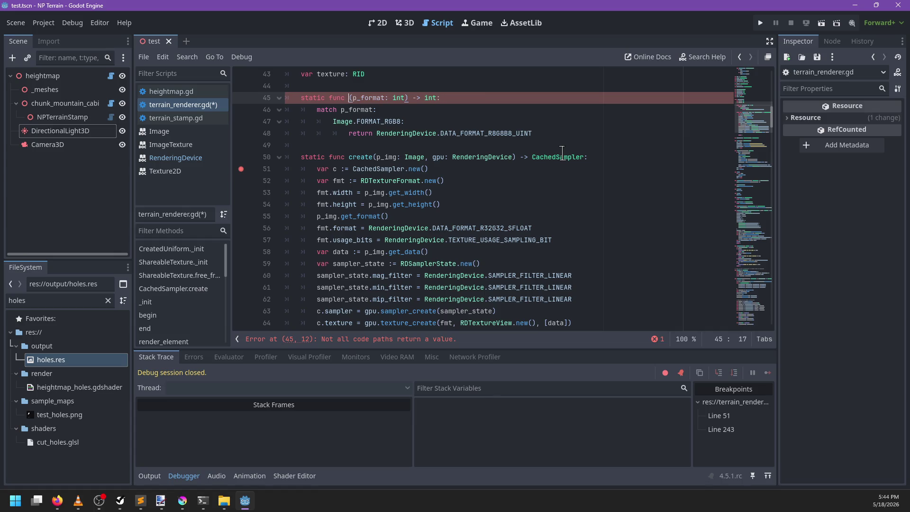
pyautogui.write('image_to_data_format')
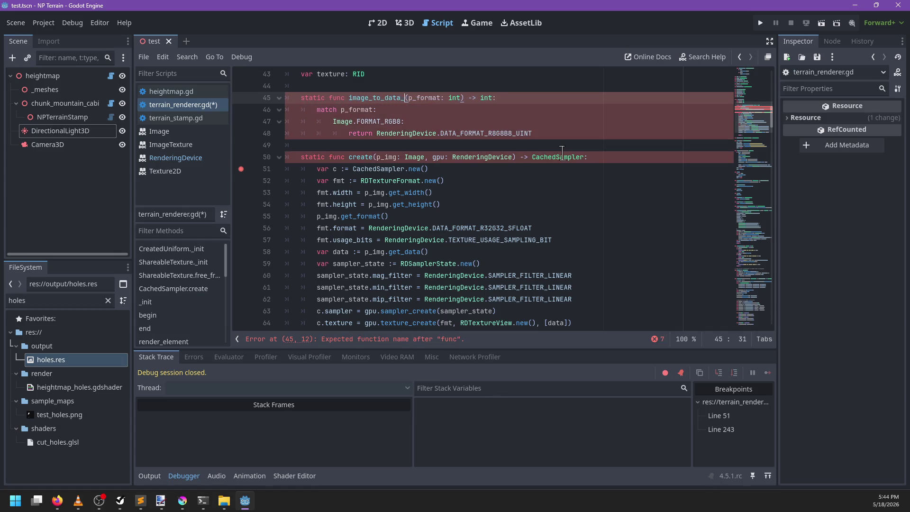
pyautogui.hotkey('ctrl', 'Left')
pyautogui.press('Delete')
pyautogui.press('Delete')
pyautogui.press('Delete')
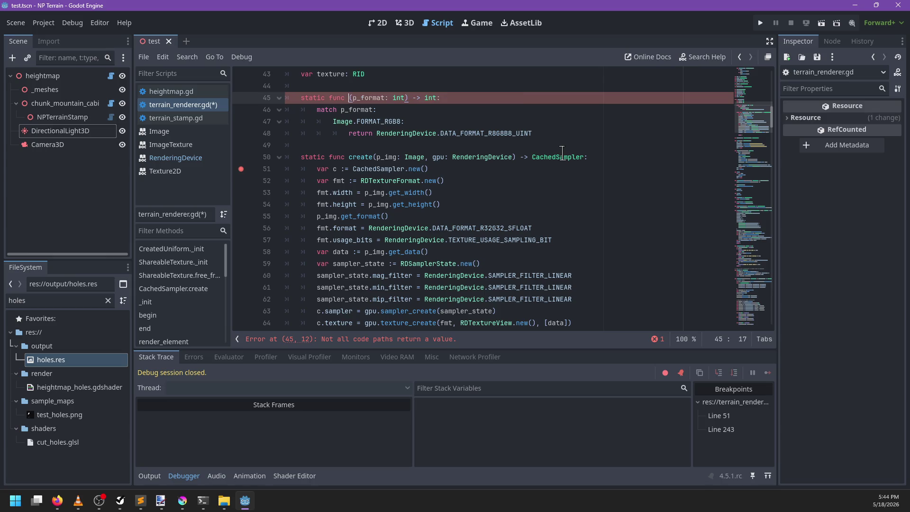
pyautogui.hotkey('ctrl', 'Right')
pyautogui.write('_from')
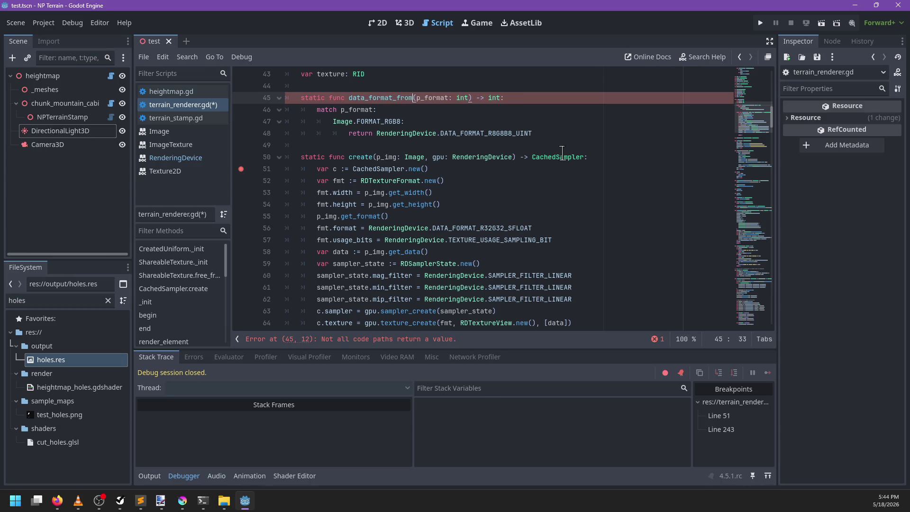
pyautogui.write('_image')
pyautogui.hotkey('ctrl', 'shift', 'Left')
pyautogui.hotkey('ctrl', 'shift', 'Left')
pyautogui.hotkey('ctrl', 'shift', 'Left')
pyautogui.write('img: Image')
# Make the match statement use img.get_format() instead of p_format
pyautogui.press('Down')
pyautogui.press('Left')
pyautogui.hotkey('ctrl', 'BackSpace')
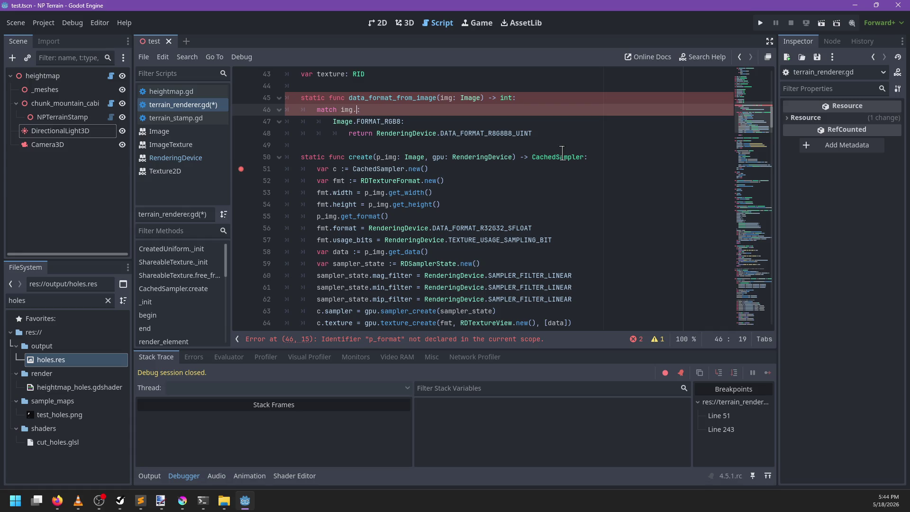
pyautogui.write('get_for')
pyautogui.press('Return')
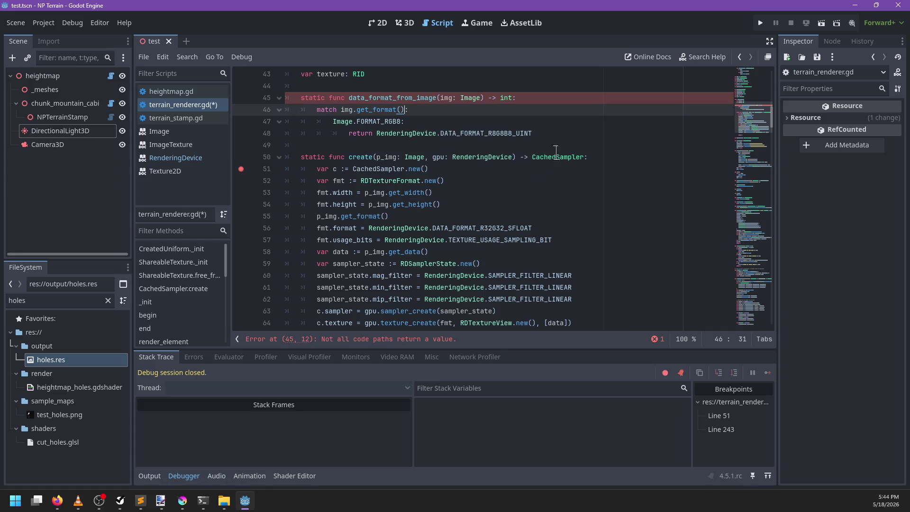
# Inspect the RenderingDevice format constant on line 56, then return to the RGB8 return line
pyautogui.click(553, 226)
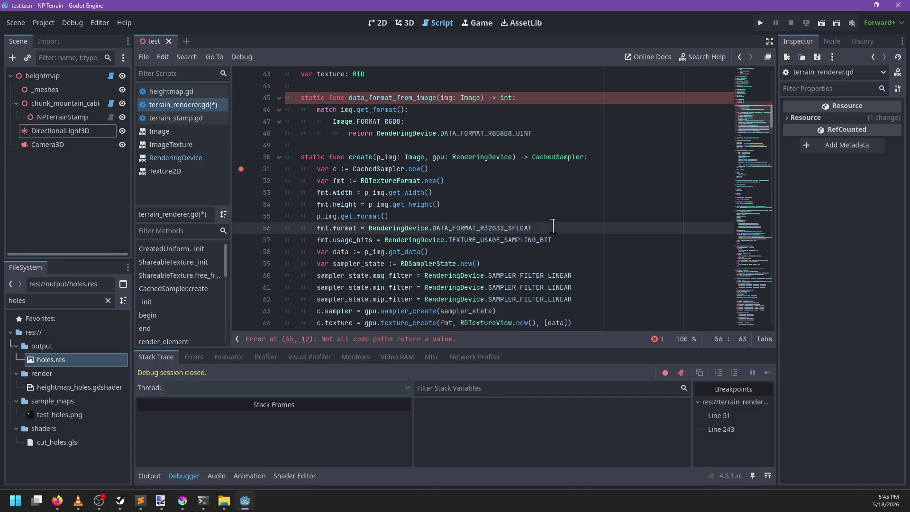
pyautogui.keyDown('shift'); pyautogui.click(369, 228); pyautogui.keyUp('shift')
pyautogui.moveTo(368, 228)
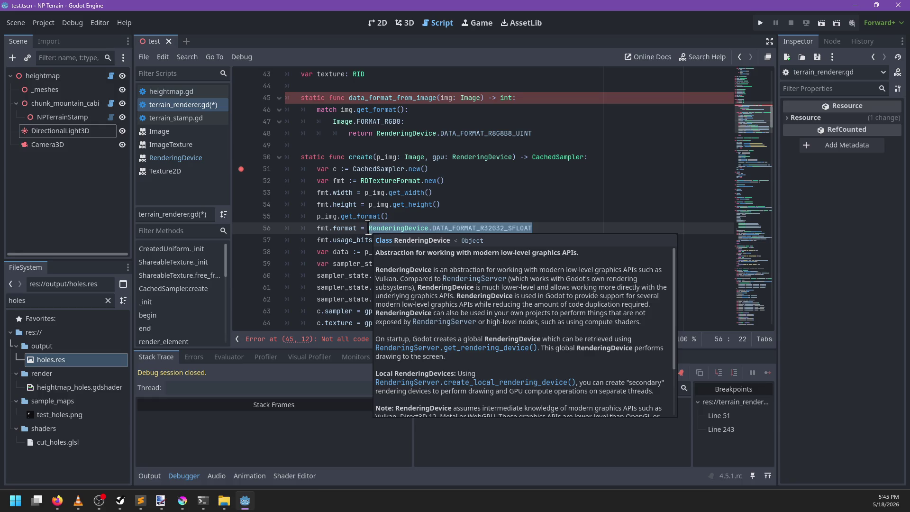
pyautogui.click(566, 131)
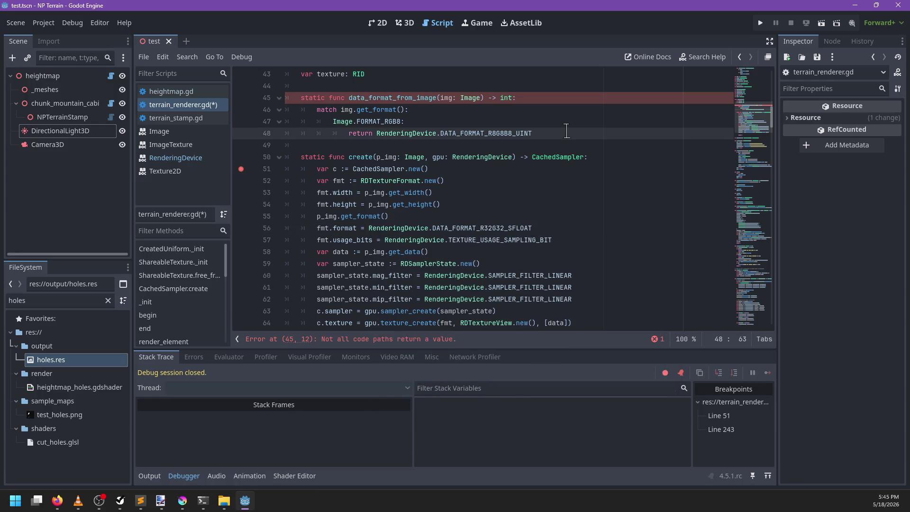
# Add an Image.FORMAT_RF case returning RenderingDevice.DATA_FORMAT_R32_SFLOAT
pyautogui.press('Return')
pyautogui.write('Image.FORMAT')
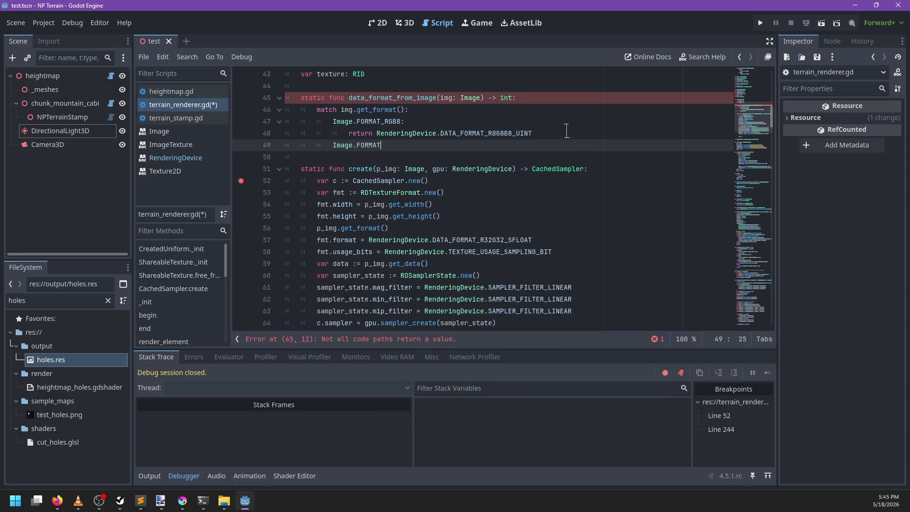
pyautogui.write('_R')
pyautogui.write('F')
pyautogui.press('Return')
pyautogui.write(':')
pyautogui.press('Return')
pyautogui.write('return RenderingDevice.DATA_')
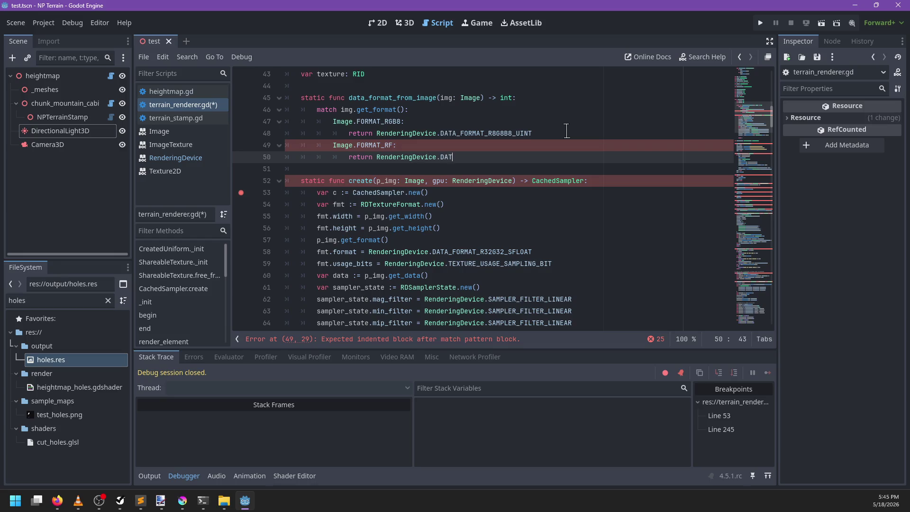
pyautogui.write('FORMAT_R32')
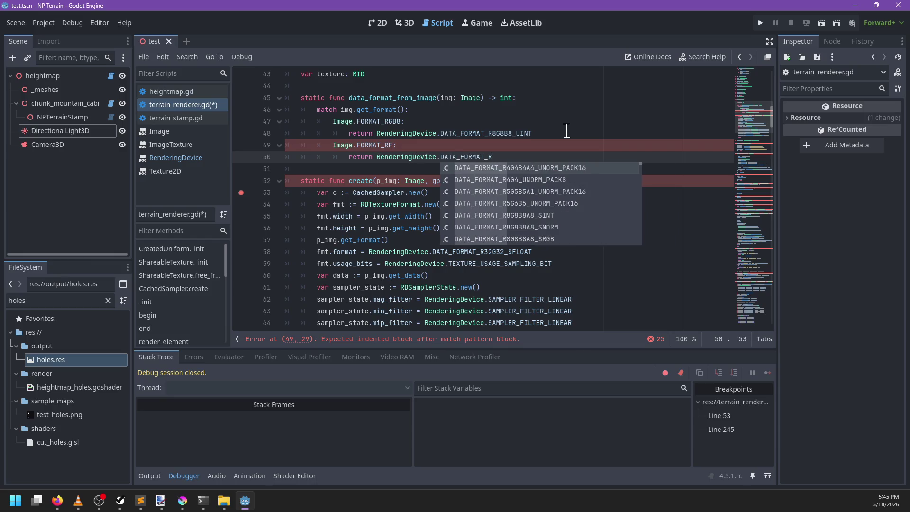
pyautogui.write('_SFLAOT')
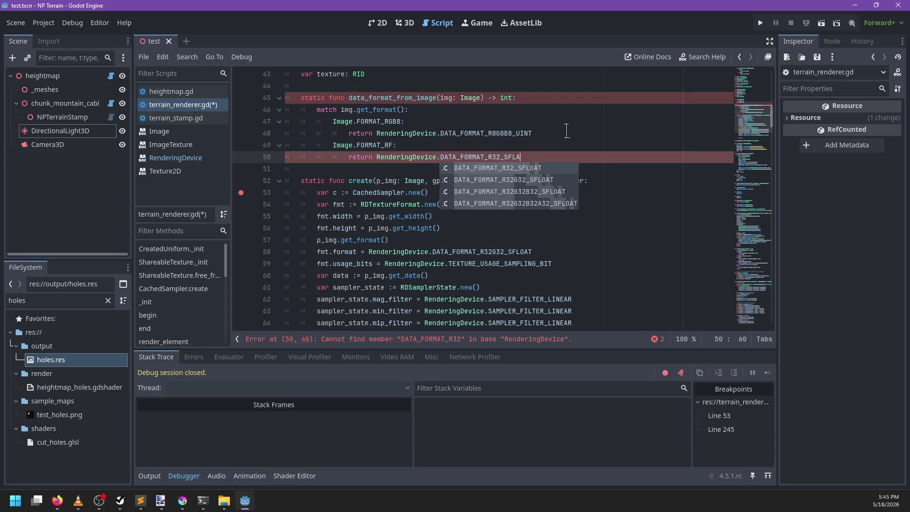
pyautogui.press('BackSpace')
pyautogui.press('BackSpace')
pyautogui.write('AT')
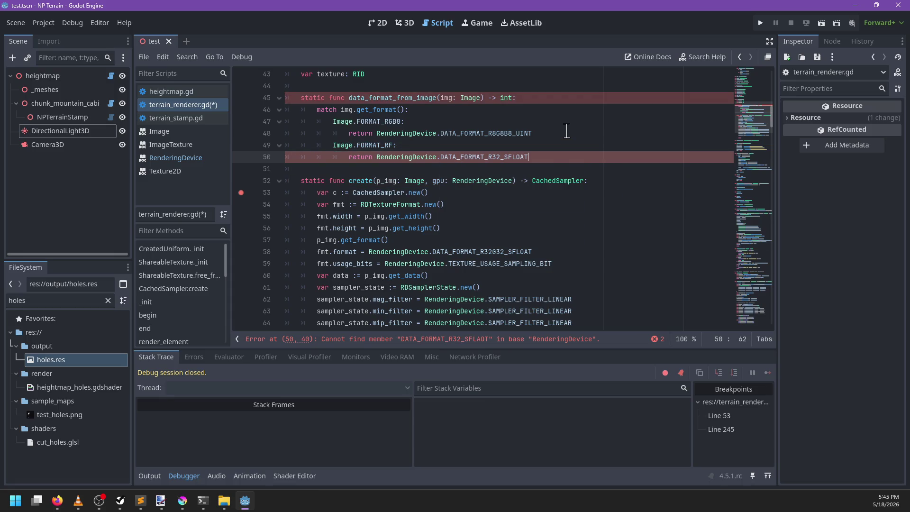
pyautogui.press('Return')
# Add an Image.FORMAT_RGF case returning RenderingDevice.DATA_FORMAT_R32G32_SFLOAT
pyautogui.write('Image.Format.')
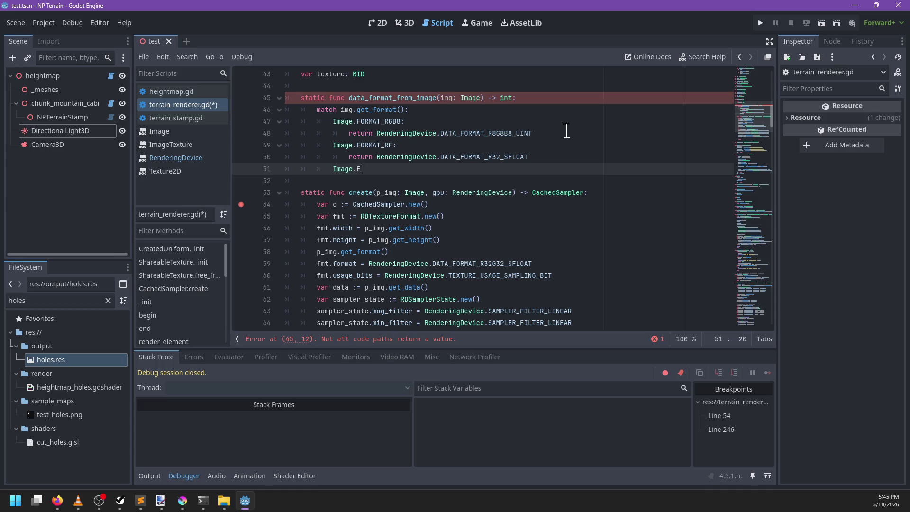
pyautogui.press('BackSpace')
pyautogui.press('BackSpace')
pyautogui.press('BackSpace')
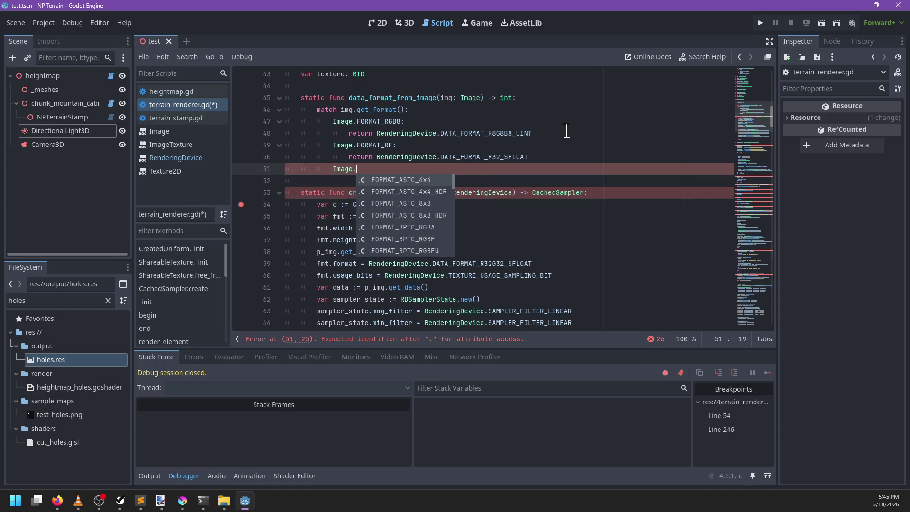
pyautogui.write('FORA')
pyautogui.press('BackSpace')
pyautogui.write('MAT_R')
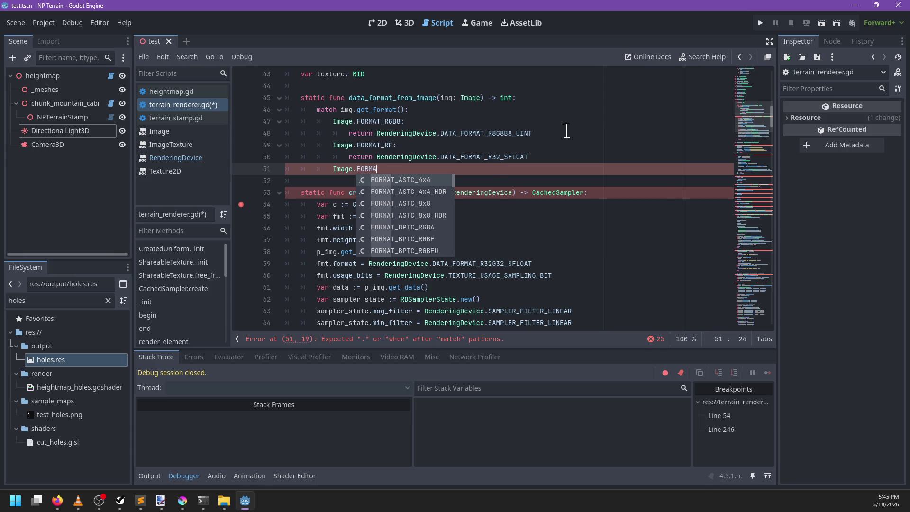
pyautogui.write('GF:')
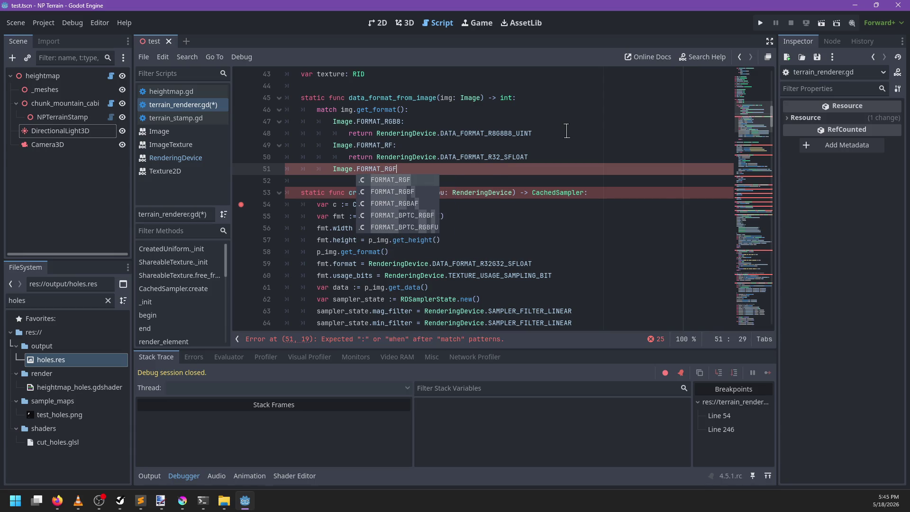
pyautogui.press('Return')
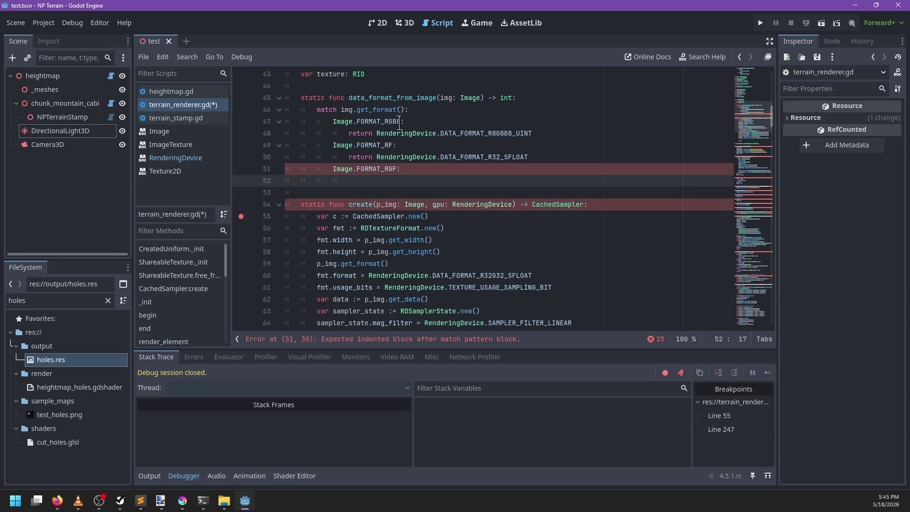
pyautogui.click(410, 121)
pyautogui.click(417, 181)
pyautogui.write('return RenderingDevice.D')
pyautogui.write('ATA_FORMAT_')
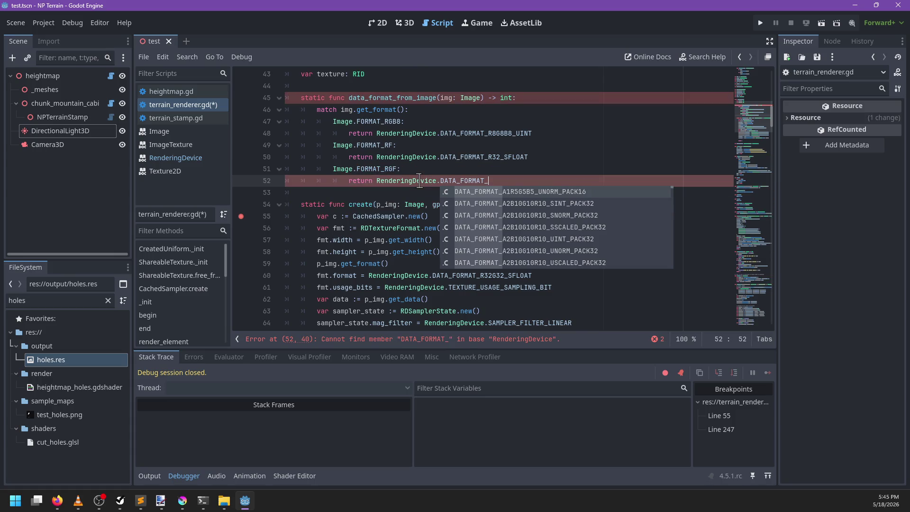
pyautogui.write('R32G32')
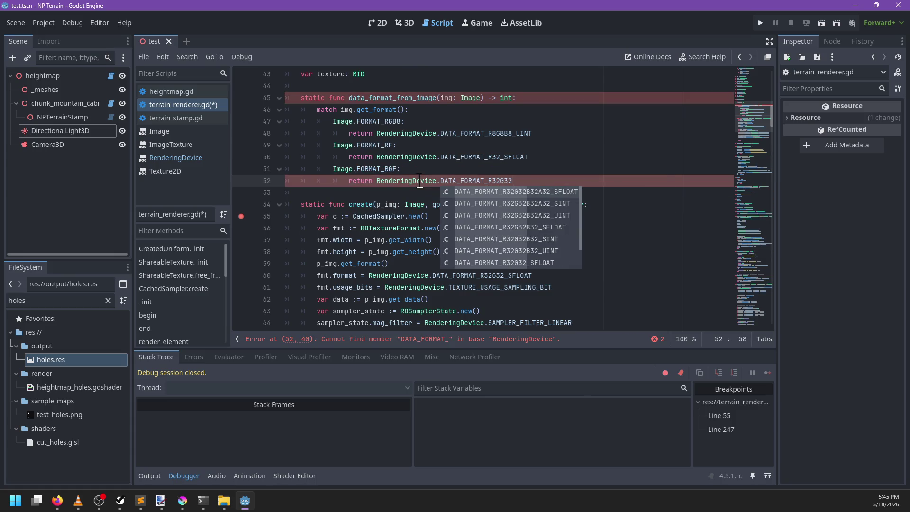
pyautogui.write('_')
pyautogui.press('Return')
# Begin a new Image.FORMAT_RG case below the RGB8 return line
pyautogui.press('Up')
pyautogui.press('Up')
pyautogui.press('Up')
pyautogui.press('Up')
pyautogui.press('Return')
pyautogui.write('Ima')
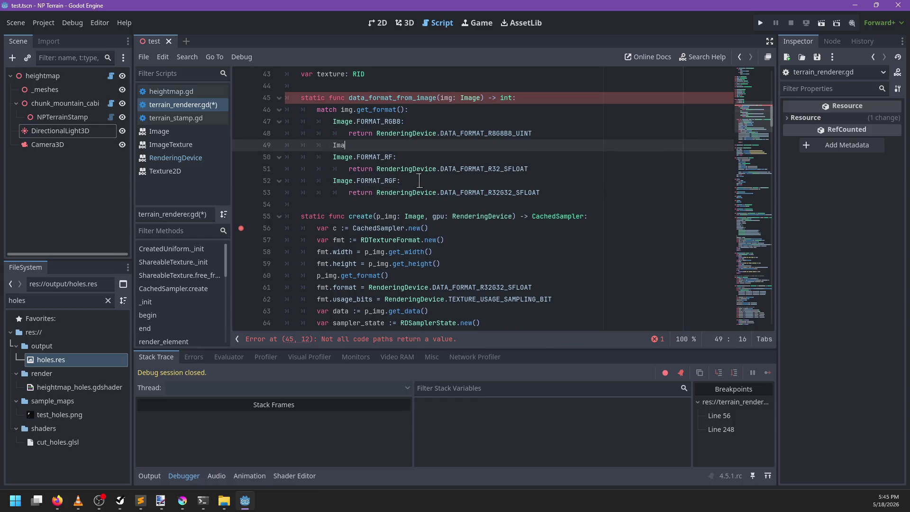
pyautogui.write('ge.FORMAT_RG')
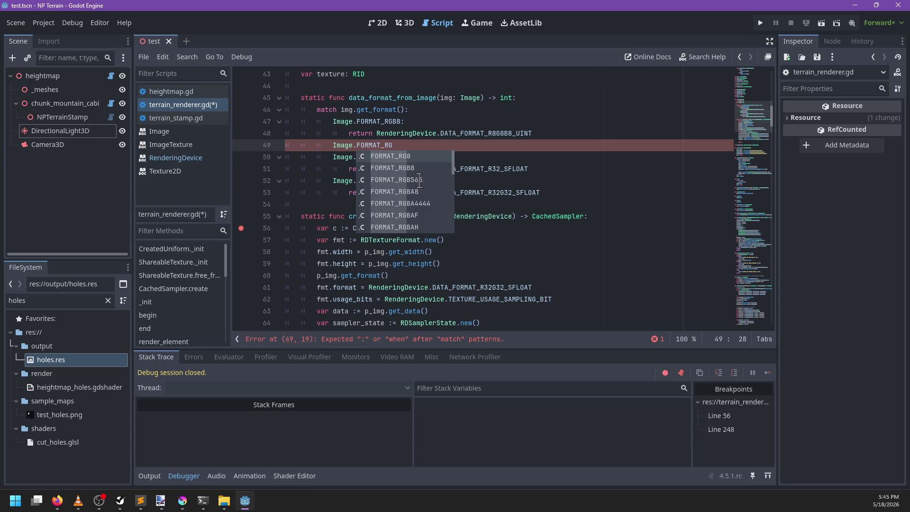
# Look at the open images in Krita, including the green sphere, then return to Godot
pyautogui.click(183, 500)
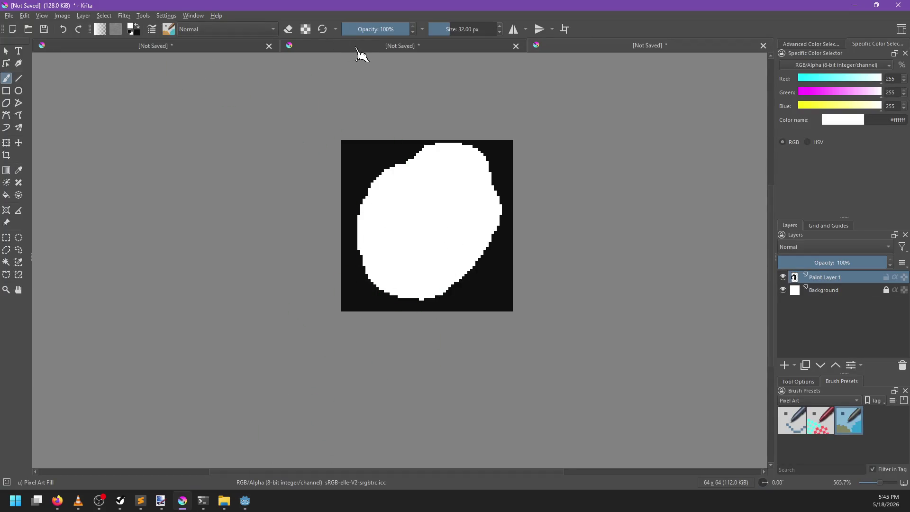
pyautogui.click(355, 49)
pyautogui.click(215, 51)
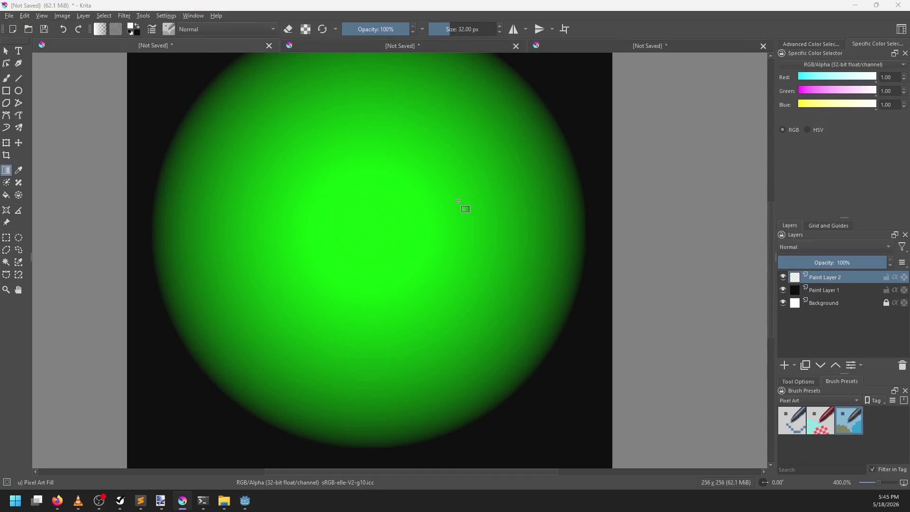
pyautogui.hotkey('alt', 'Tab')
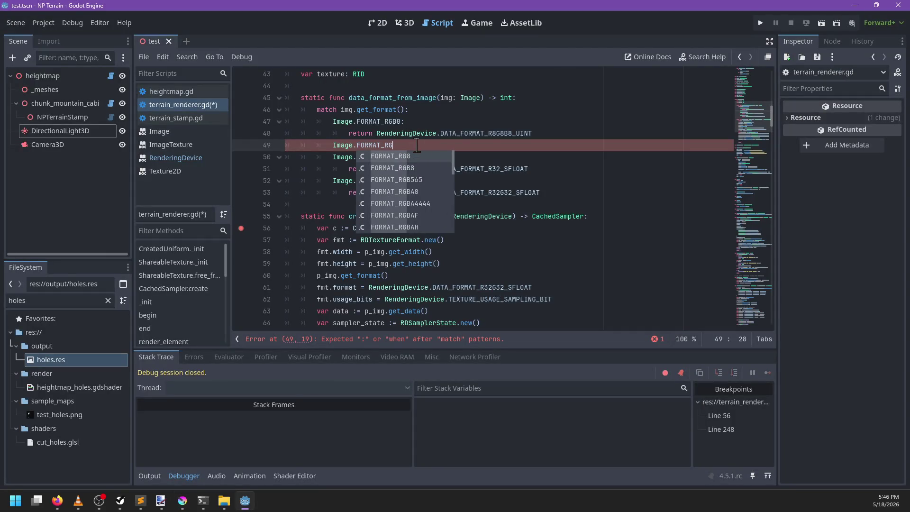
# Complete the Image.FORMAT_RGBA8 case to return RenderingDevice.DATA_FORMAT_R8G8B8A8_UINT
pyautogui.write('BA')
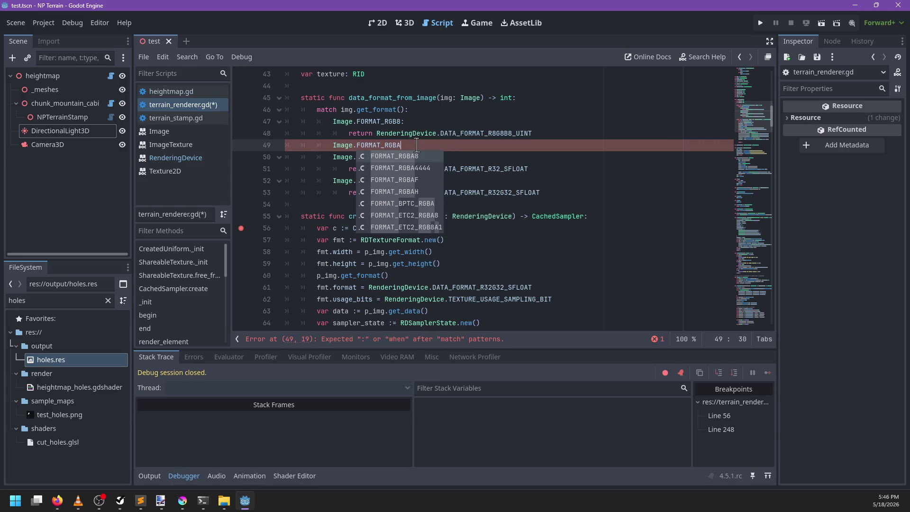
pyautogui.write('8:')
pyautogui.press('Return')
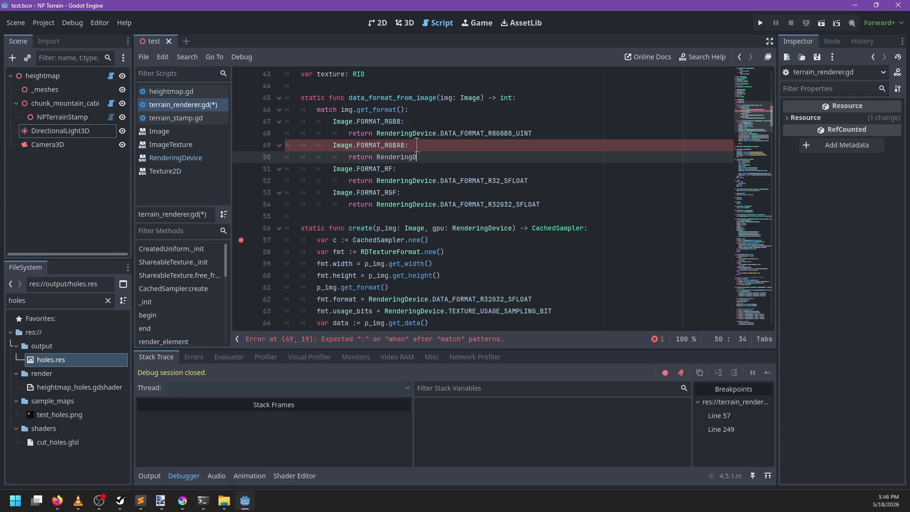
pyautogui.write('_FORMAT_R')
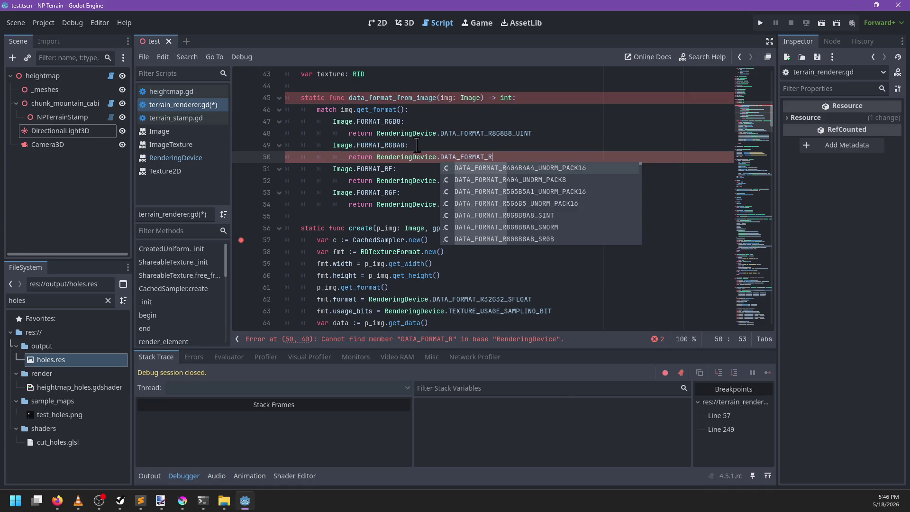
pyautogui.write('8G8B8A8_S')
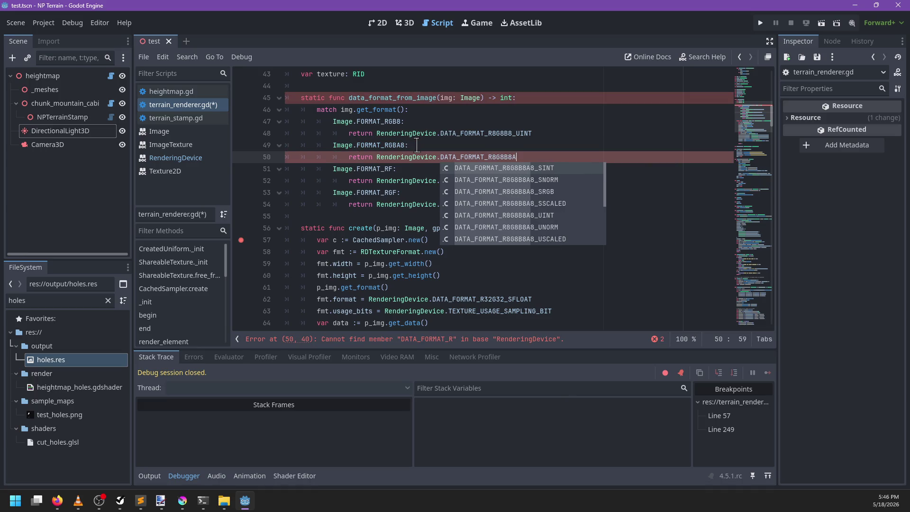
pyautogui.press('BackSpace')
pyautogui.write('UI')
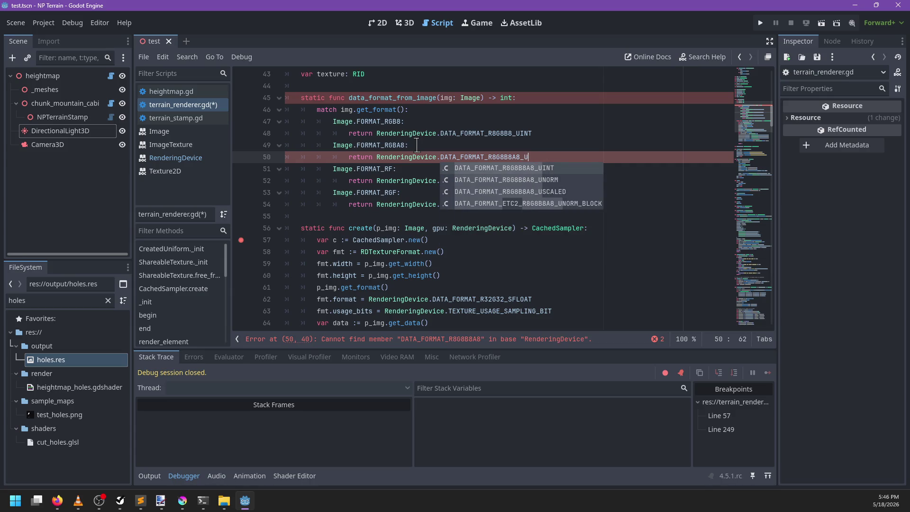
pyautogui.press('Return')
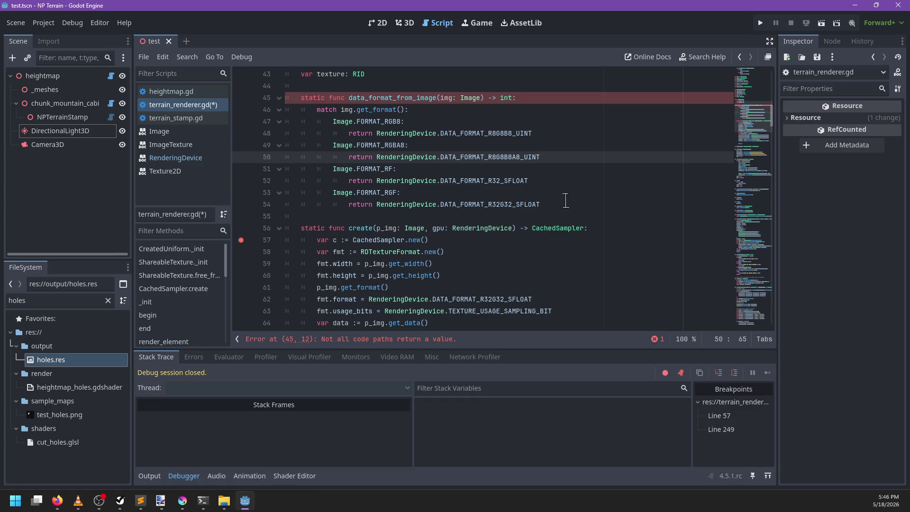
pyautogui.click(571, 199)
# Add an Image.FORMAT_RGBF case returning RenderingDevice.DATA_FORMAT_R32G32B32_SFLOAT
pyautogui.press('Return')
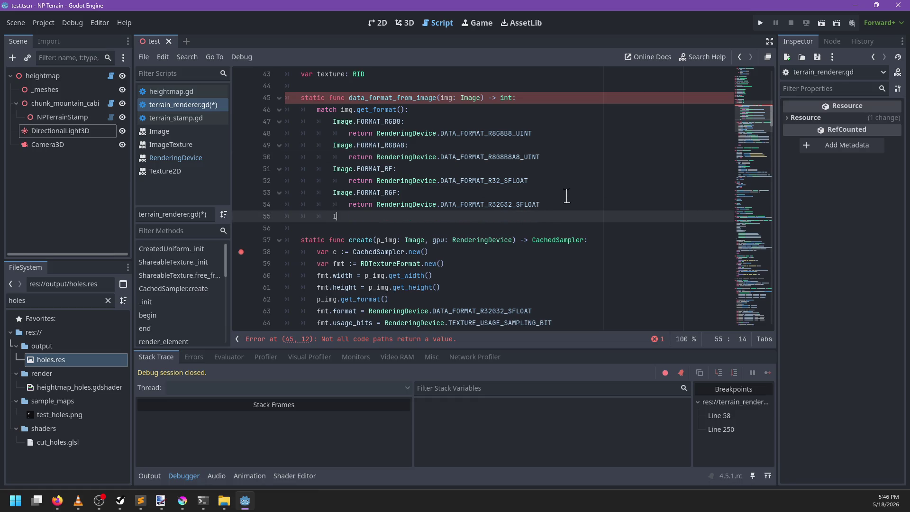
pyautogui.write('FORMA')
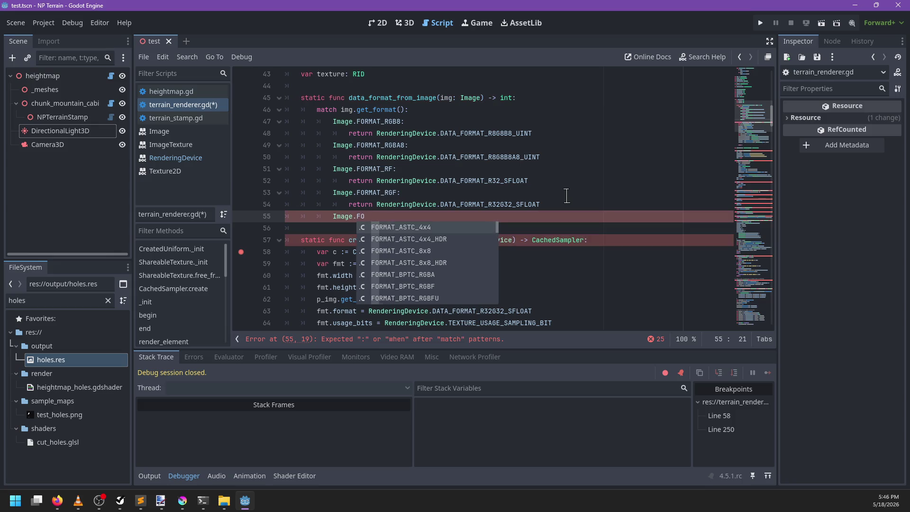
pyautogui.write('T_RGB')
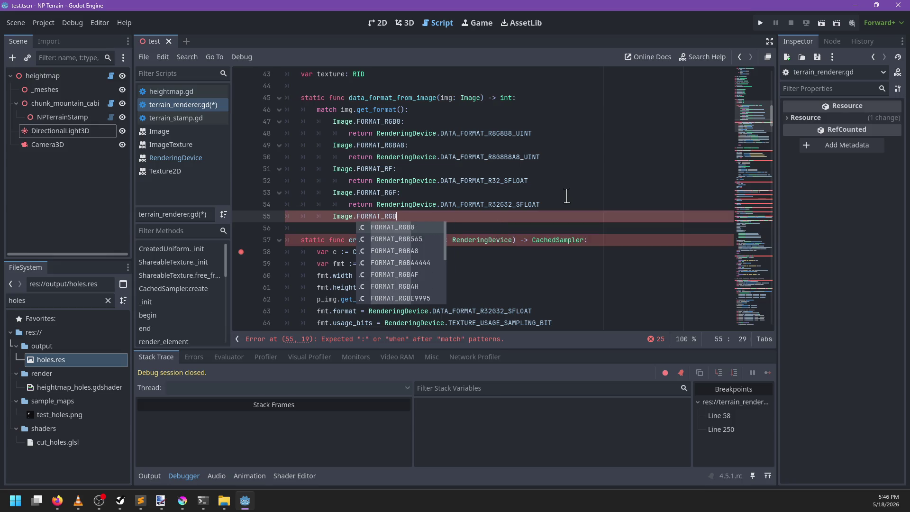
pyautogui.write('F:')
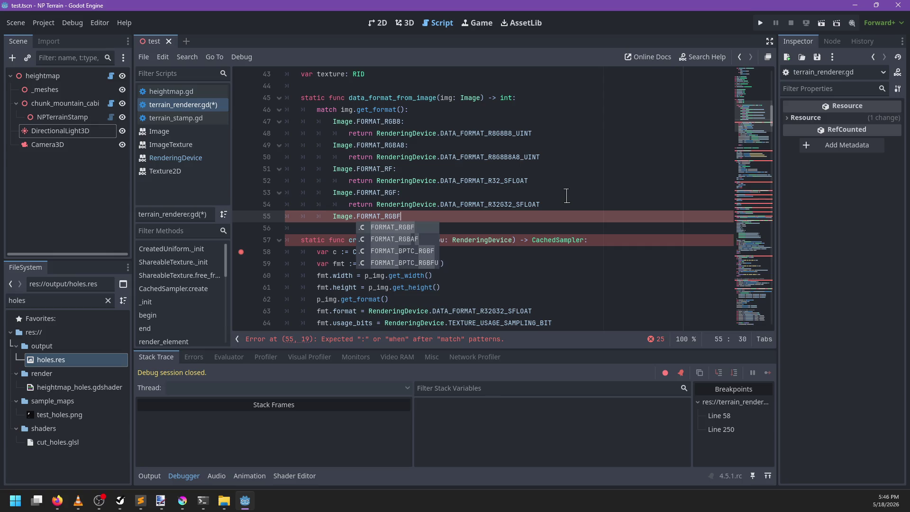
pyautogui.press('Return')
pyautogui.press('BackSpace')
pyautogui.write('rn RenderingDevi')
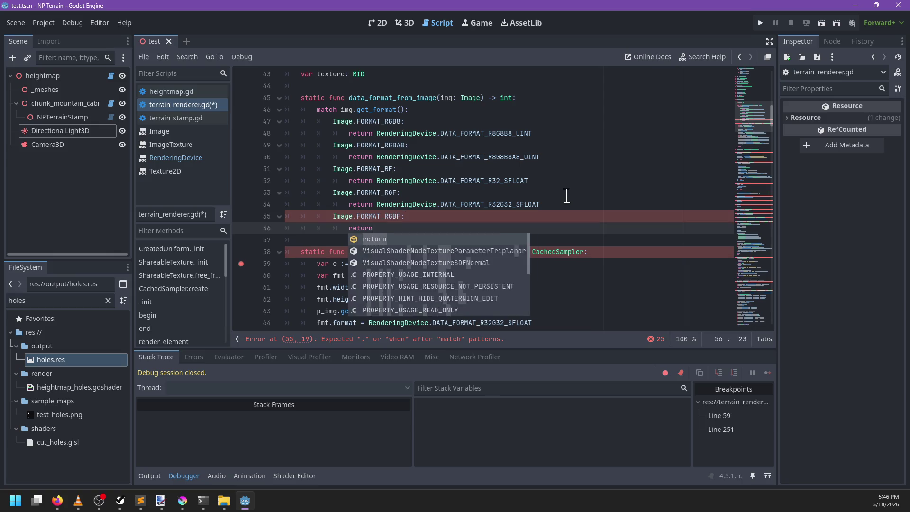
pyautogui.write('ce.DATA_FORMAT')
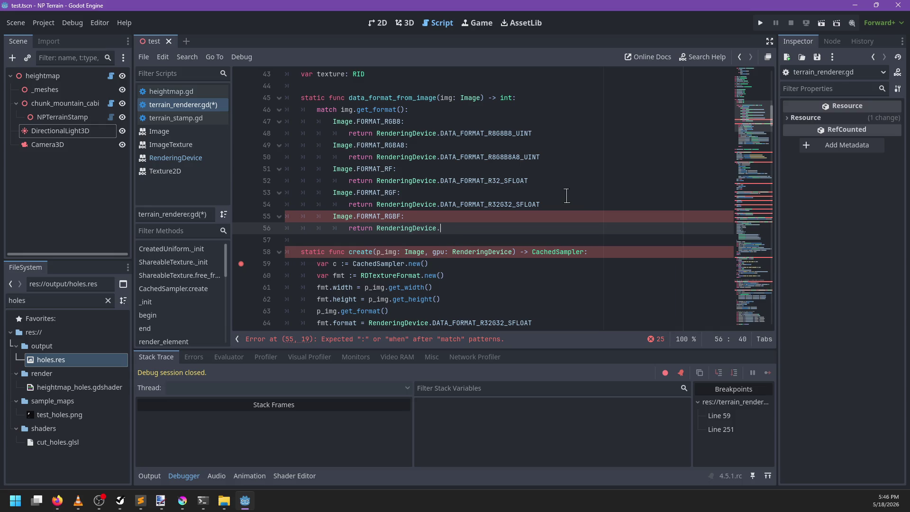
pyautogui.write('_R')
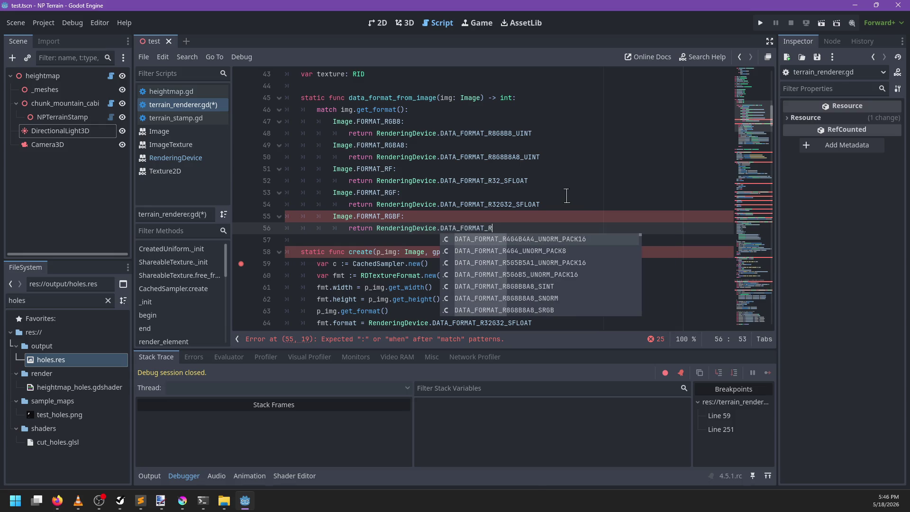
pyautogui.write('32G32B32')
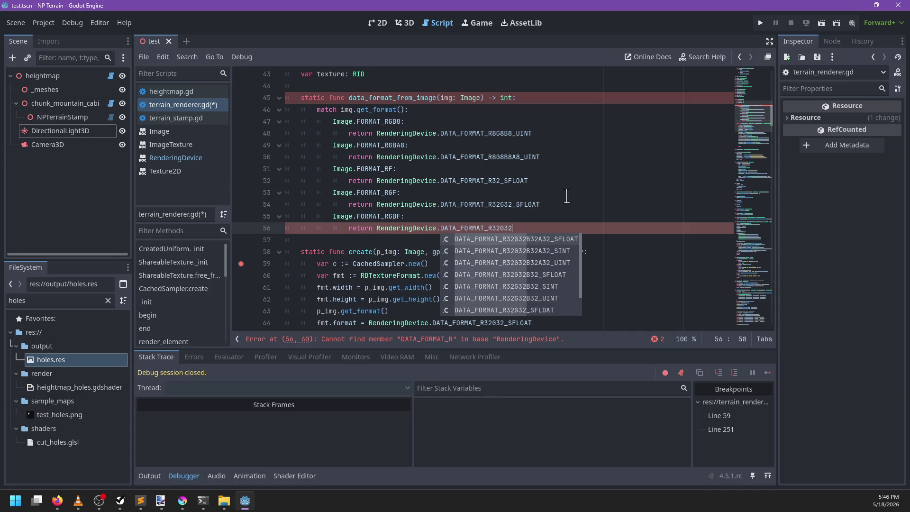
pyautogui.write('_SFLOAT')
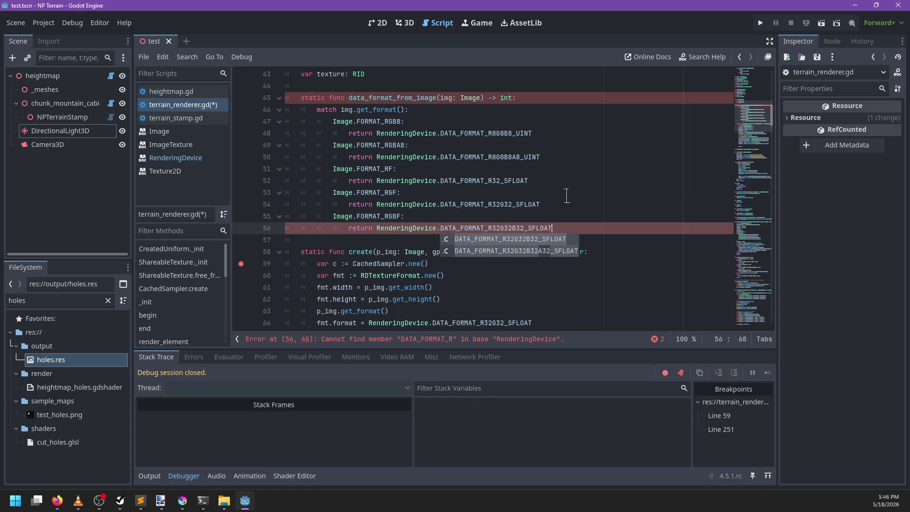
pyautogui.press('Return')
pyautogui.press('Return')
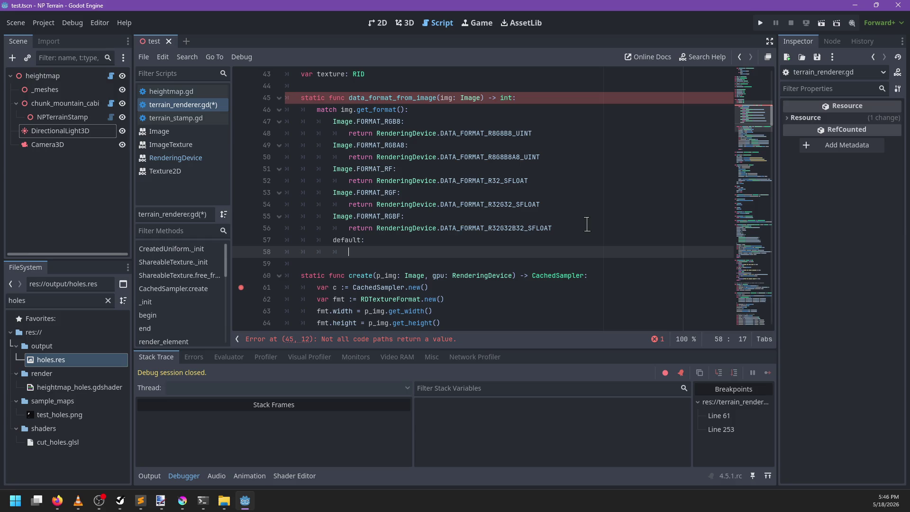
# Turn the default into a wildcard branch that calls push_error with img.resource_path
pyautogui.press('BackSpace')
pyautogui.press('BackSpace')
pyautogui.press('BackSpace')
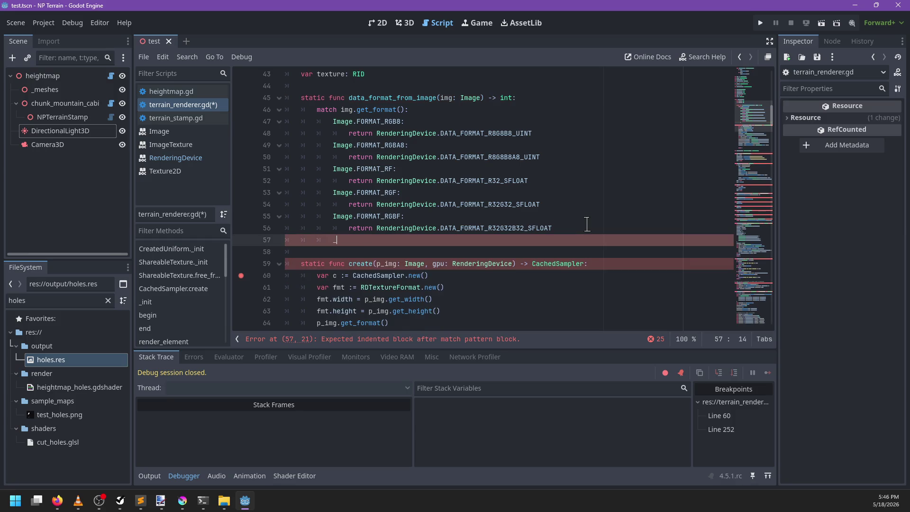
pyautogui.write(':')
pyautogui.press('Return')
pyautogui.write("ush_error('Unsupported image format")
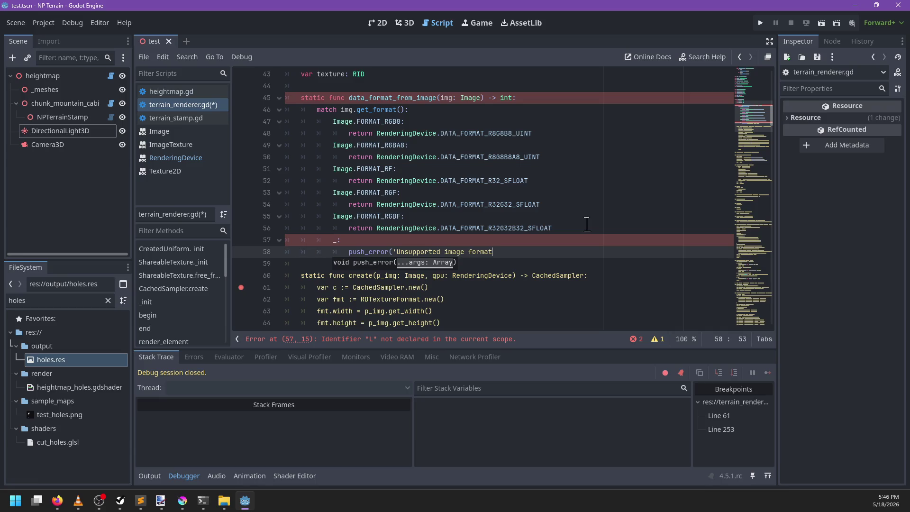
pyautogui.write("for: ', img.")
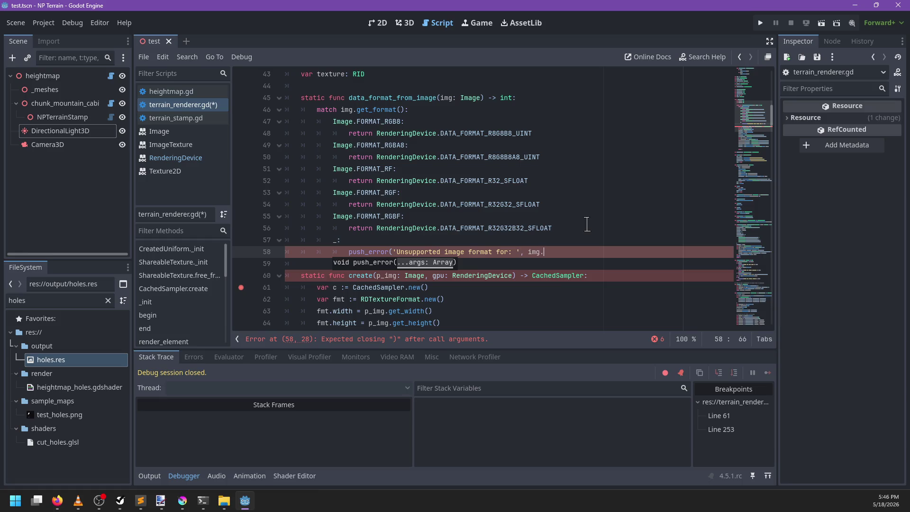
pyautogui.write('resource')
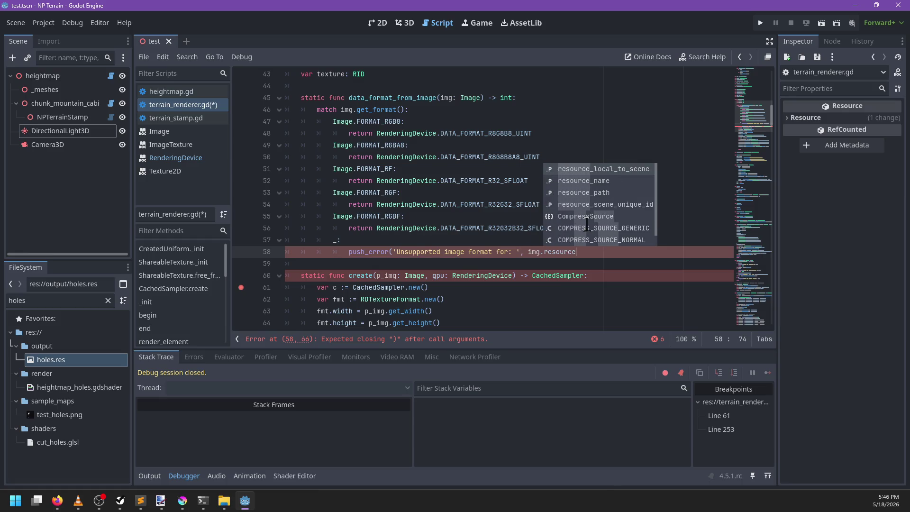
pyautogui.write('_path')
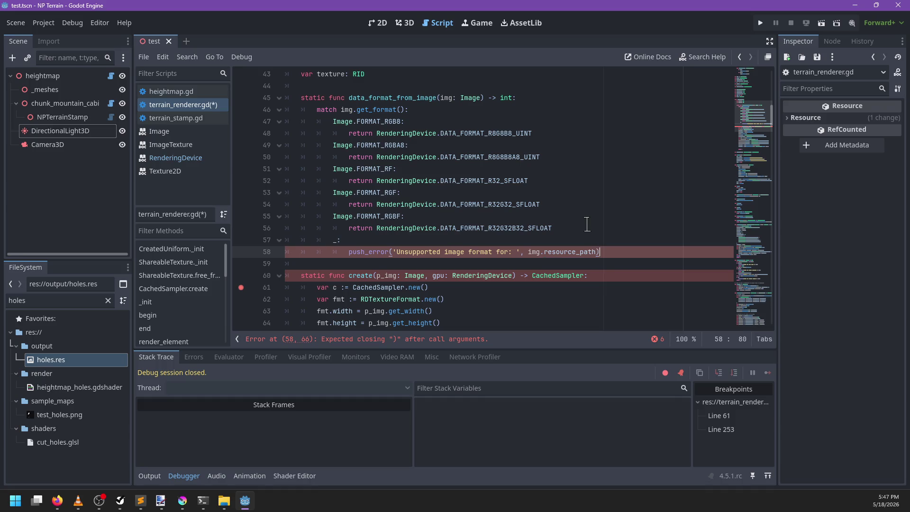
pyautogui.press('Return')
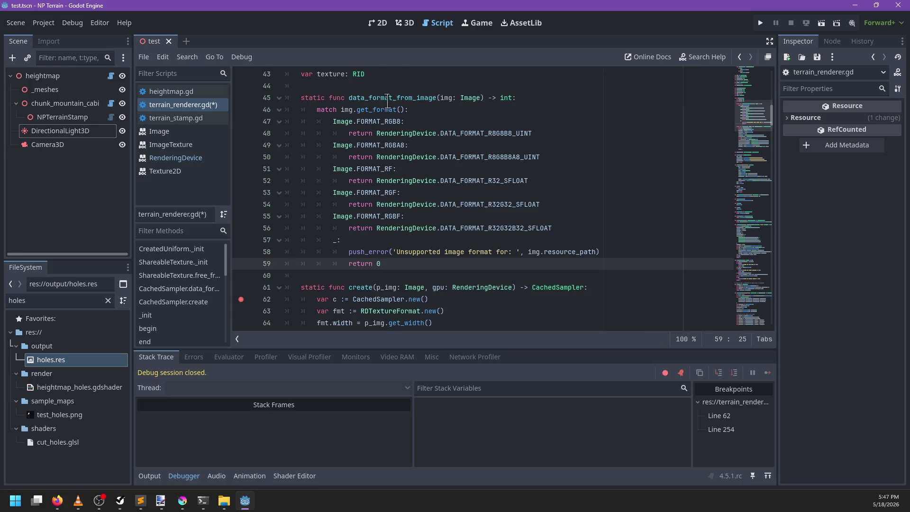
# Replace DATA_FORMAT_R32G32_SFLOAT on line 67 with data_format_from_image(p_img) and save
pyautogui.scroll(-3, 502, 245)
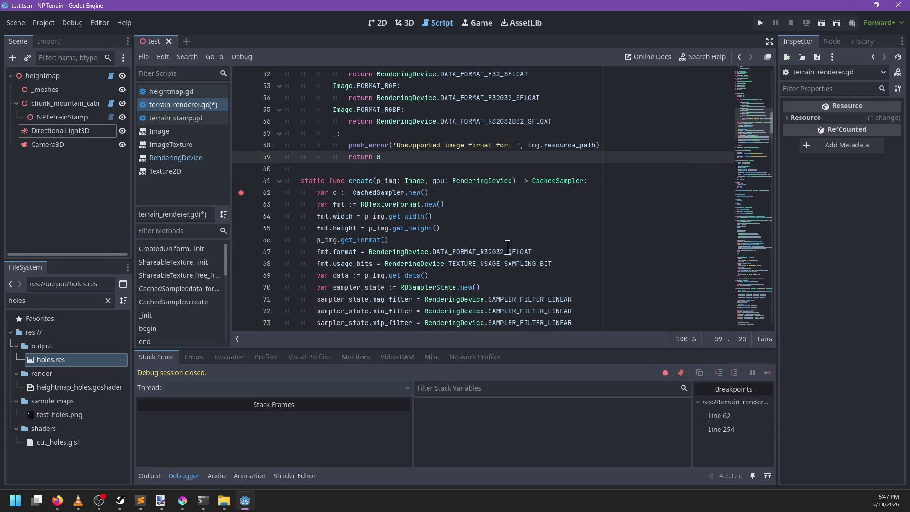
pyautogui.click(486, 260)
pyautogui.click(483, 250)
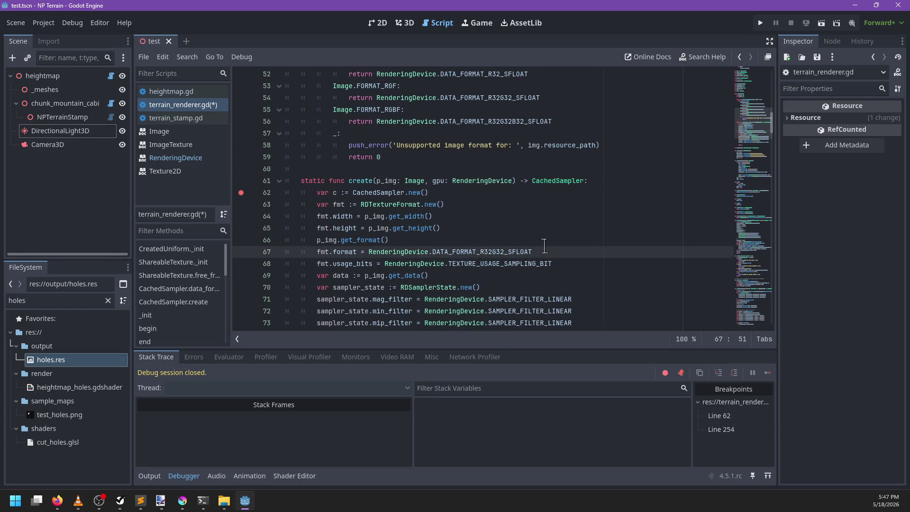
pyautogui.moveTo(545, 246); pyautogui.dragTo(369, 256)
pyautogui.scroll(4, 467, 233)
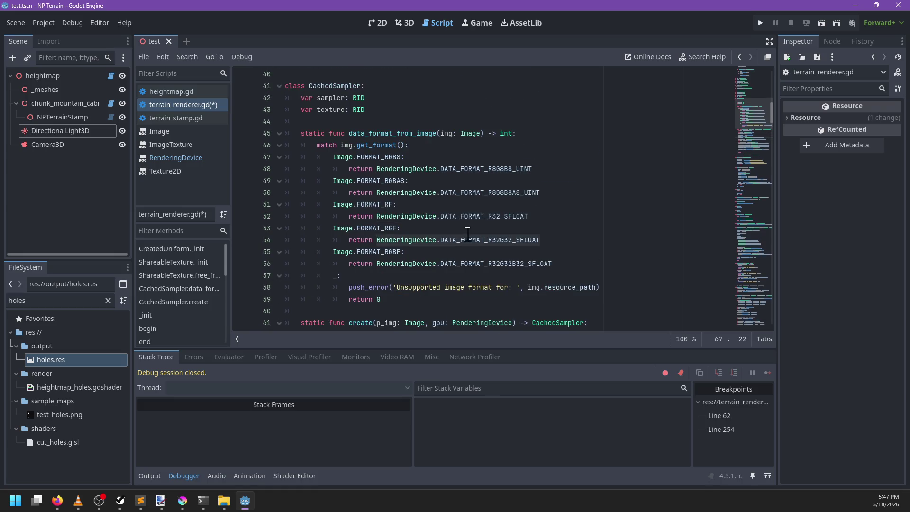
pyautogui.write('d')
pyautogui.write('_format_fro')
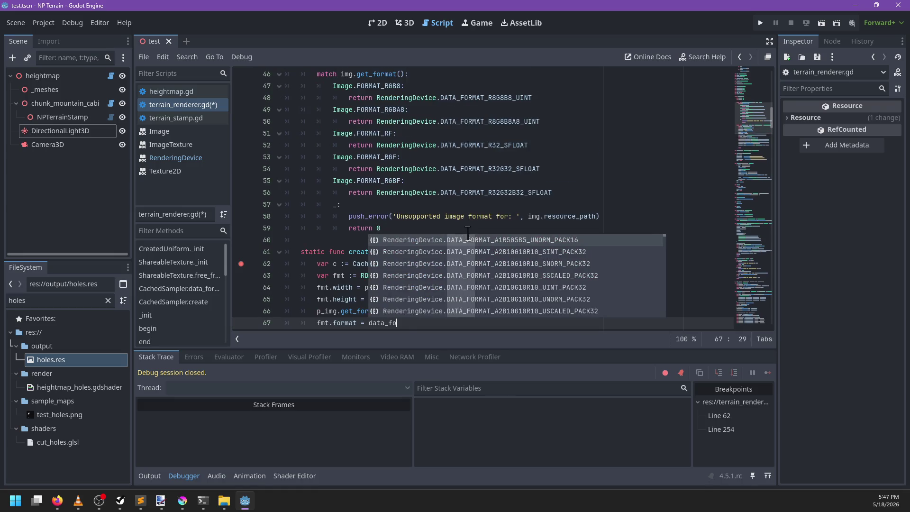
pyautogui.write('ge(p')
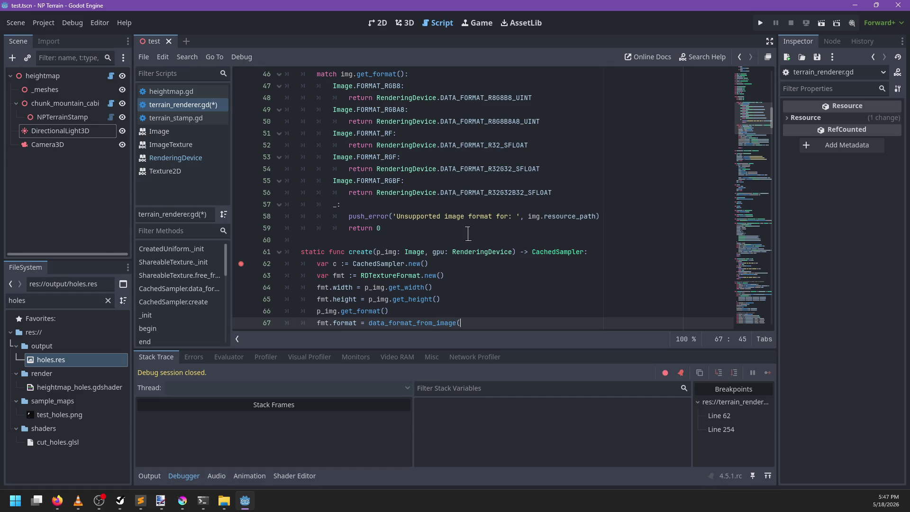
pyautogui.write(')')
pyautogui.scroll(-3, 468, 233)
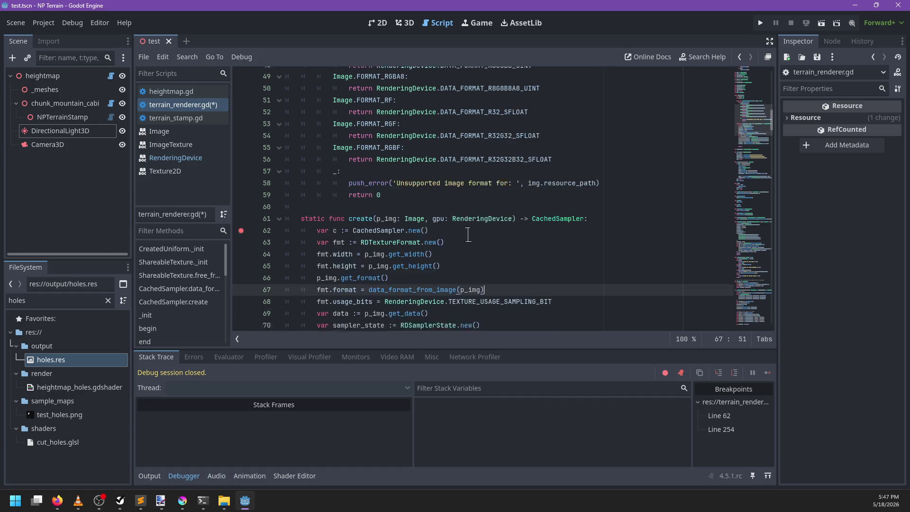
pyautogui.hotkey('ctrl', 's')
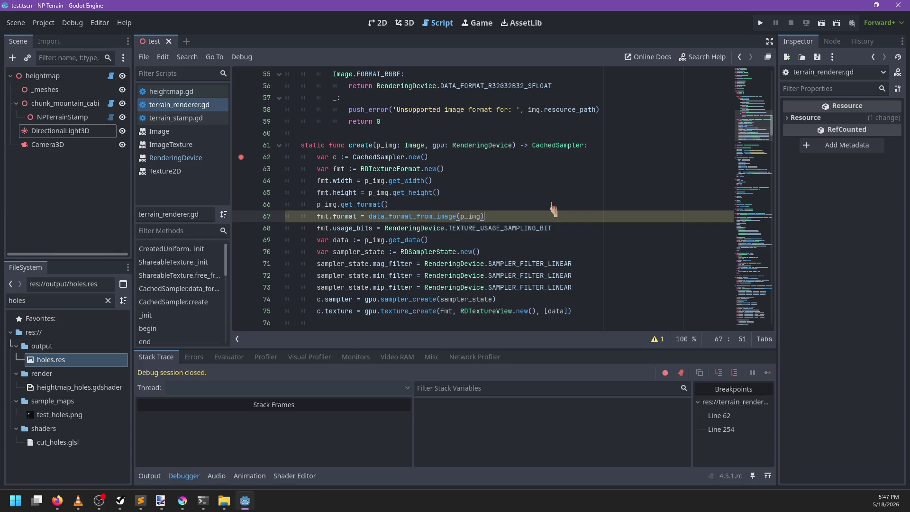
# Review the int-as-enum warning, then open the docs for the texture format property
pyautogui.moveTo(399, 214)
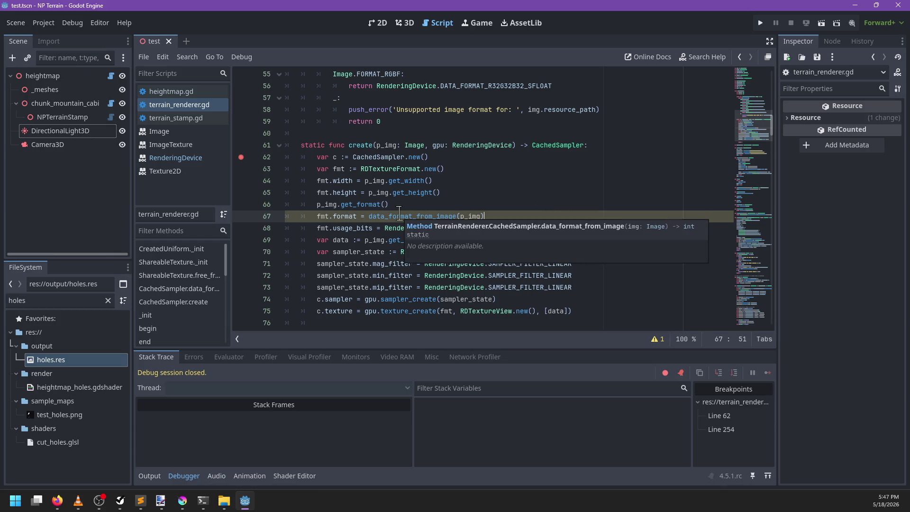
pyautogui.click(661, 340)
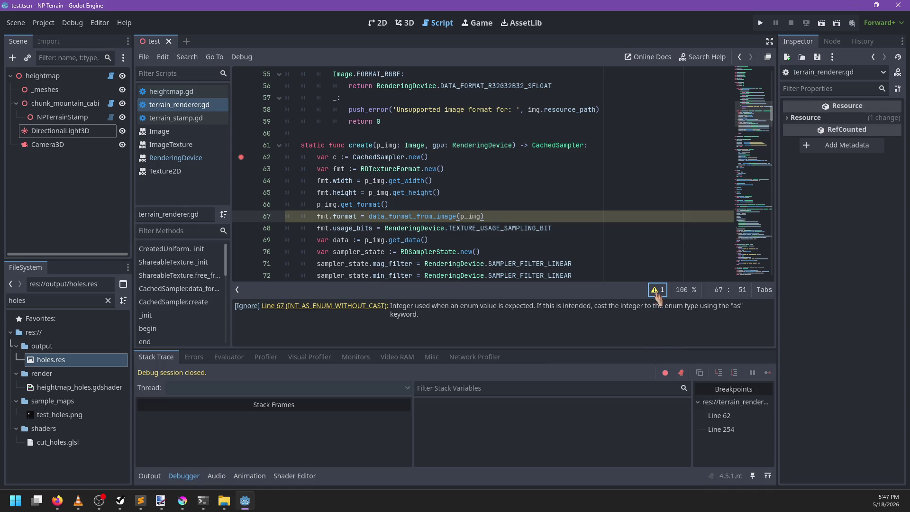
pyautogui.click(658, 290)
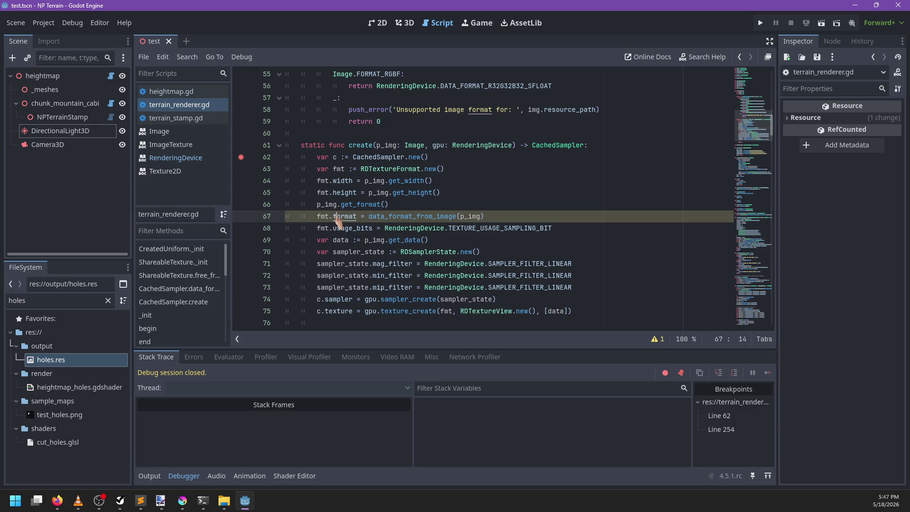
pyautogui.keyDown('ctrl'); pyautogui.click(338, 217); pyautogui.keyUp('ctrl')
# Set the helper's return type to RenderingDevice.DataFormat, copied from the docs
pyautogui.moveTo(371, 85); pyautogui.dragTo(259, 85)
pyautogui.hotkey('ctrl', 'c')
pyautogui.click(204, 107)
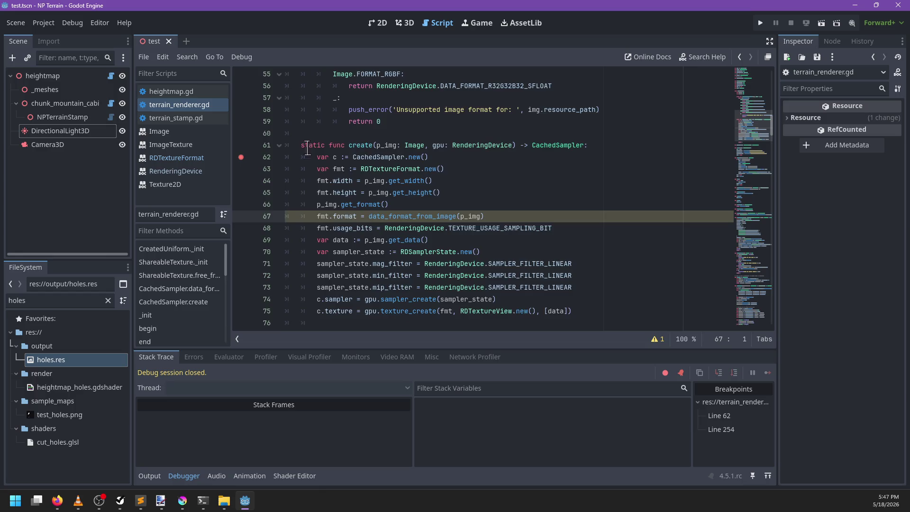
pyautogui.scroll(4, 509, 165)
pyautogui.doubleClick(506, 98)
pyautogui.hotkey('ctrl', 'v')
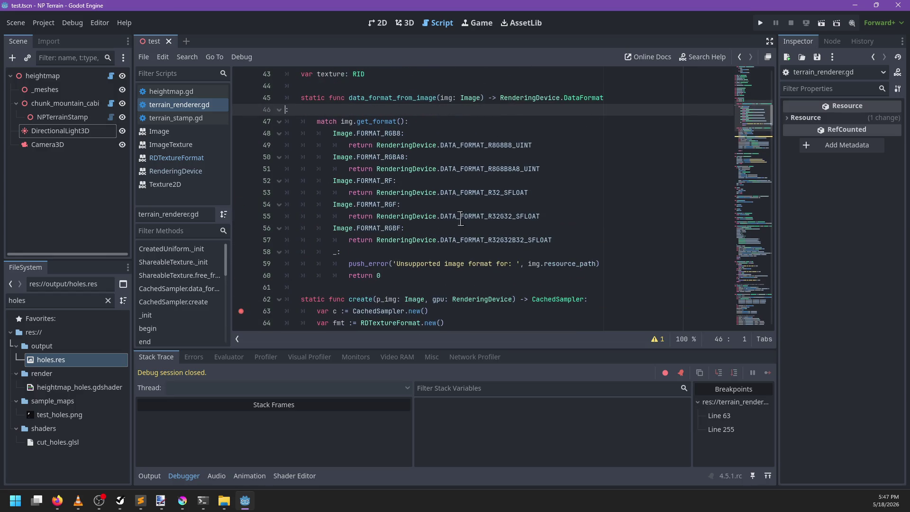
pyautogui.press('BackSpace')
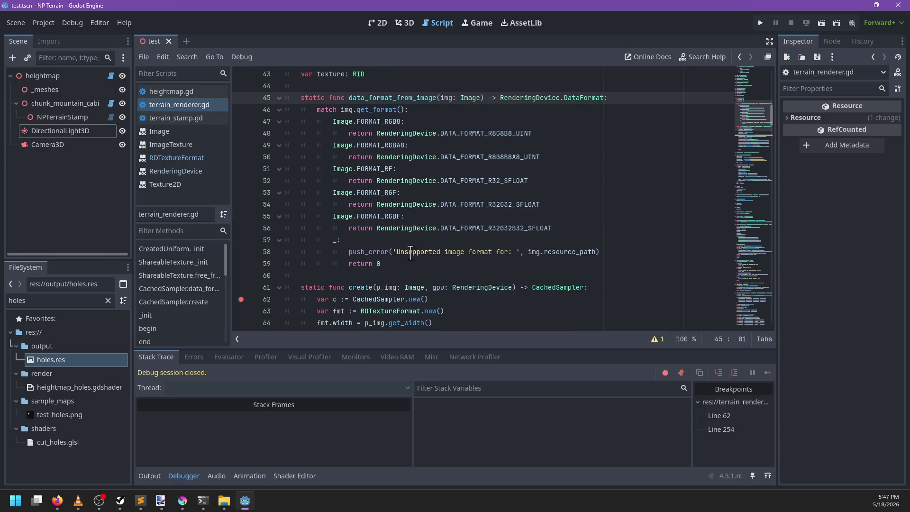
# Make the fallback return DATA_FORMAT_R8G8B8A8_UINT instead of 0, and save the script
pyautogui.click(409, 263)
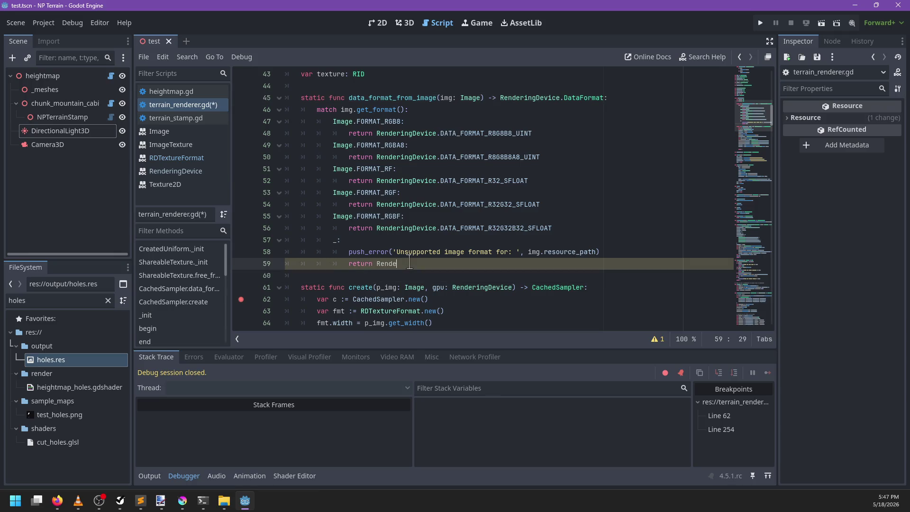
pyautogui.write('DATA_FORMAT_')
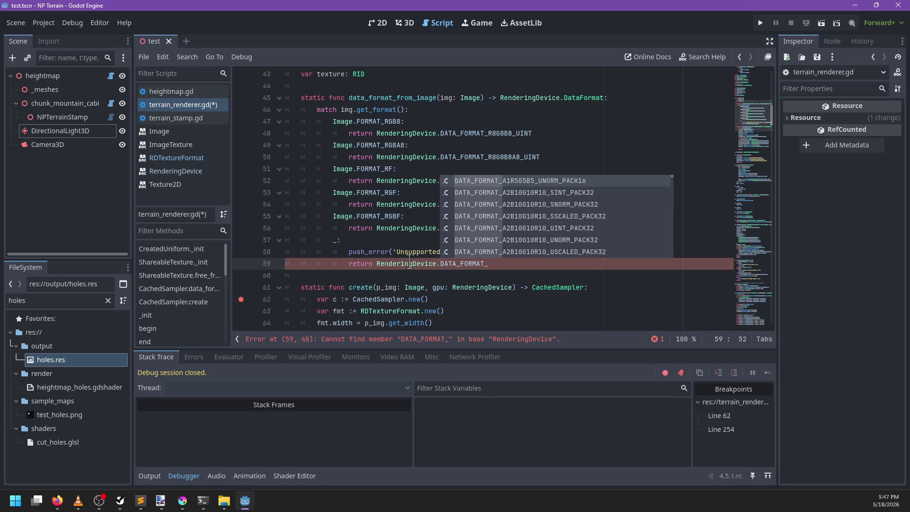
pyautogui.write('R8')
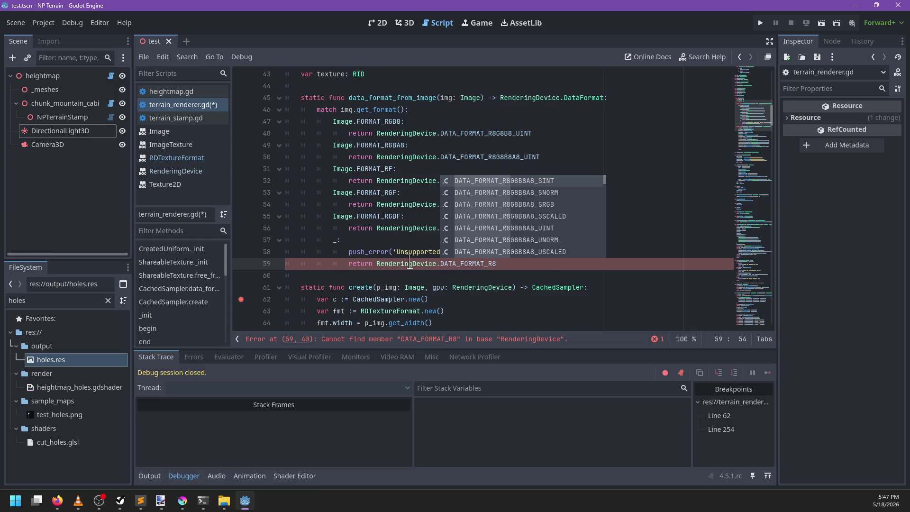
pyautogui.press('Return')
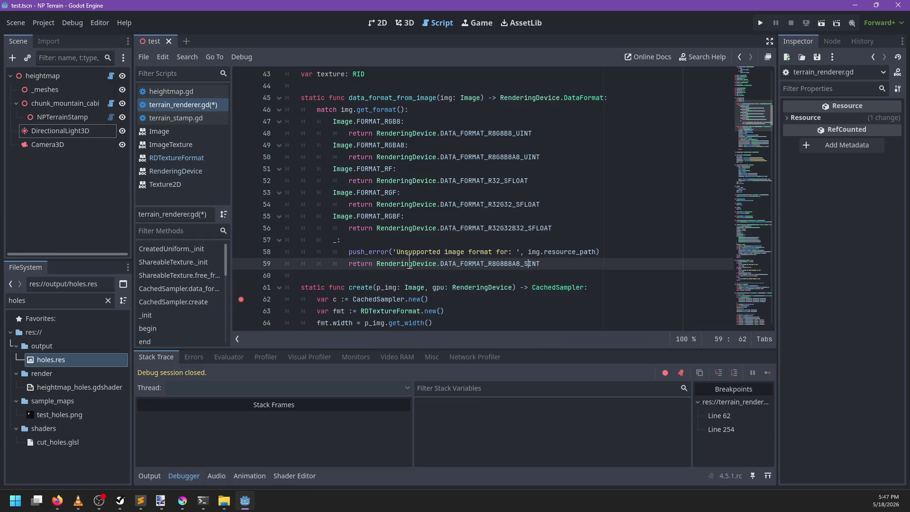
pyautogui.hotkey('ctrl', 's')
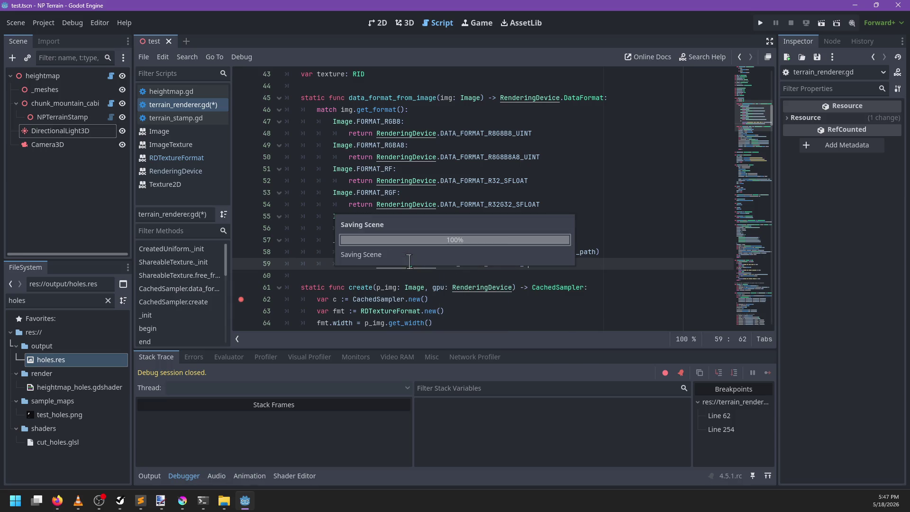
# Close test.tscn and reopen it from the FileSystem filtered by 'test'
pyautogui.click(405, 24)
pyautogui.click(168, 41)
pyautogui.doubleClick(76, 300)
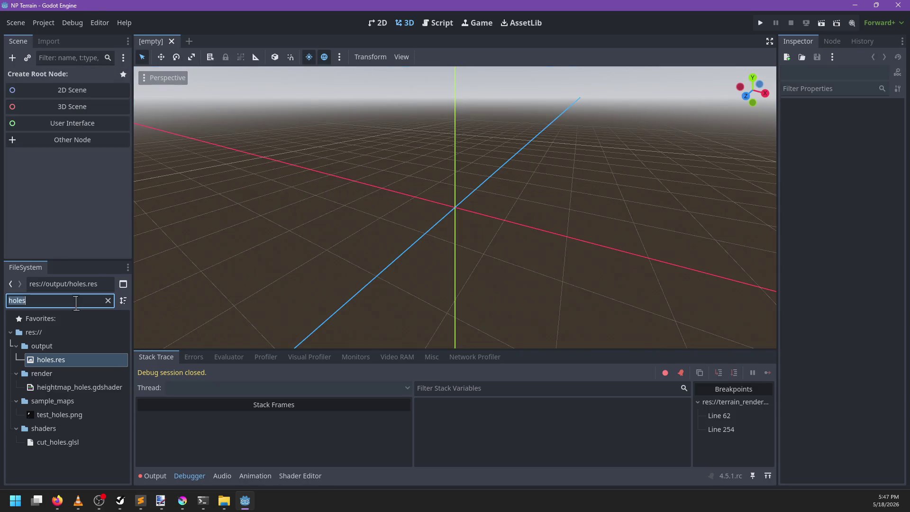
pyautogui.write('test')
pyautogui.scroll(-1, 28, 415)
pyautogui.doubleClick(44, 473)
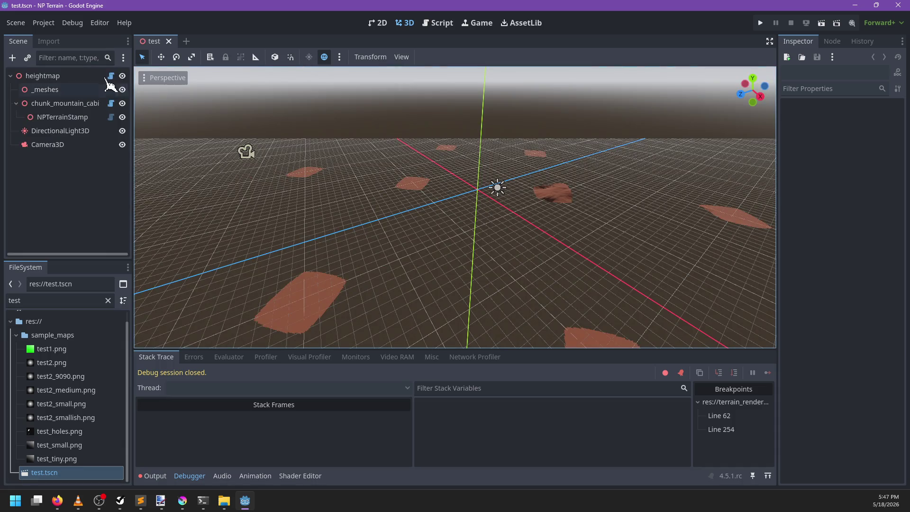
# Select the heightmap node and inspect its Hole Map, which still shows a 0×0 image
pyautogui.click(74, 77)
pyautogui.moveTo(342, 182)
pyautogui.mouseDown()
pyautogui.moveTo(423, 223)
pyautogui.moveTo(423, 211)
pyautogui.moveTo(379, 259)
pyautogui.mouseUp()
pyautogui.click(867, 363)
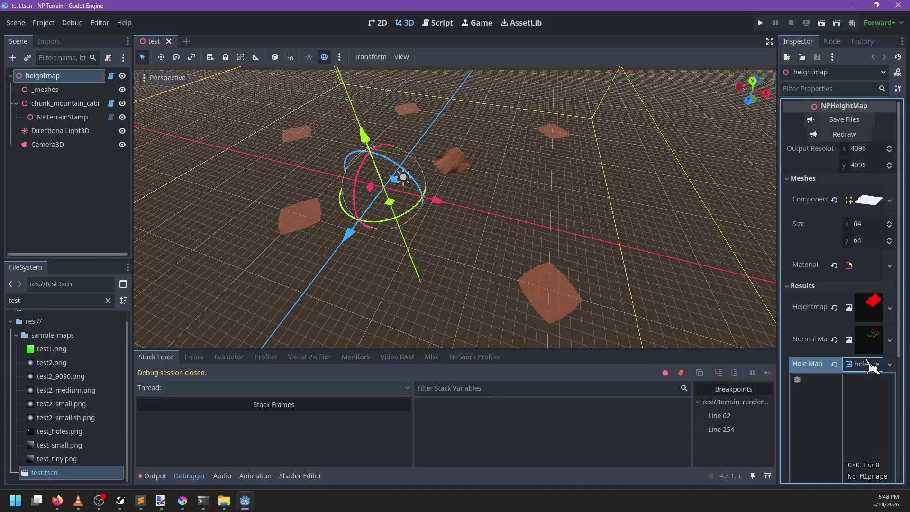
pyautogui.scroll(4, 867, 364)
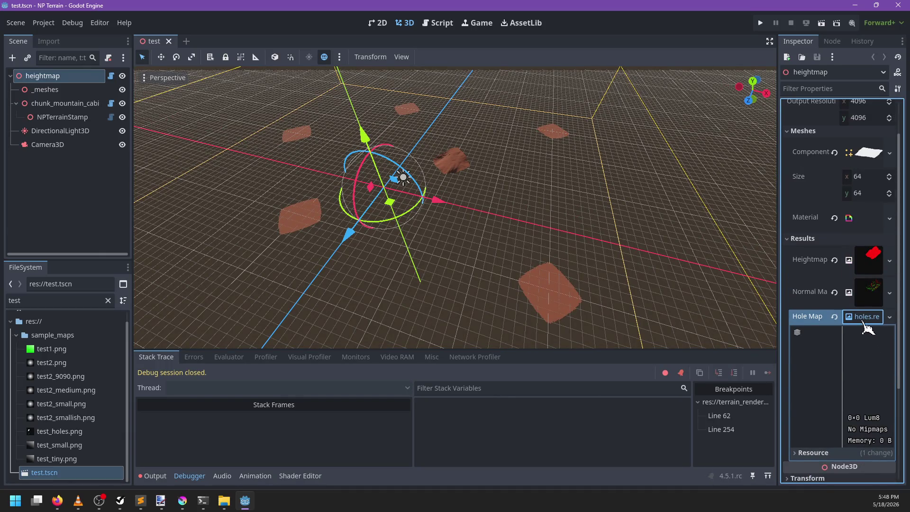
pyautogui.click(856, 318)
pyautogui.click(435, 23)
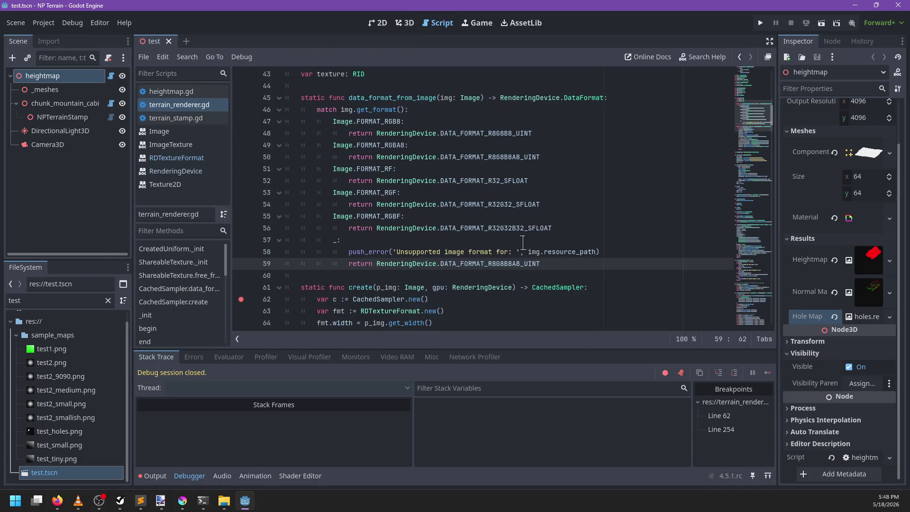
# In heightmap.gd, find _save and add a new line after the normal map save
pyautogui.click(171, 91)
pyautogui.hotkey('ctrl', 'f')
pyautogui.write('save')
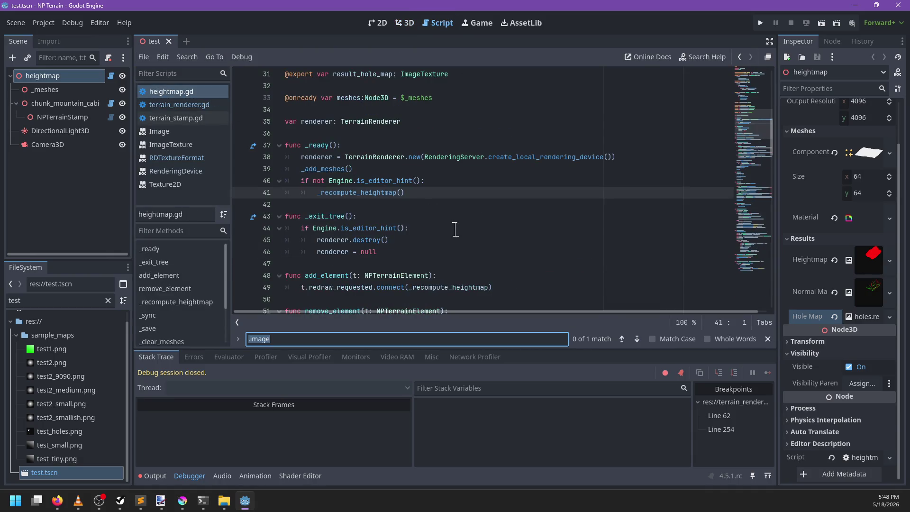
pyautogui.press('Escape')
pyautogui.scroll(-2, 452, 230)
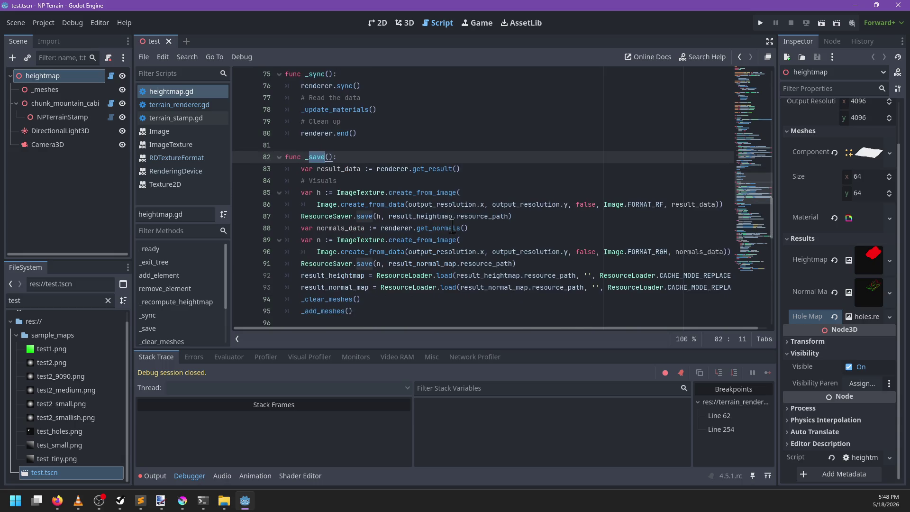
pyautogui.click(392, 232)
pyautogui.press('End')
pyautogui.press('Return')
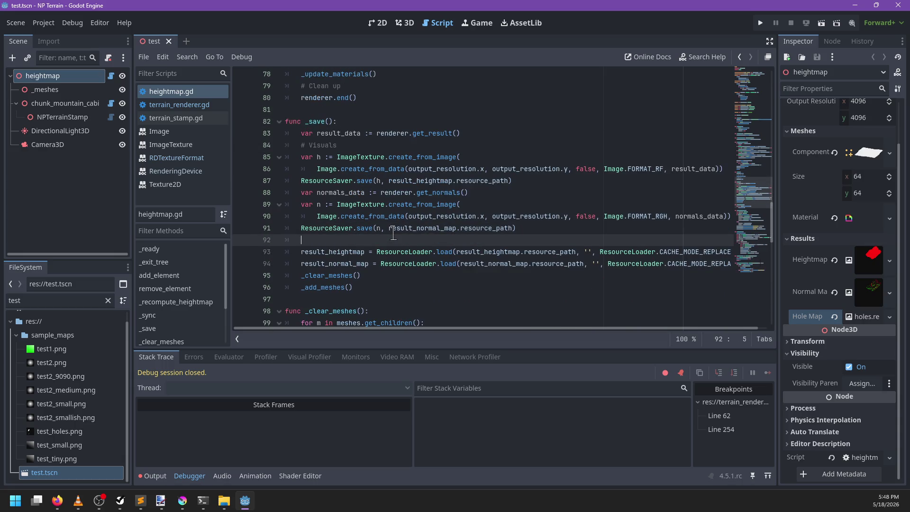
# Write a ResourceSaver.save call on the new line, then delete it
pyautogui.press('BackSpace')
pyautogui.press('BackSpace')
pyautogui.press('BackSpace')
pyautogui.write('ResourceSaver')
pyautogui.write('.save')
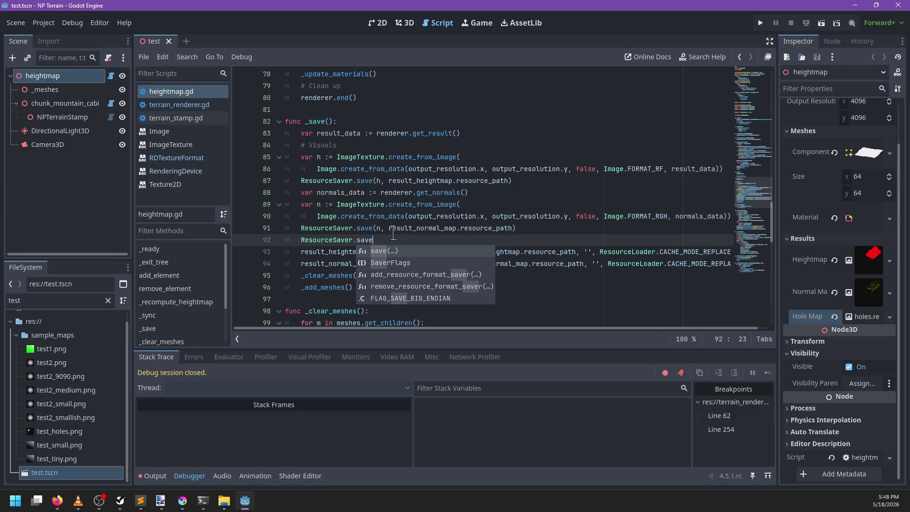
pyautogui.hotkey('shift', 'Home')
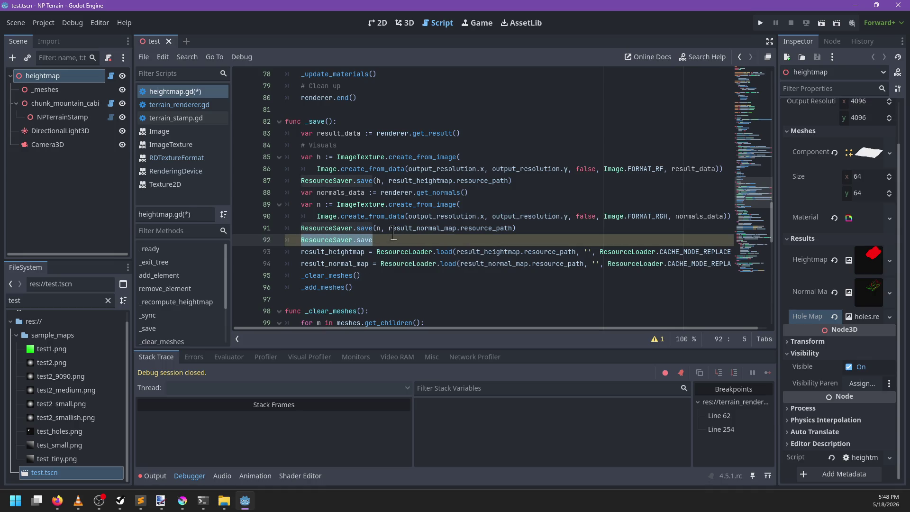
pyautogui.press('BackSpace')
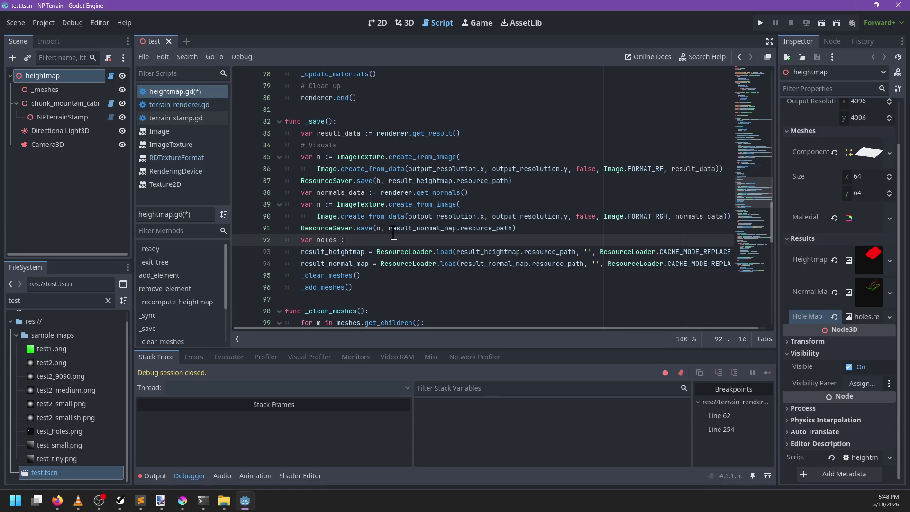
# Start a holes ImageTexture.create_from_image line, then remove it and the leftover empty line
pyautogui.write('= R')
pyautogui.press('BackSpace')
pyautogui.write('ImageTex')
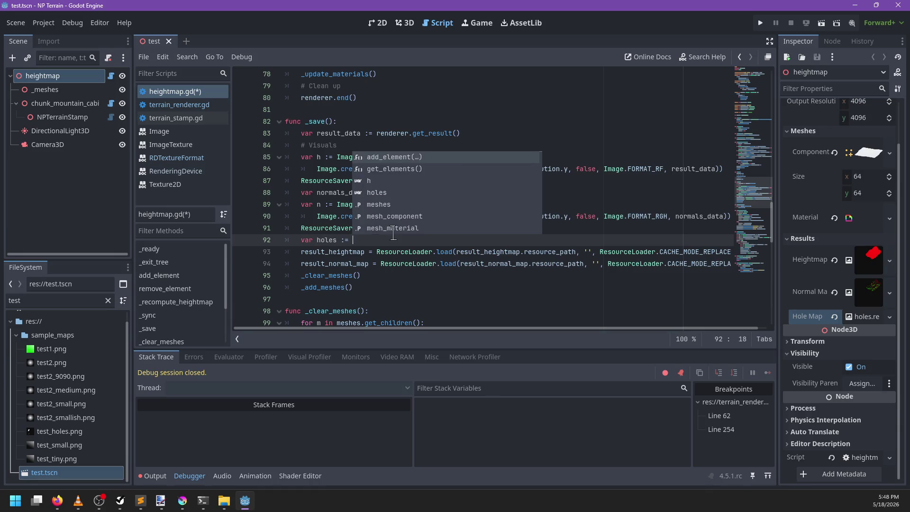
pyautogui.write('ture.create_from')
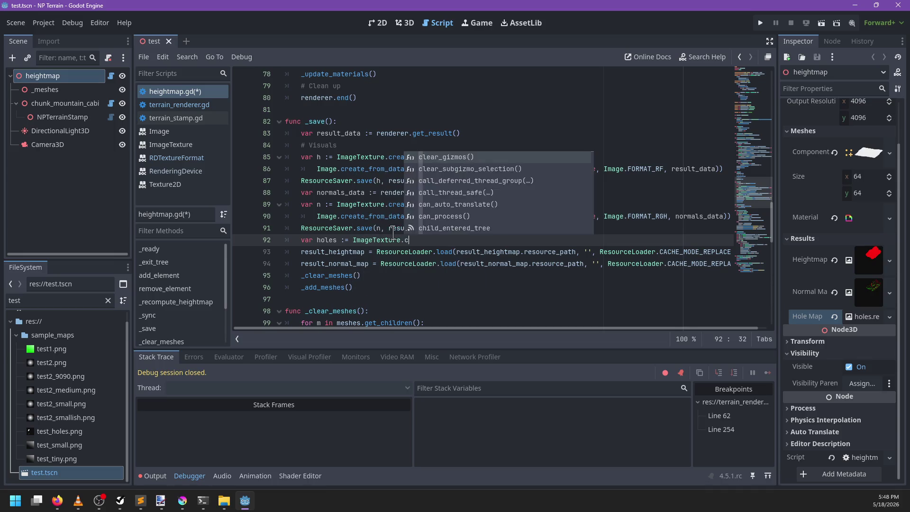
pyautogui.write('_image(')
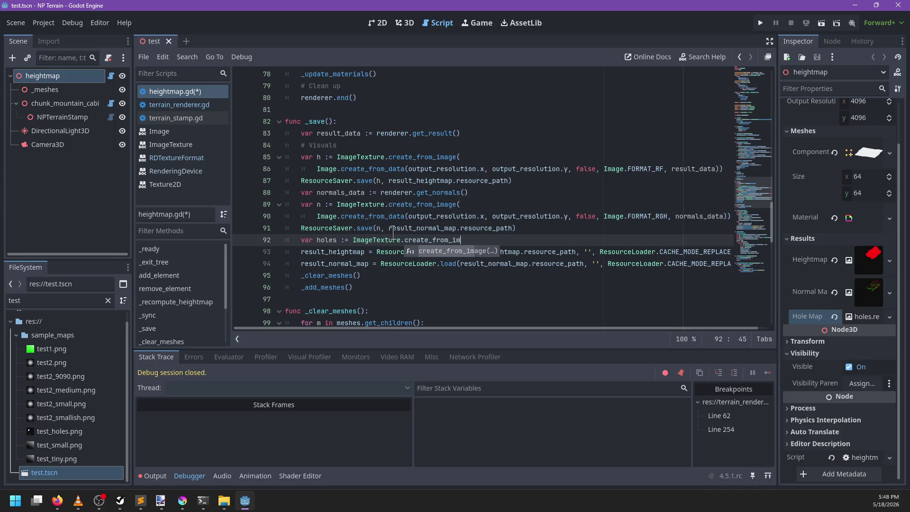
pyautogui.press('Return')
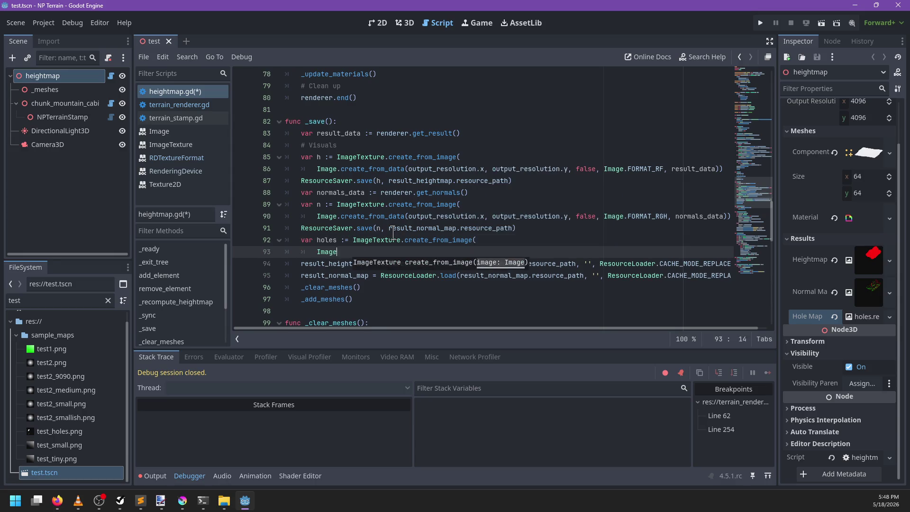
pyautogui.write('_from_data')
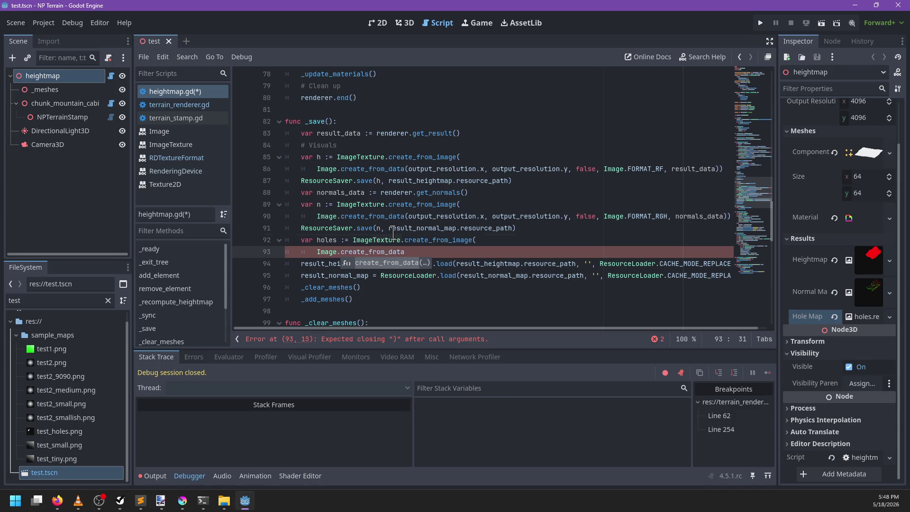
pyautogui.hotkey('shift', 'Up')
pyautogui.hotkey('shift', 'Up')
pyautogui.hotkey('shift', 'End')
pyautogui.press('BackSpace')
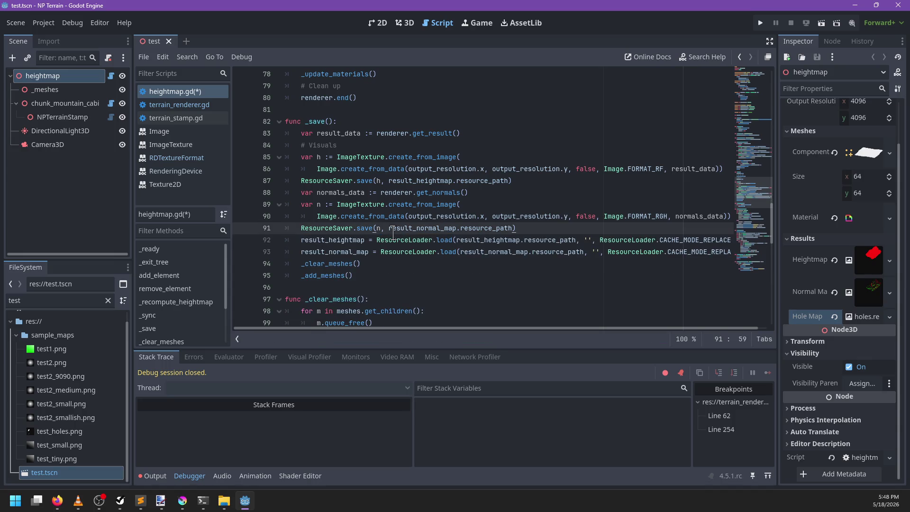
pyautogui.click(843, 138)
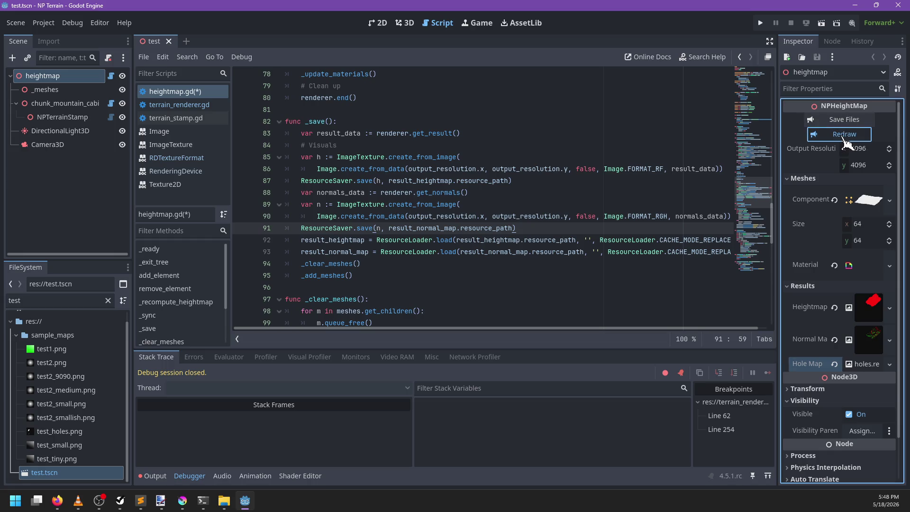
# Make the Hole Map texture a unique copy, detaching it from holes.res
pyautogui.click(889, 364)
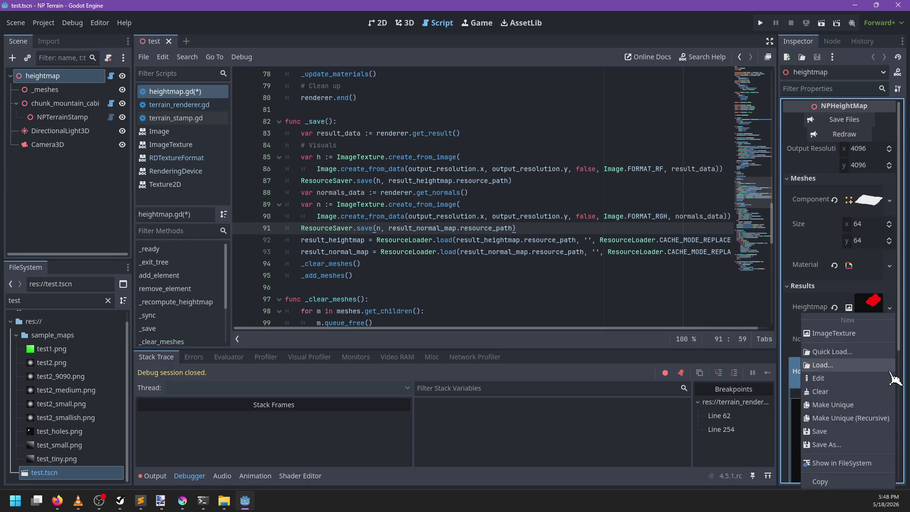
pyautogui.click(839, 417)
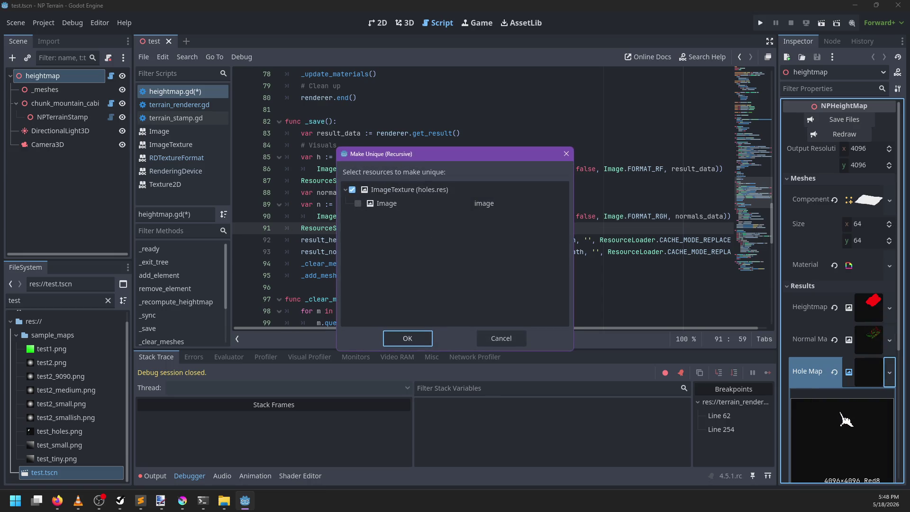
pyautogui.press('Return')
pyautogui.rightClick(836, 429)
pyautogui.click(833, 435)
# Collapse the sample_maps folder and clear the 'test' FileSystem filter
pyautogui.scroll(-3, 851, 422)
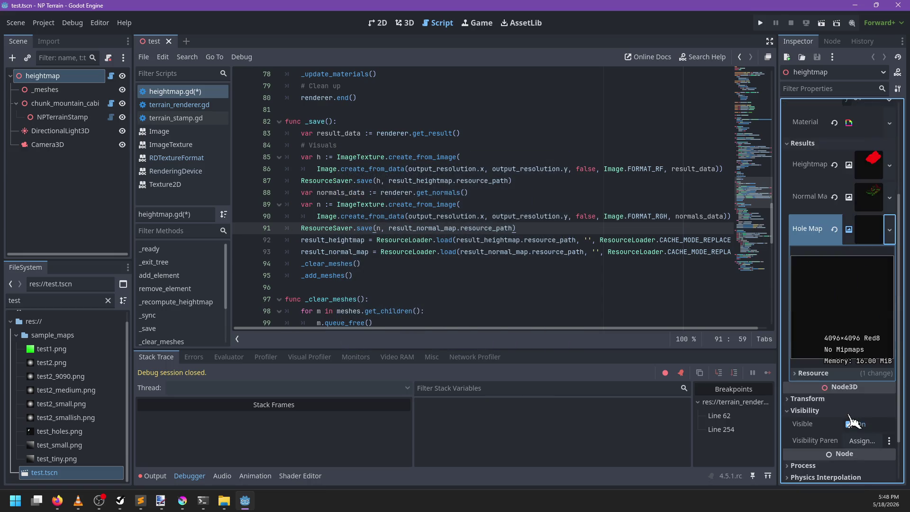
pyautogui.scroll(1, 33, 363)
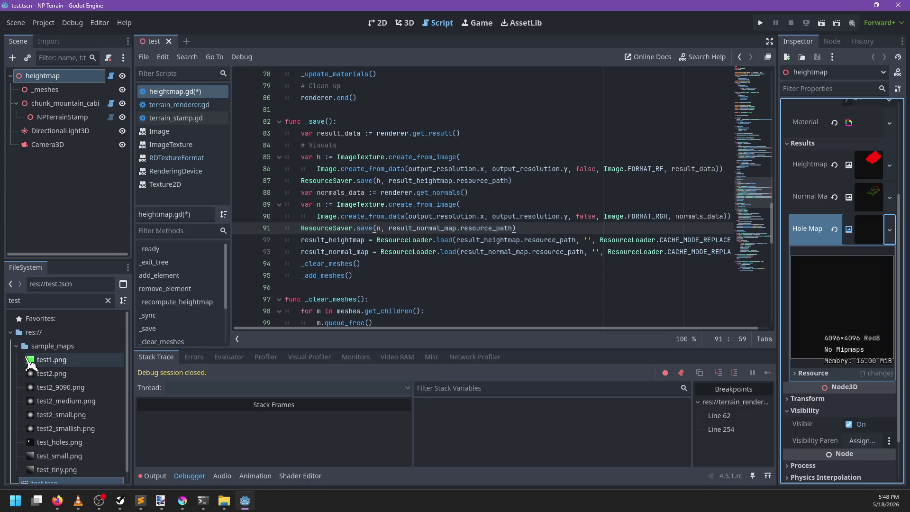
pyautogui.click(17, 346)
pyautogui.click(108, 301)
pyautogui.click(479, 280)
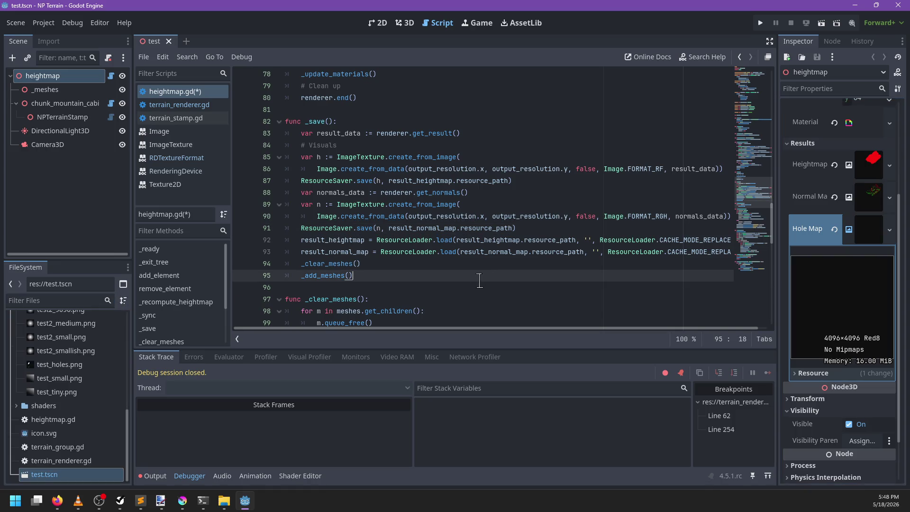
# In the 3D scene, select the NPTerrainStamp node and clear the output log
pyautogui.click(405, 23)
pyautogui.scroll(4, 340, 248)
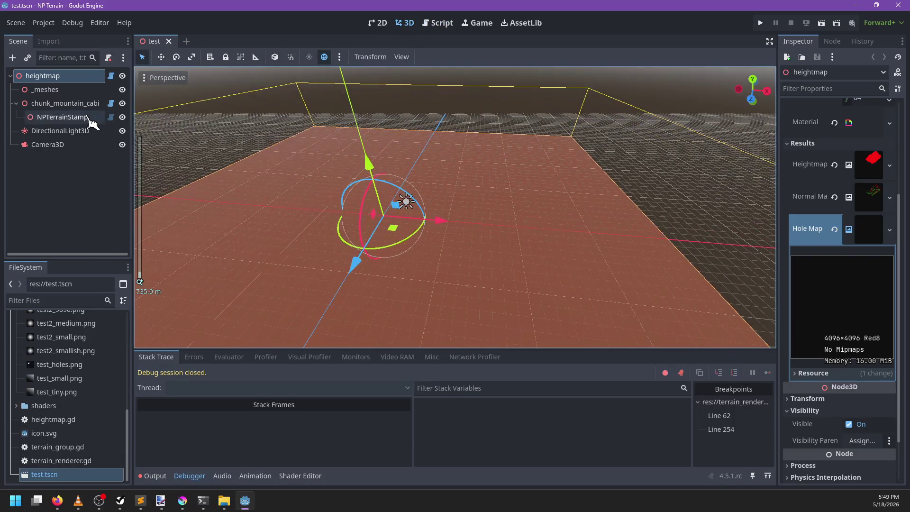
pyautogui.click(90, 122)
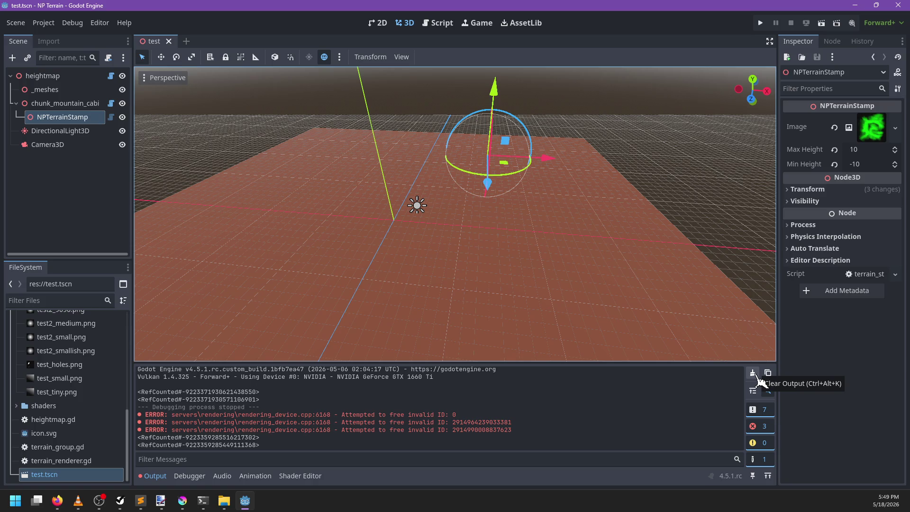
pyautogui.scroll(1, 566, 422)
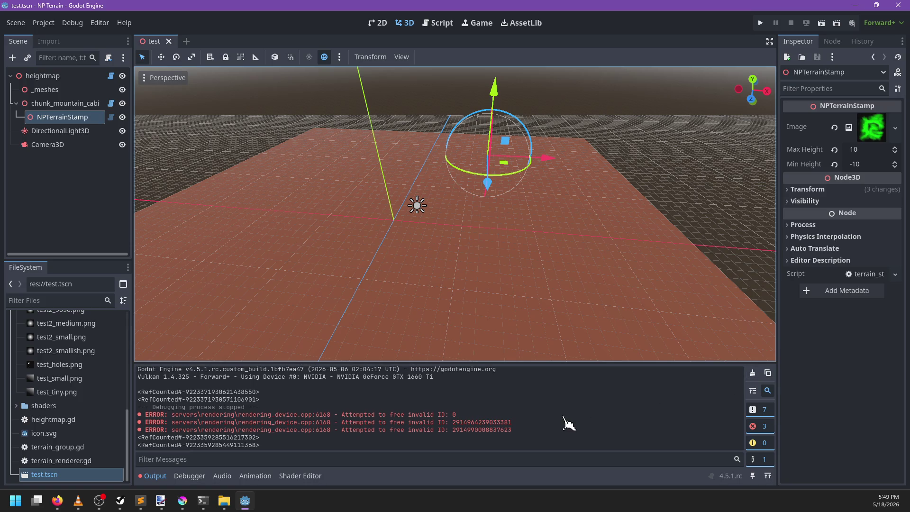
pyautogui.click(752, 373)
# Drag the NPTerrainStamp to a new spot on the terrain
pyautogui.moveTo(504, 163); pyautogui.dragTo(504, 168)
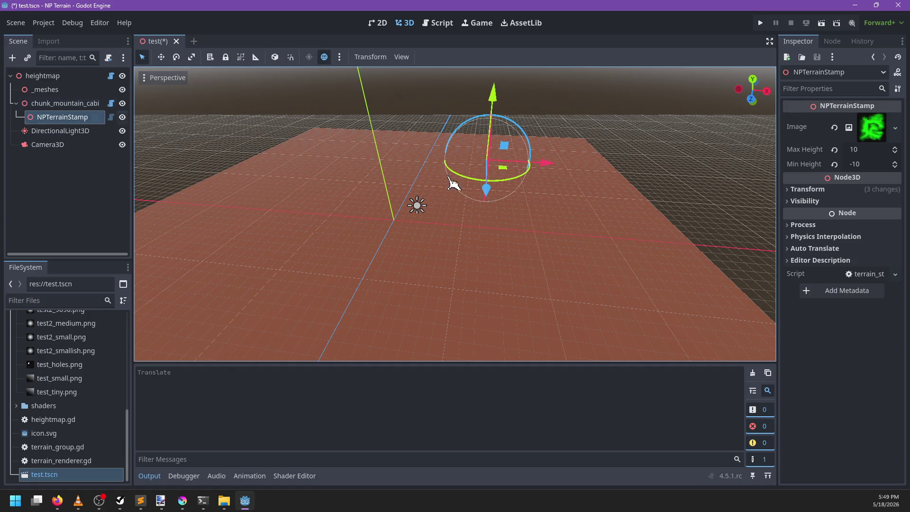
pyautogui.press('f')
pyautogui.moveTo(492, 198)
pyautogui.mouseDown()
pyautogui.moveTo(437, 189)
pyautogui.moveTo(455, 260)
pyautogui.moveTo(545, 289)
pyautogui.moveTo(302, 247)
pyautogui.mouseUp()
pyautogui.scroll(-5, 455, 261)
pyautogui.moveTo(520, 223); pyautogui.dragTo(573, 253)
pyautogui.scroll(-1, 375, 299)
pyautogui.scroll(3, 374, 301)
pyautogui.moveTo(514, 276)
pyautogui.mouseDown()
pyautogui.moveTo(304, 260)
pyautogui.moveTo(429, 106)
pyautogui.mouseUp()
pyautogui.click(441, 23)
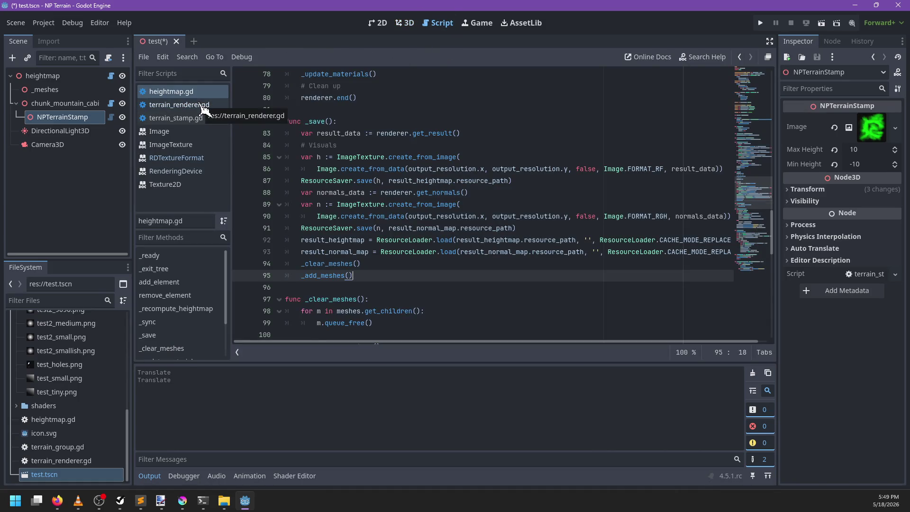
# In terrain_renderer.gd, change the first e.image (line 194) to e.raw_image and save
pyautogui.click(201, 108)
pyautogui.hotkey('ctrl', 'f')
pyautogui.write(',')
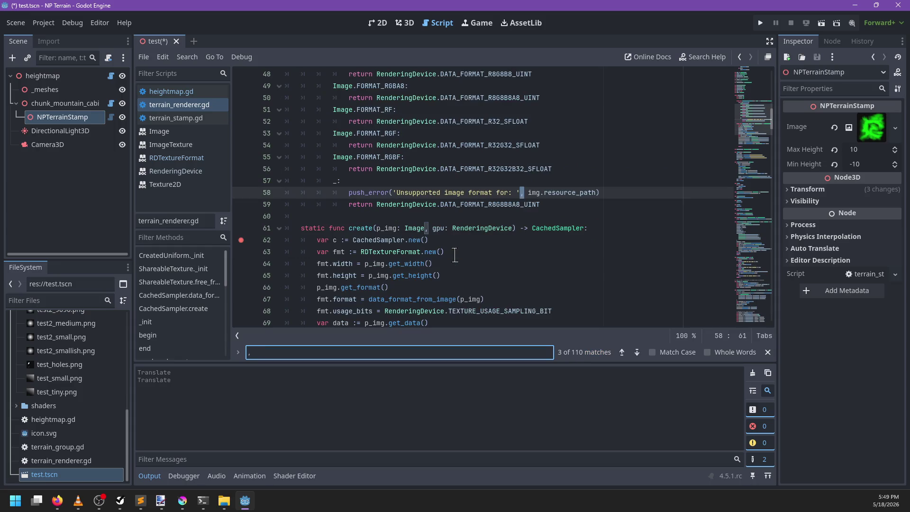
pyautogui.press('BackSpace')
pyautogui.press('BackSpace')
pyautogui.press('BackSpace')
pyautogui.write('.image')
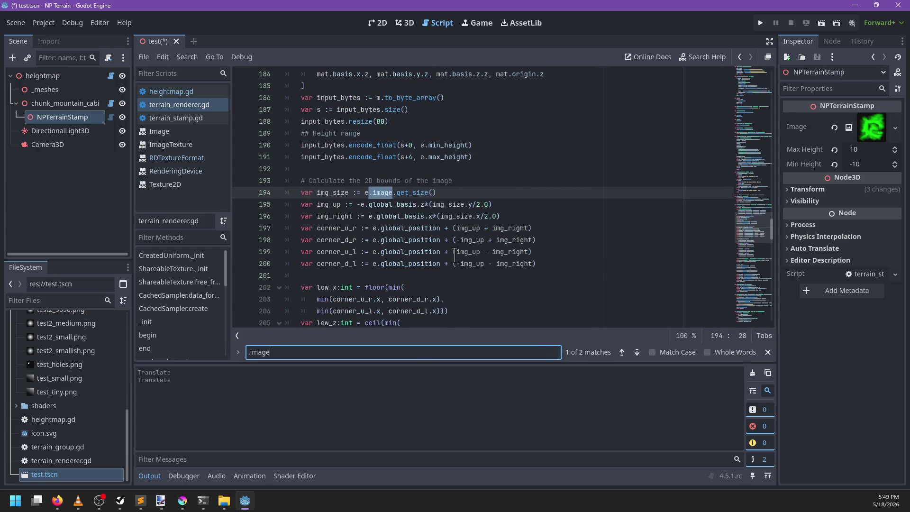
pyautogui.press('Escape')
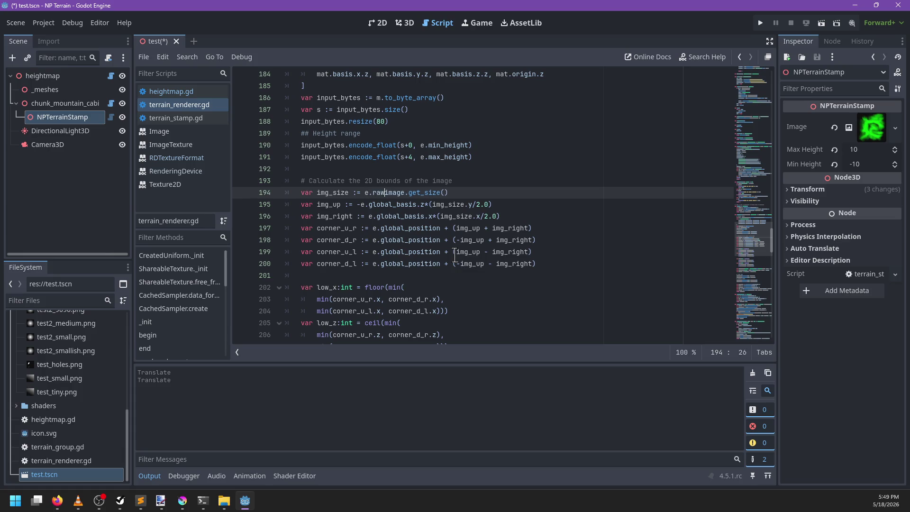
pyautogui.write('_')
pyautogui.hotkey('ctrl', 's')
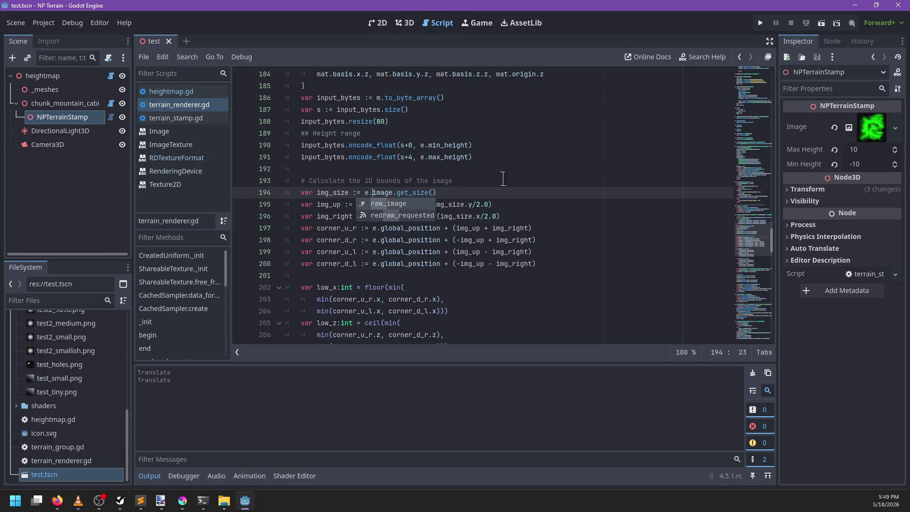
# Change the second e.image use (line 228) to e.raw_image and save
pyautogui.hotkey('ctrl', 'f')
pyautogui.press('Return')
pyautogui.press('Escape')
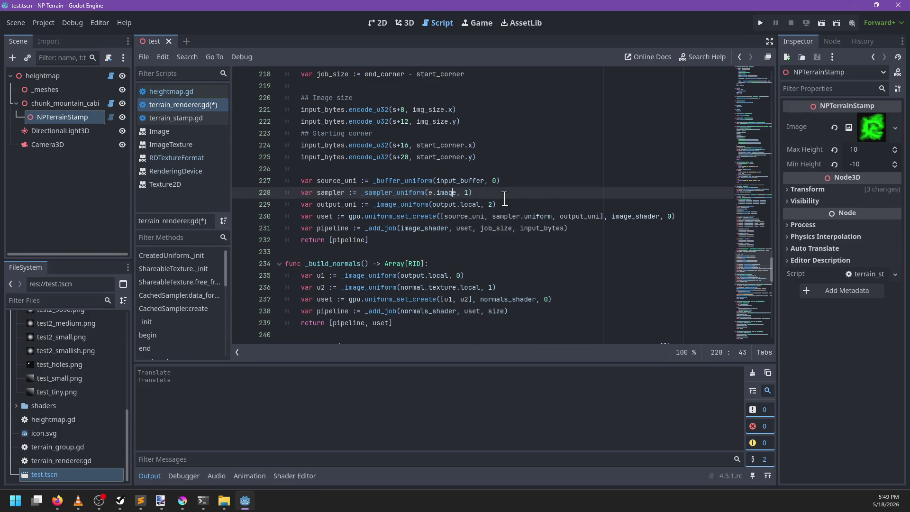
pyautogui.write('_')
pyautogui.hotkey('ctrl', 's')
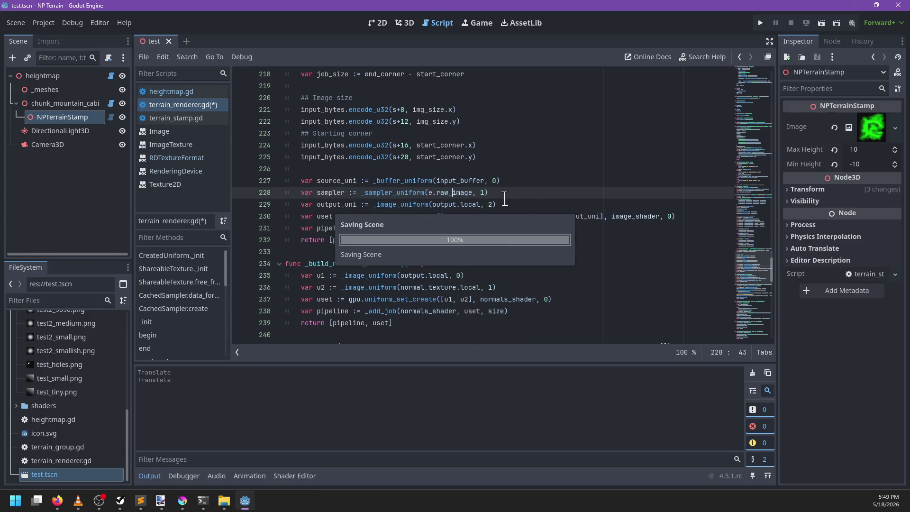
pyautogui.click(405, 24)
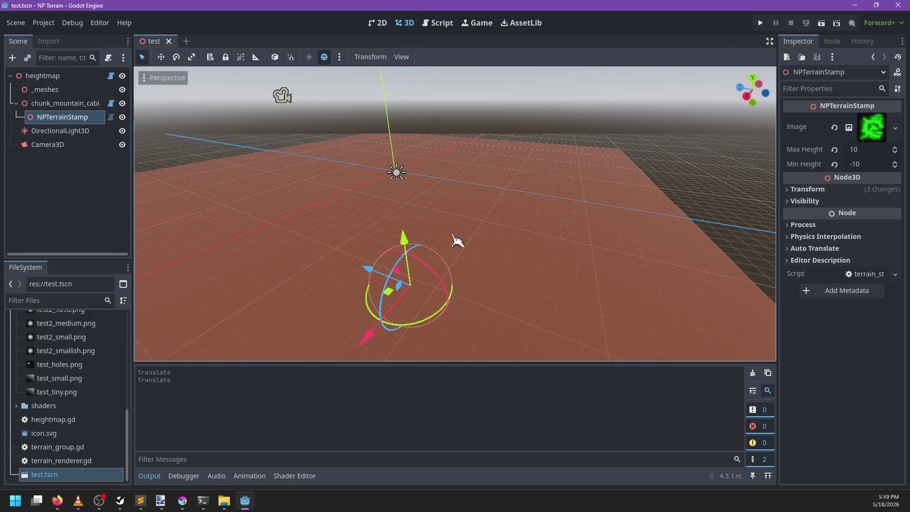